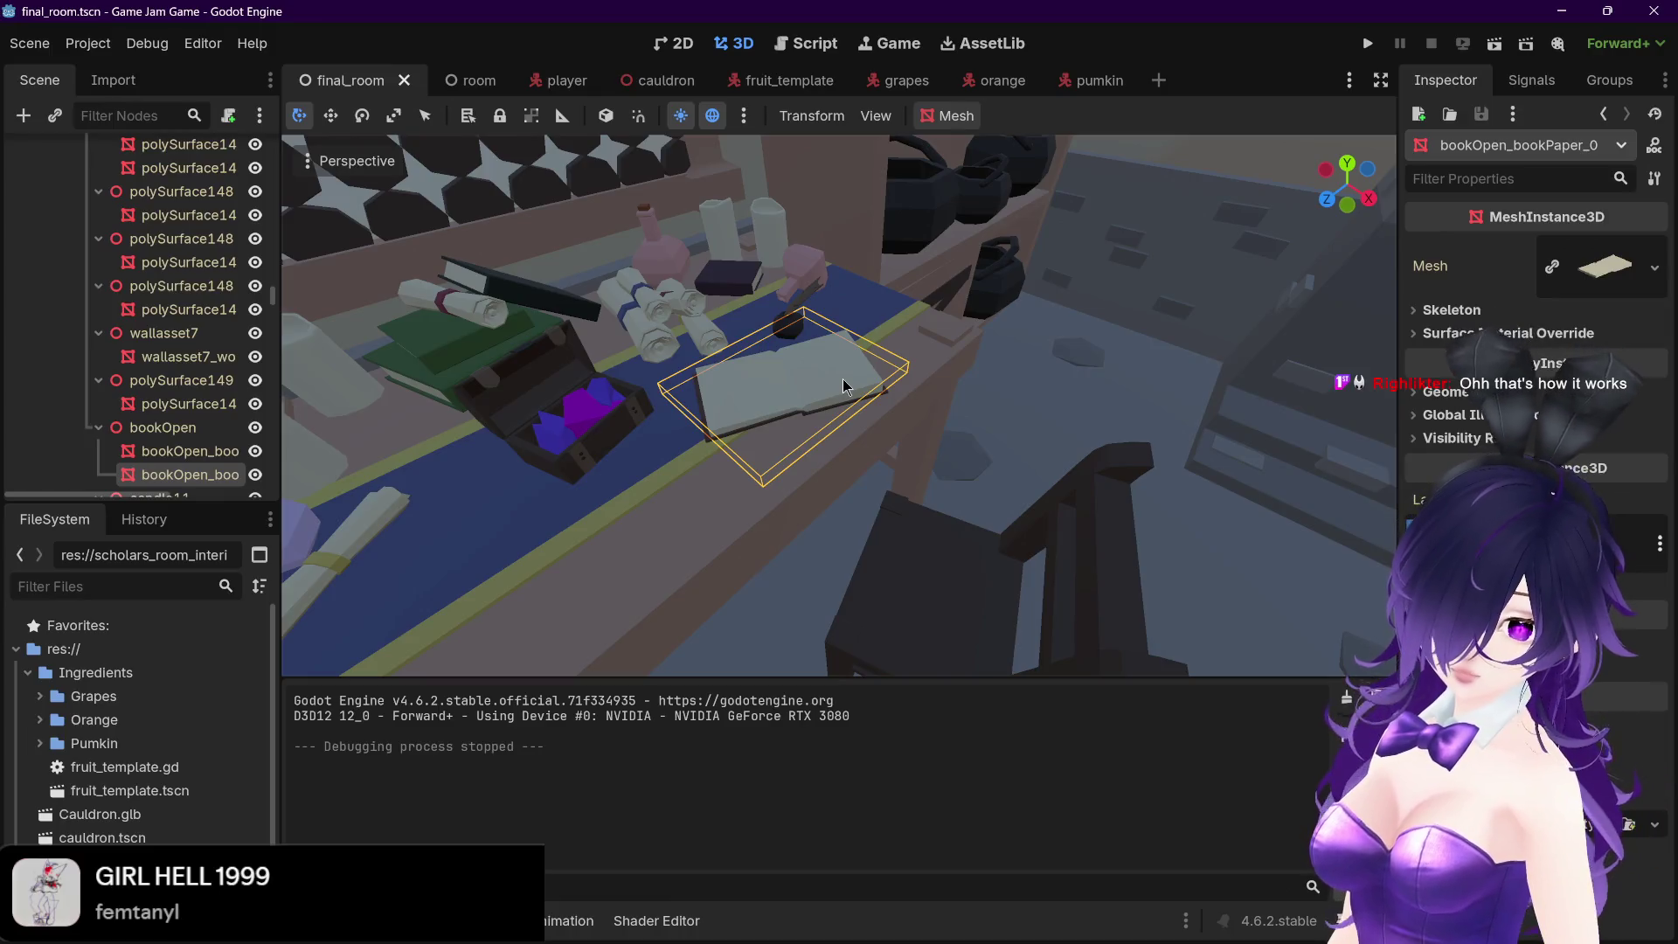
In the player scene, inspect the RayCast3D under Camera3D (target z -2.5 m) and orbit the capsule
left_click(560, 87)
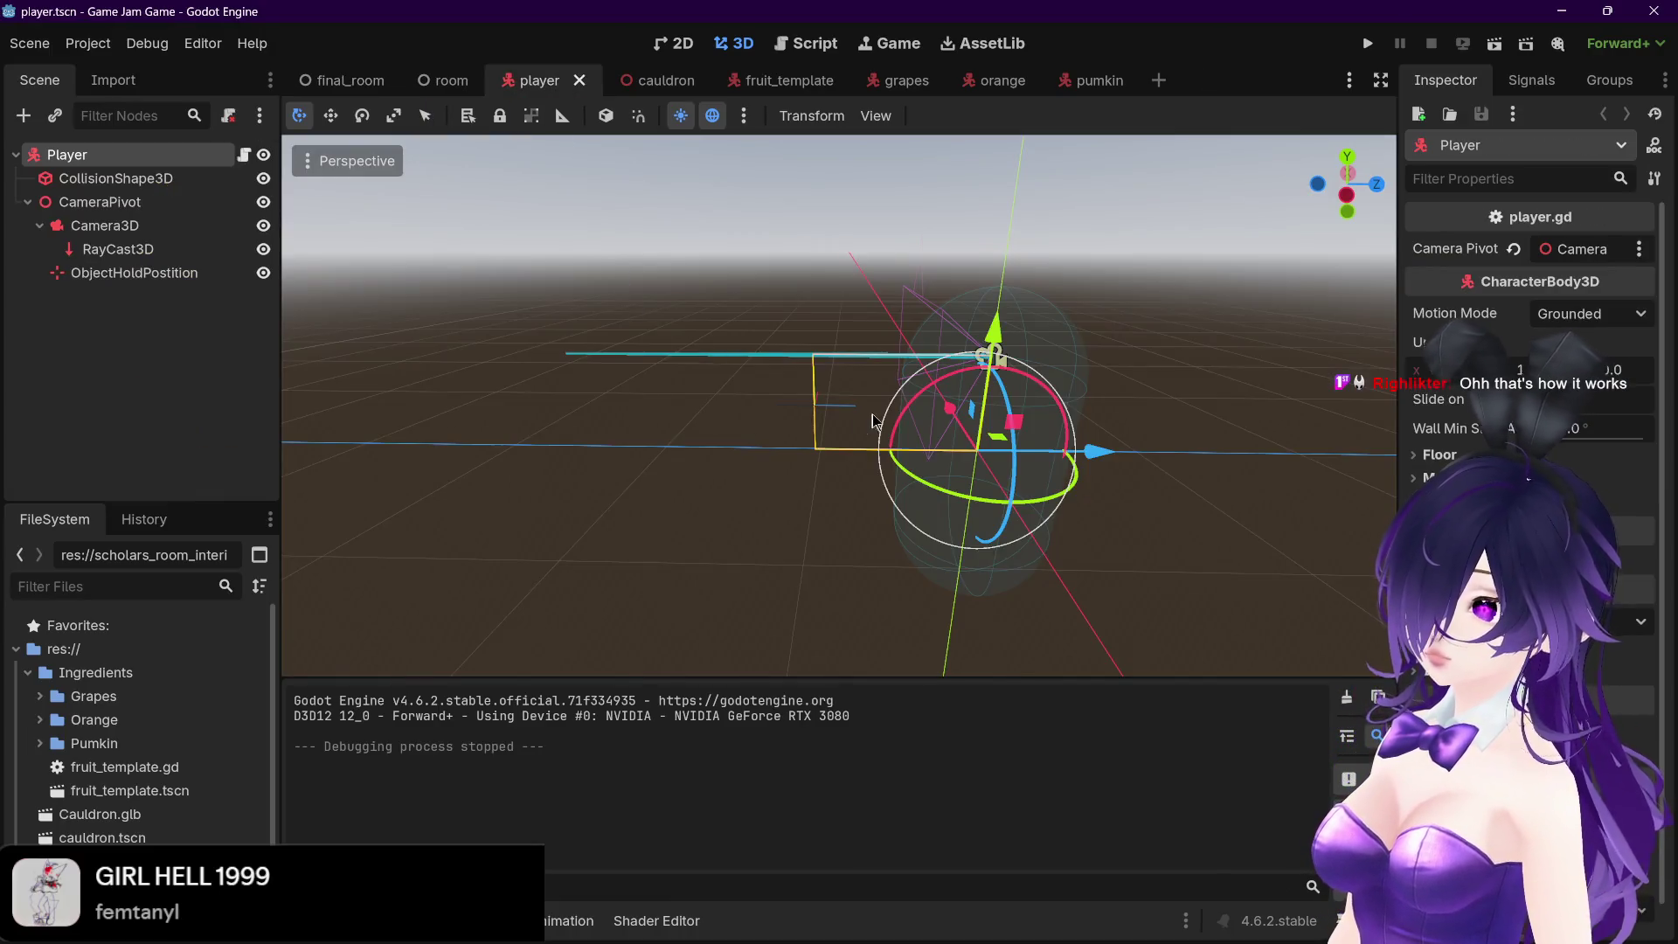
left_click(687, 343)
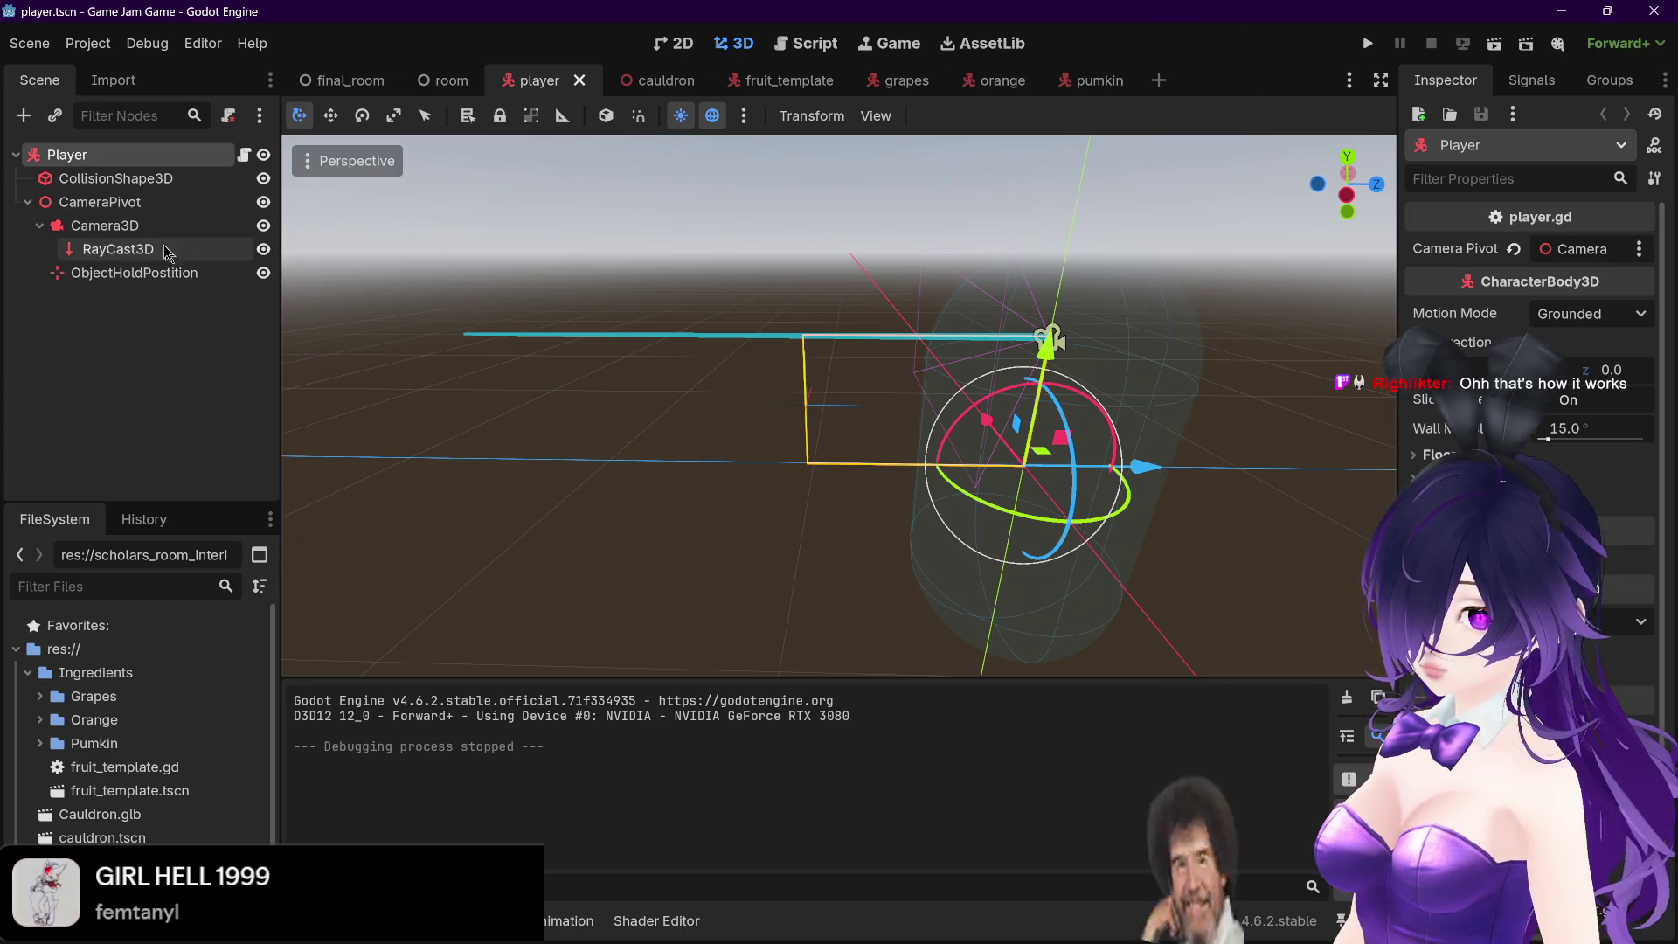
mouse_move(888, 417)
left_mouse_down()
mouse_move(1068, 395)
mouse_move(1173, 411)
mouse_move(852, 395)
mouse_move(506, 316)
mouse_move(648, 350)
mouse_move(890, 451)
left_mouse_up()
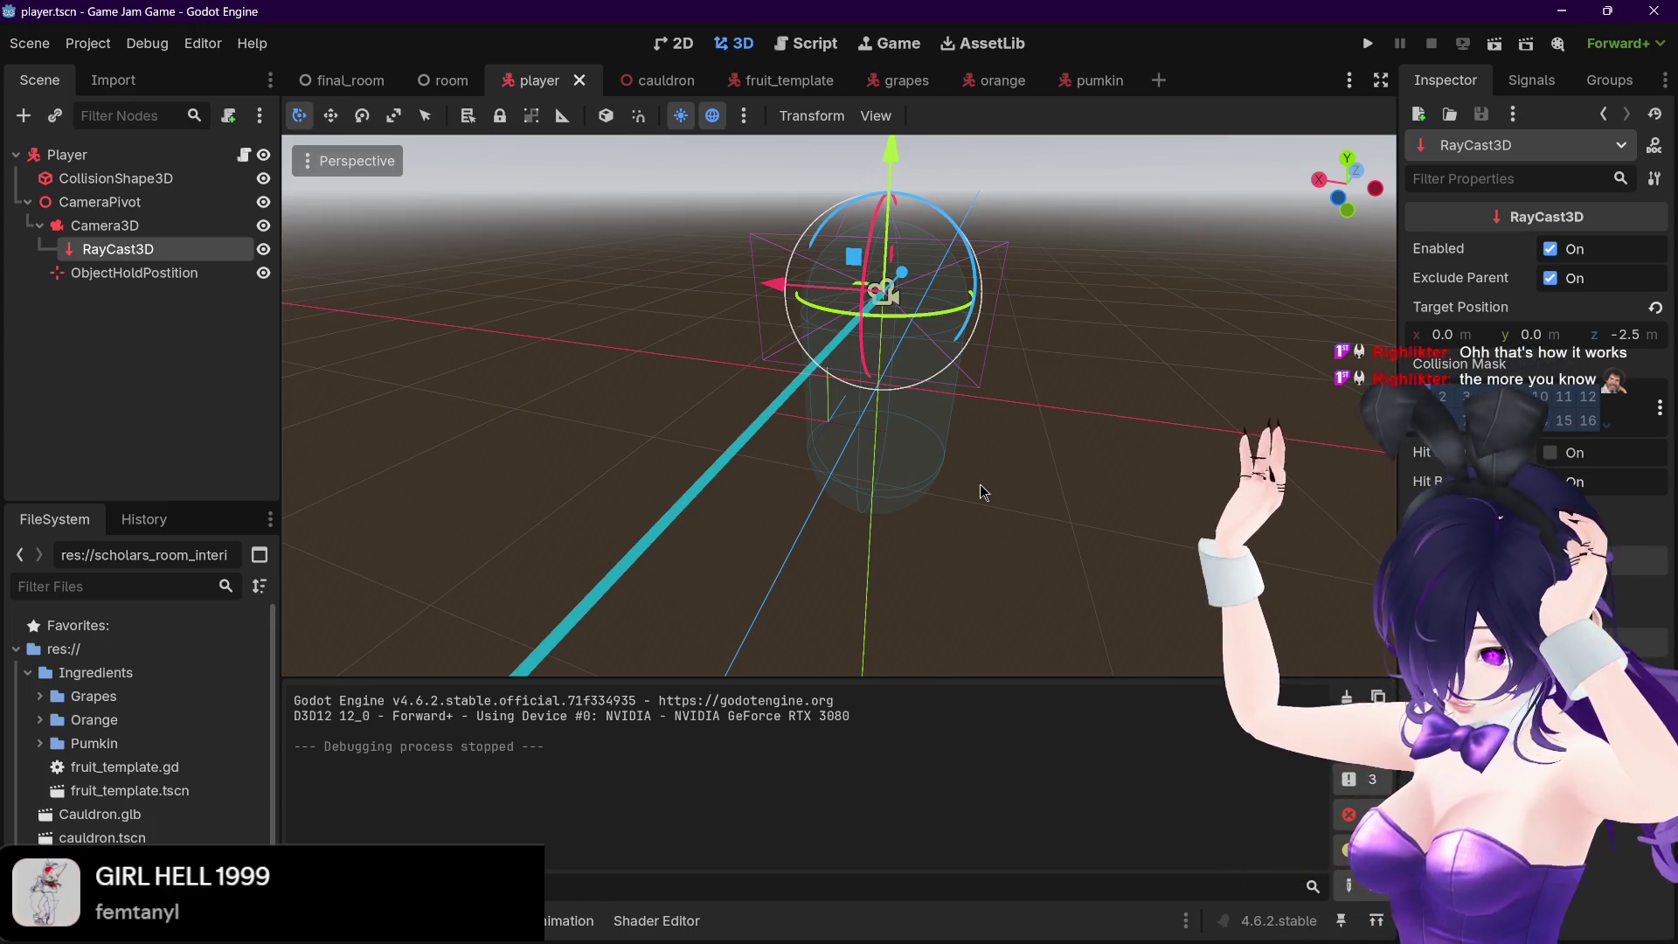
left_click(794, 43)
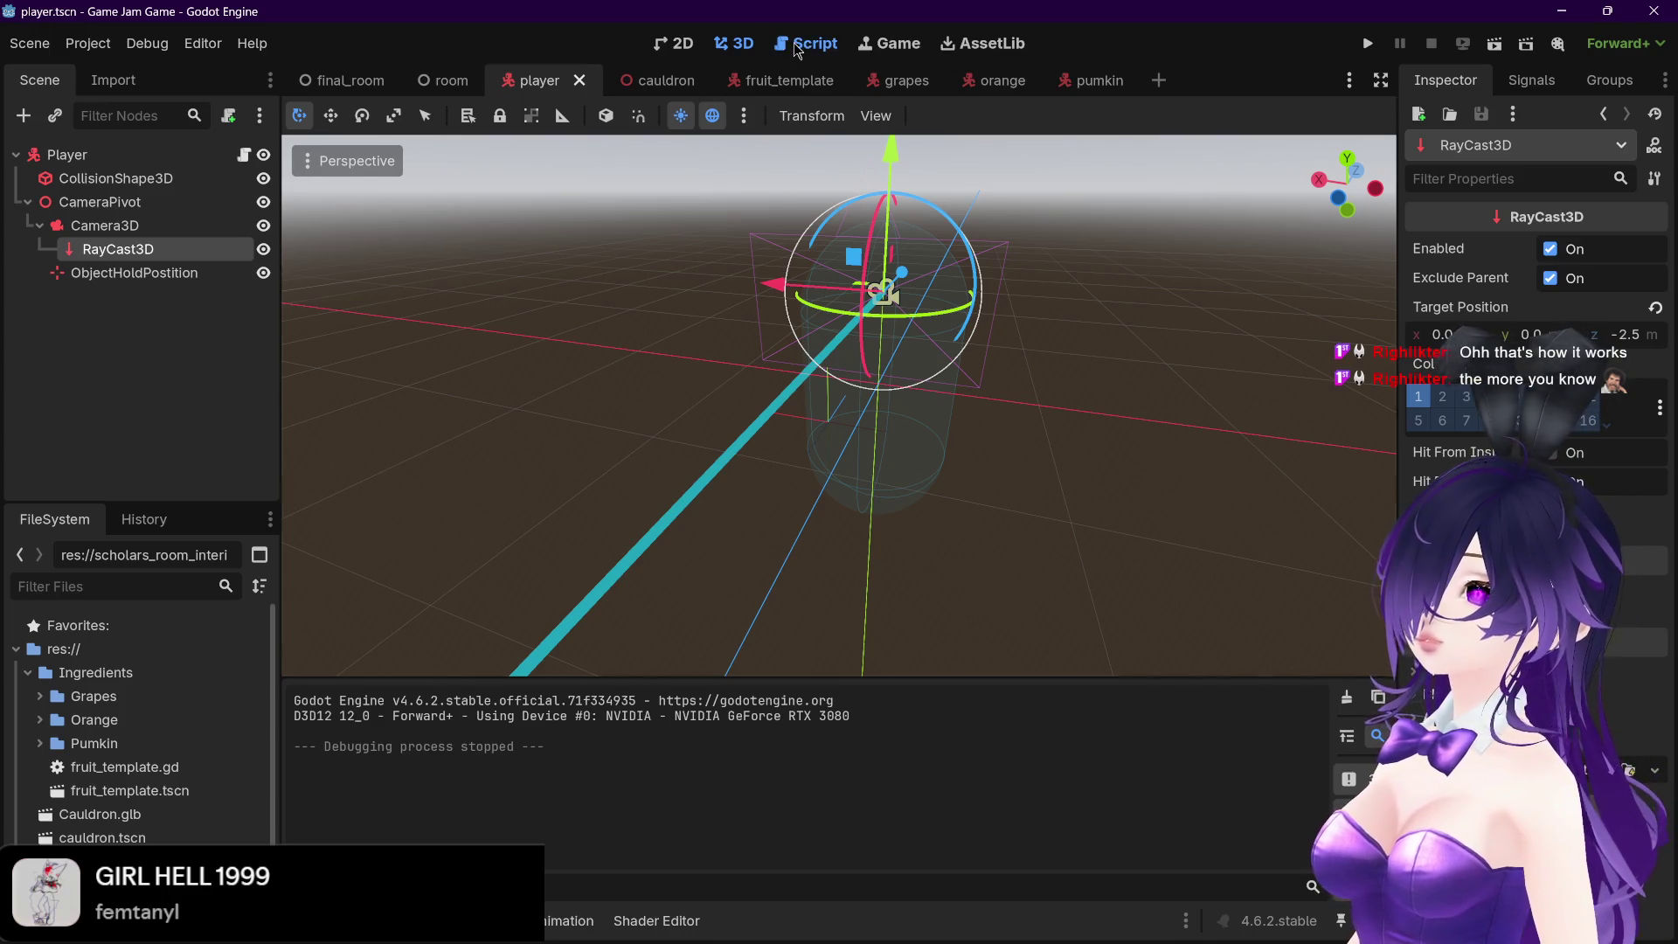
Find and highlight the RayCollider signal declaration in player.gd
scroll(651, 341, "up", 1)
scroll(657, 356, "up", 10)
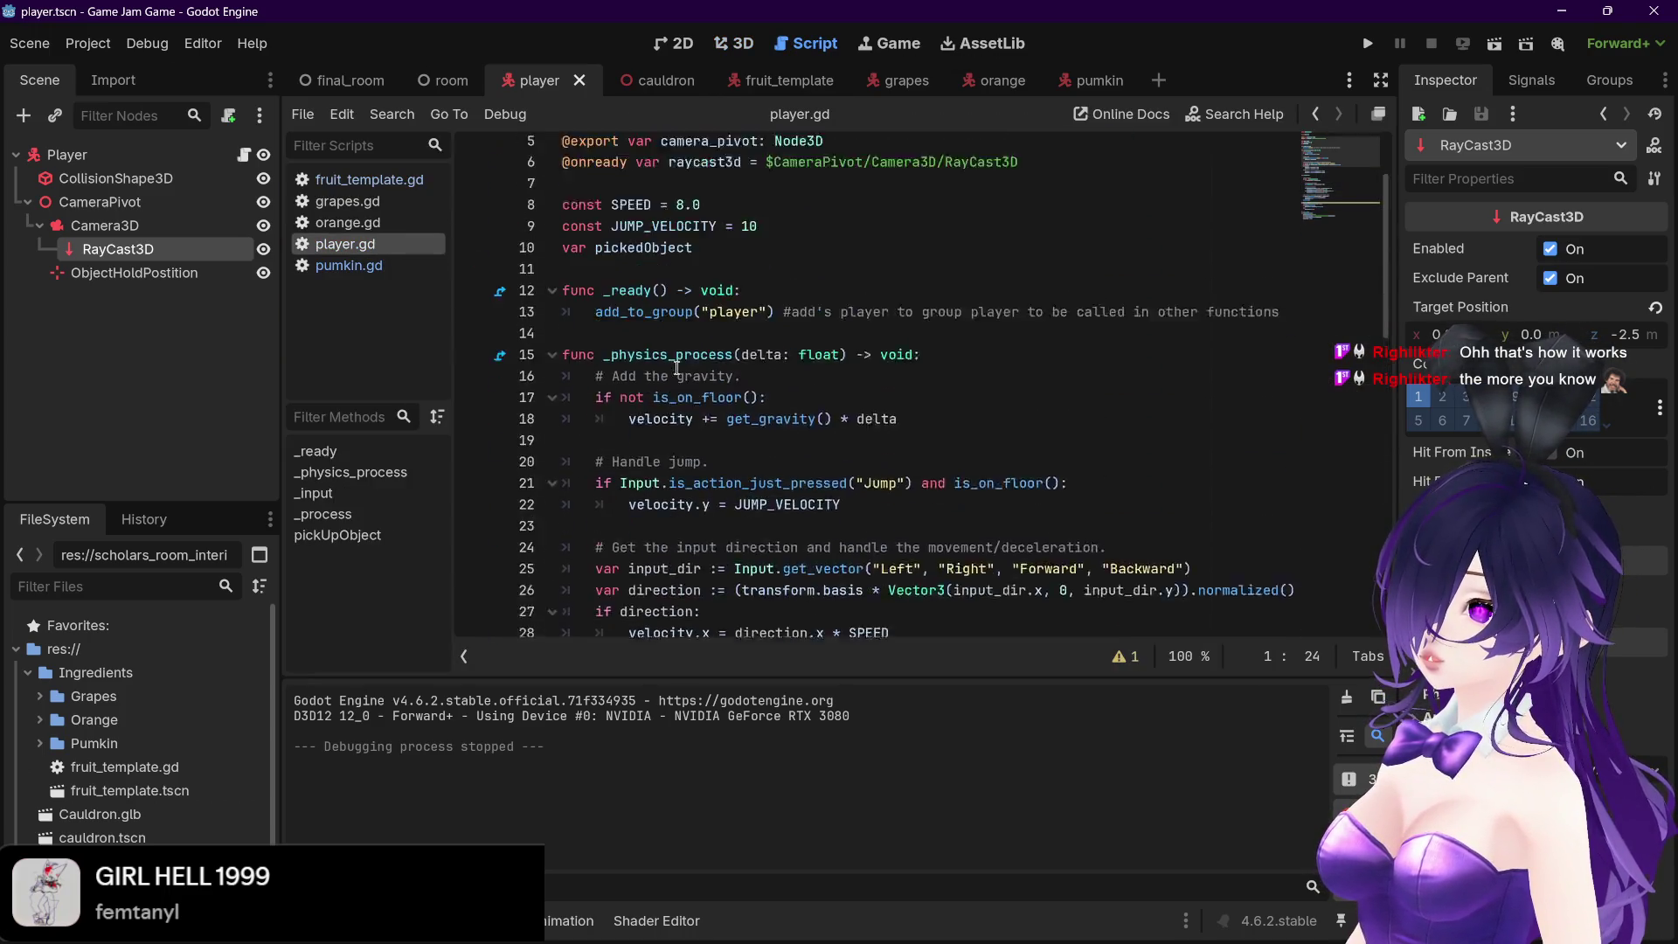
triple_click(700, 196)
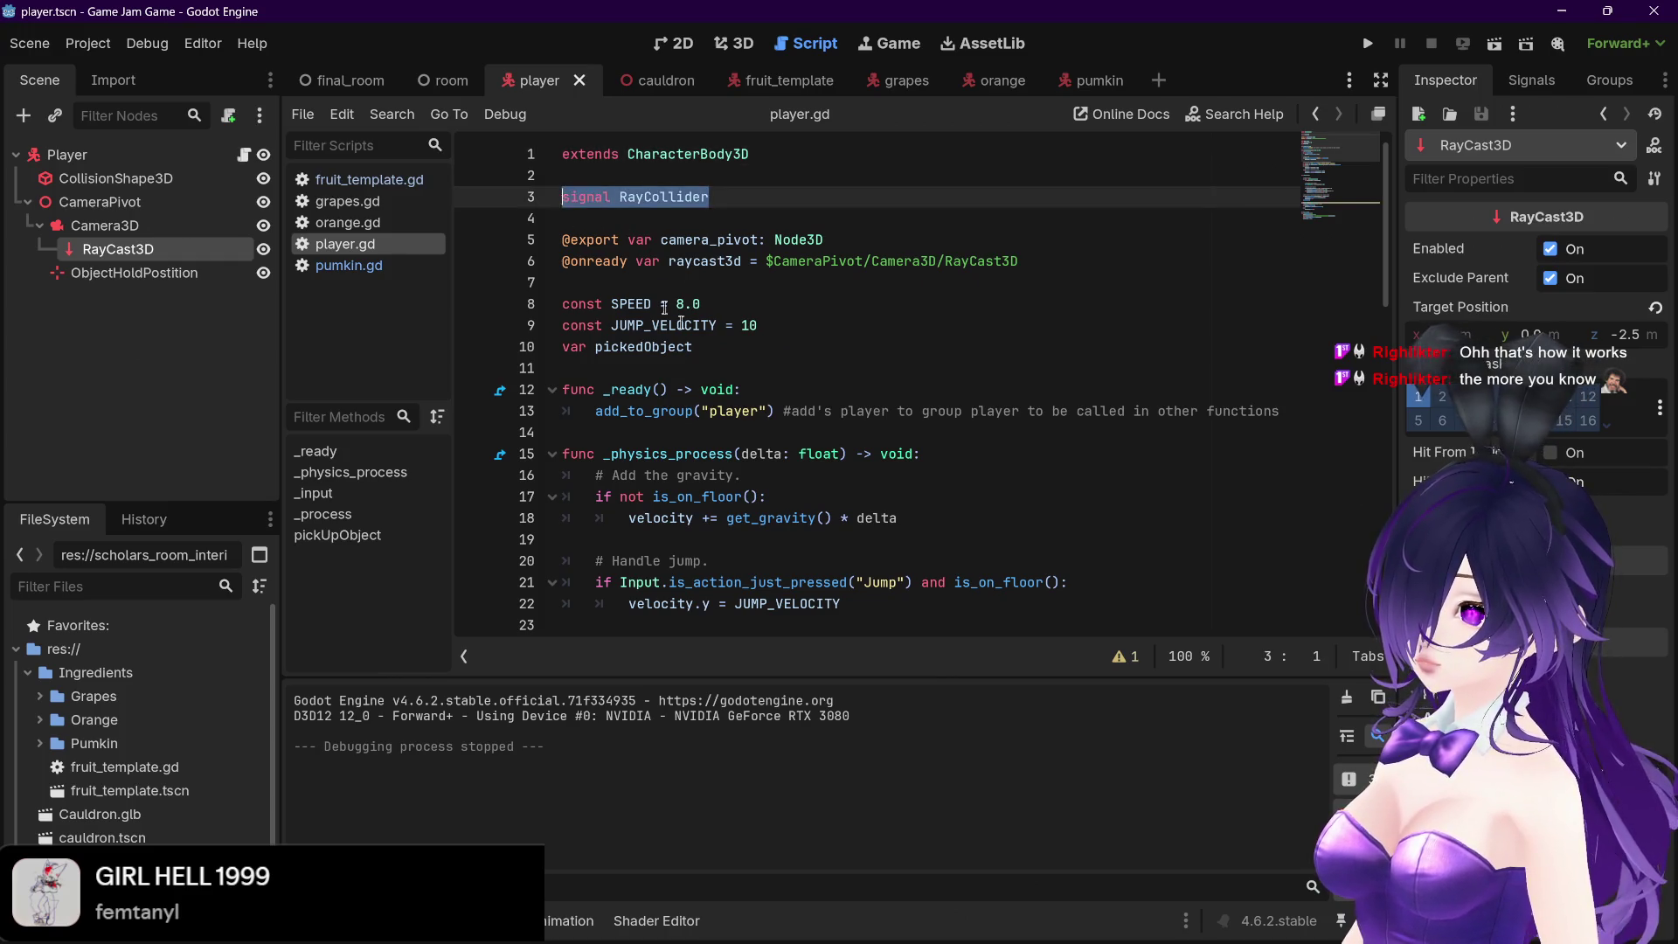
scroll(823, 431, "down", 9)
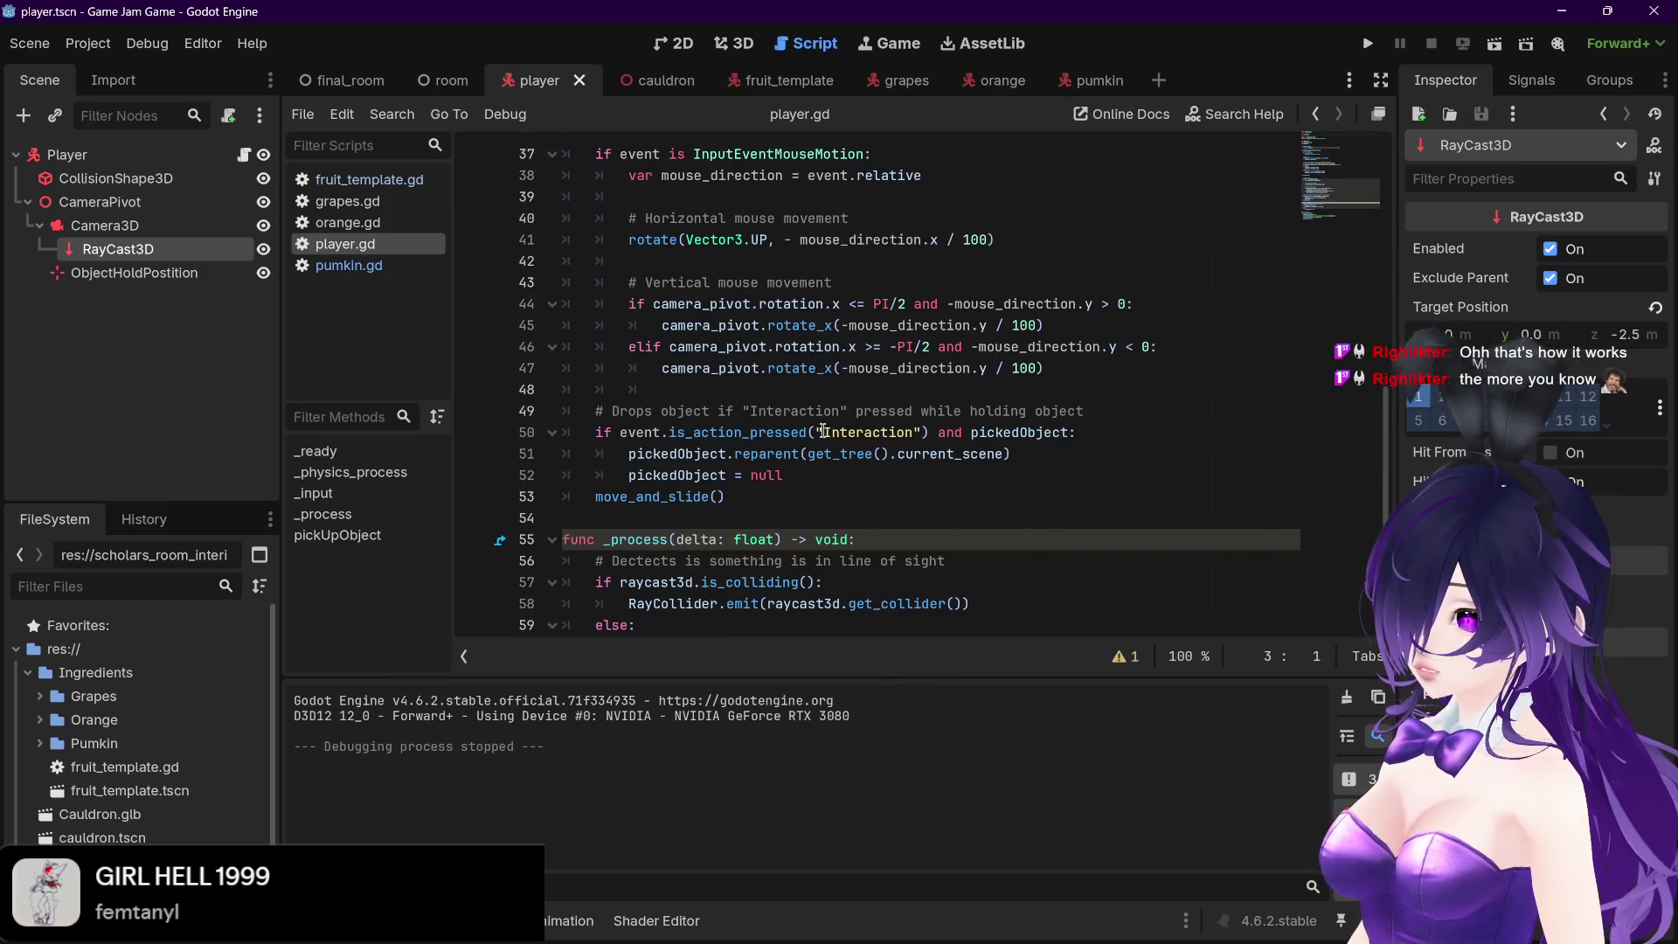
scroll(824, 431, "up", 4)
scroll(823, 431, "down", 4)
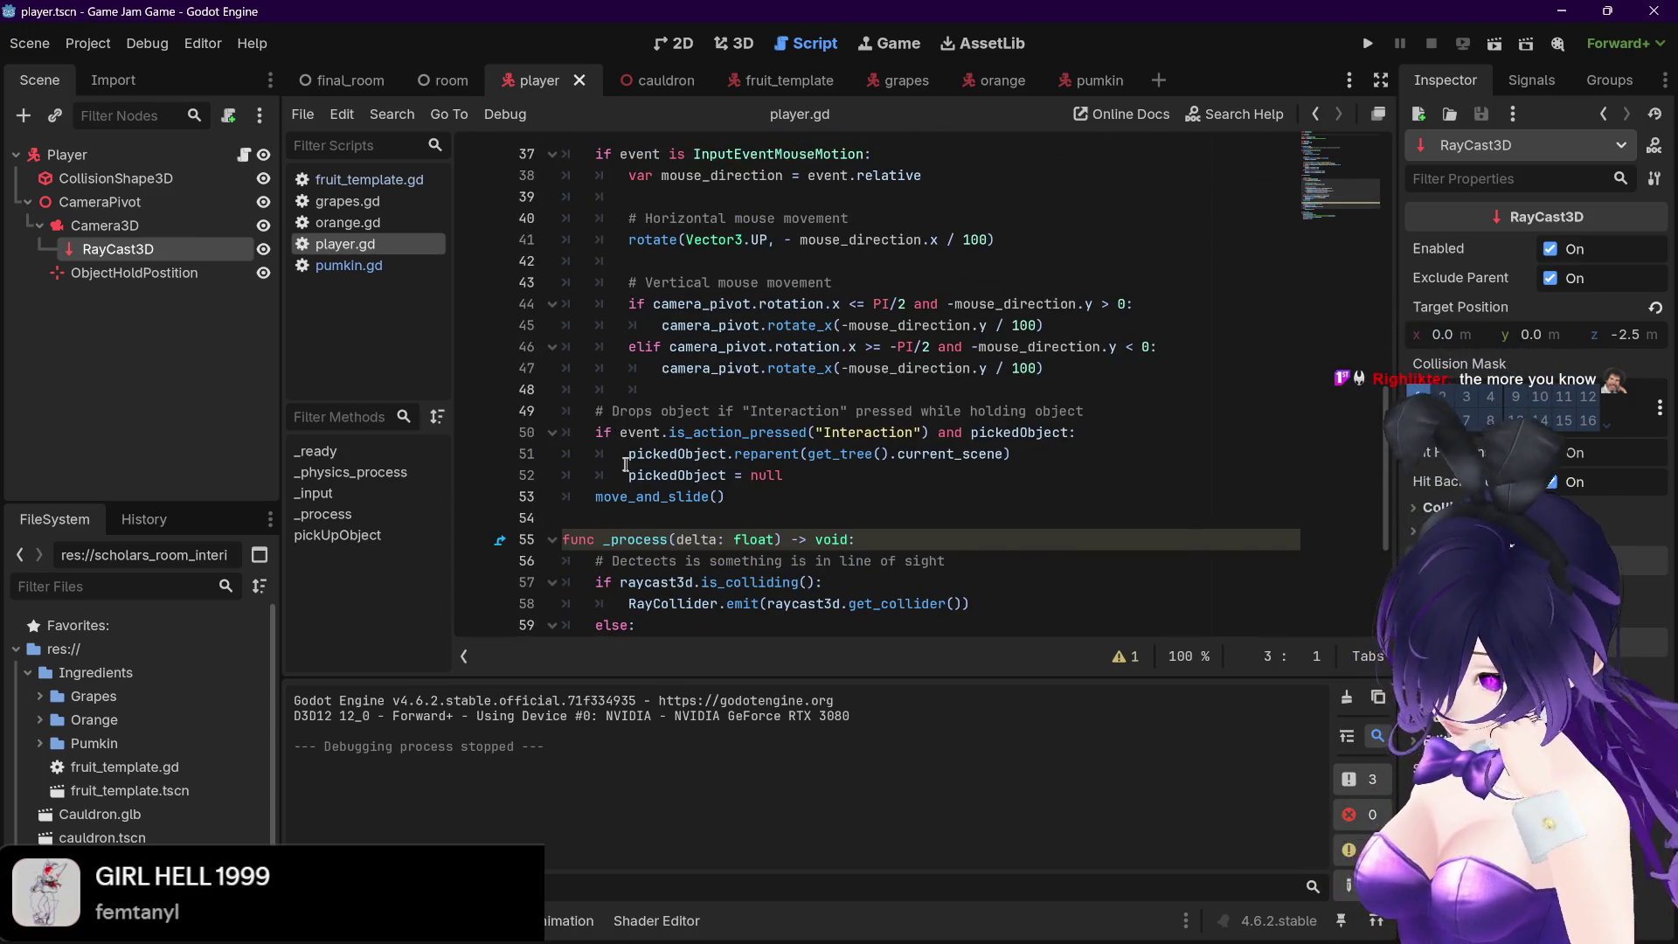
scroll(629, 463, "down", 2)
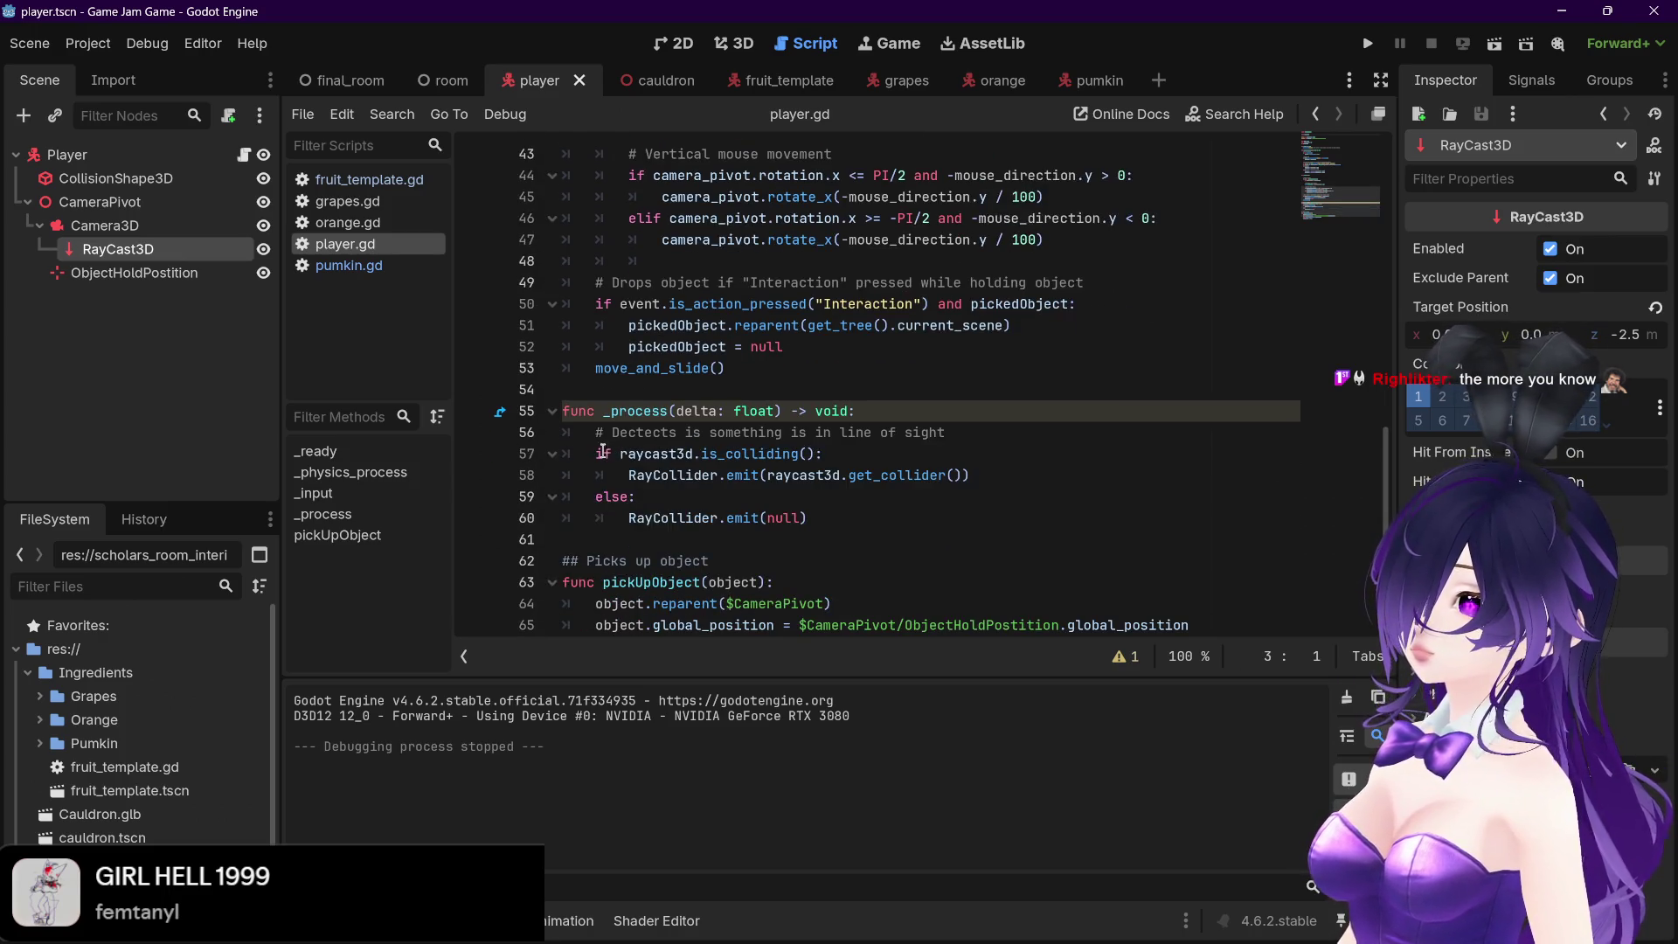
Examine the raycast3d check on line 57 and the RayCollider emit with raycast3d.get_collider() on line 58
left_click_drag(592, 453, 830, 454)
left_click(669, 455)
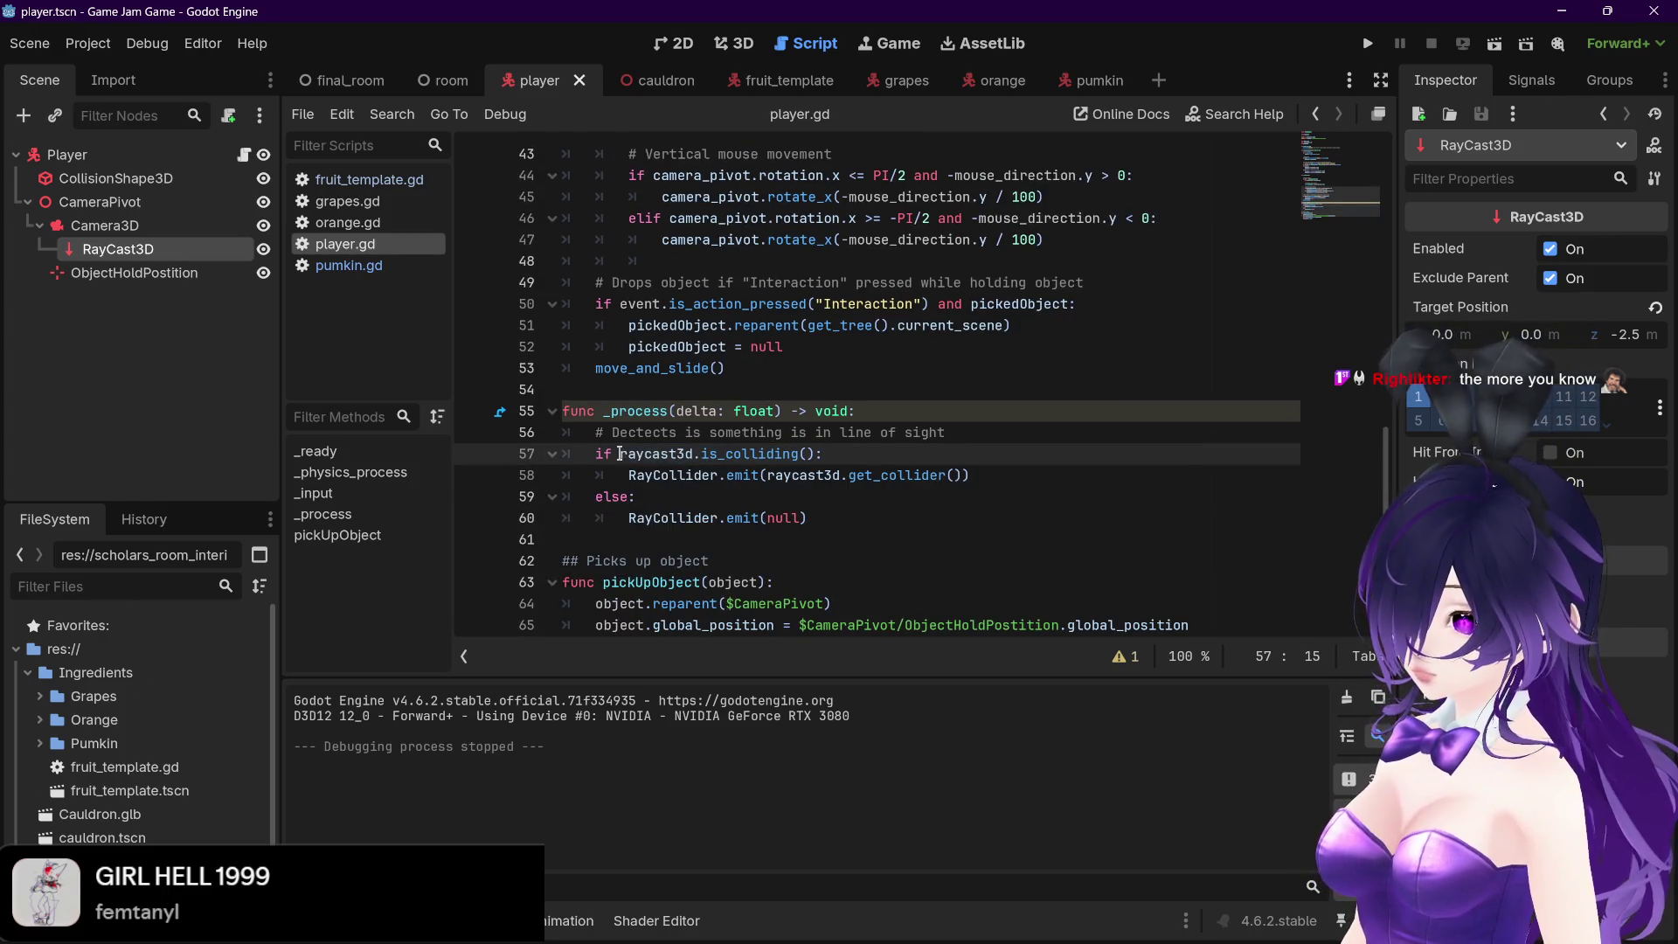
left_click_drag(621, 453, 693, 453)
mouse_move(692, 454)
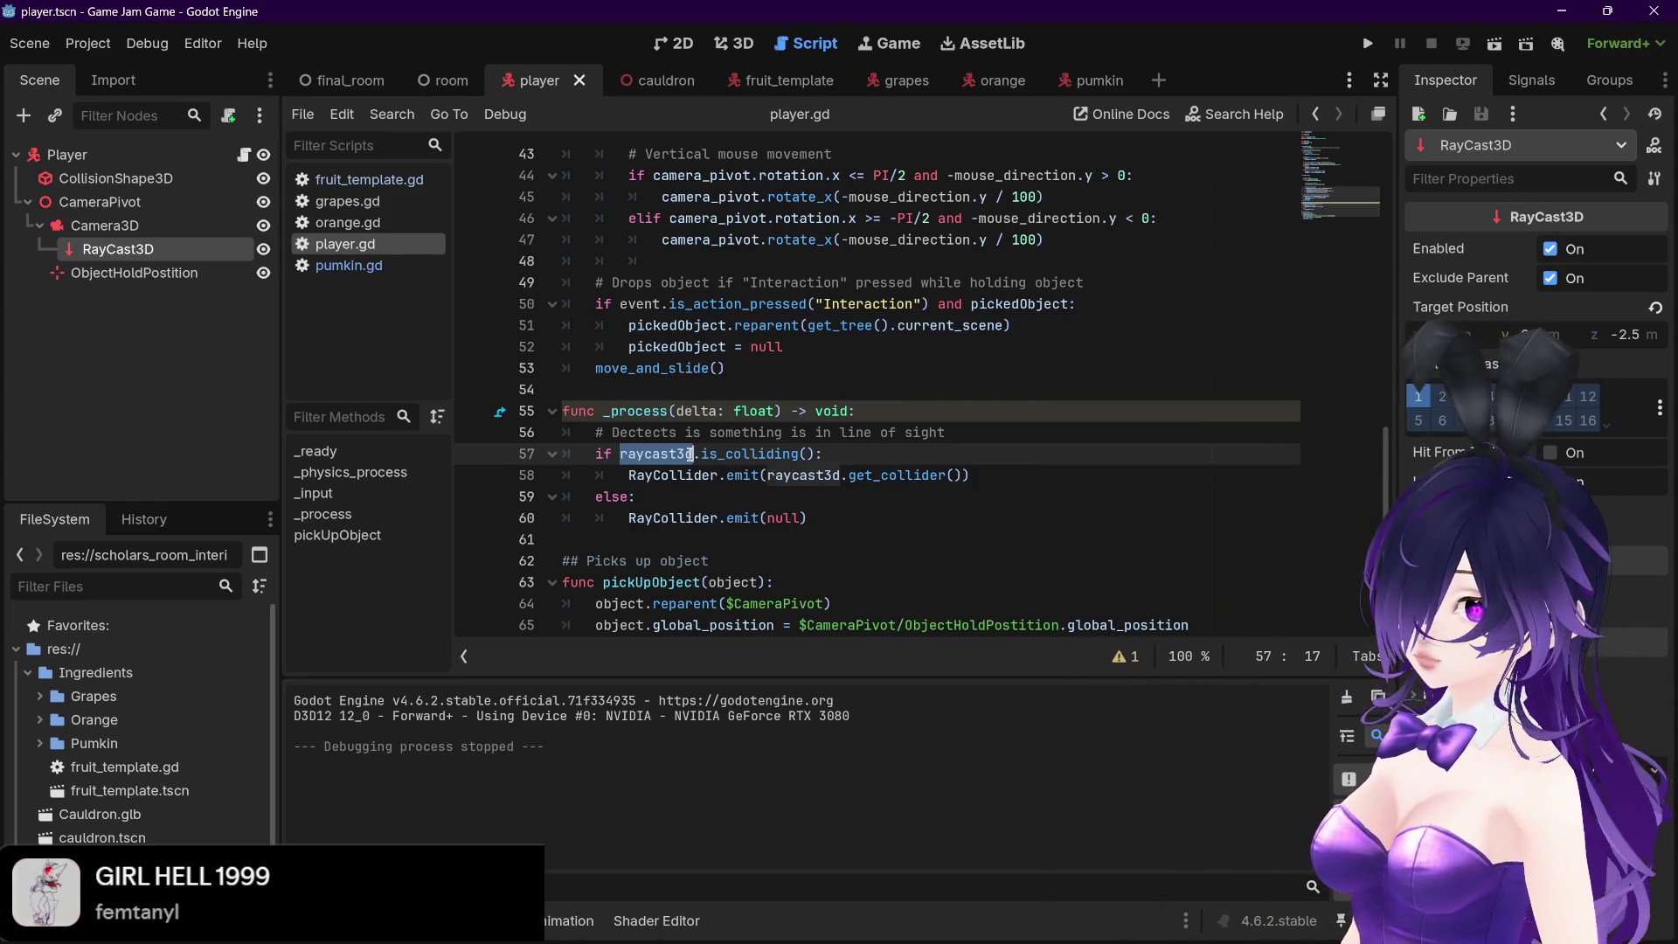
left_click(616, 455)
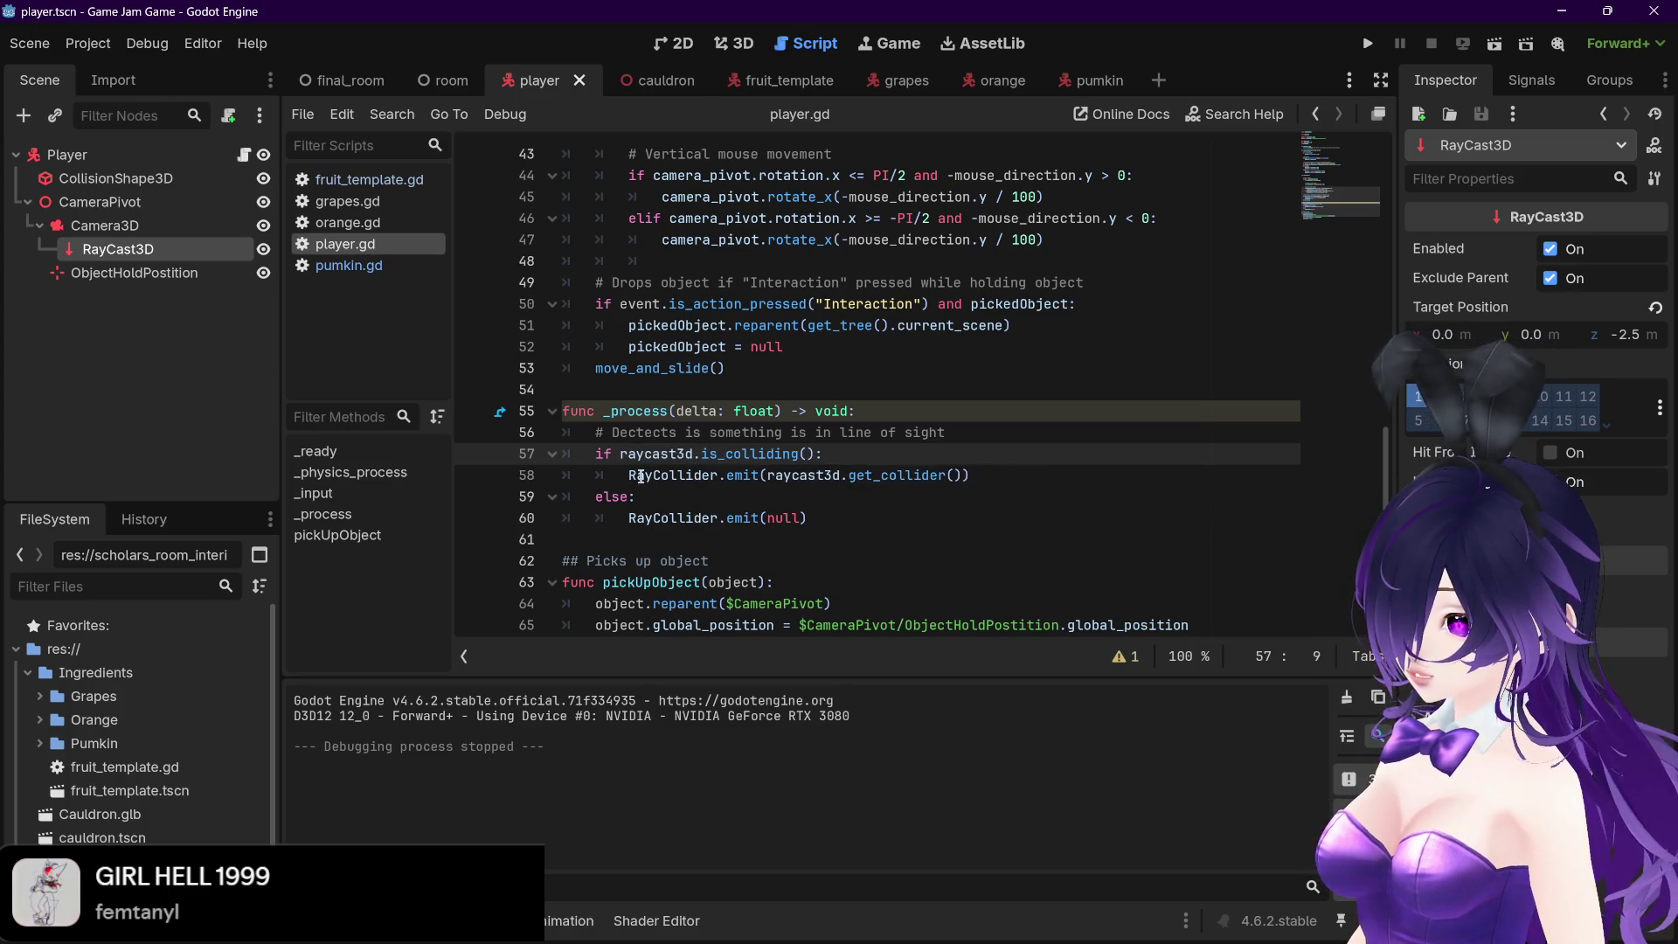
left_click_drag(628, 476, 1020, 474)
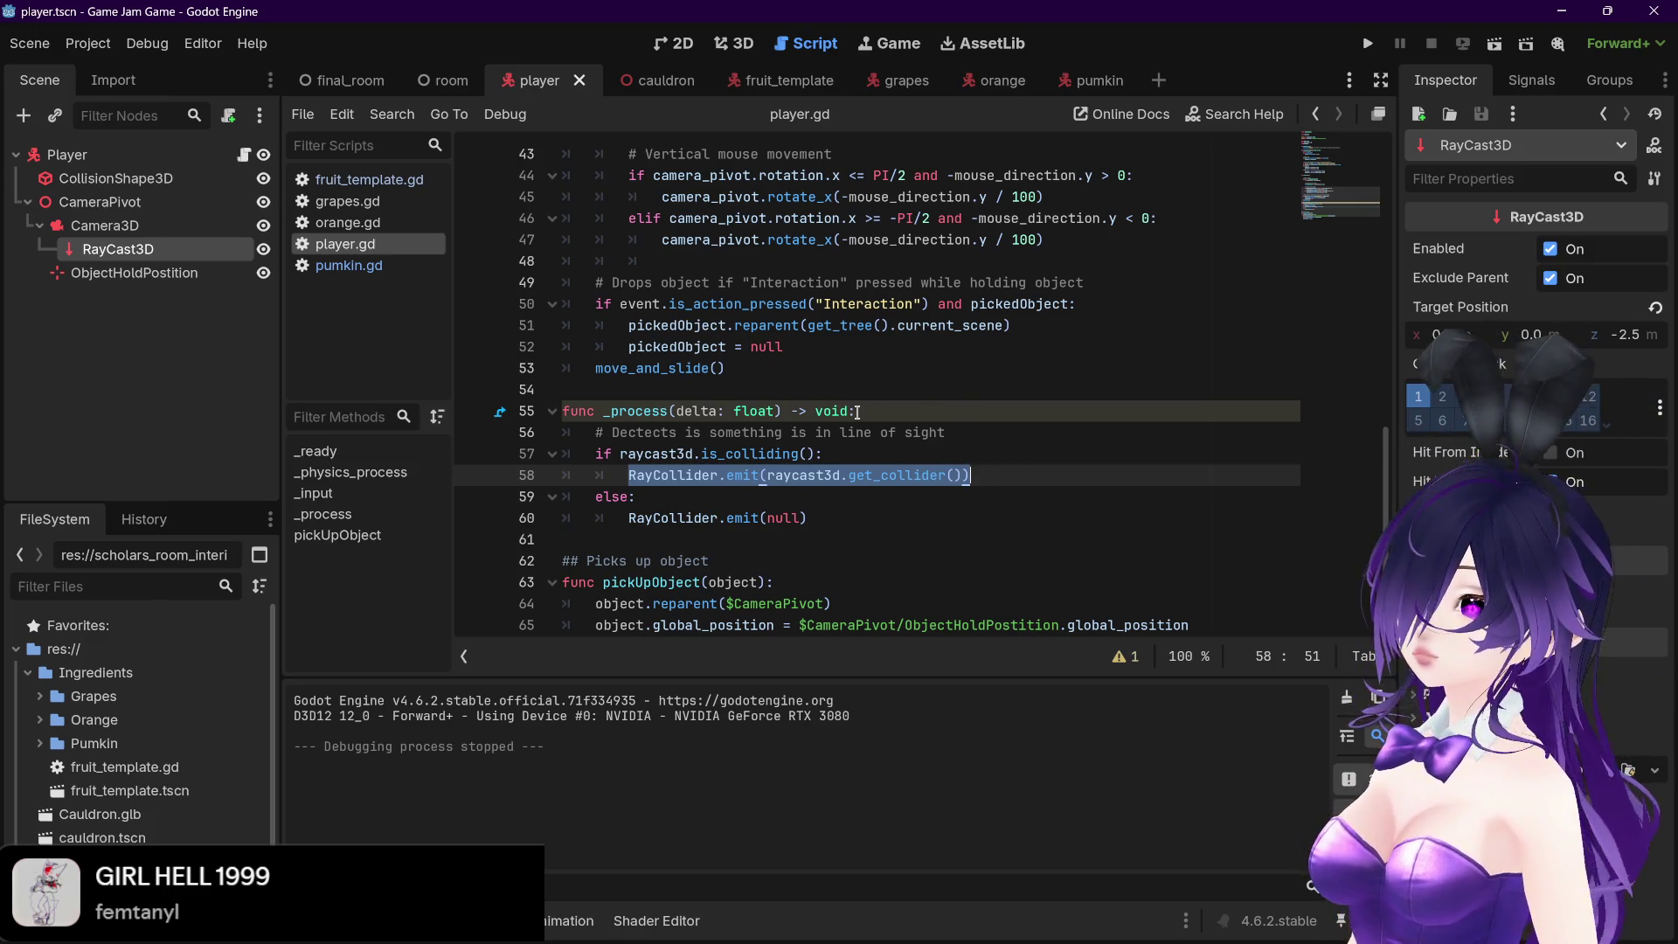
left_click_drag(767, 476, 961, 476)
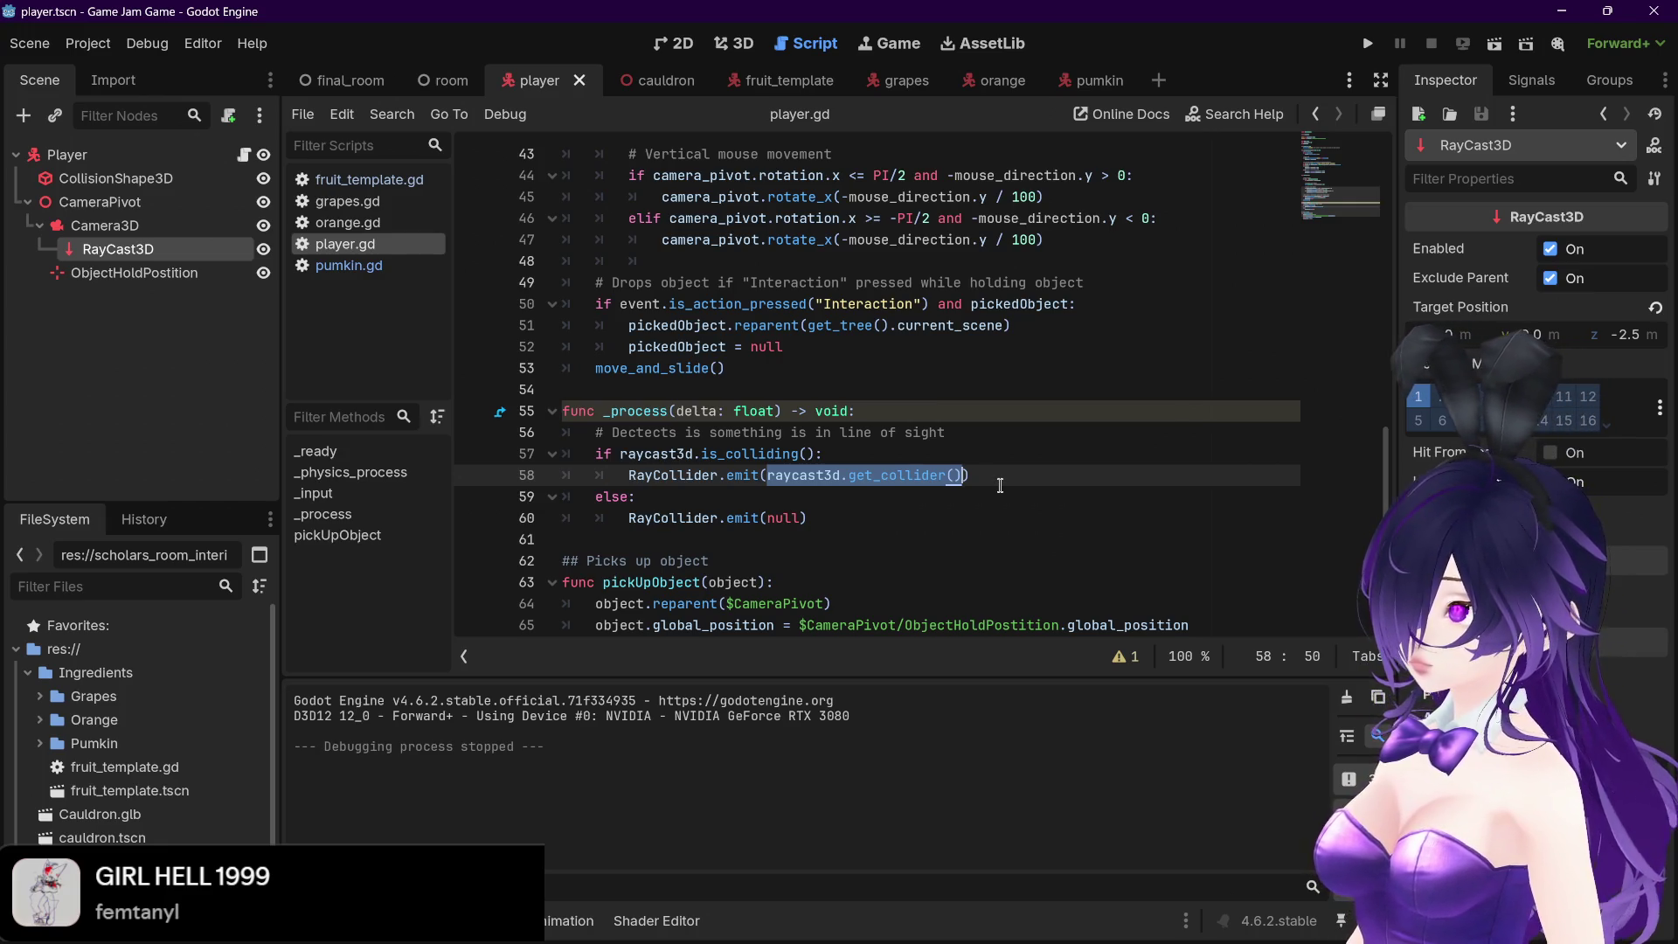
type(")")
left_click(1002, 474)
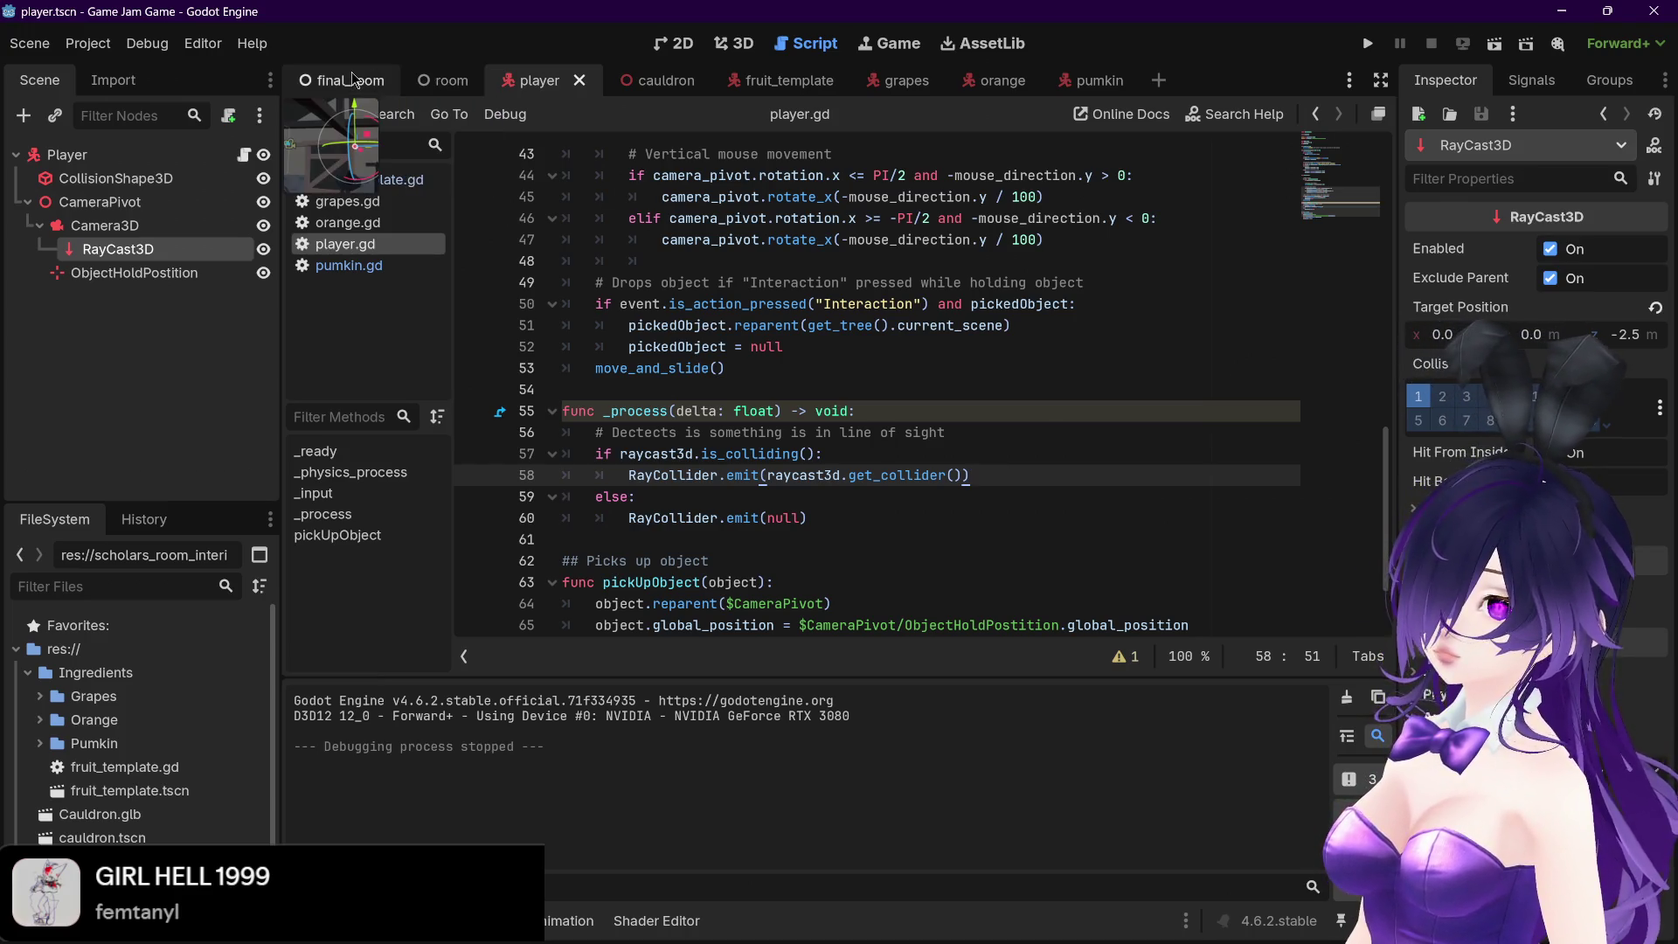
left_click(431, 86)
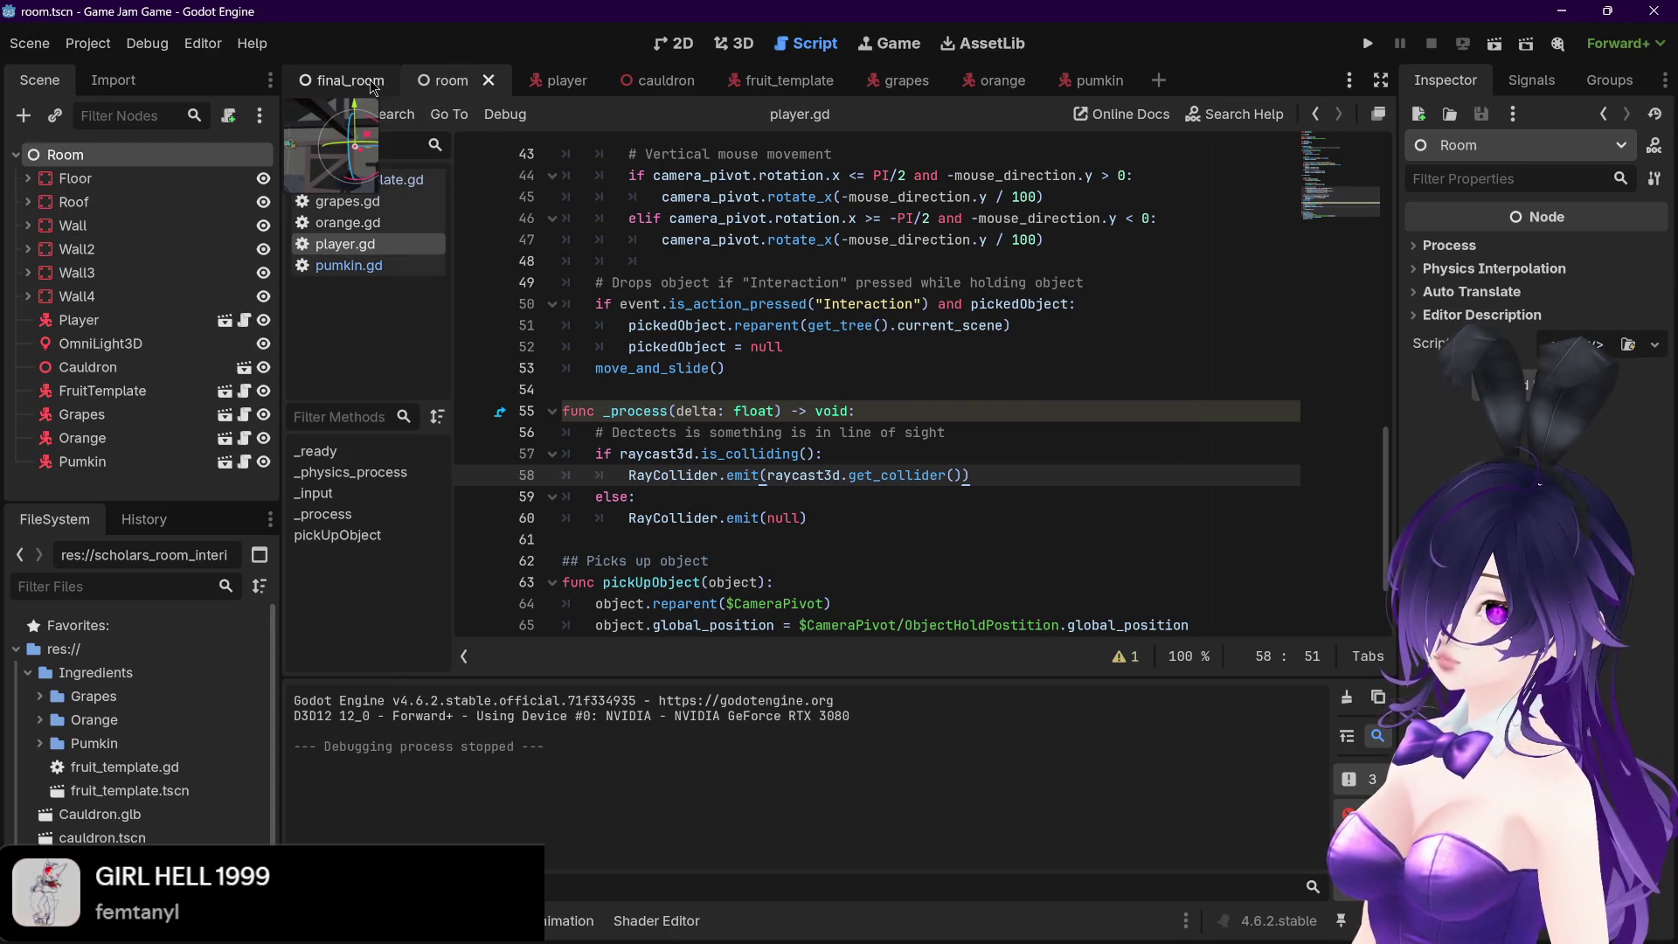
Select the bookOpen node in final_room and zoom the 3D view out to the book on the desk
left_click(341, 85)
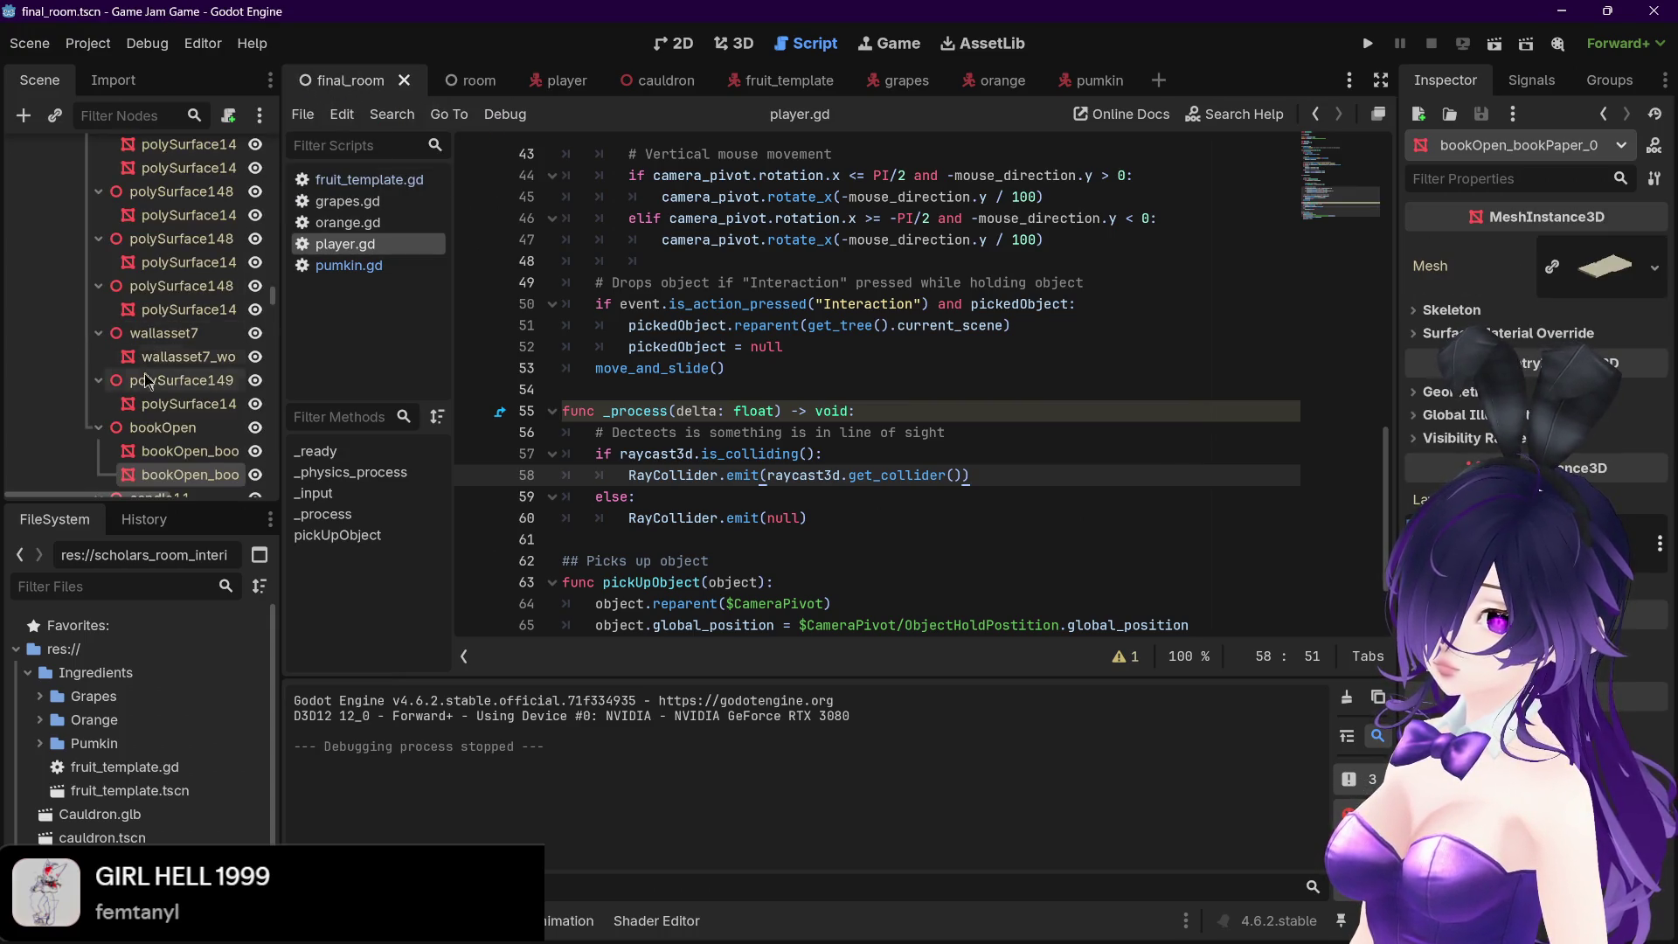
left_click(163, 430)
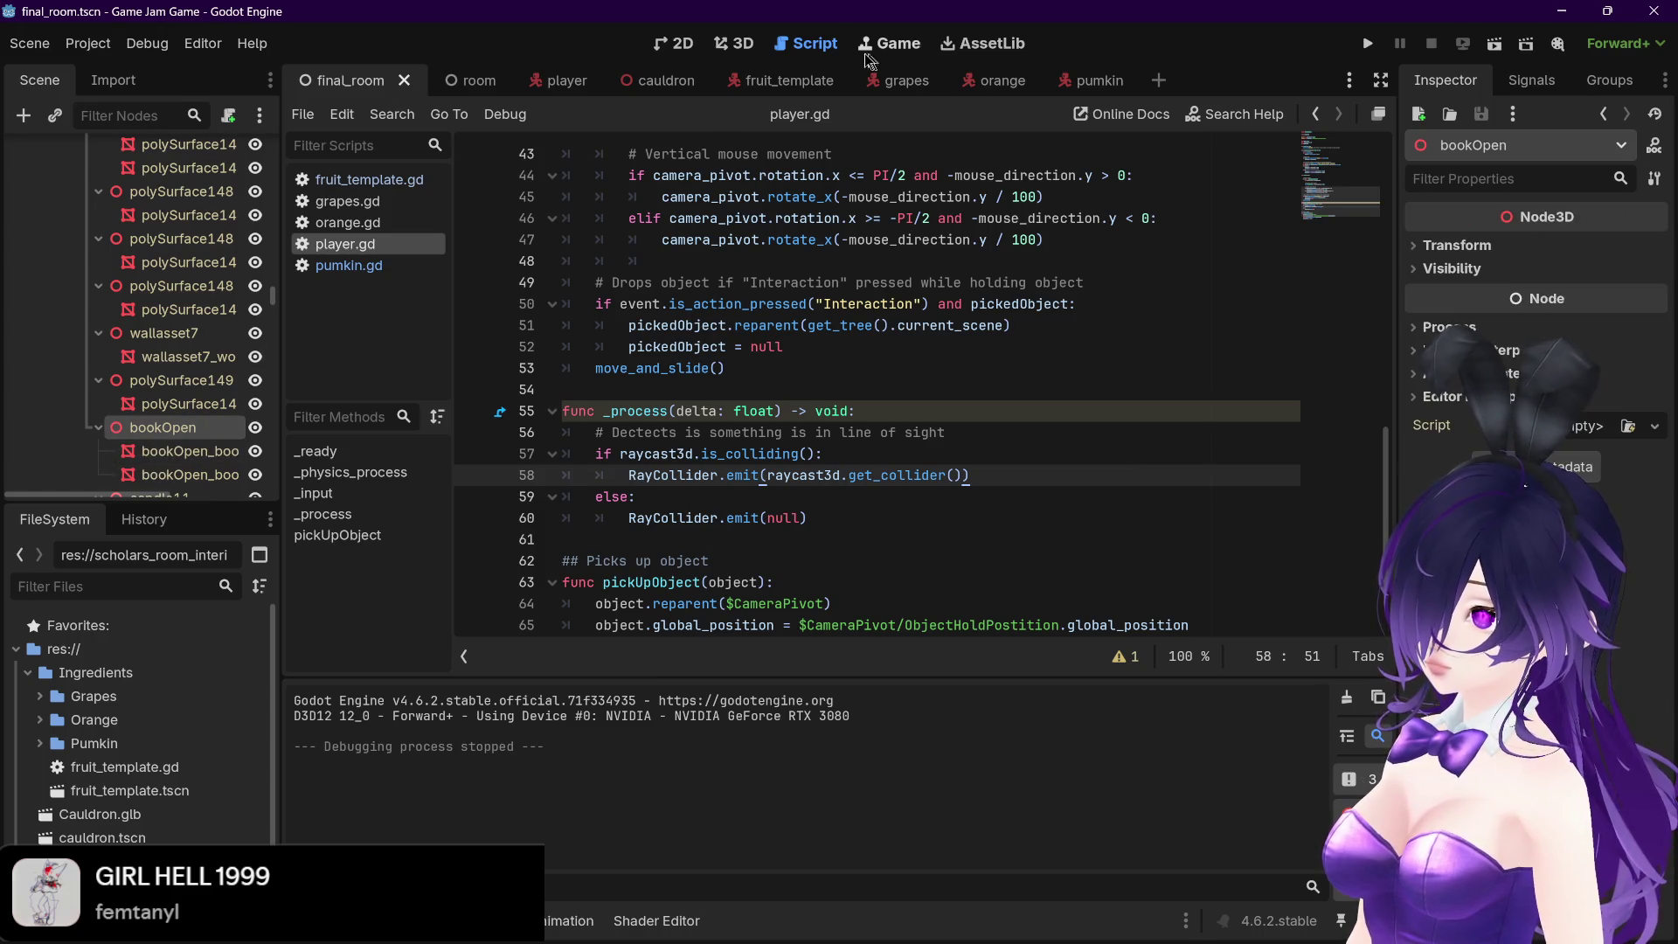
left_click(727, 43)
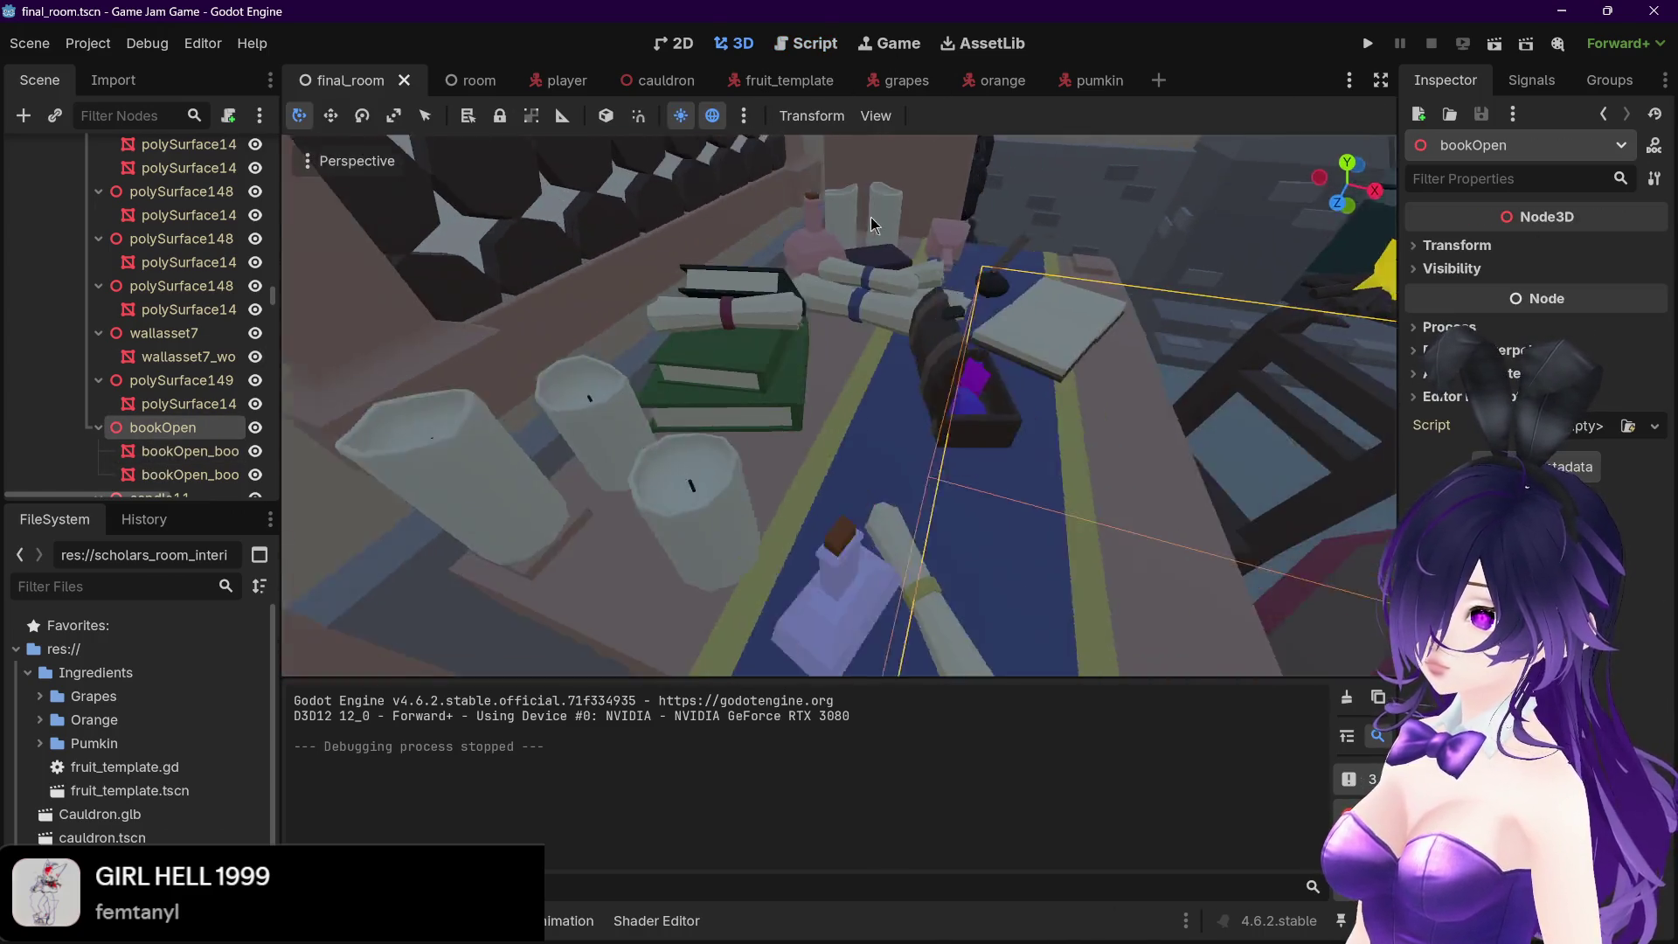
scroll(300, 554, "down", 4)
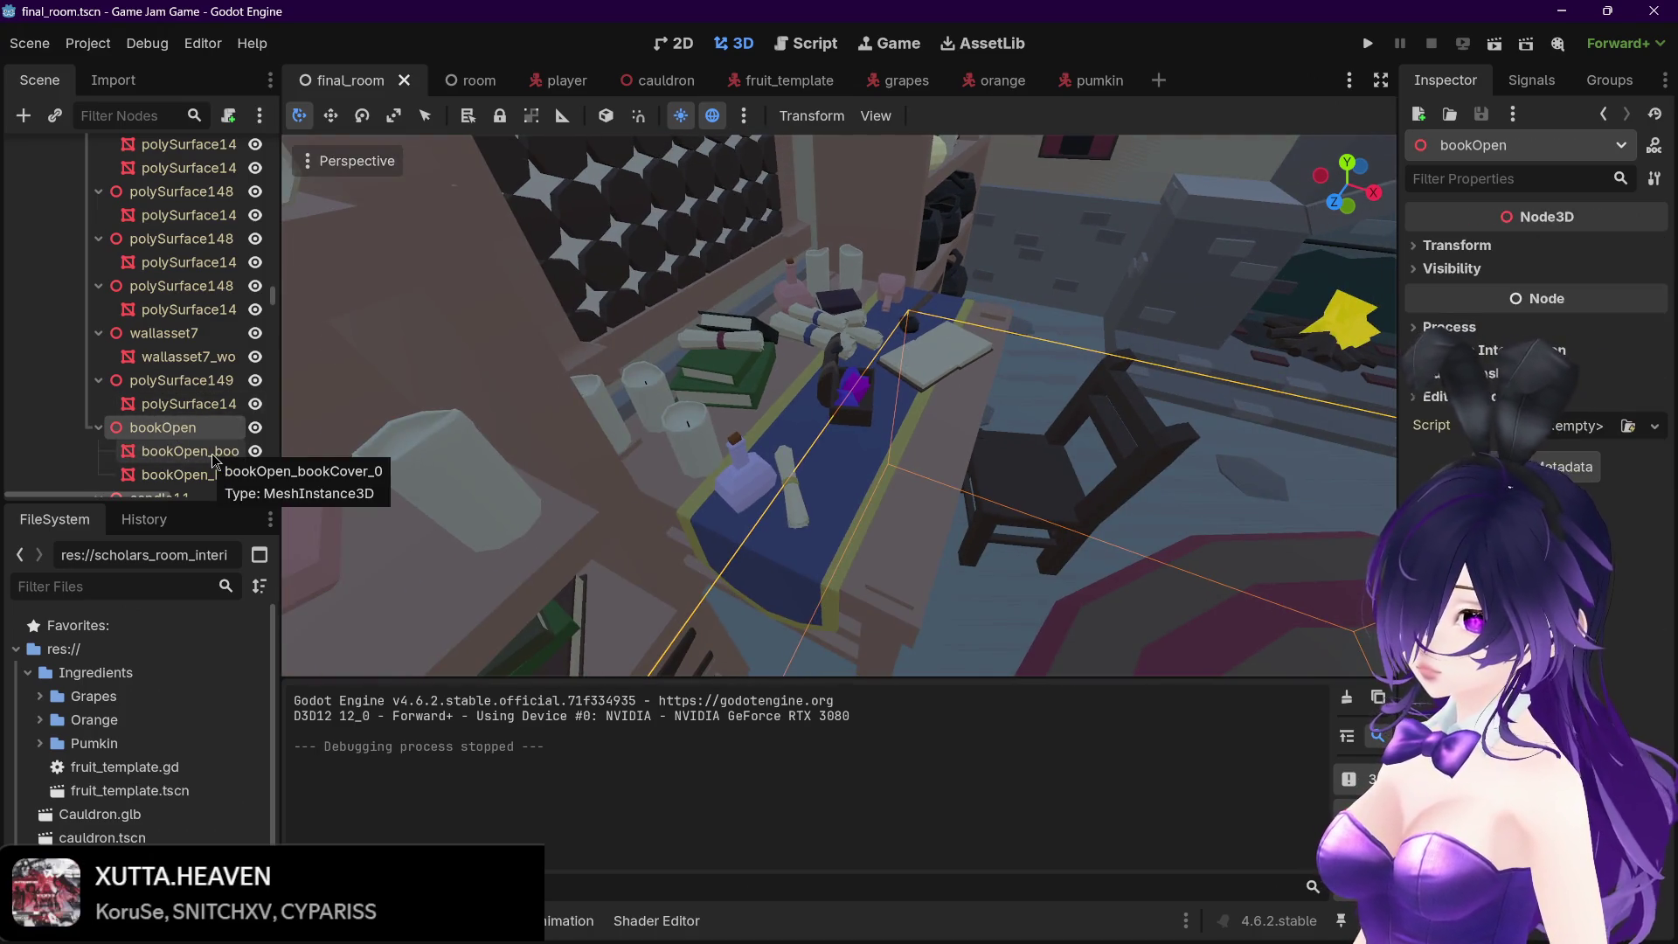
left_click(214, 456)
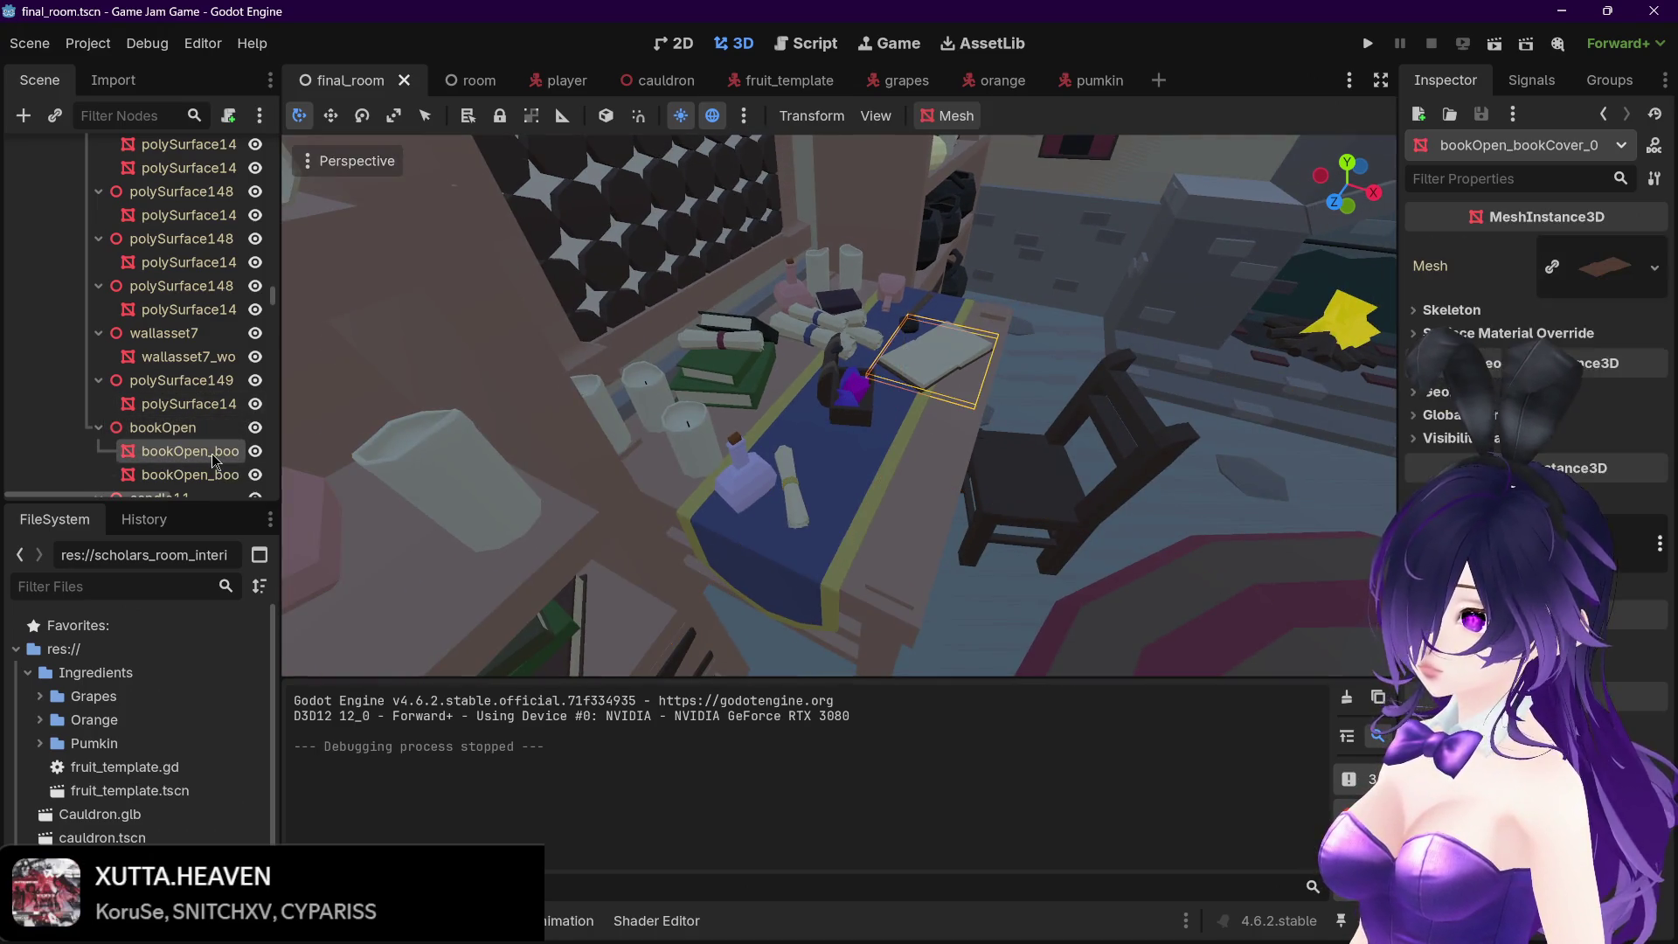
left_click(184, 427)
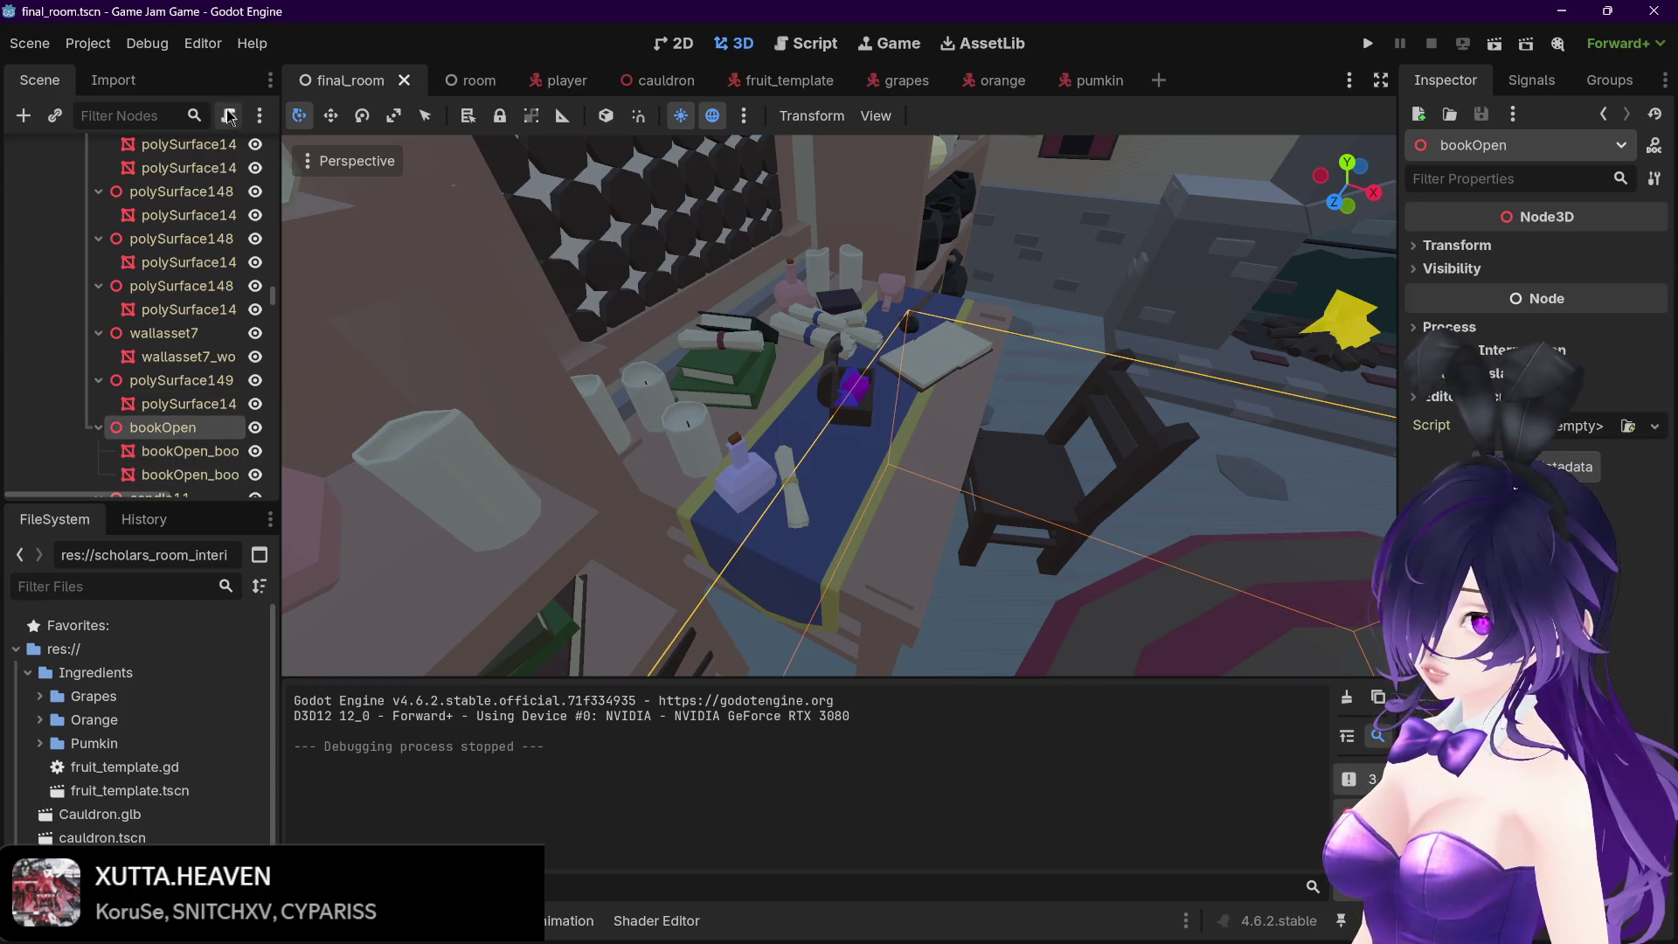
Attach res://book_open.gd extending Node3D to bookOpen, tidy the blank lines and save it
left_click(228, 116)
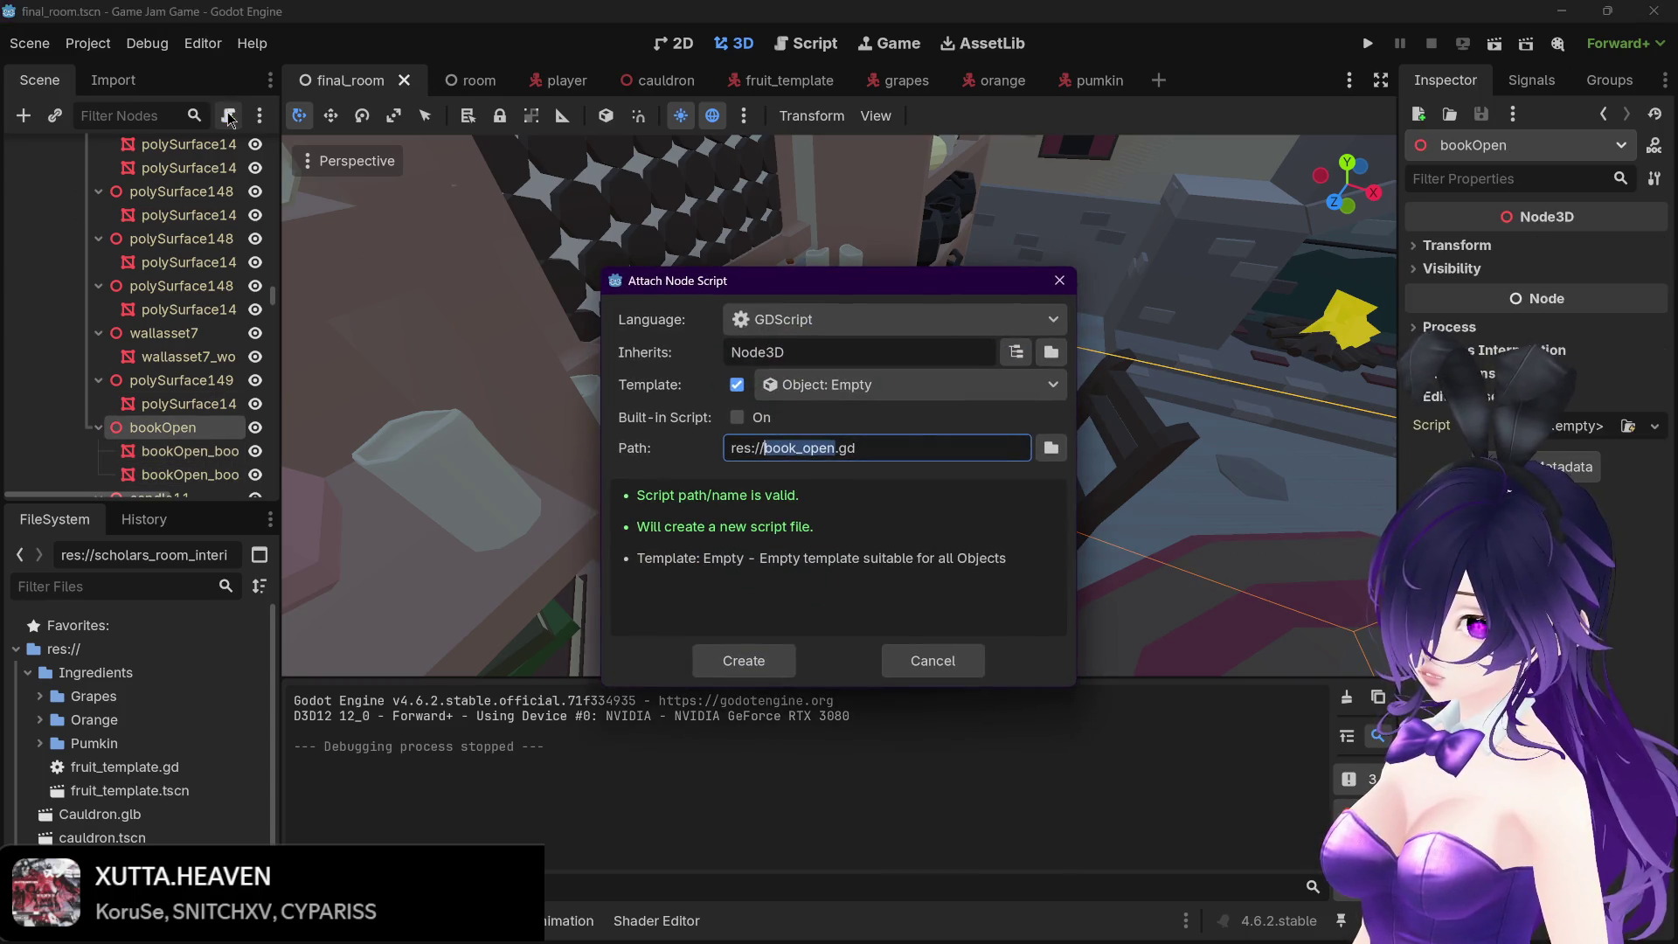
left_click(760, 662)
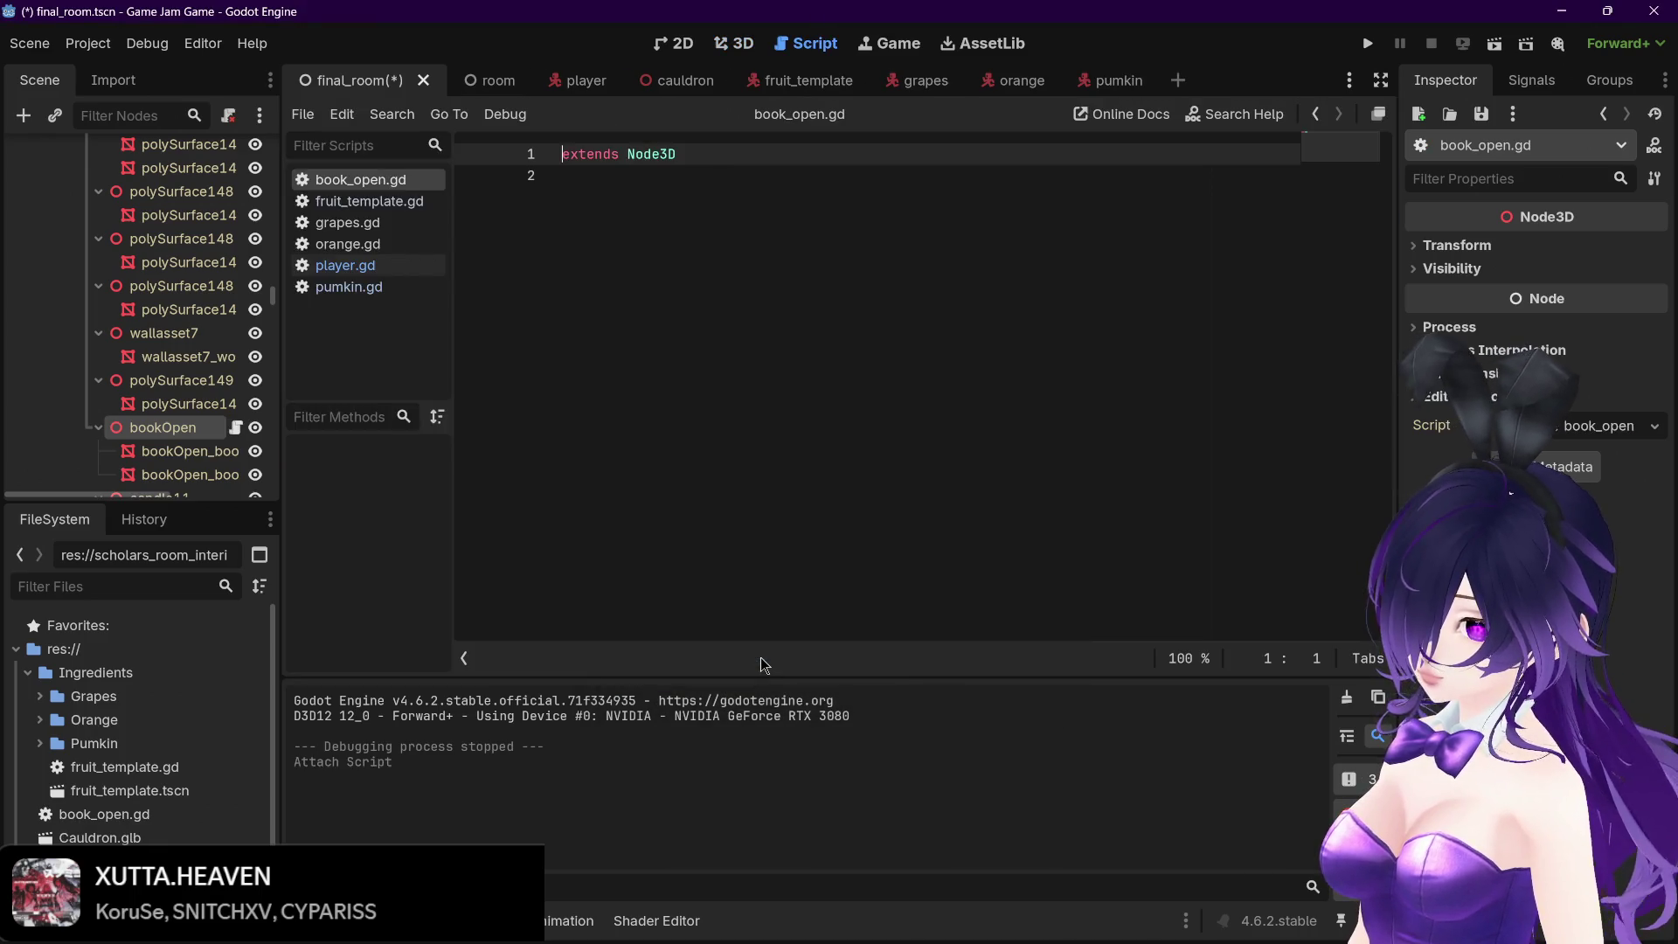
left_click(682, 169)
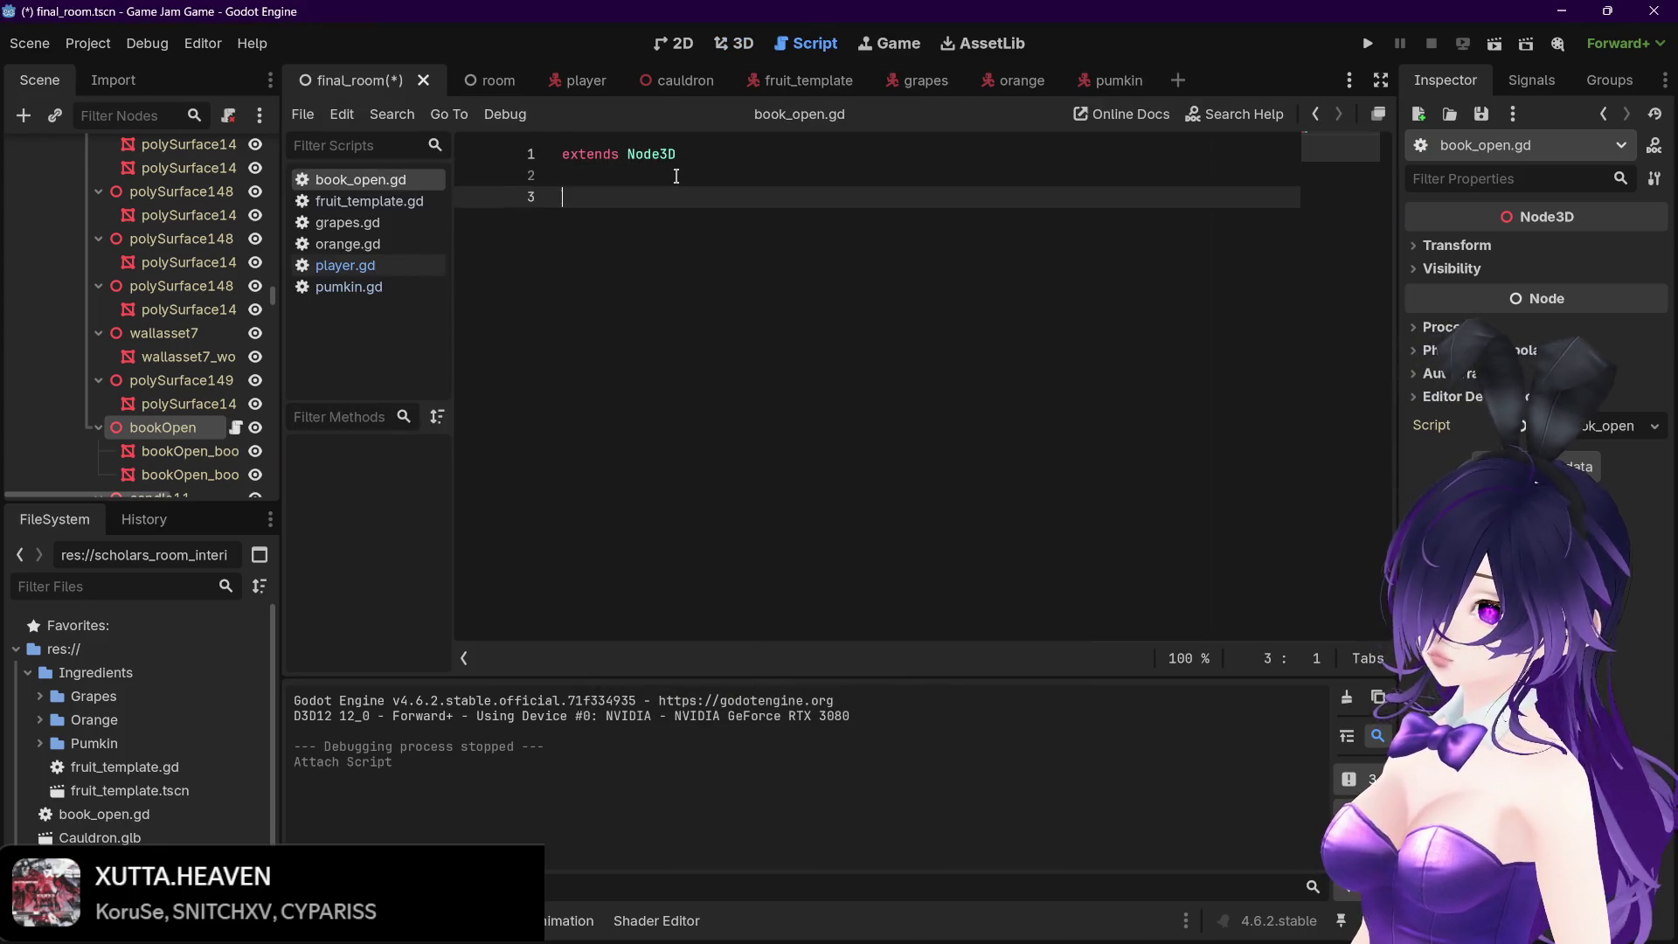
key("Return")
key("Return")
key("BackSpace")
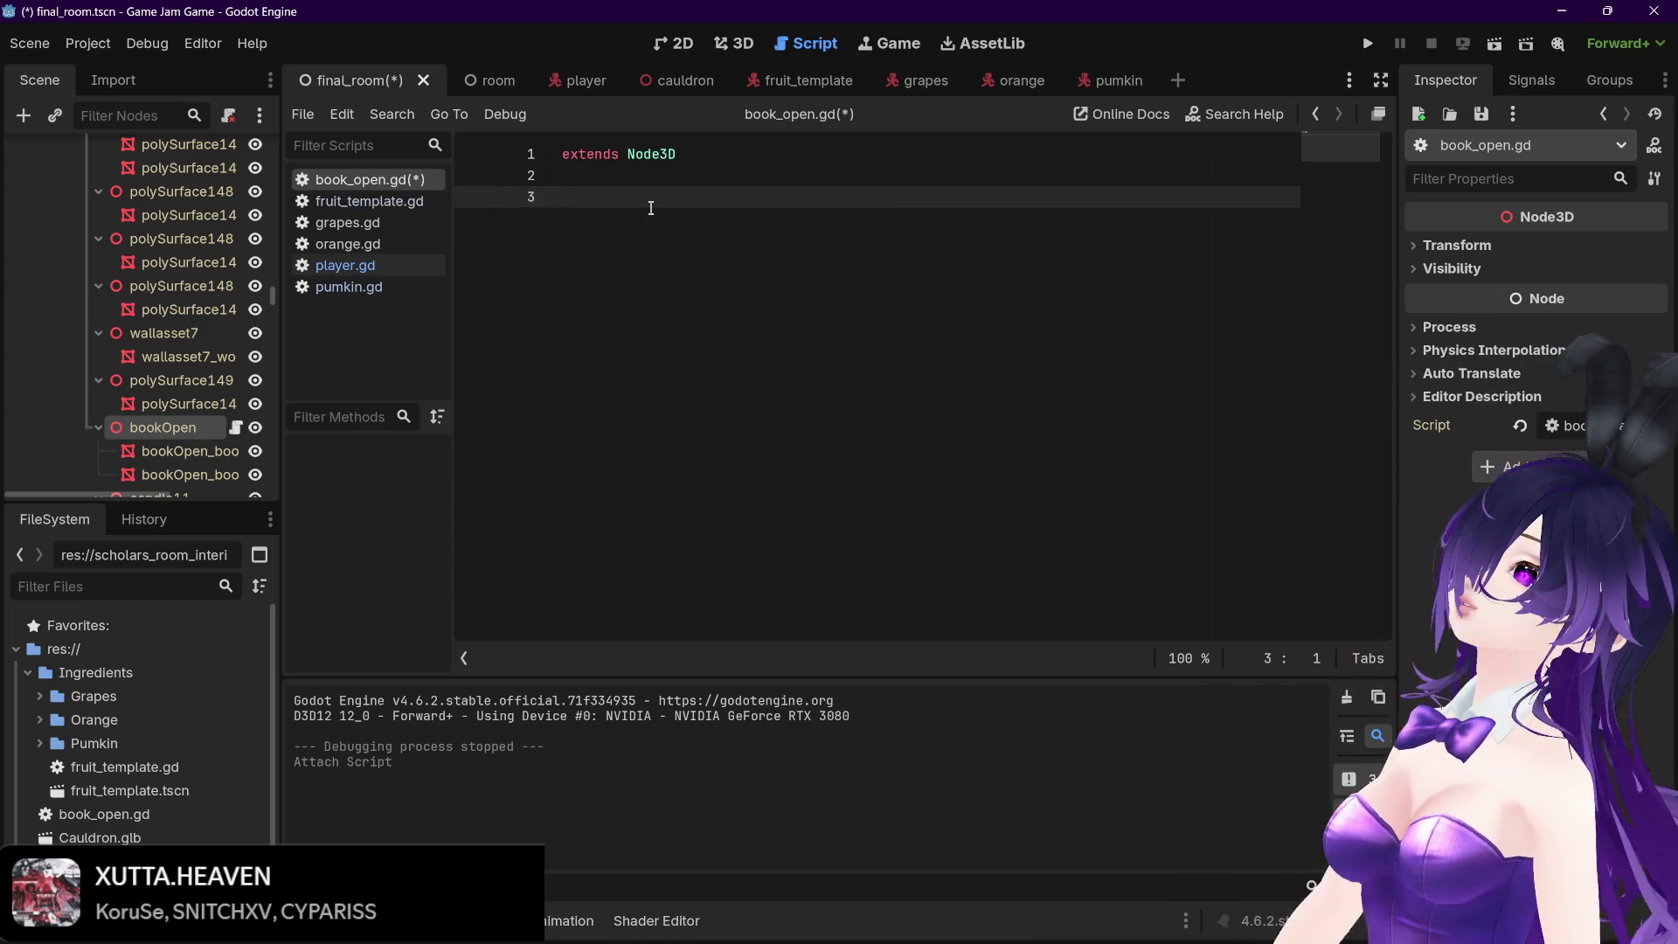
key("ctrl+s")
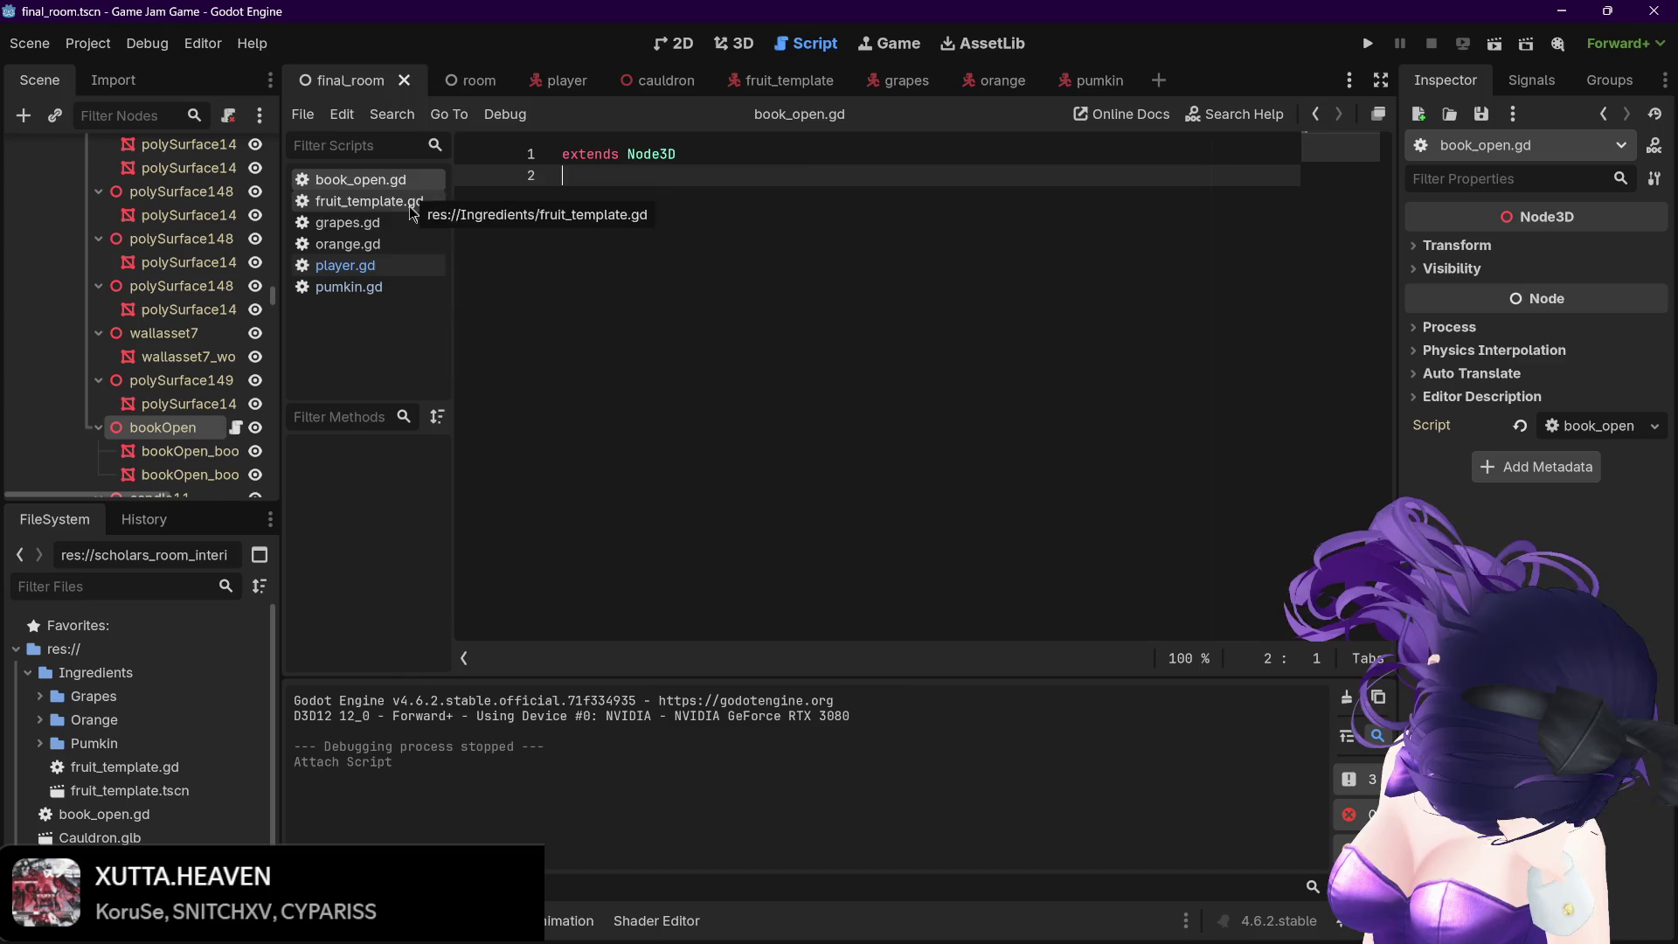
Inspect the Player and Camera3D node properties in the player scene
left_click(548, 84)
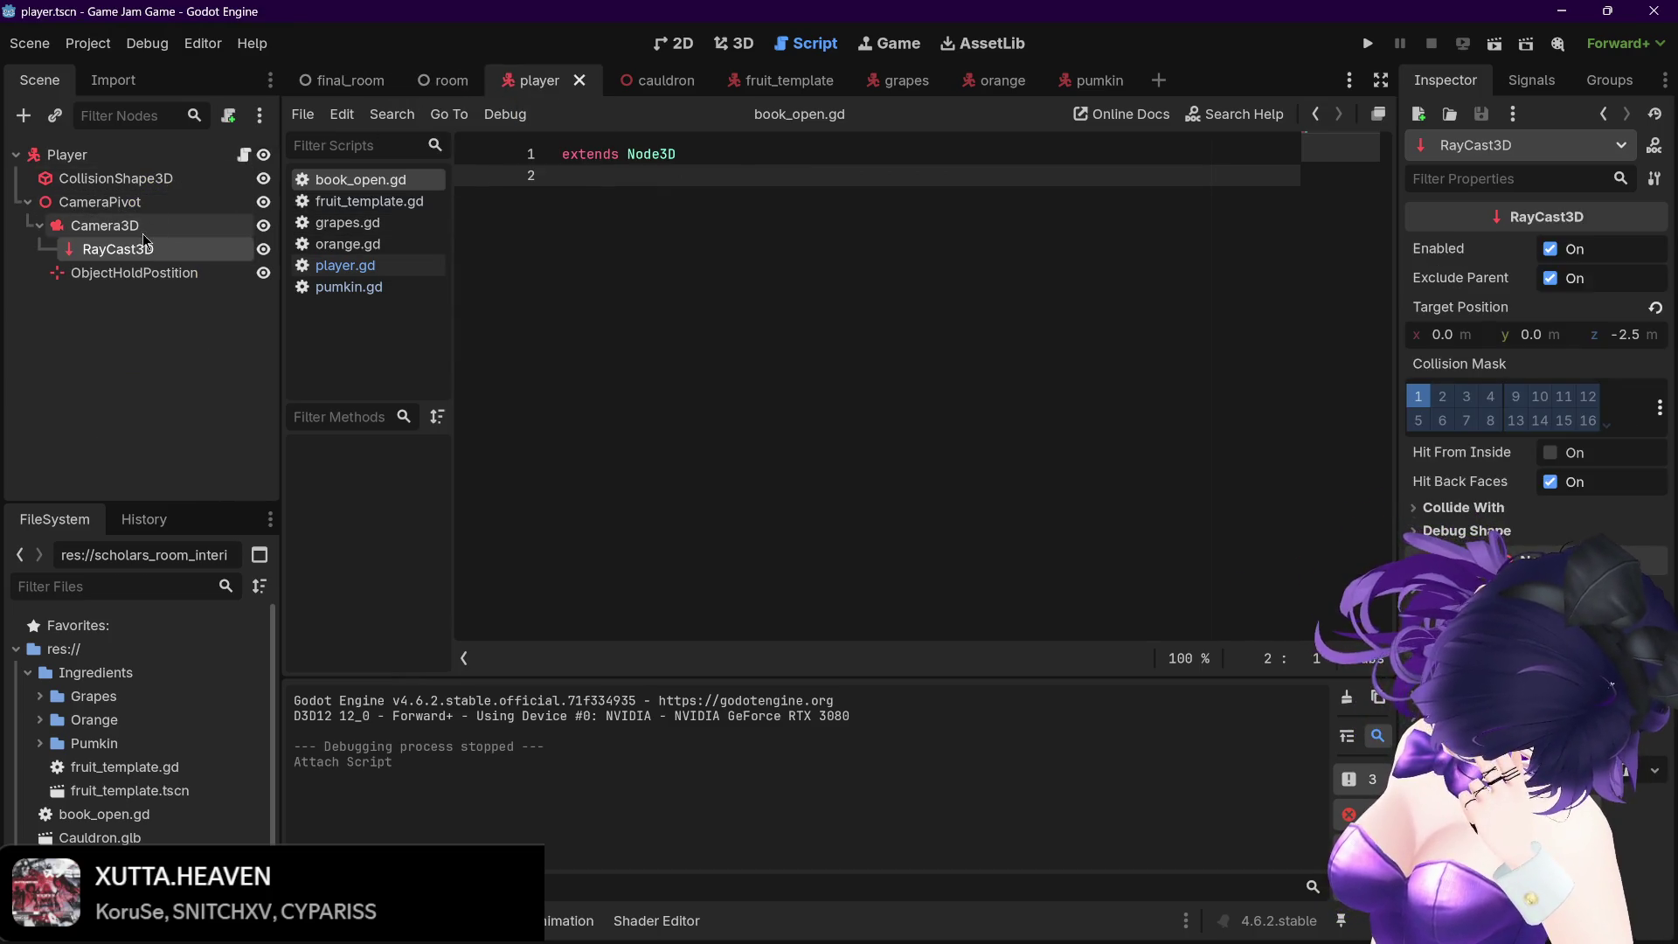
left_click(61, 154)
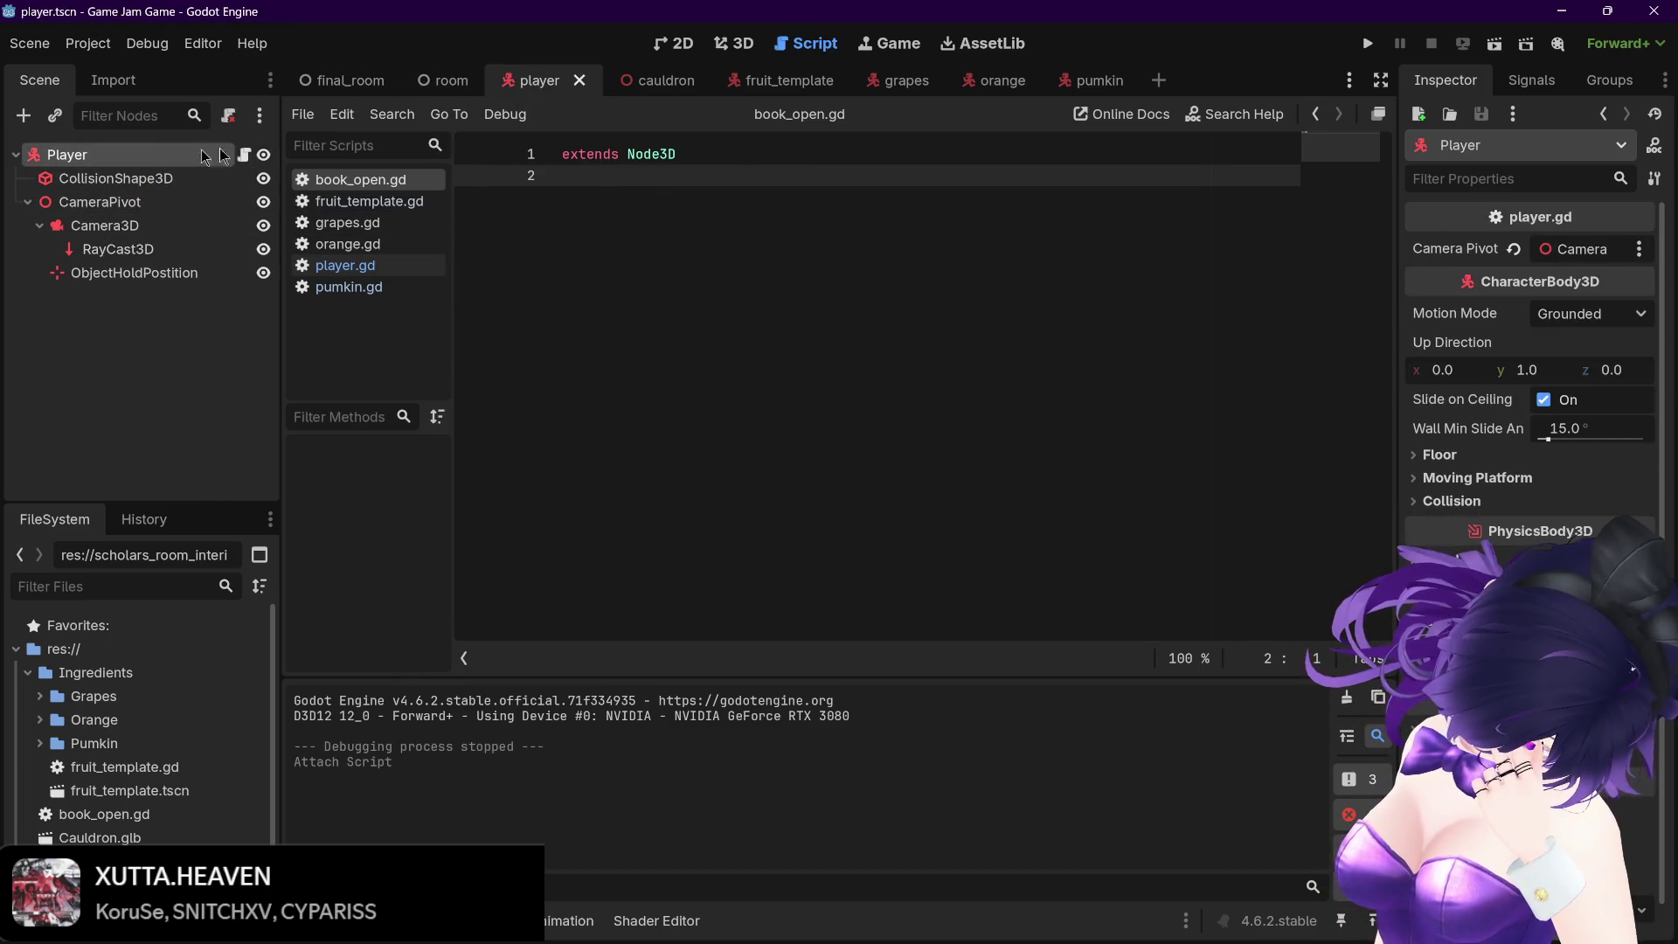
left_click(104, 226)
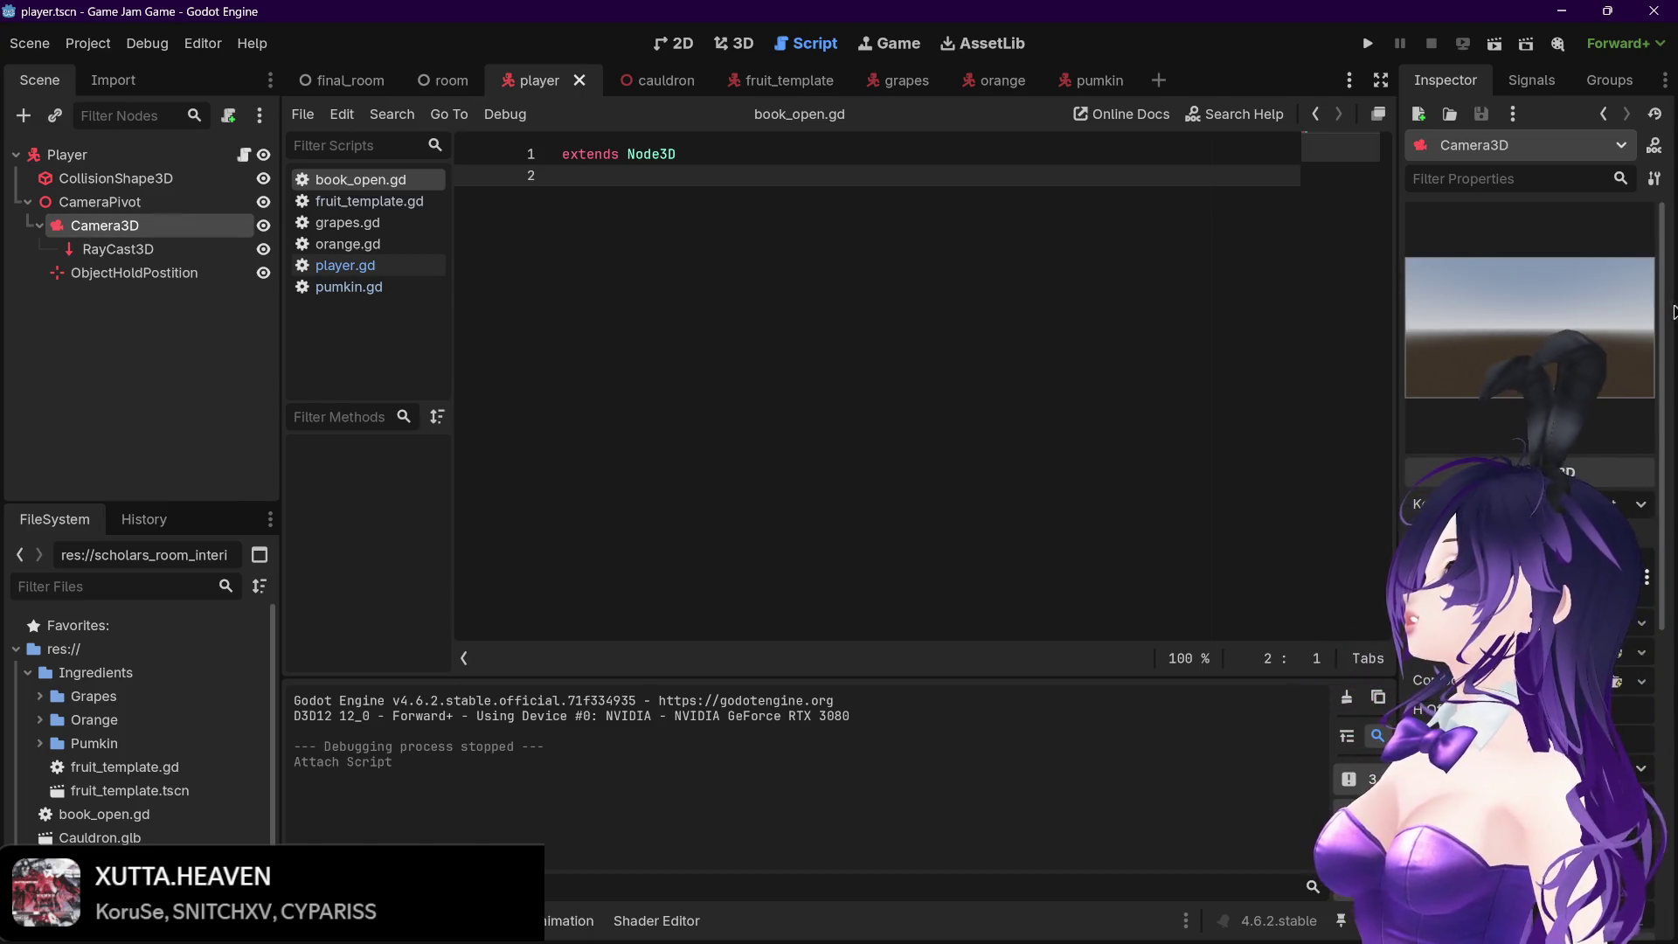
scroll(1649, 402, "down", 5)
scroll(1649, 402, "down", 3)
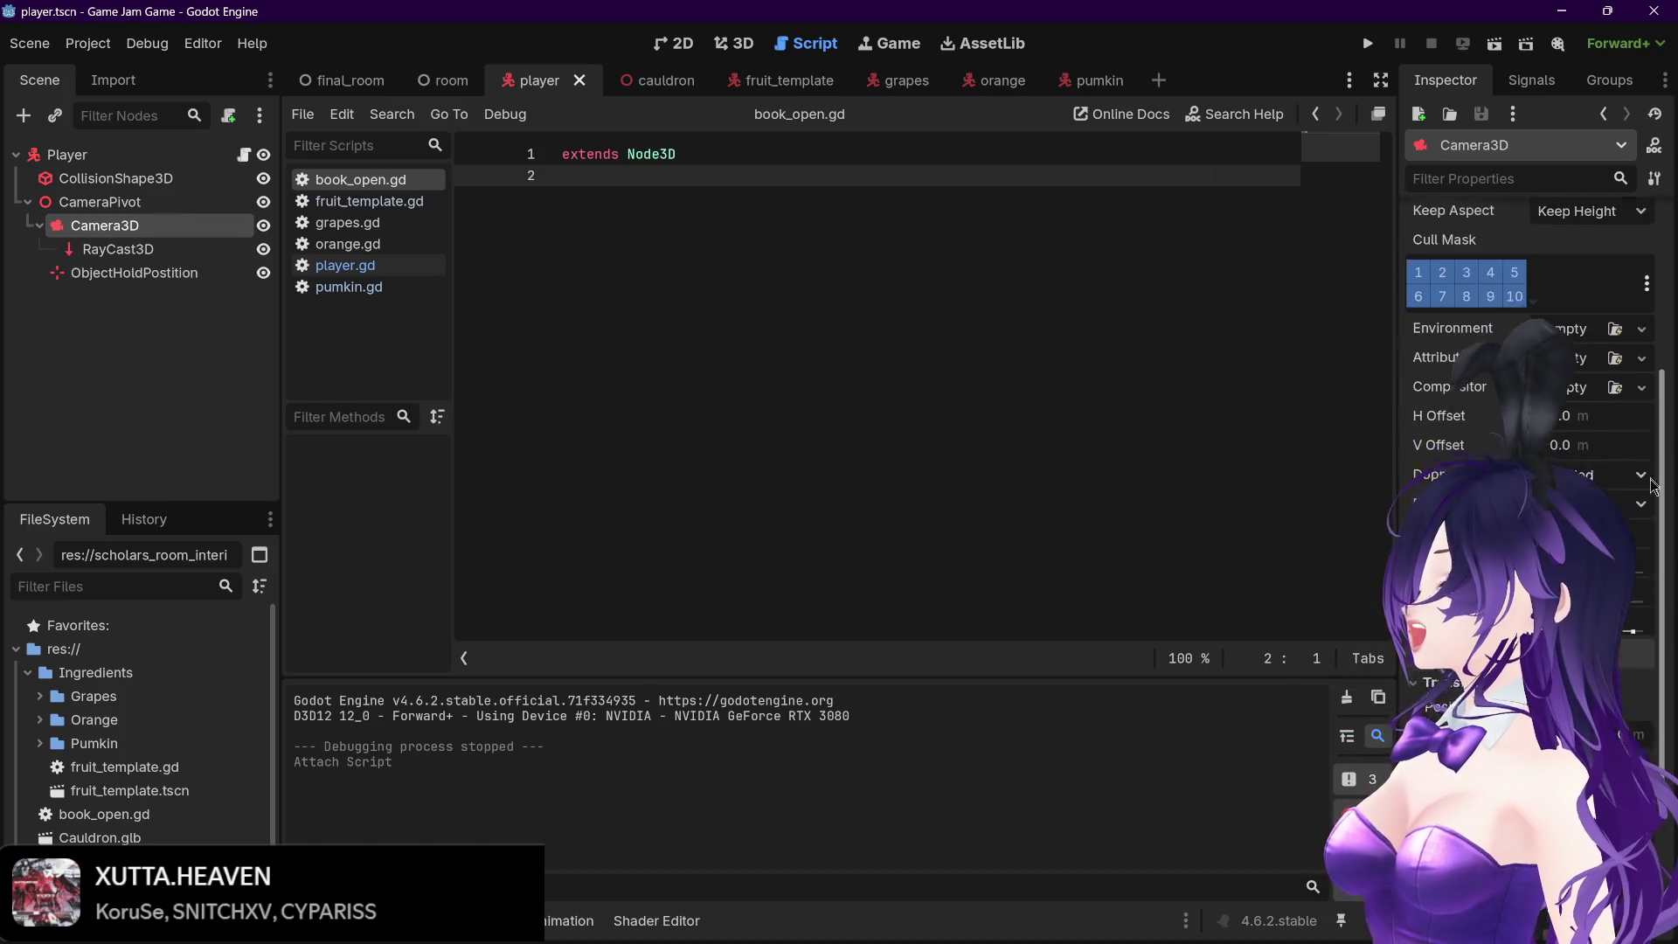
mouse_move(1418, 463)
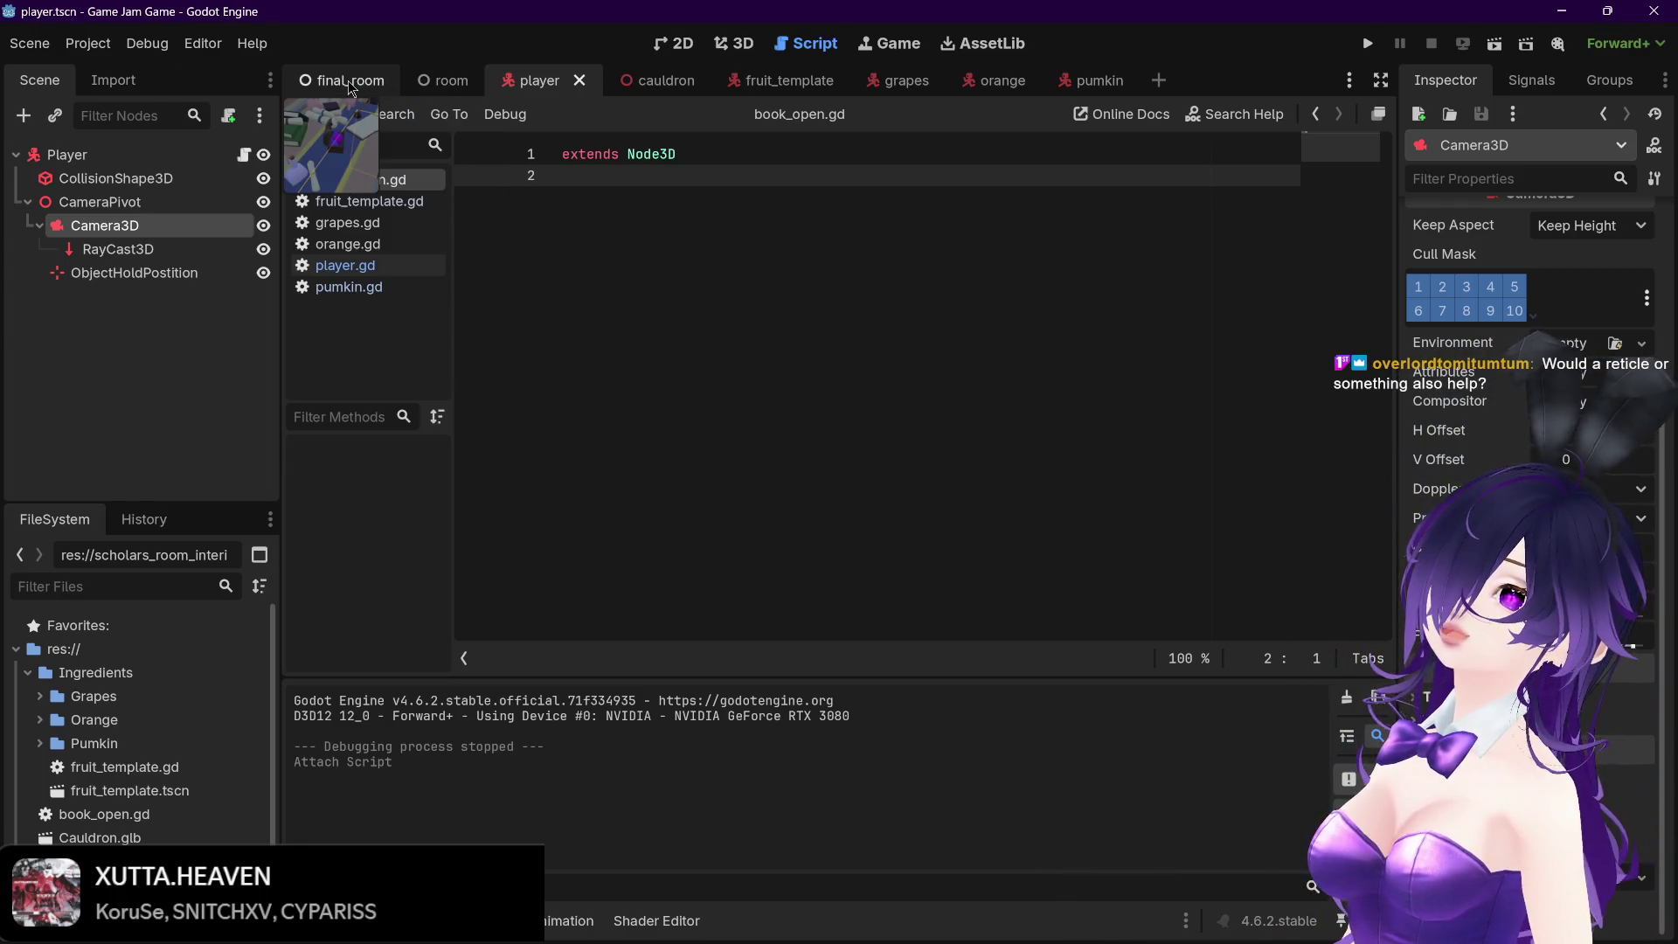
Cycle through the final_room, room and player scene tabs, then open fruit_template.gd
left_click(348, 80)
left_click(447, 80)
left_click(577, 80)
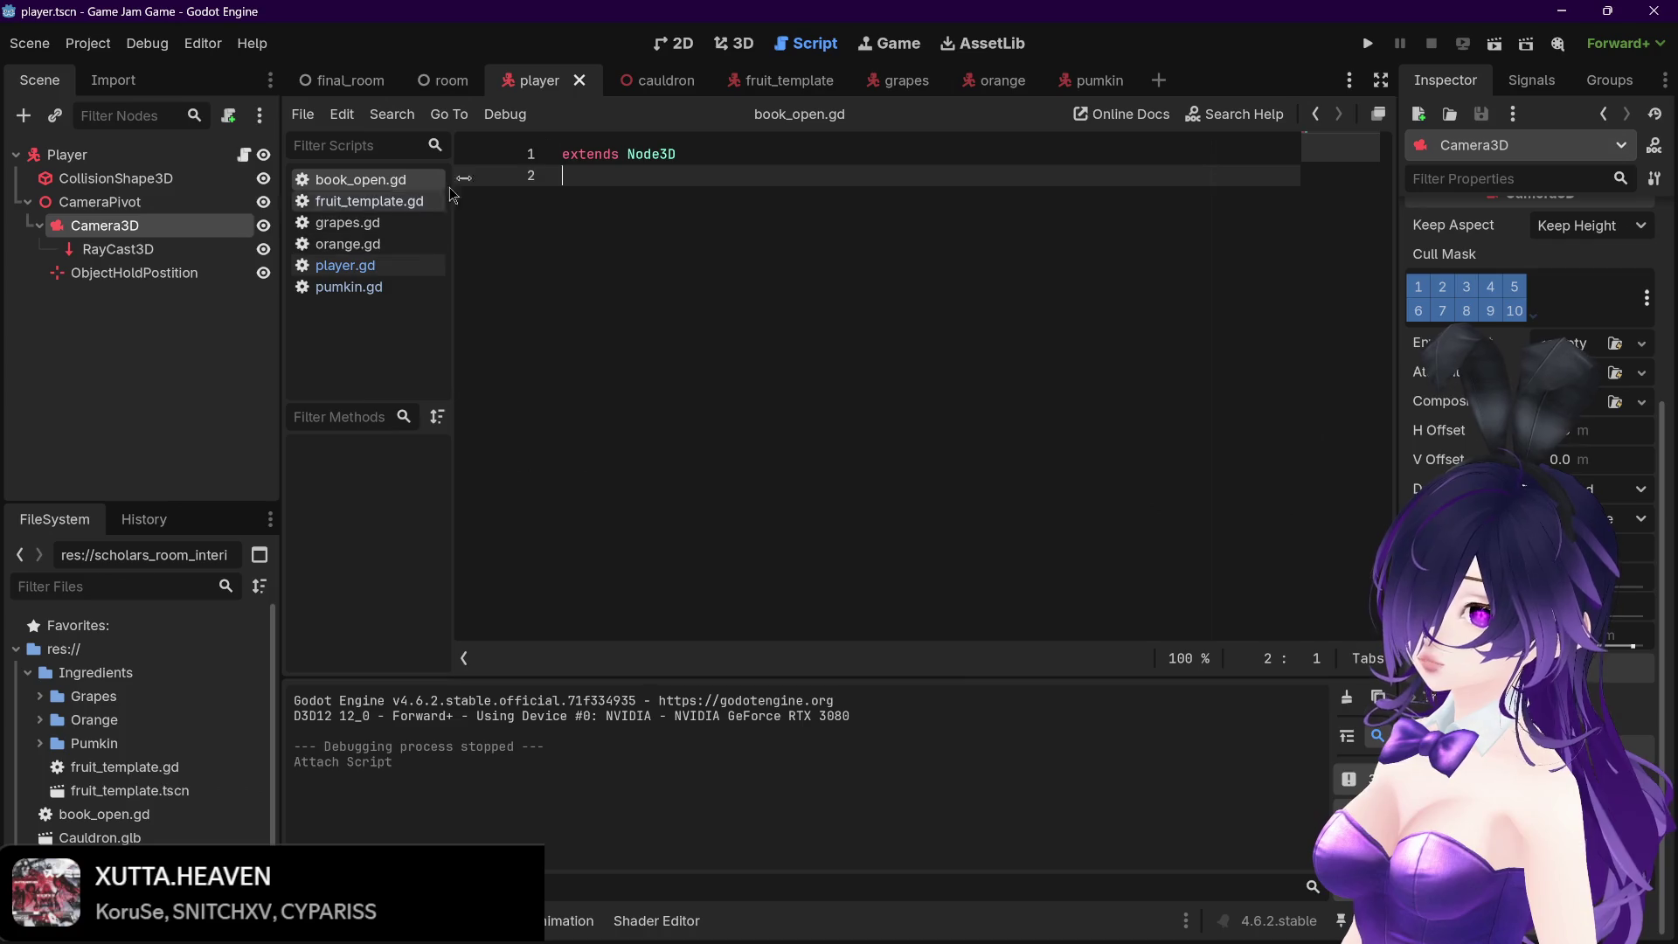
left_click(366, 201)
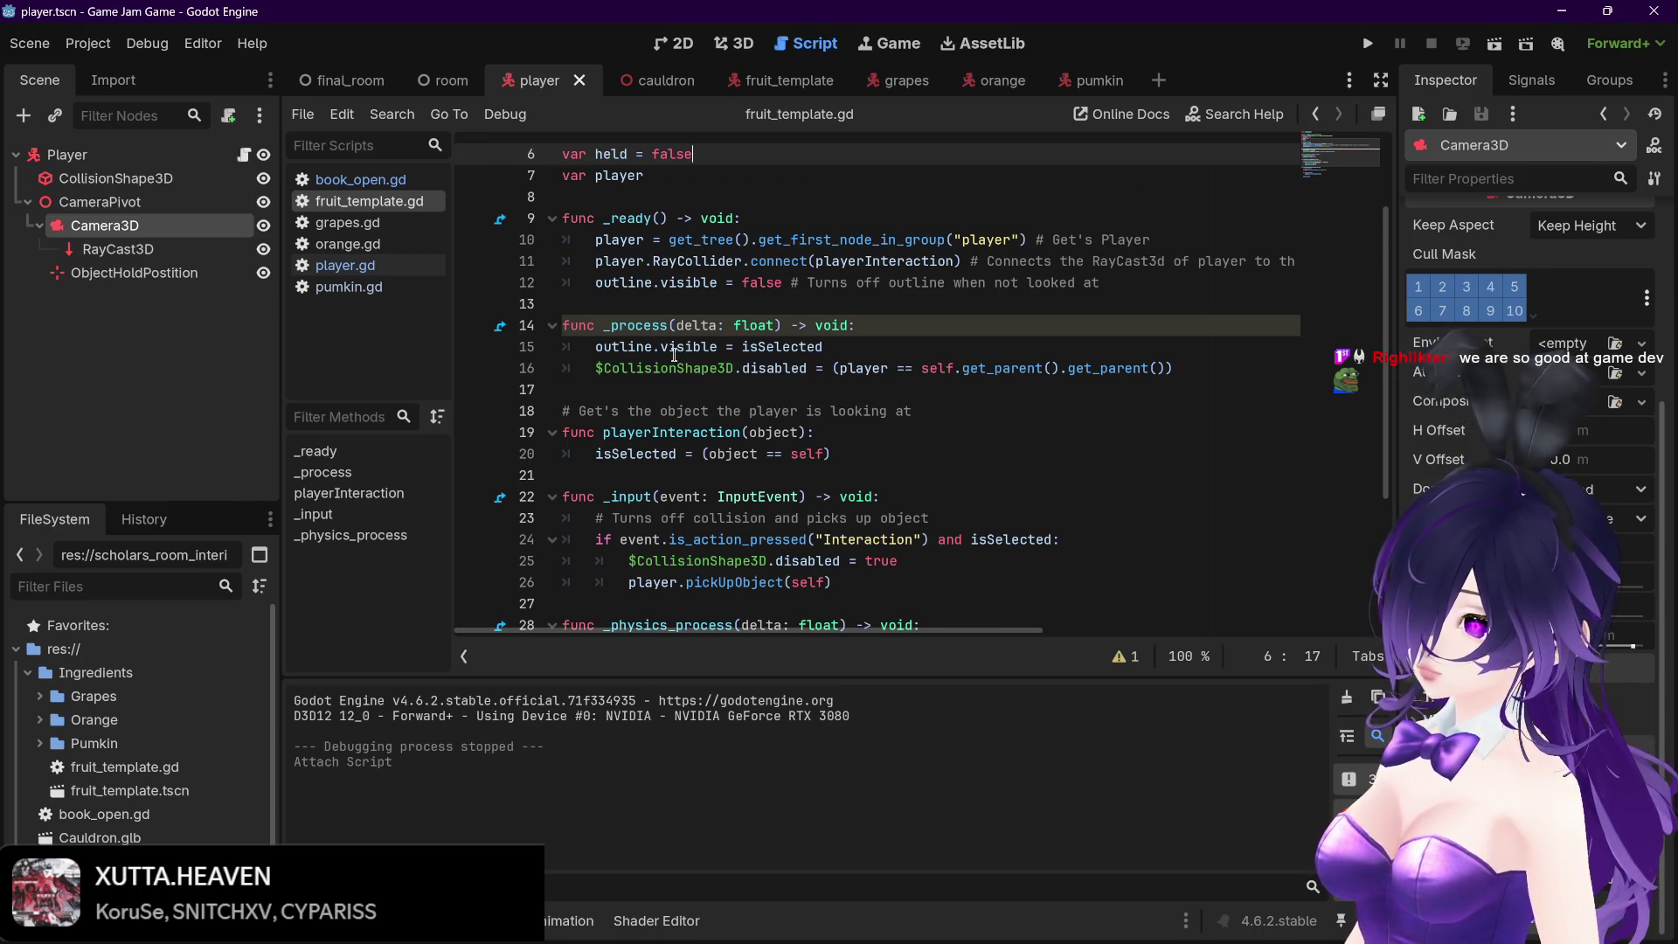
Scroll through fruit_template.gd's outline, gravity, isSelected, held and player variables and its functions
scroll(673, 354, "down", 1)
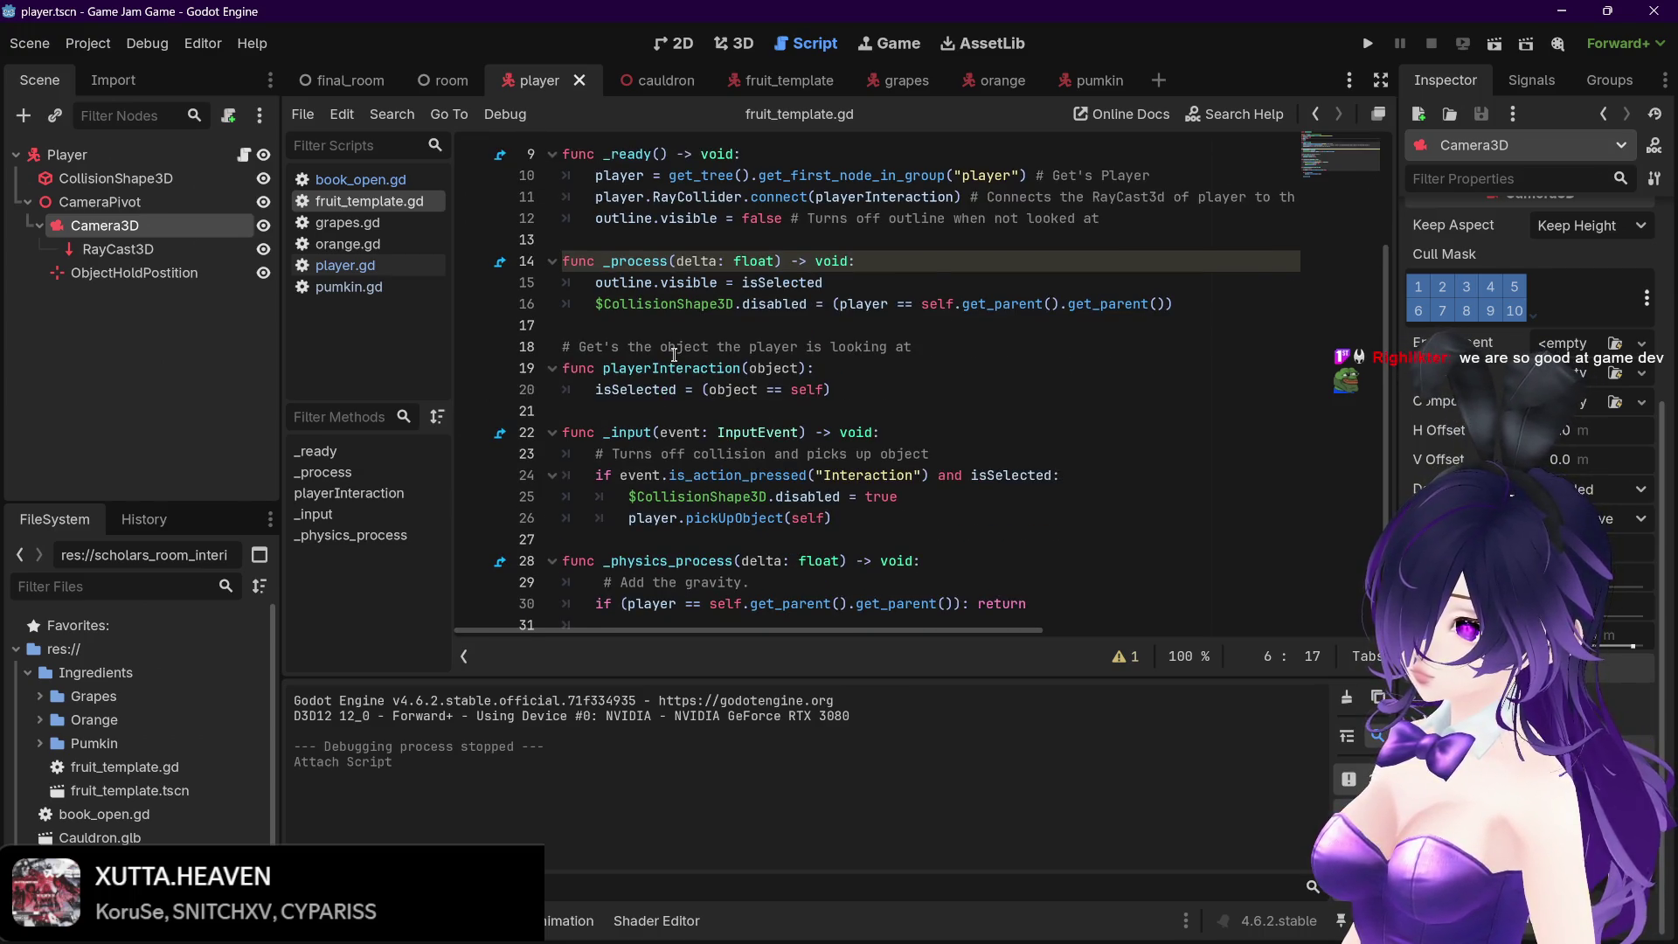
scroll(674, 354, "down", 1)
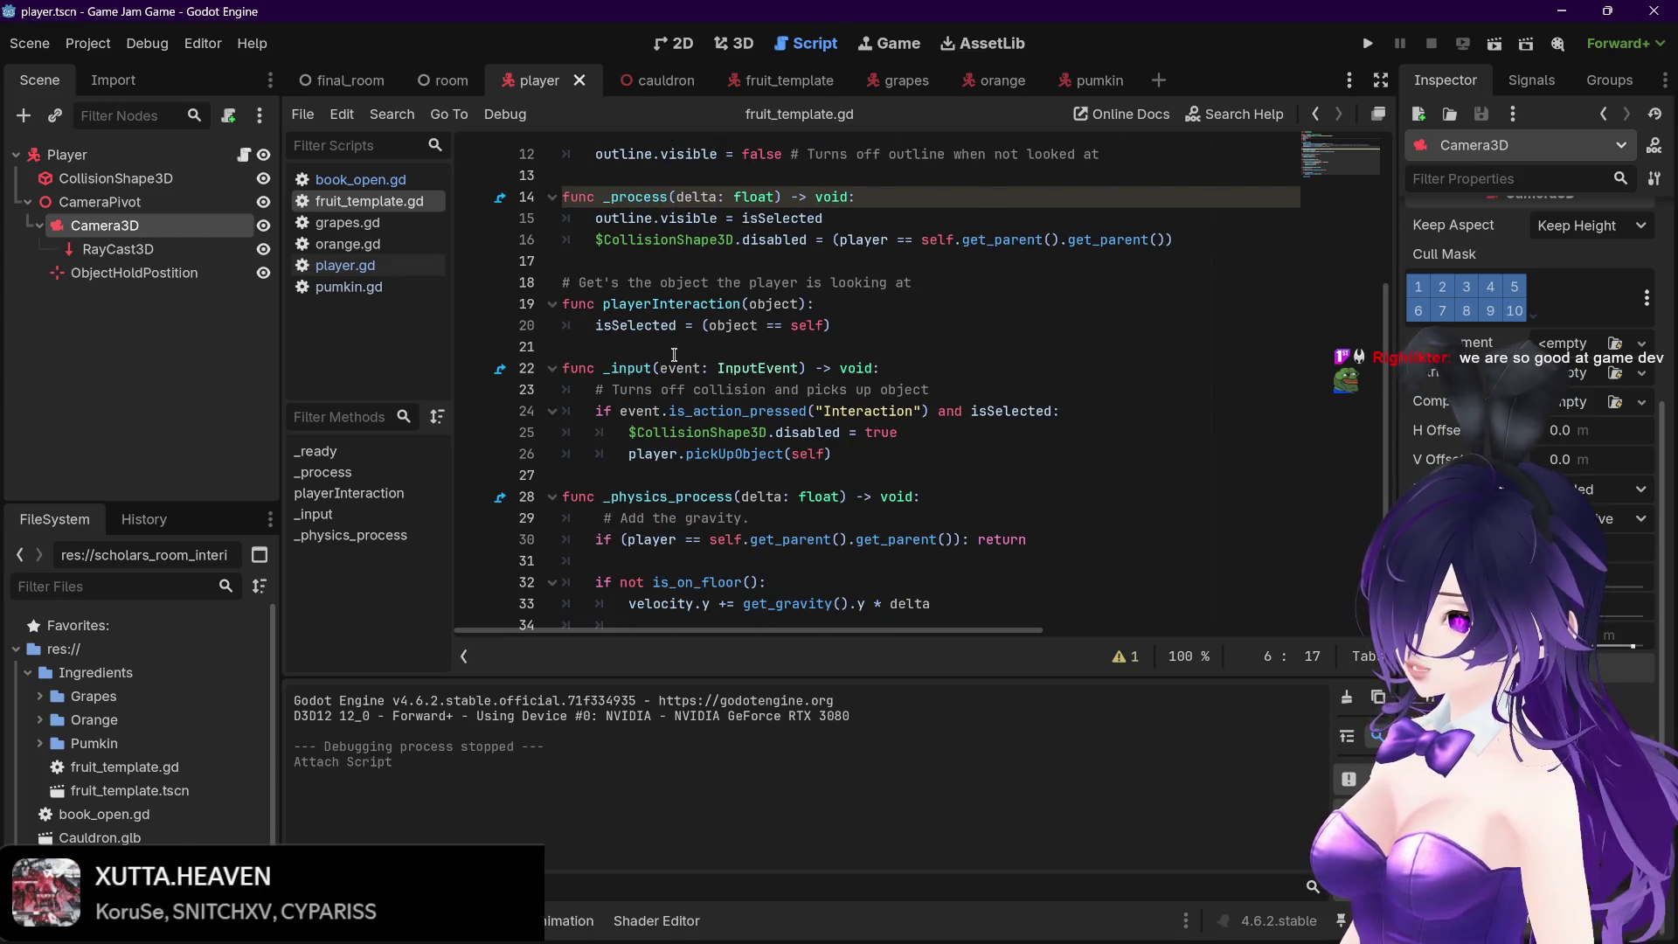
scroll(674, 354, "down", 1)
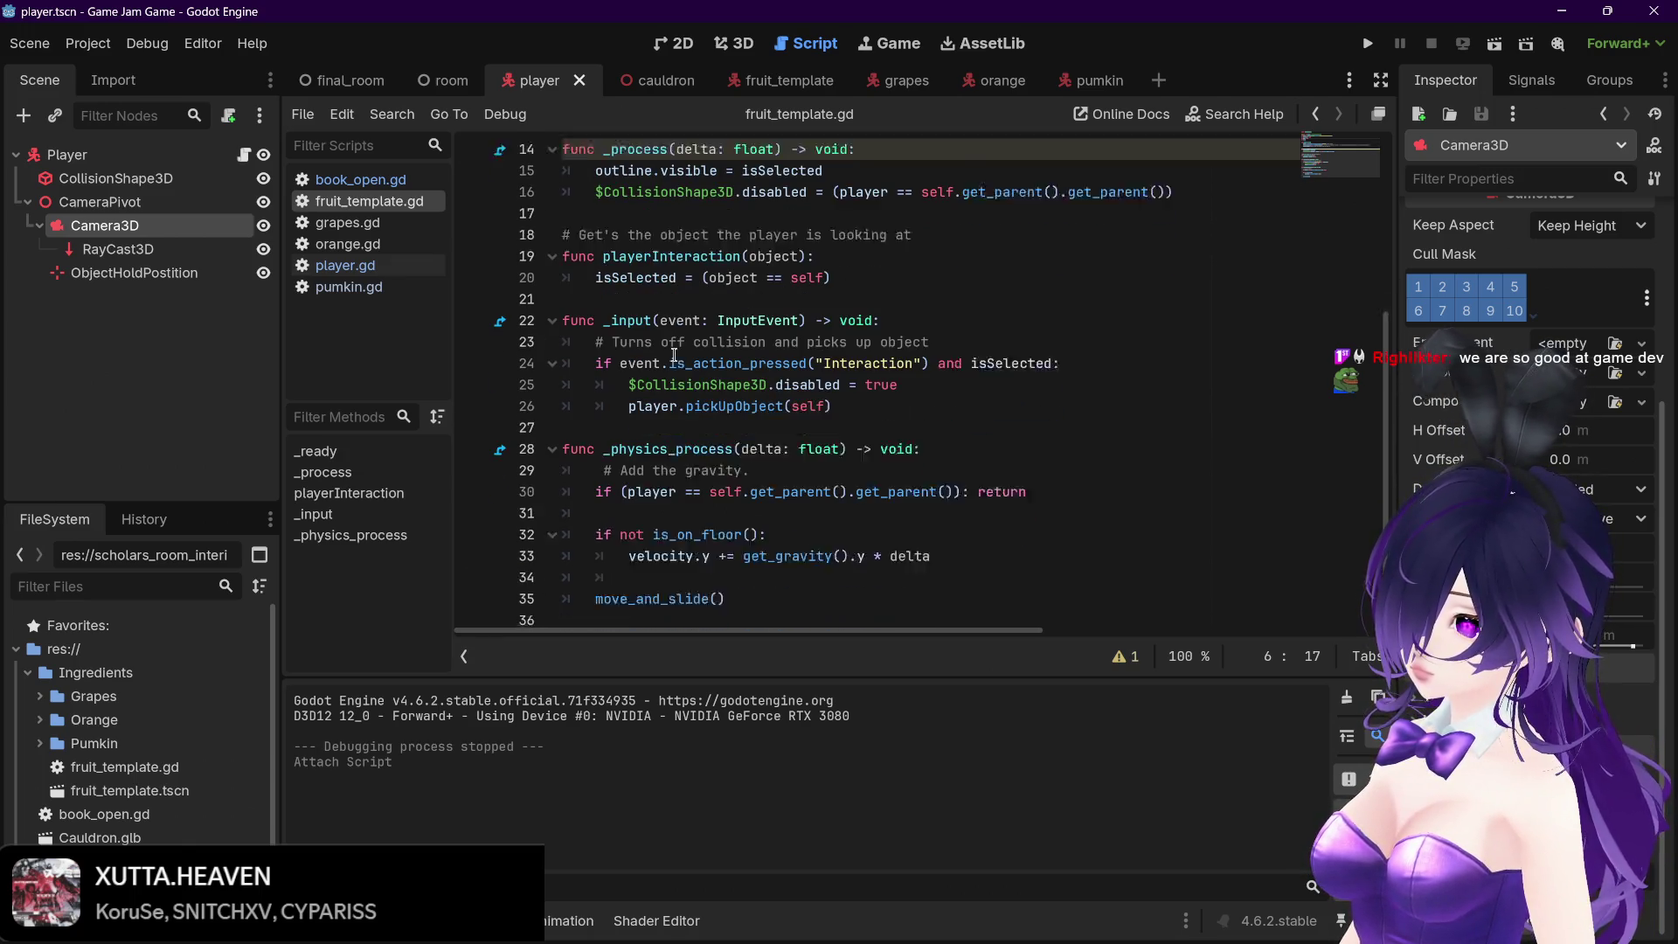
scroll(673, 354, "up", 4)
scroll(674, 354, "up", 1)
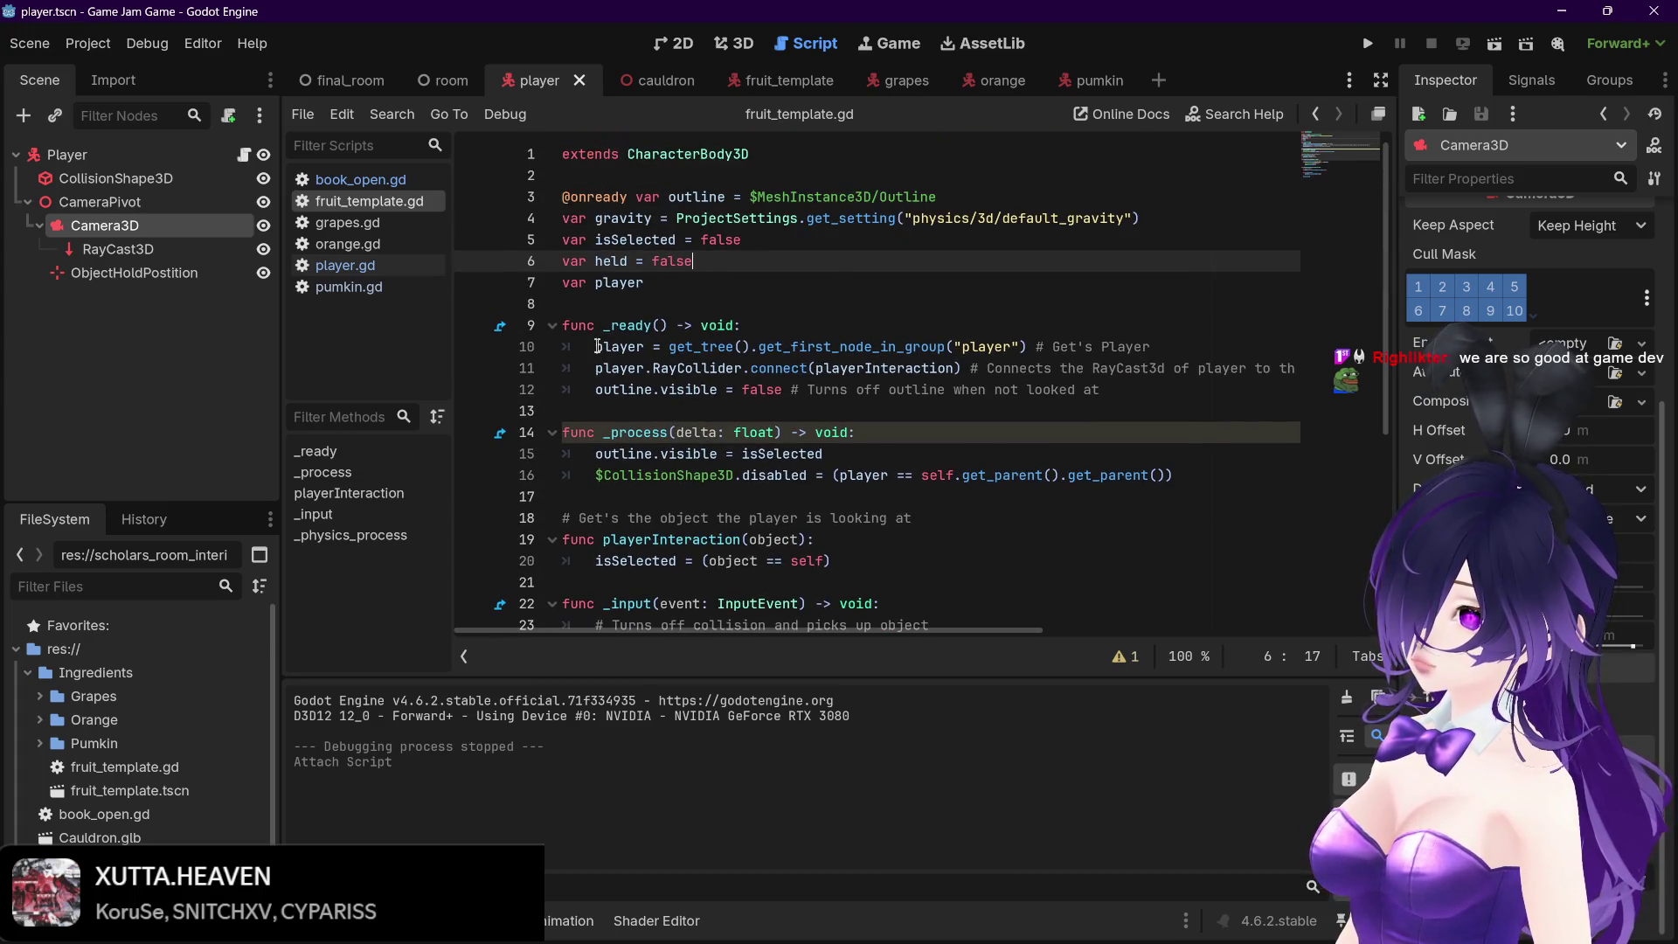
Paste fruit_template.gd's _ready() function into book_open.gd below the extends line
mouse_move(562, 325)
left_mouse_down()
mouse_move(813, 368)
mouse_move(1158, 387)
left_mouse_up()
key("ctrl+c")
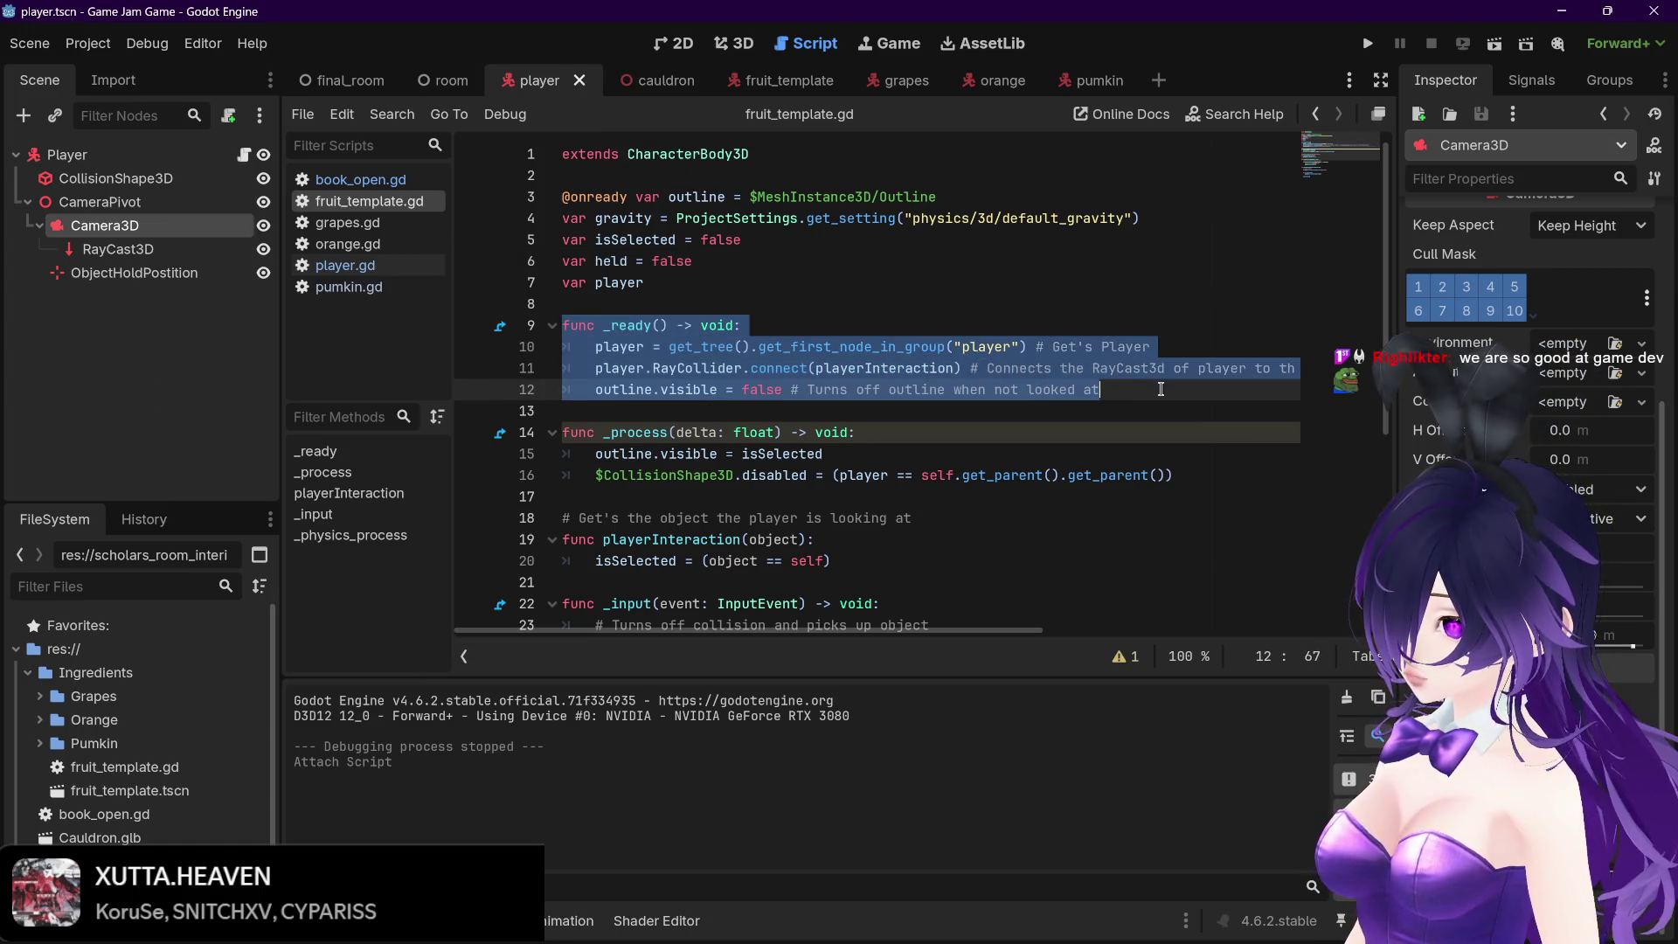
left_click(360, 178)
key("Return")
key("ctrl+v")
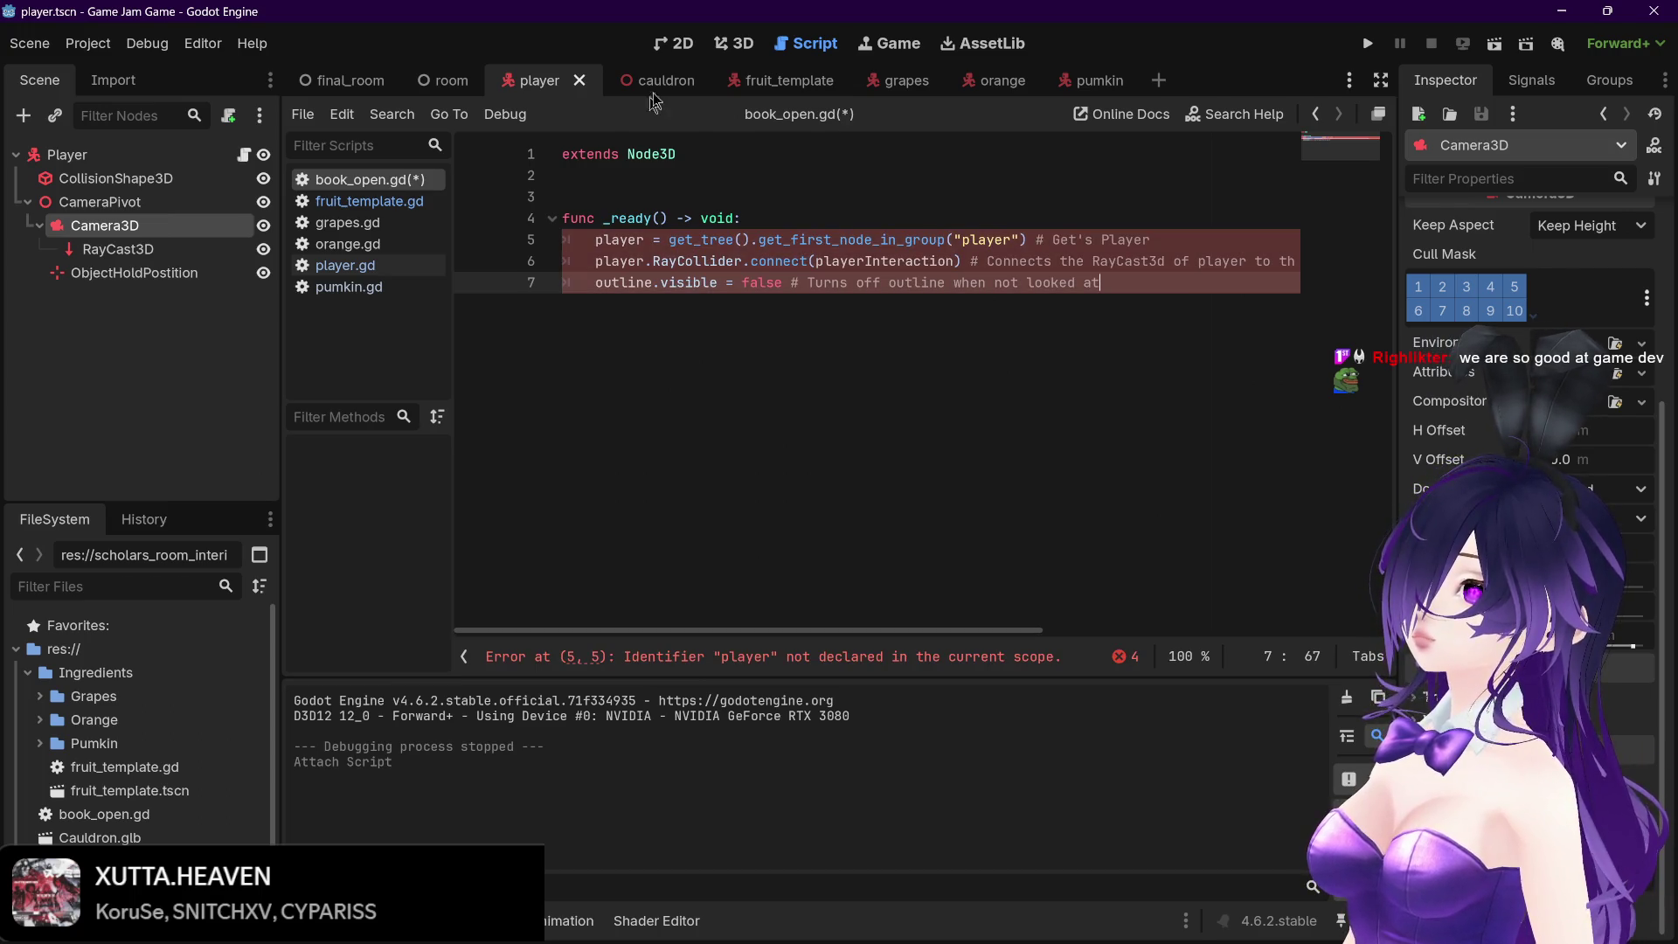
Declare 'var player' on a new line below extends in book_open.gd
left_click(389, 206)
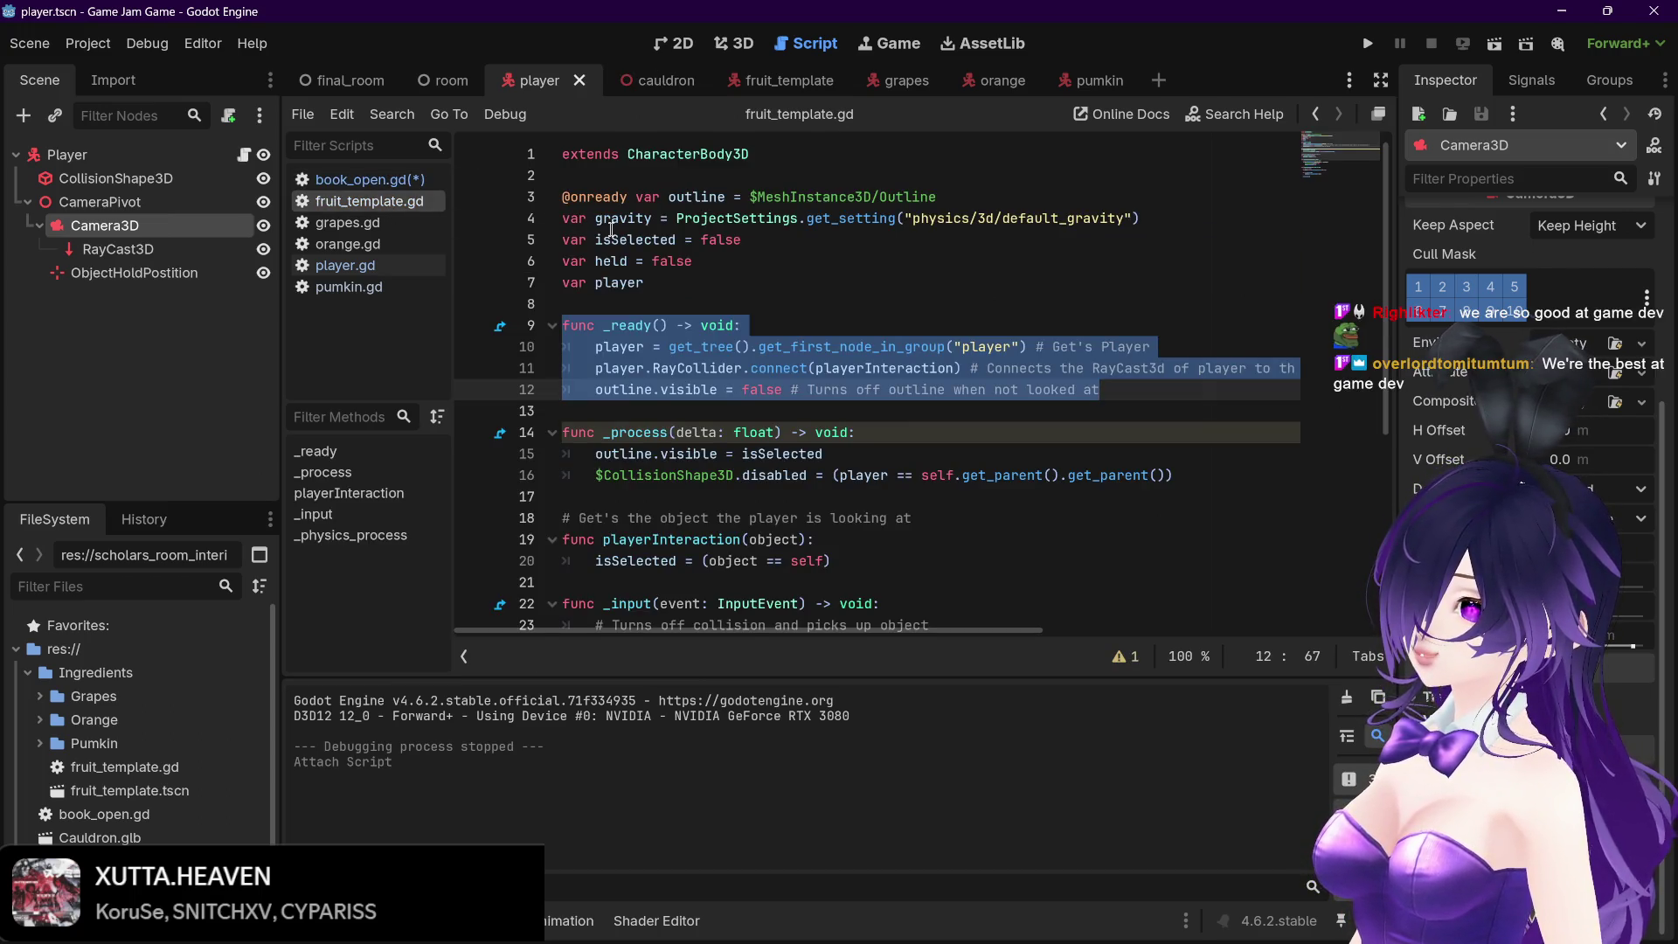
left_click(659, 88)
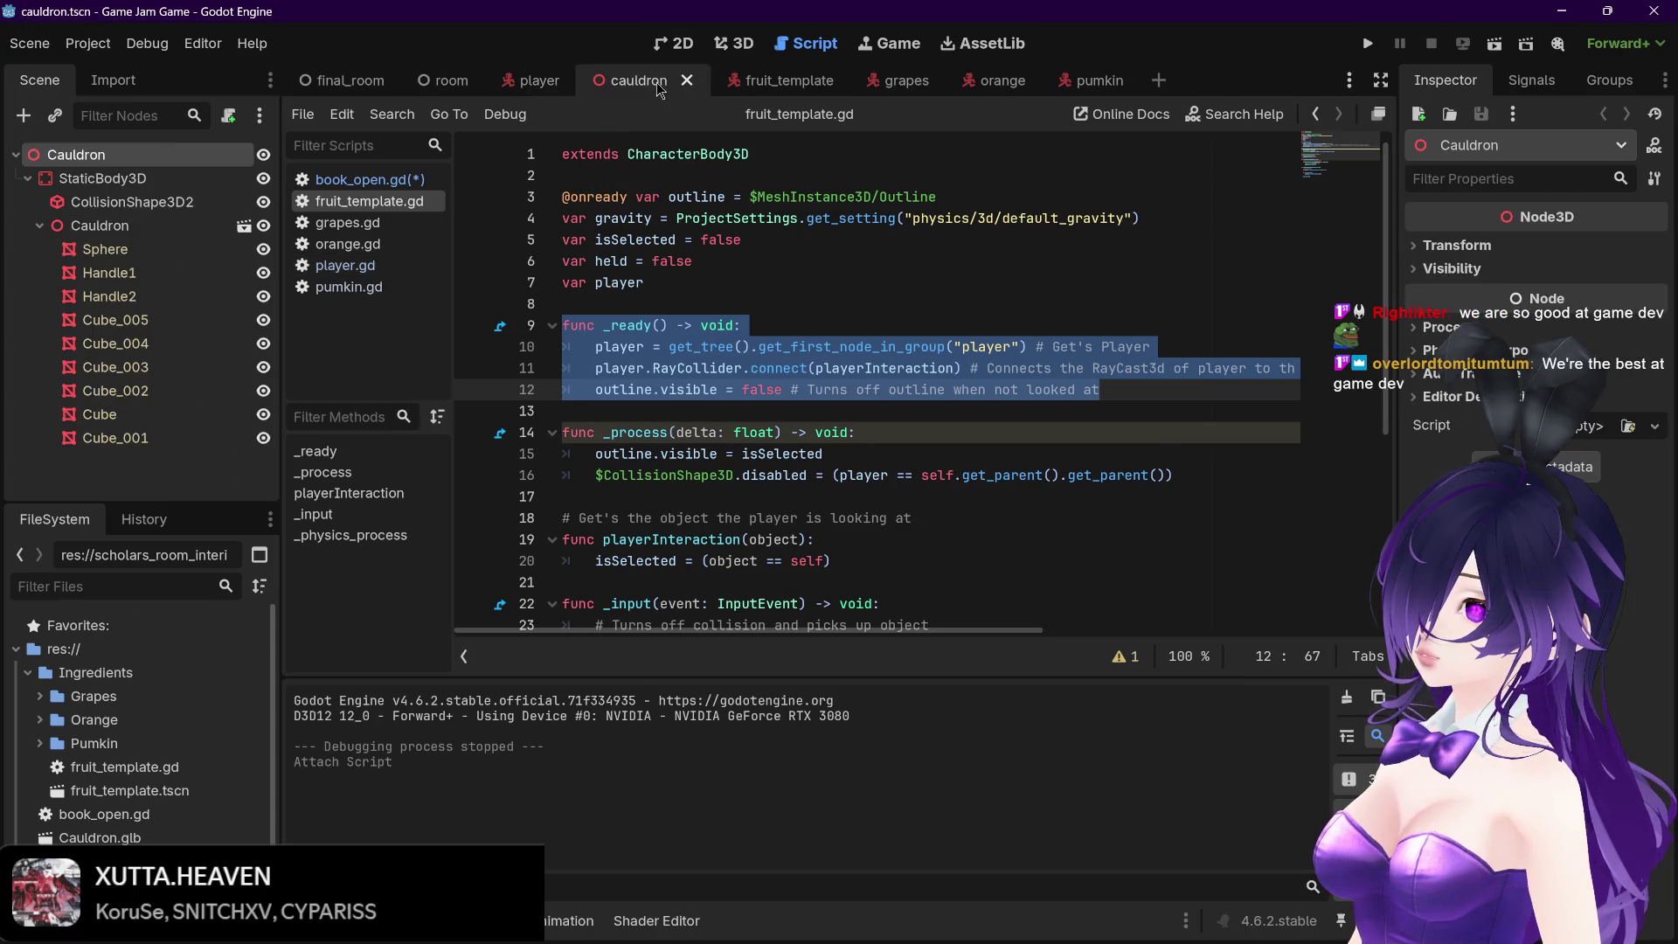
left_click(535, 84)
left_click(597, 179)
key("Return")
type("var player")
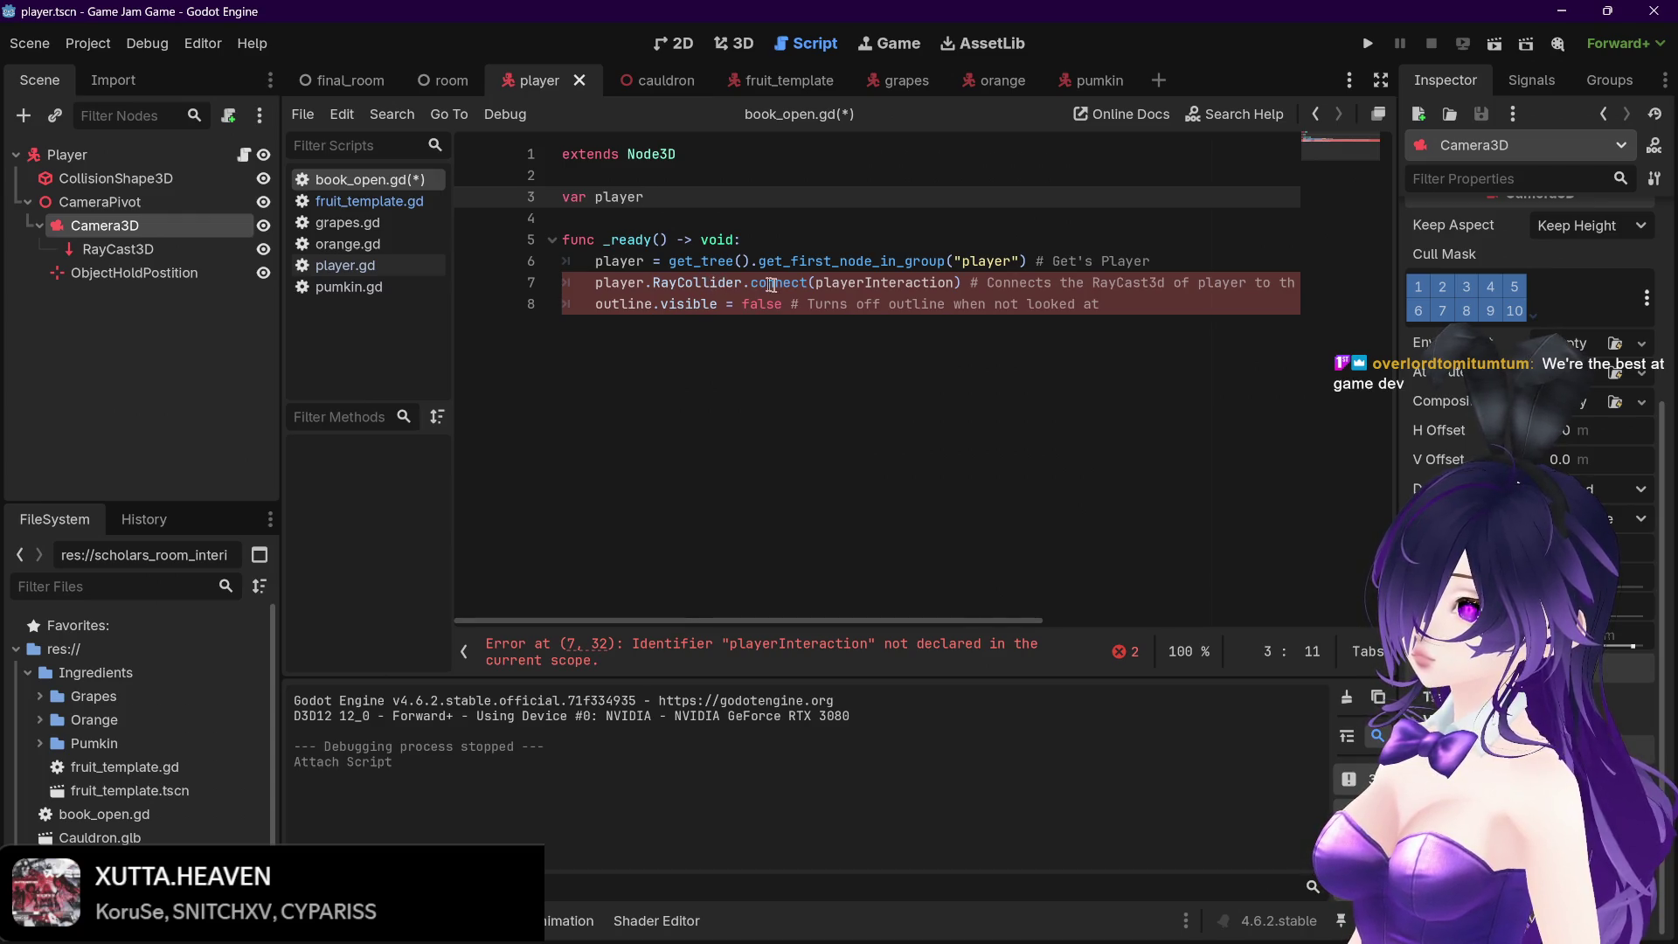
Comment out the RayCollider.connect line and delete the outline.visible line in book_open.gd
left_click(607, 282)
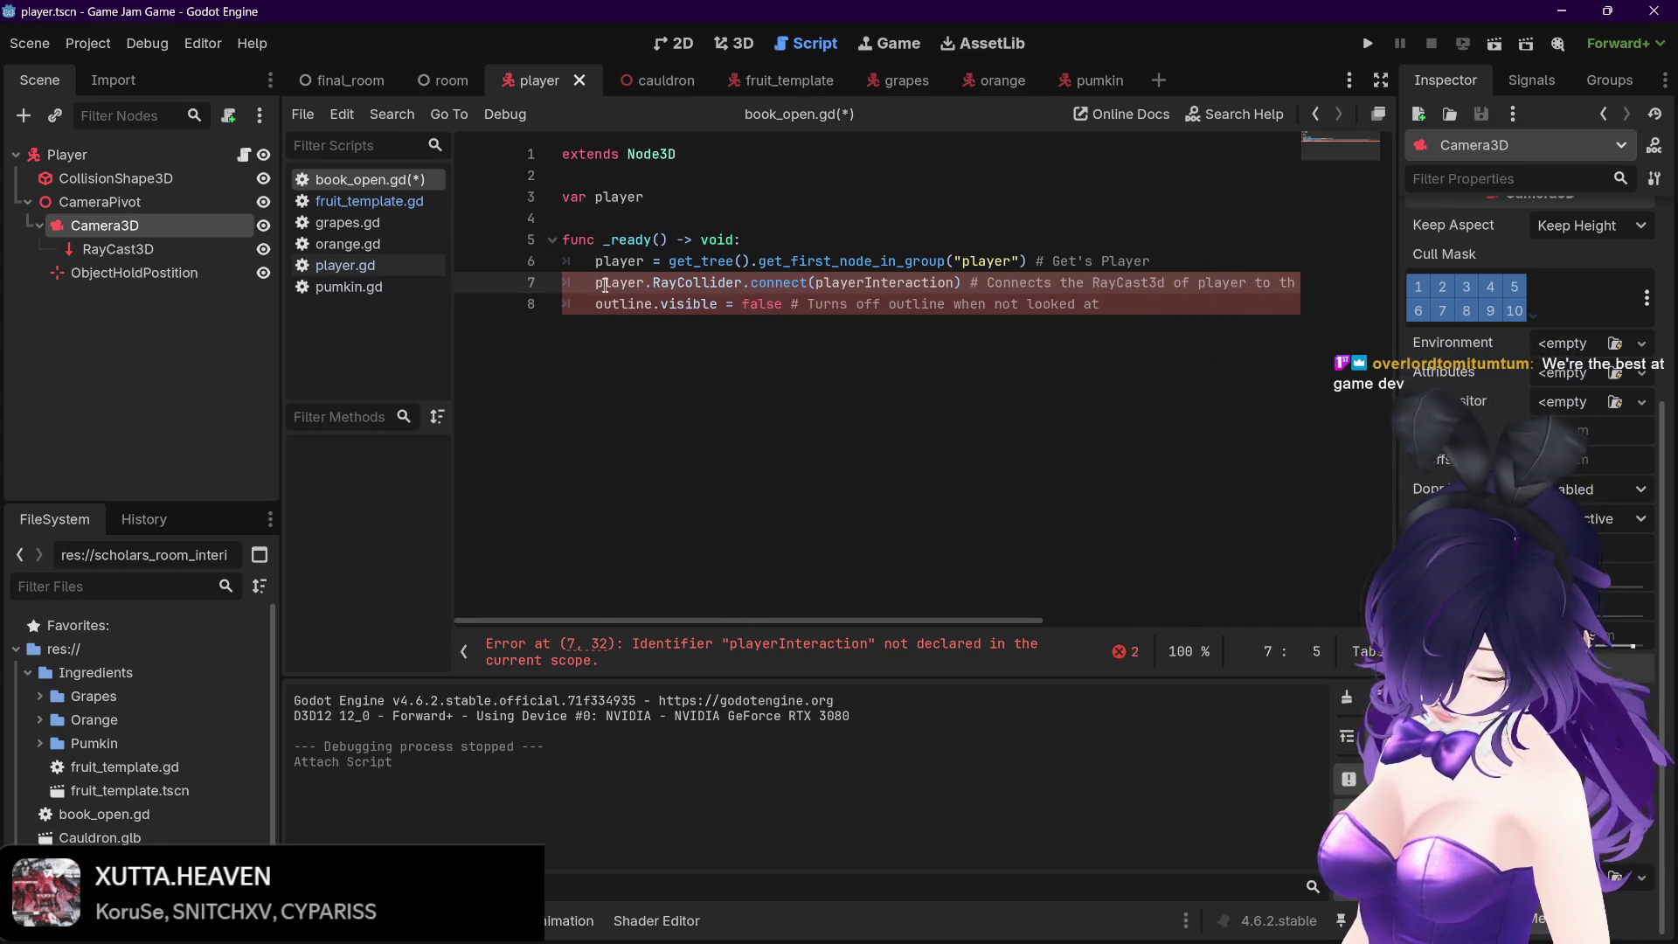
type("#")
key("Down")
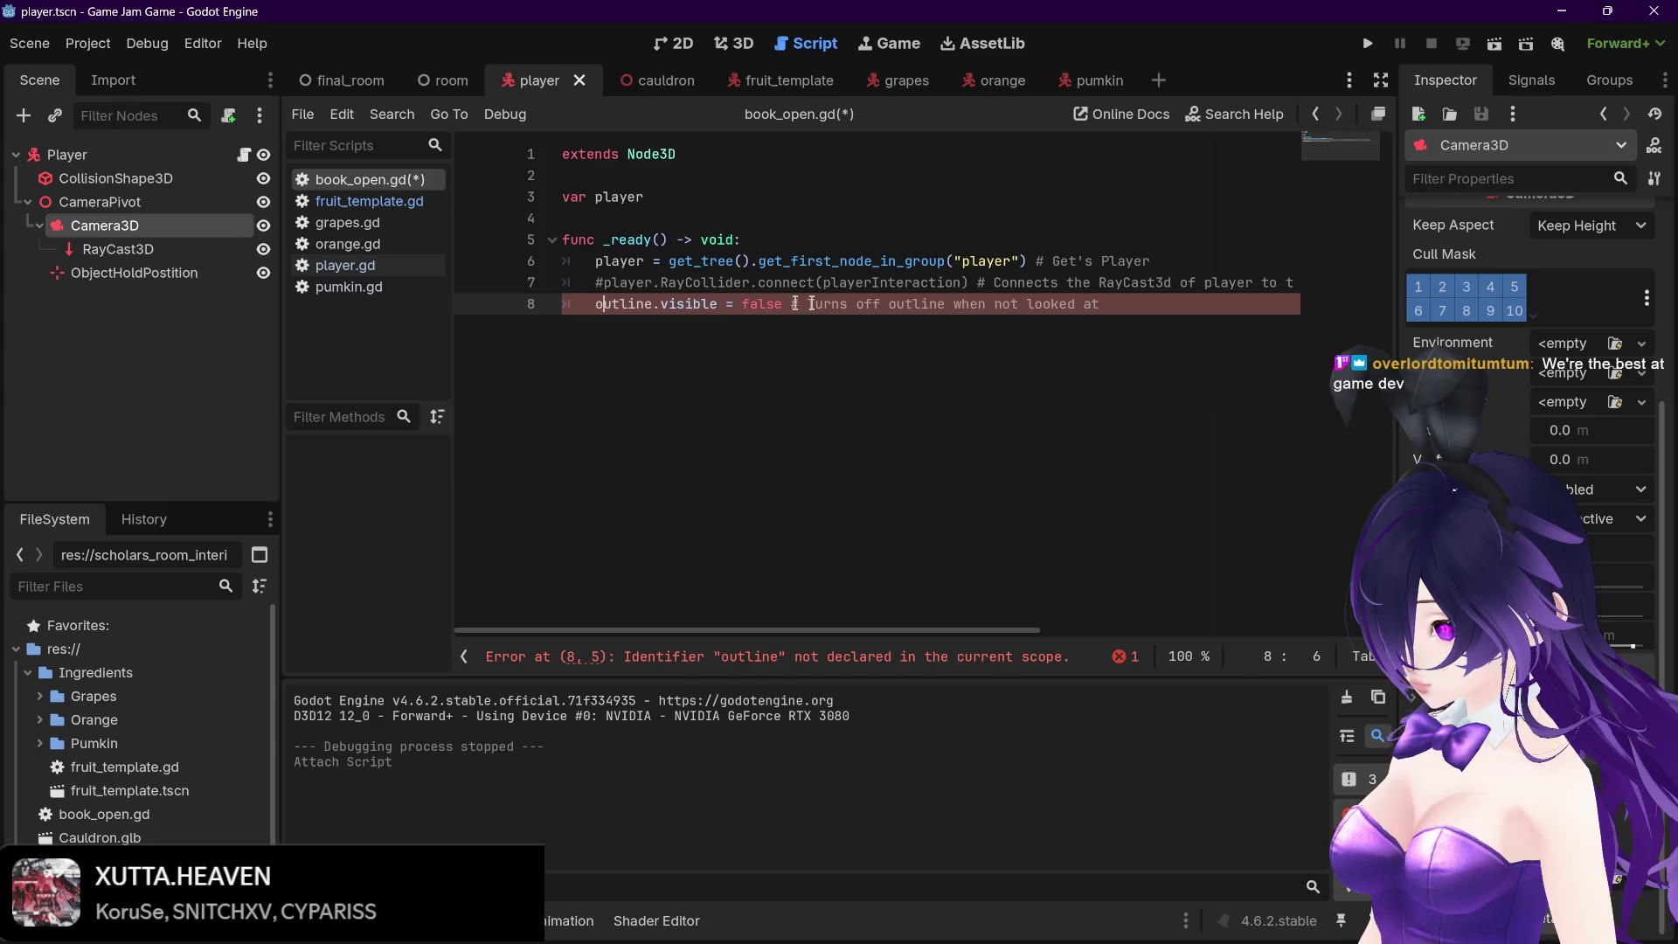
left_click_drag(1101, 303, 559, 306)
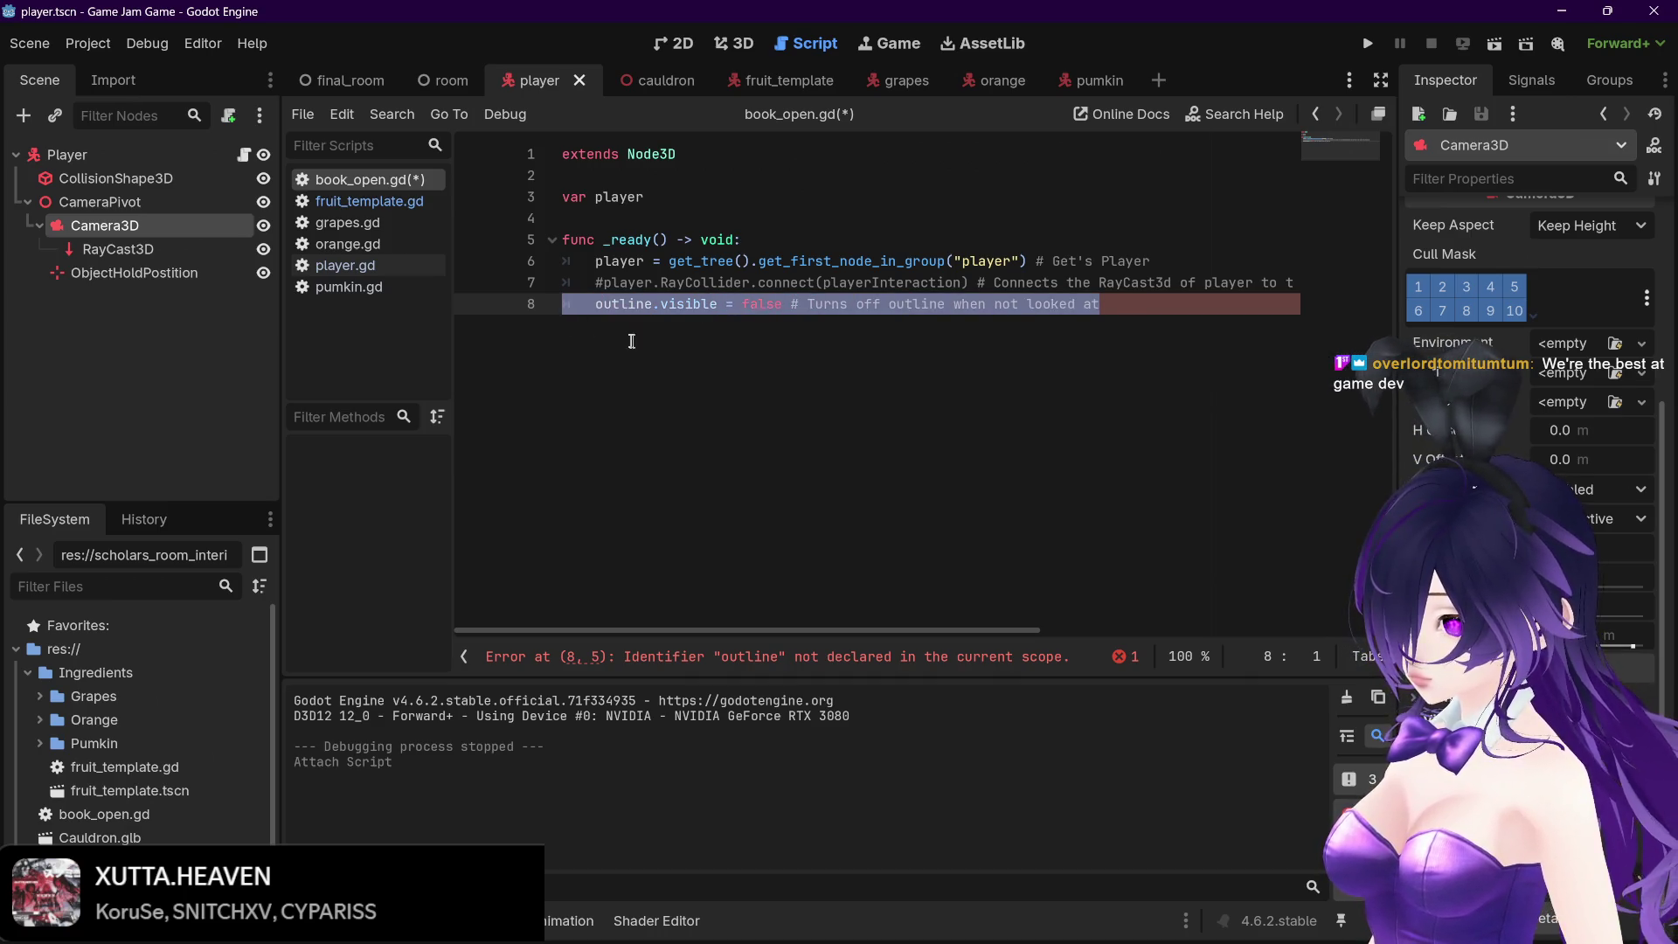
key("BackSpace")
key("BackSpace")
left_click_drag(911, 632, 498, 616)
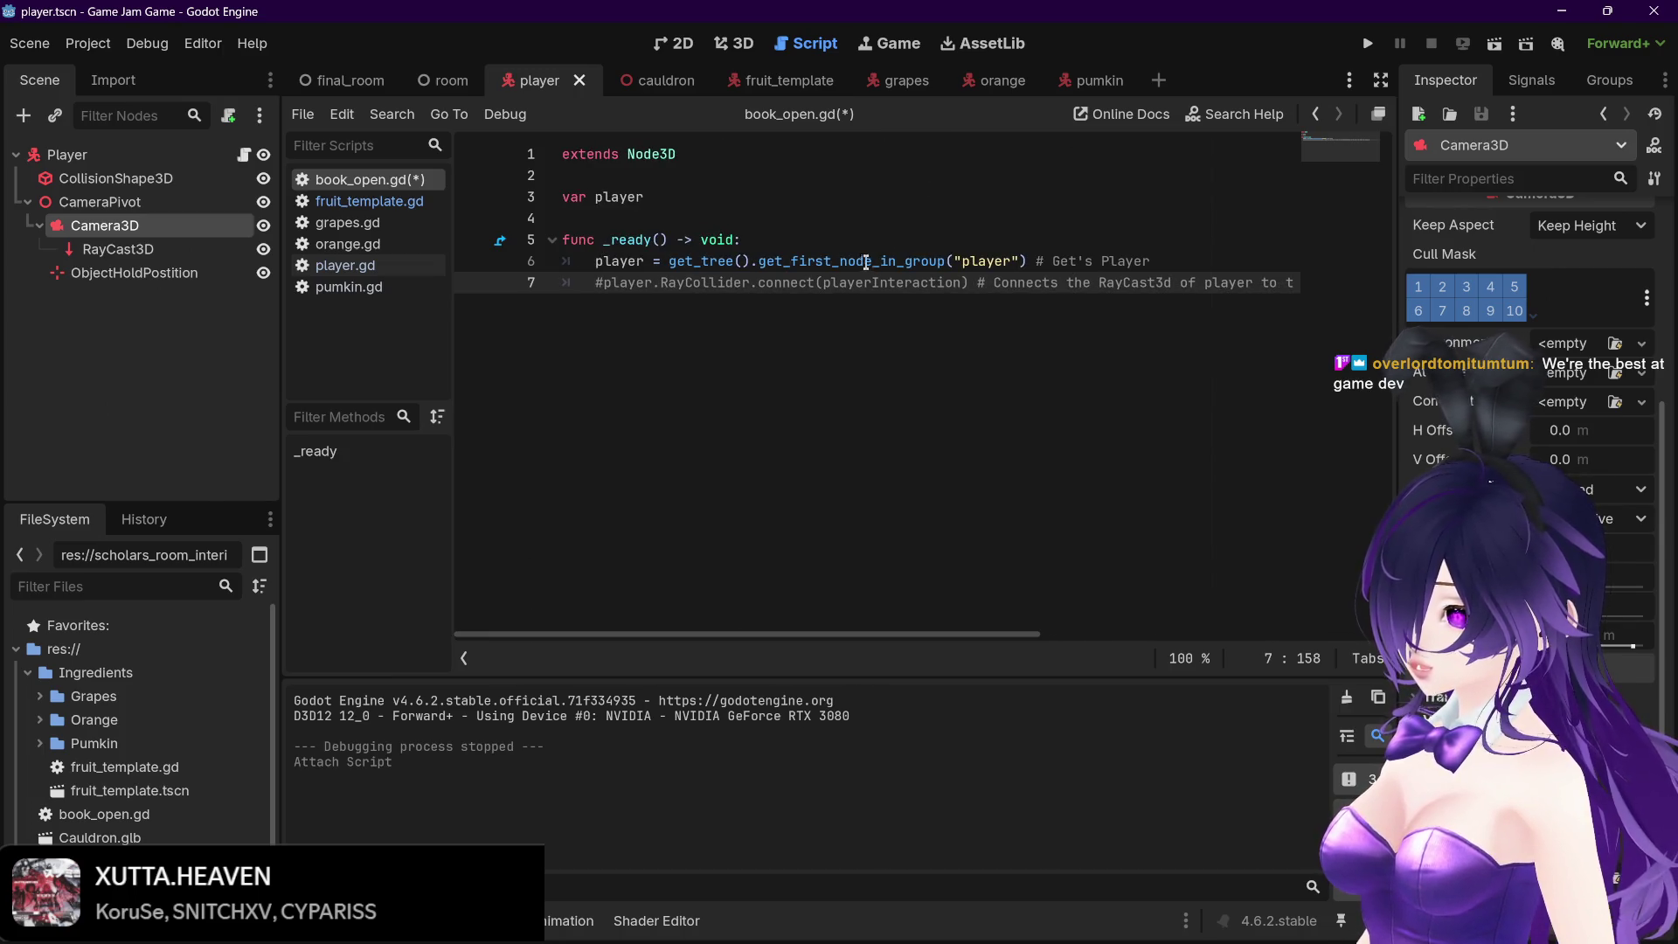
mouse_move(846, 632)
left_mouse_down()
mouse_move(912, 635)
mouse_move(631, 479)
left_mouse_up()
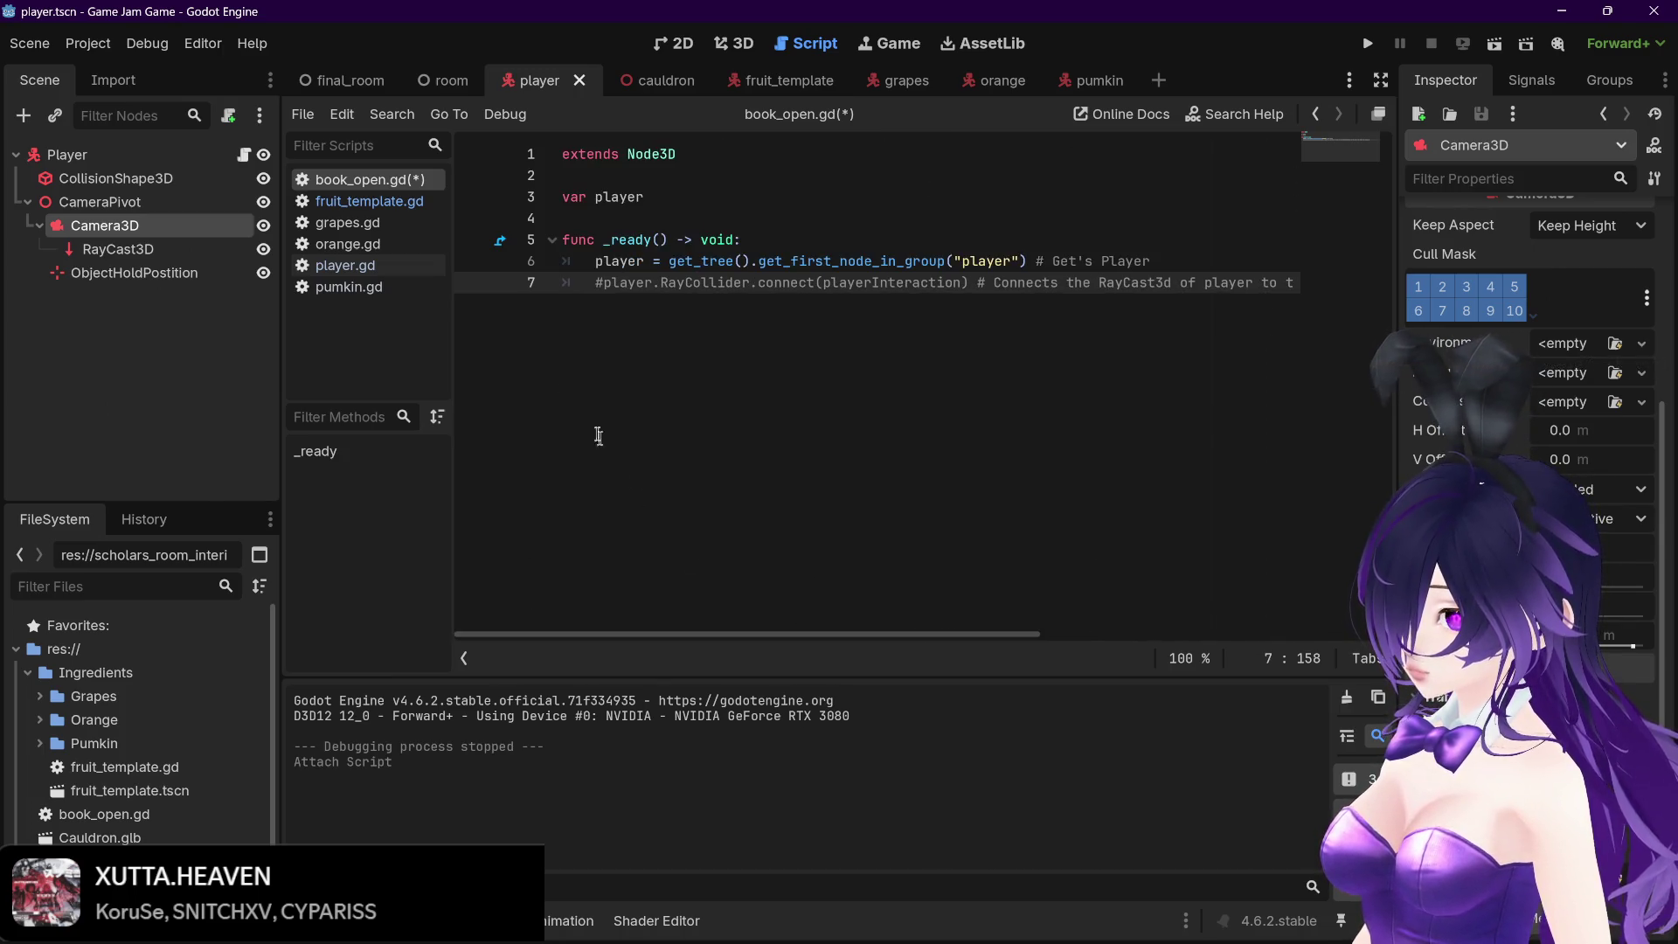
Compare fruit_template.gd's playerInteraction code with book_open.gd's commented line 7
left_click(369, 201)
left_click(806, 408)
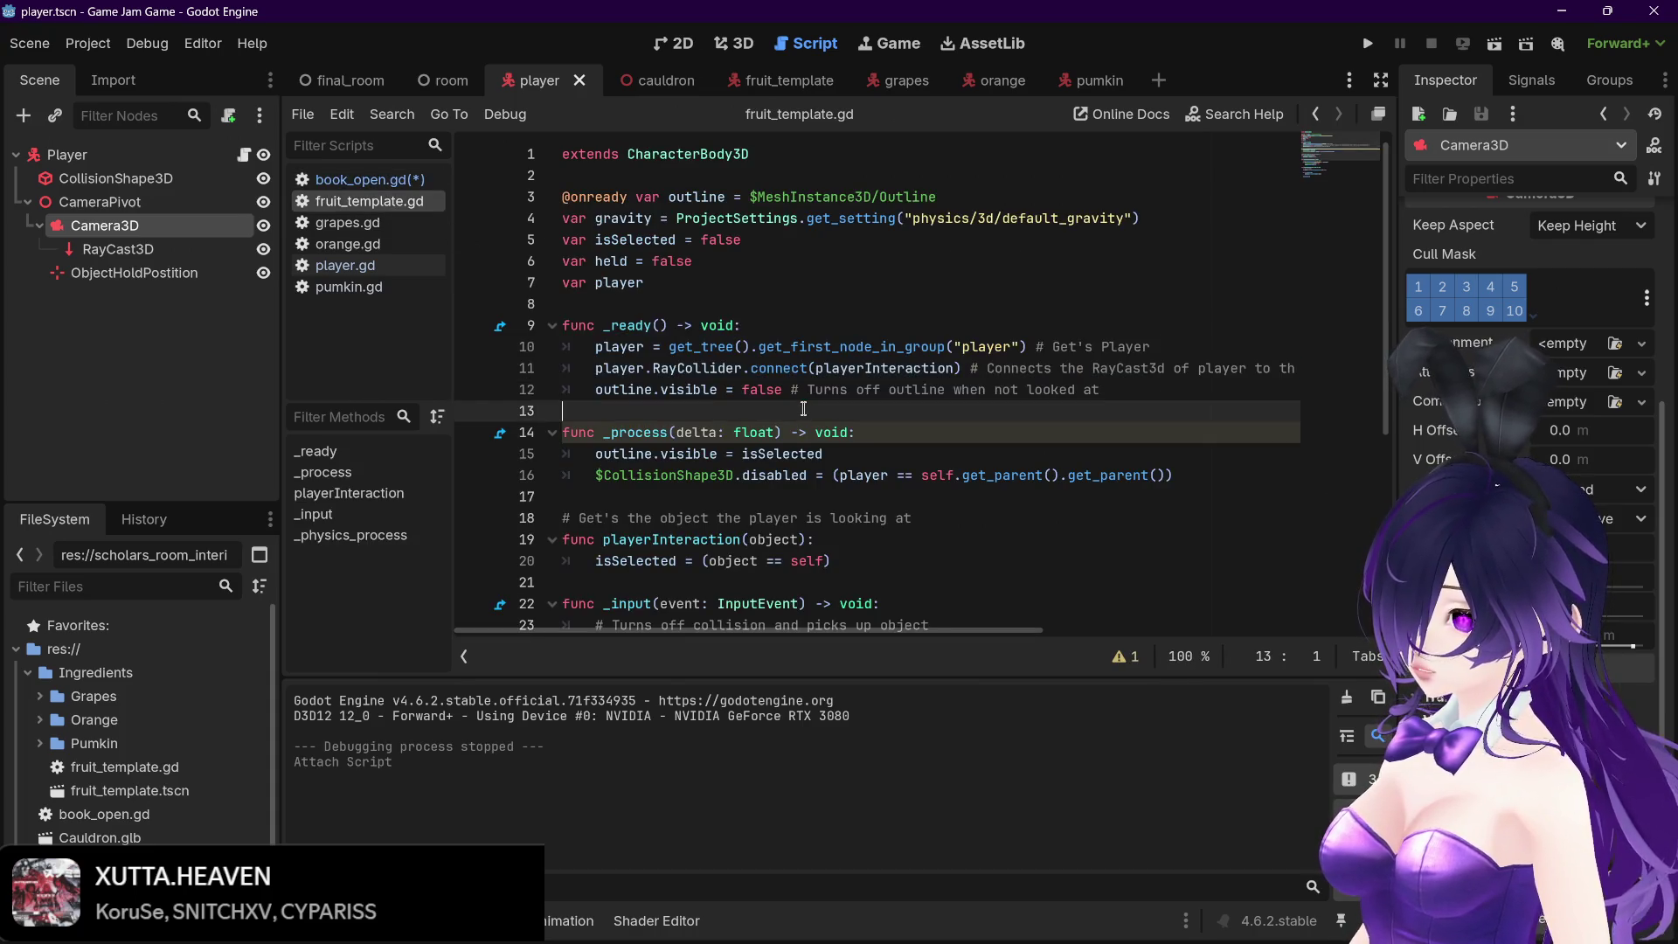
scroll(743, 428, "down", 5)
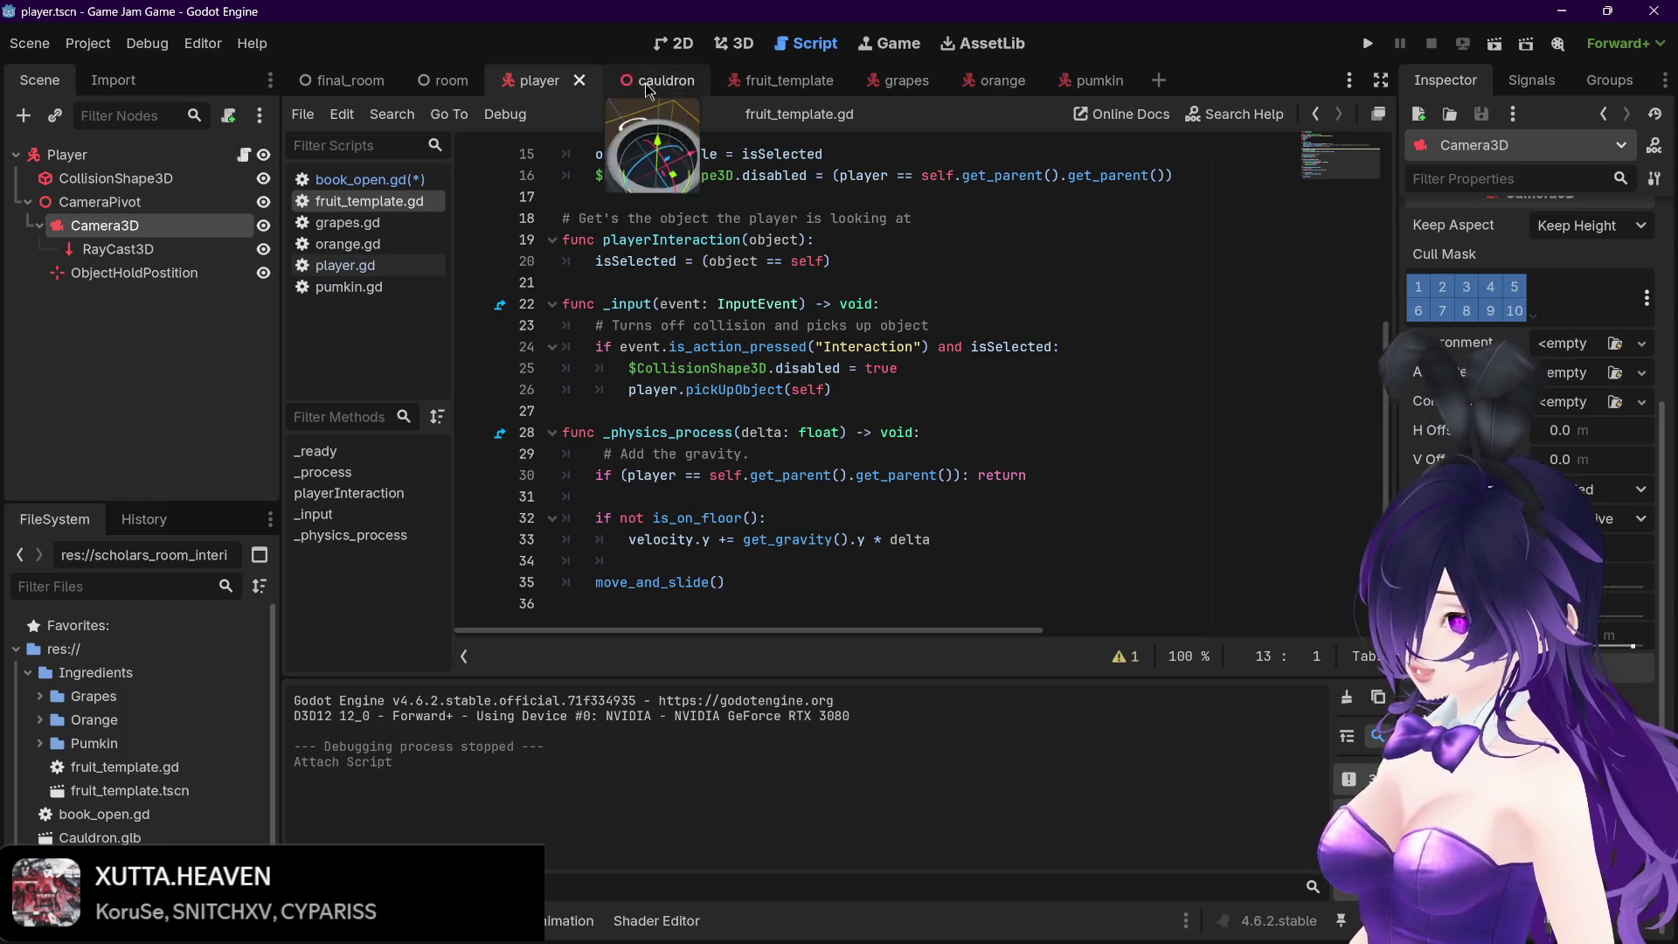
left_click(367, 179)
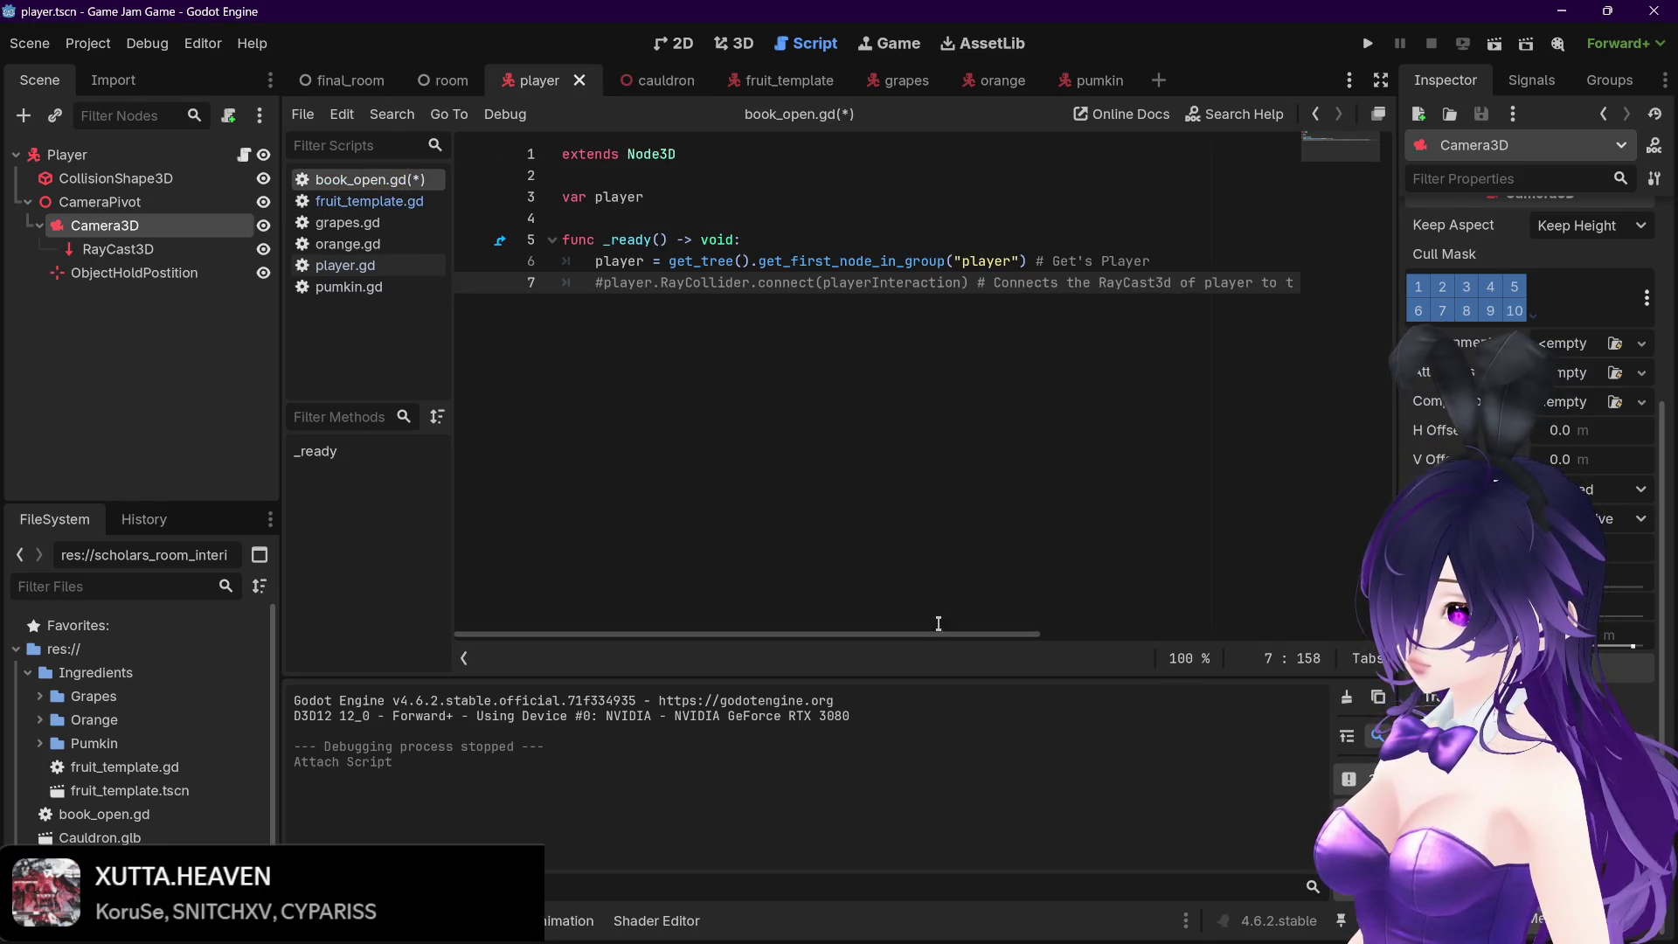
scroll(977, 627, "right", 5)
left_click_drag(1075, 630, 1195, 601)
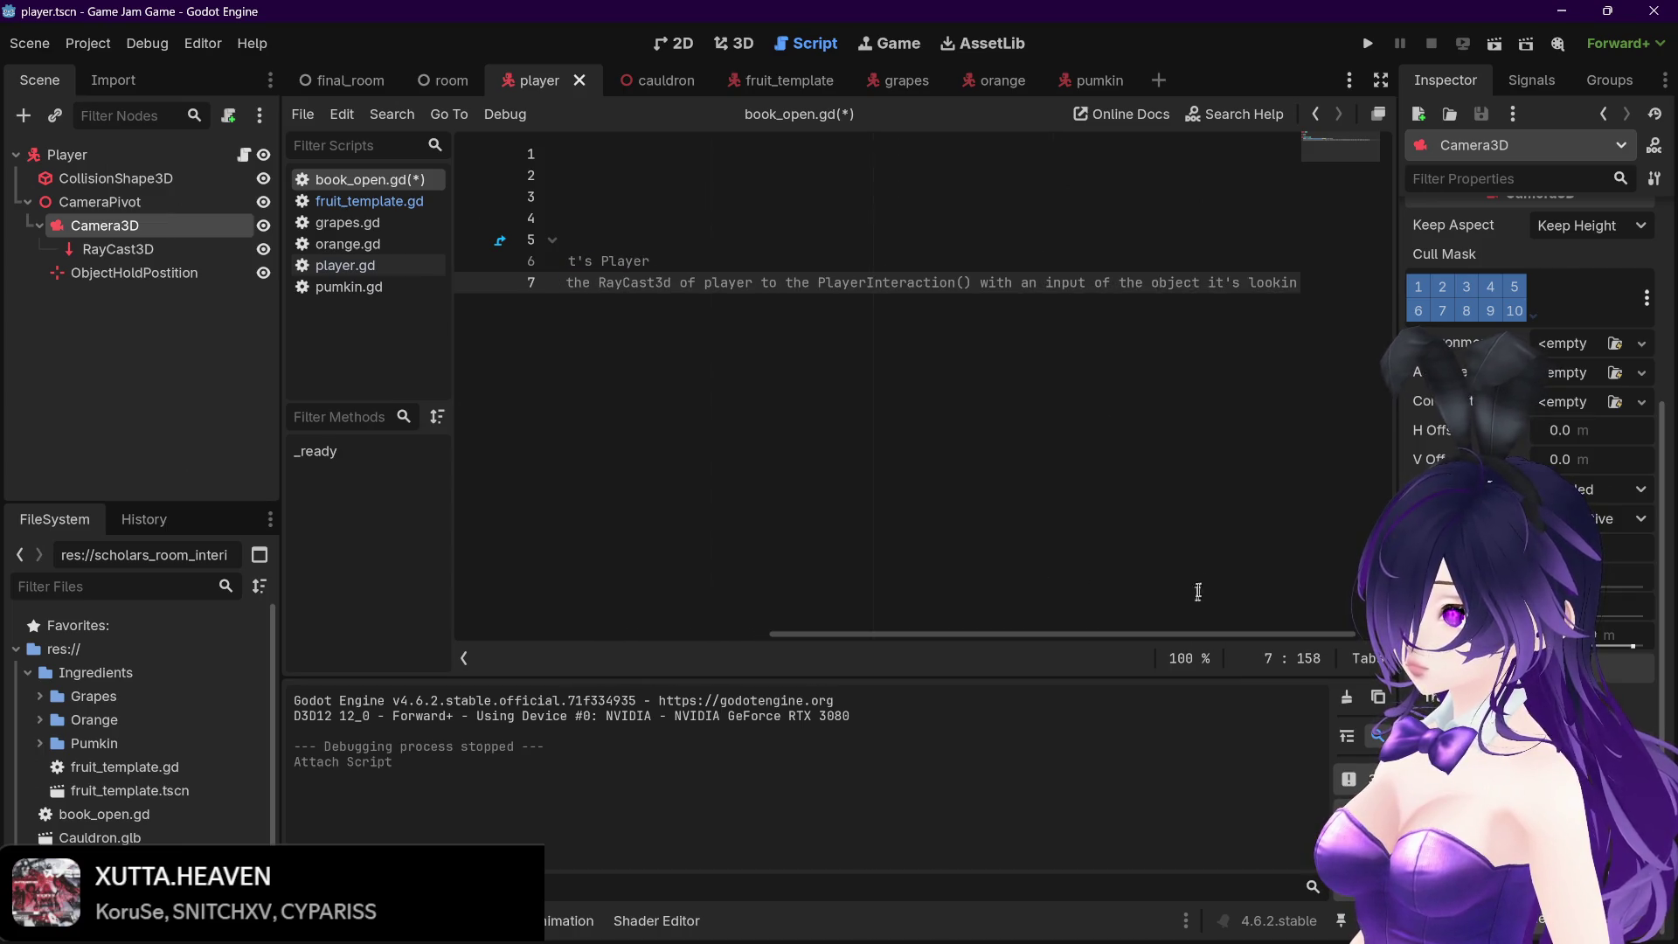
scroll(1129, 645, "right", 2)
mouse_move(1293, 282)
left_mouse_down()
mouse_move(568, 282)
mouse_move(948, 282)
mouse_move(633, 275)
left_mouse_up()
left_click(865, 323)
left_click_drag(942, 631, 603, 631)
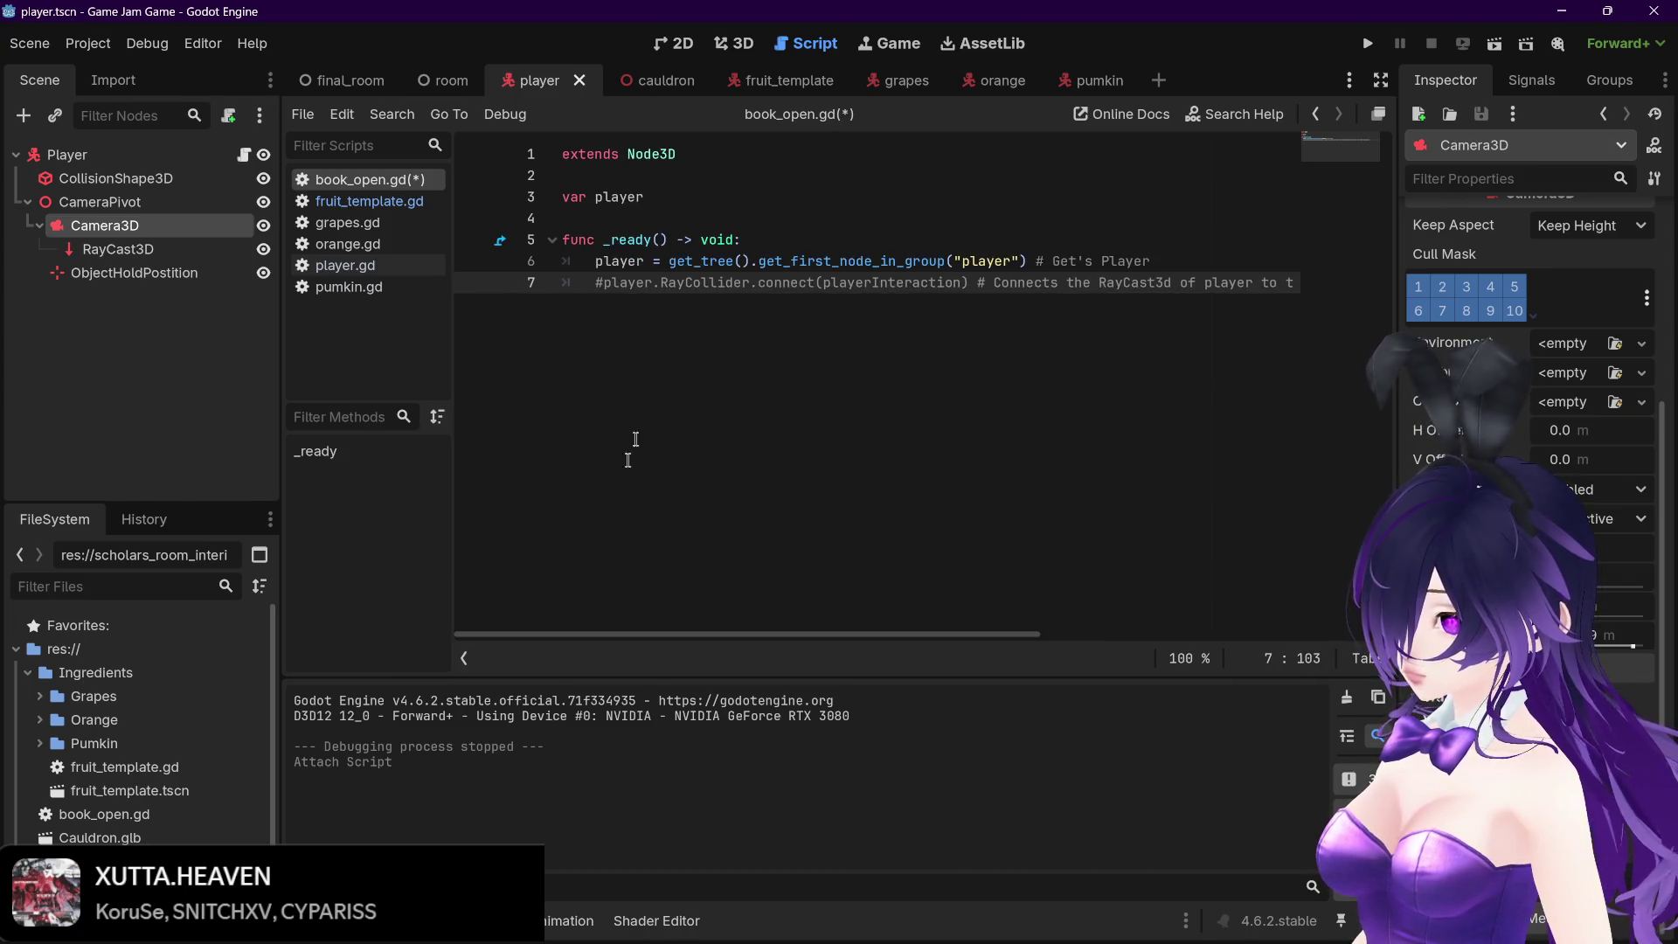
left_click(358, 201)
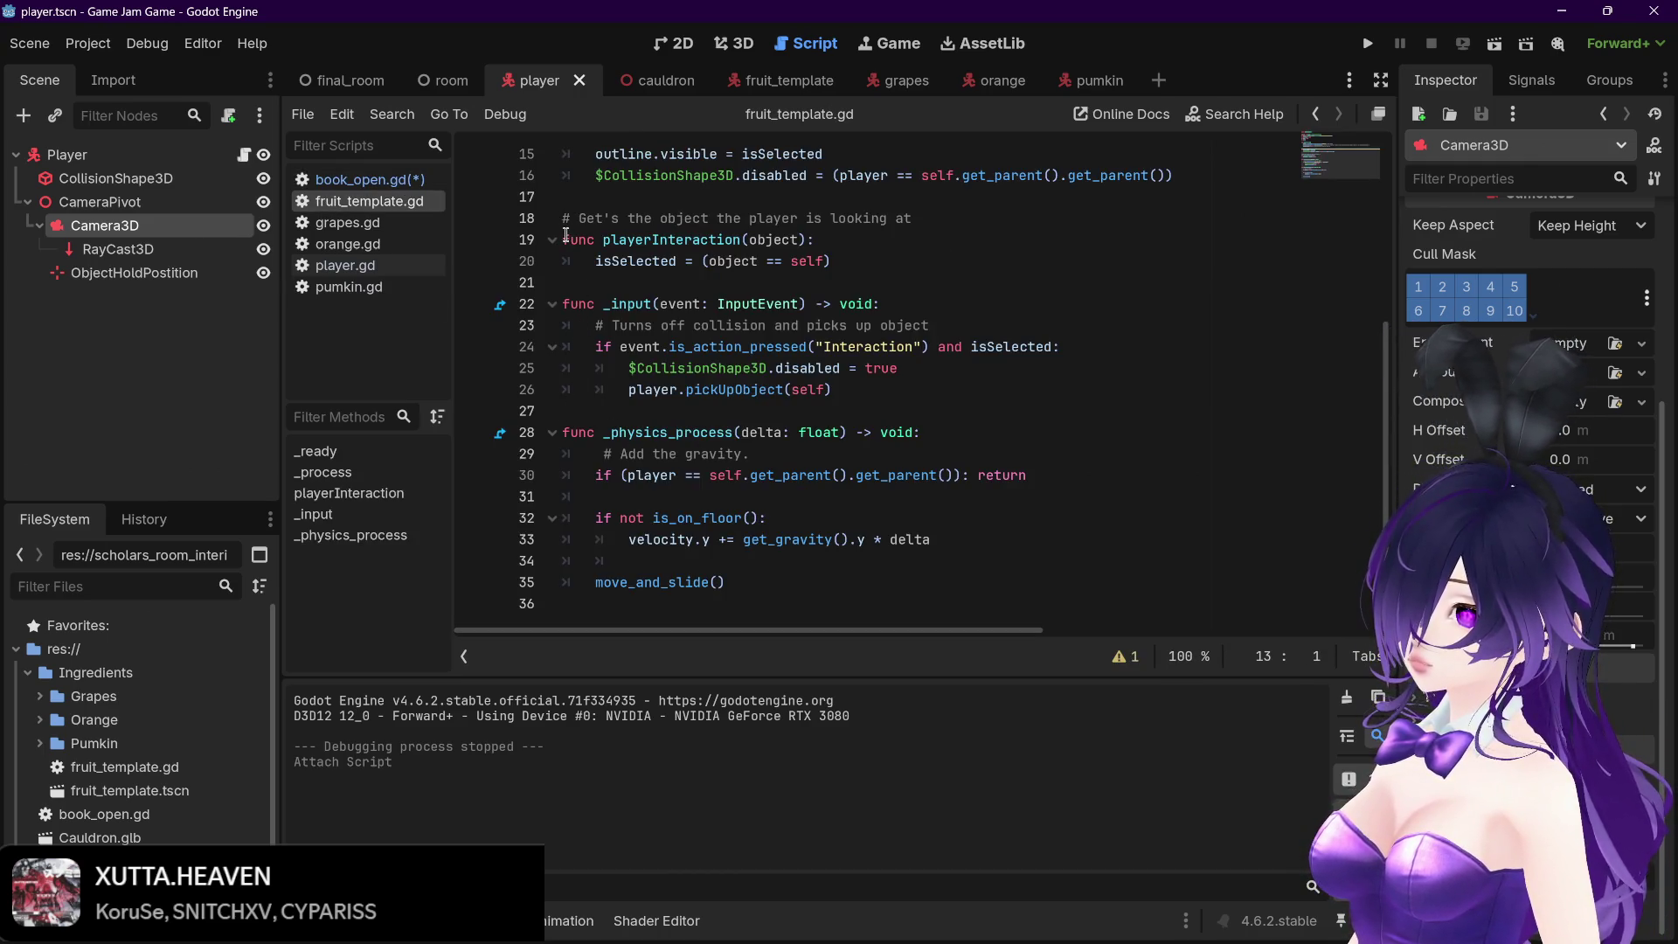
Copy the playerInteraction function from fruit_template.gd and paste it below _ready() in book_open.gd
left_click_drag(561, 238, 869, 253)
key("ctrl+c")
left_click(642, 71)
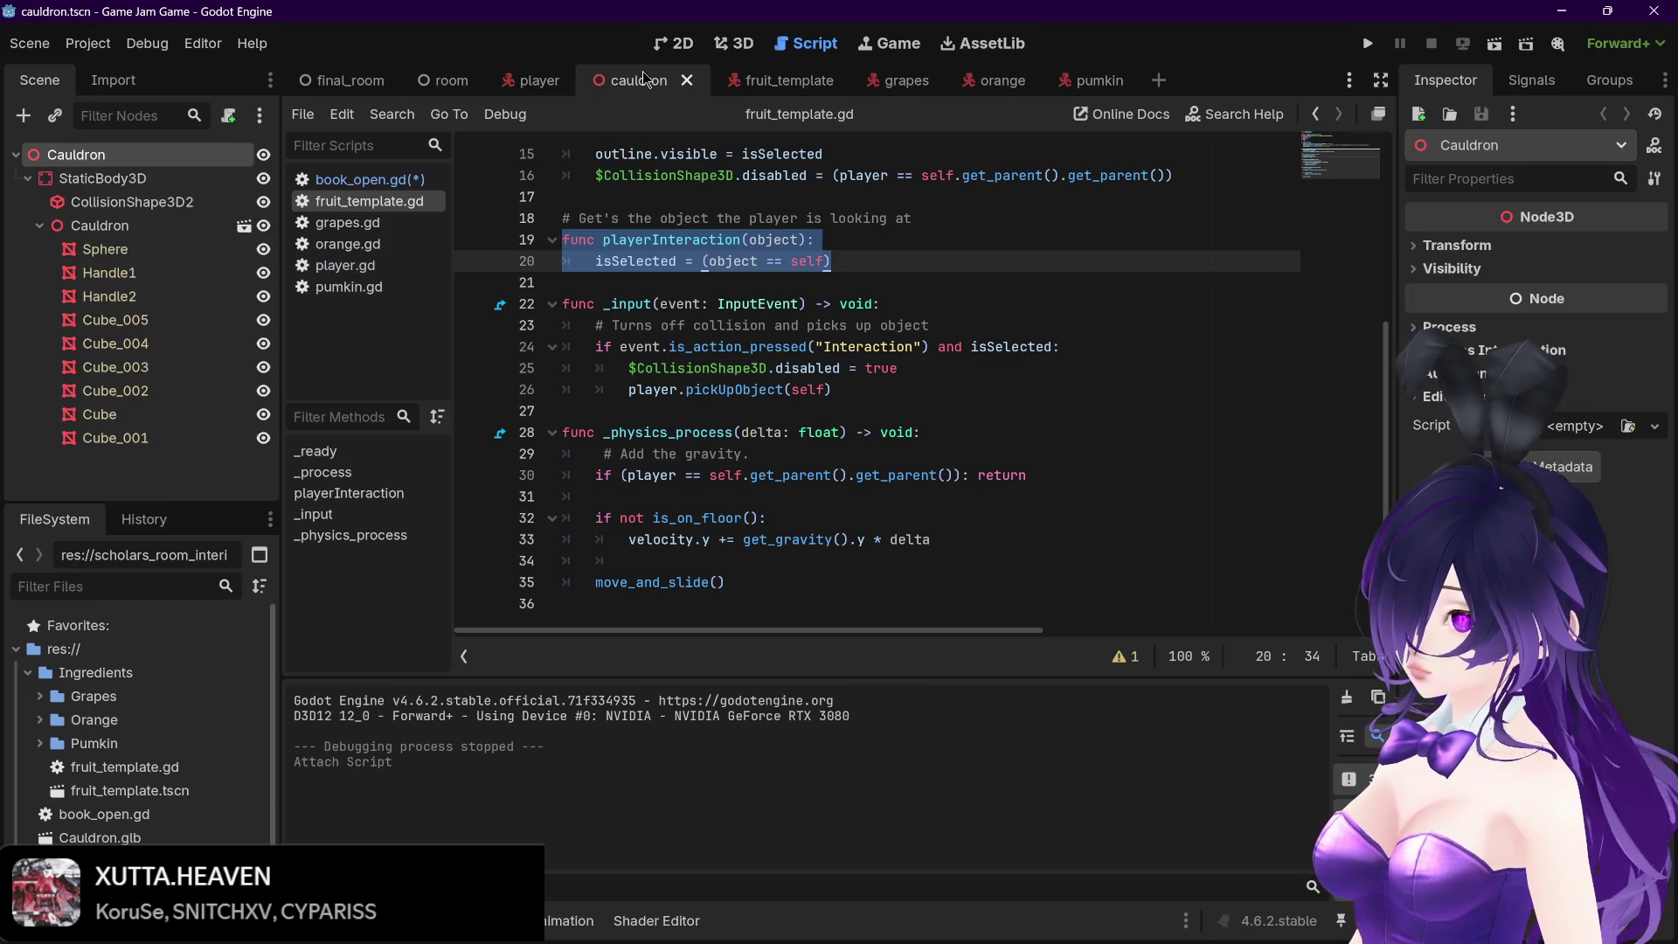
left_click(535, 80)
left_click(341, 179)
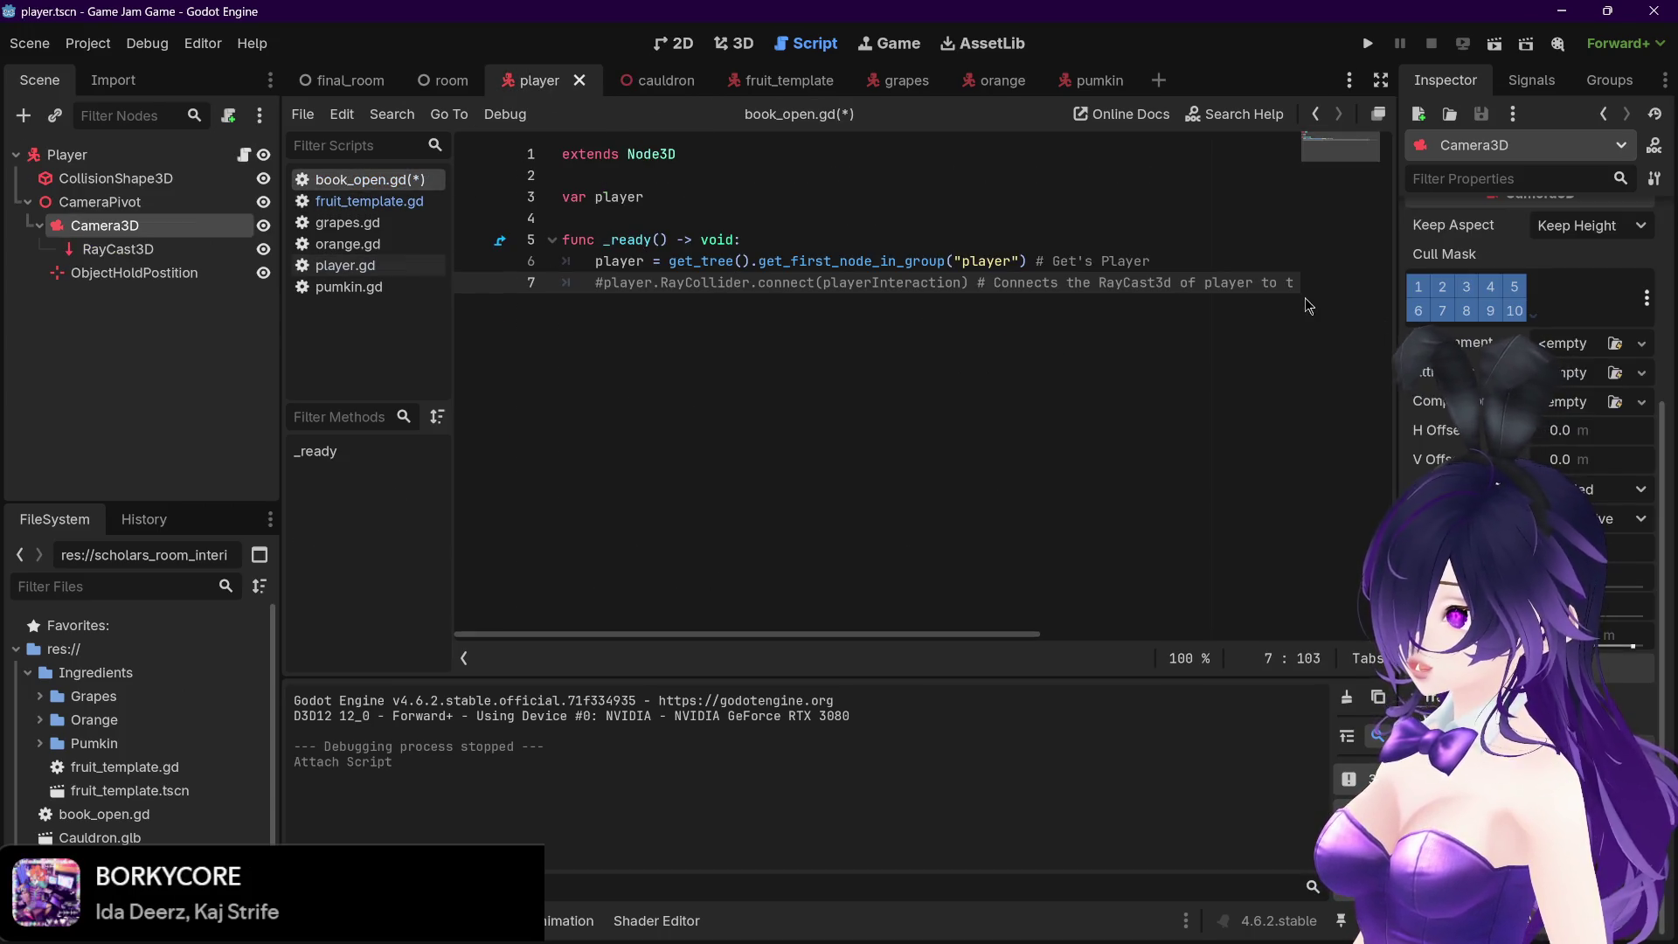
left_click_drag(956, 631, 1233, 618)
left_click(1305, 336)
key("Return")
key("Return")
left_click_drag(644, 633, 623, 622)
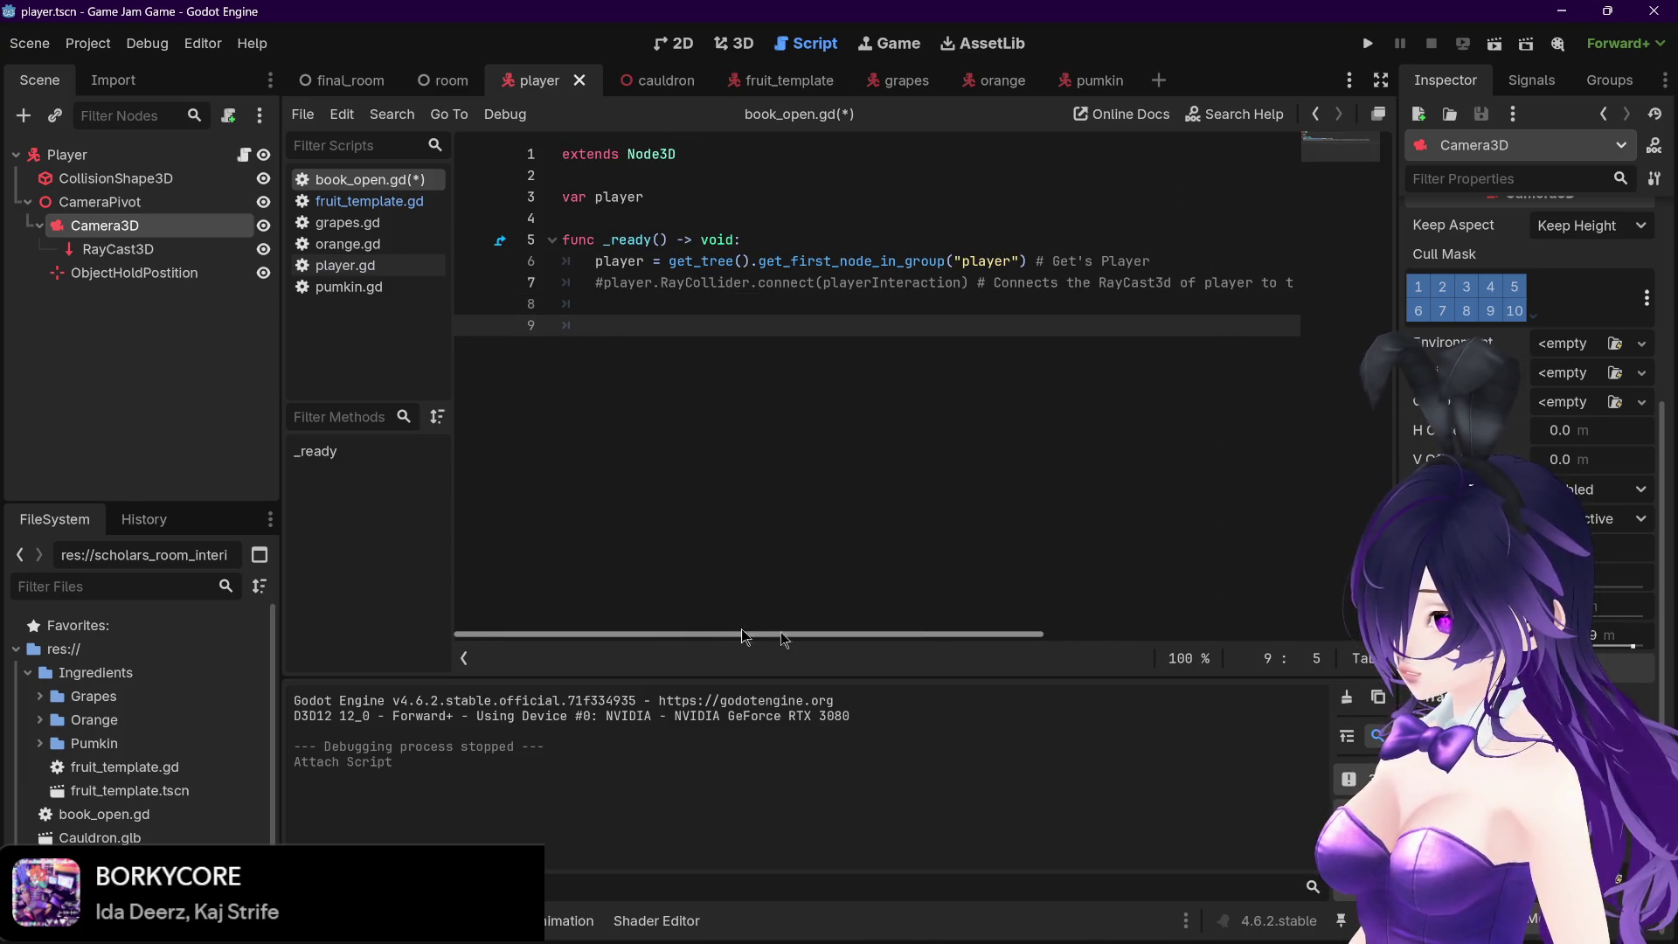
key("BackSpace")
key("ctrl+v")
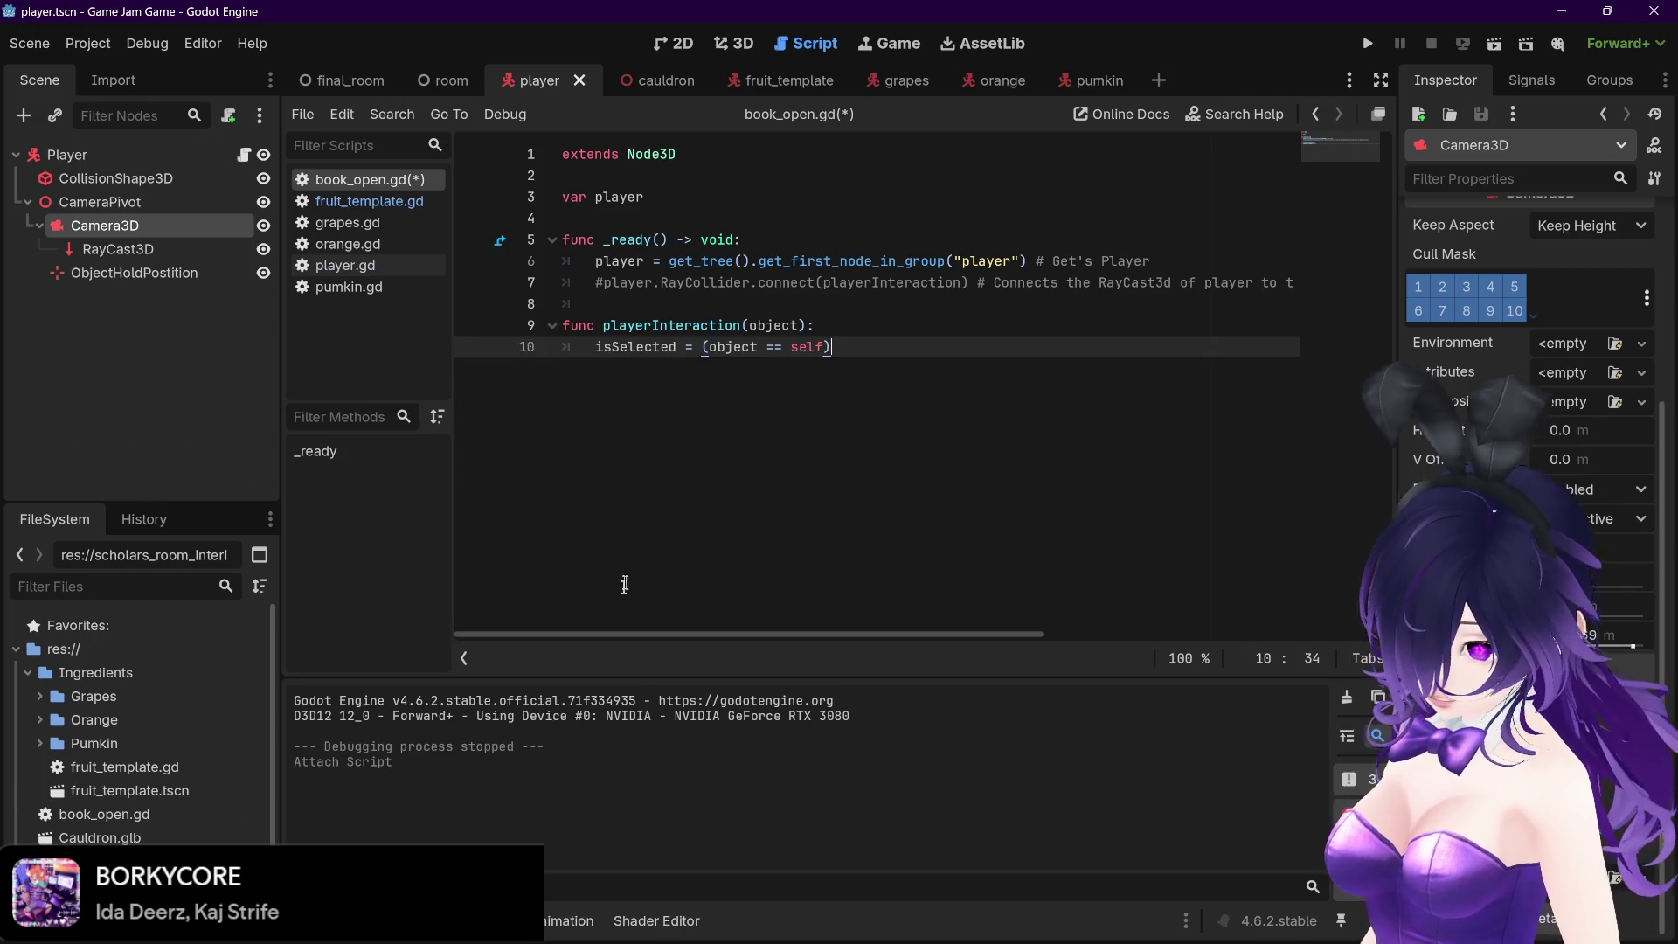
Uncomment the RayCollider connection line and put one blank line before playerInteraction
left_click(578, 300)
key("BackSpace")
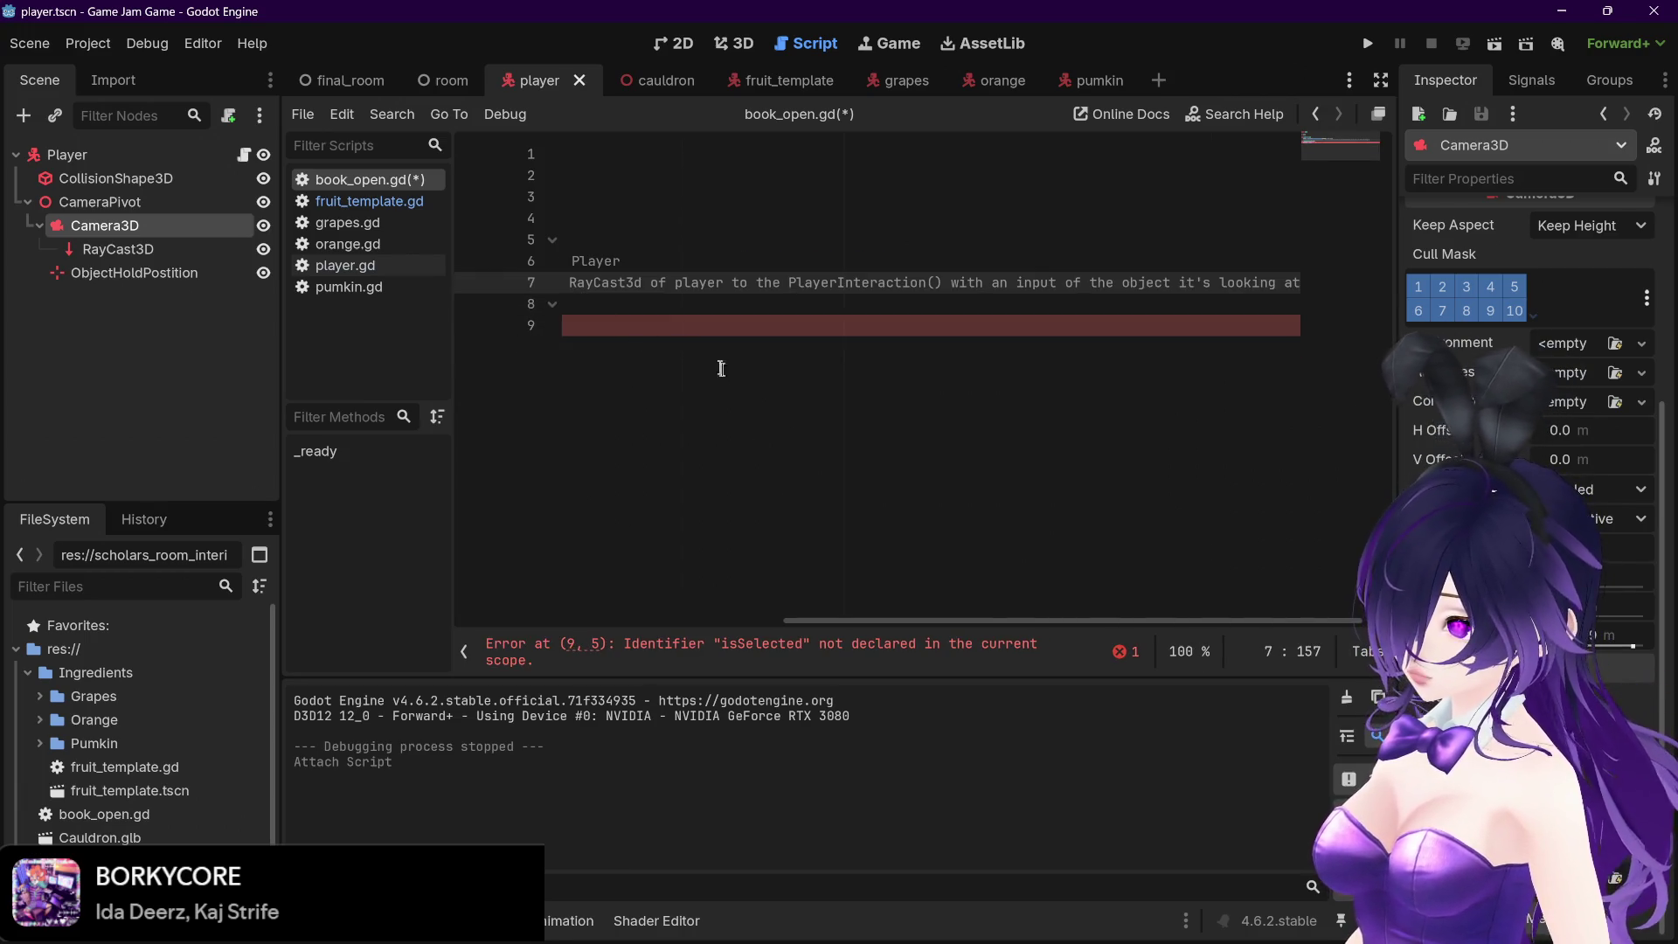
key("Home")
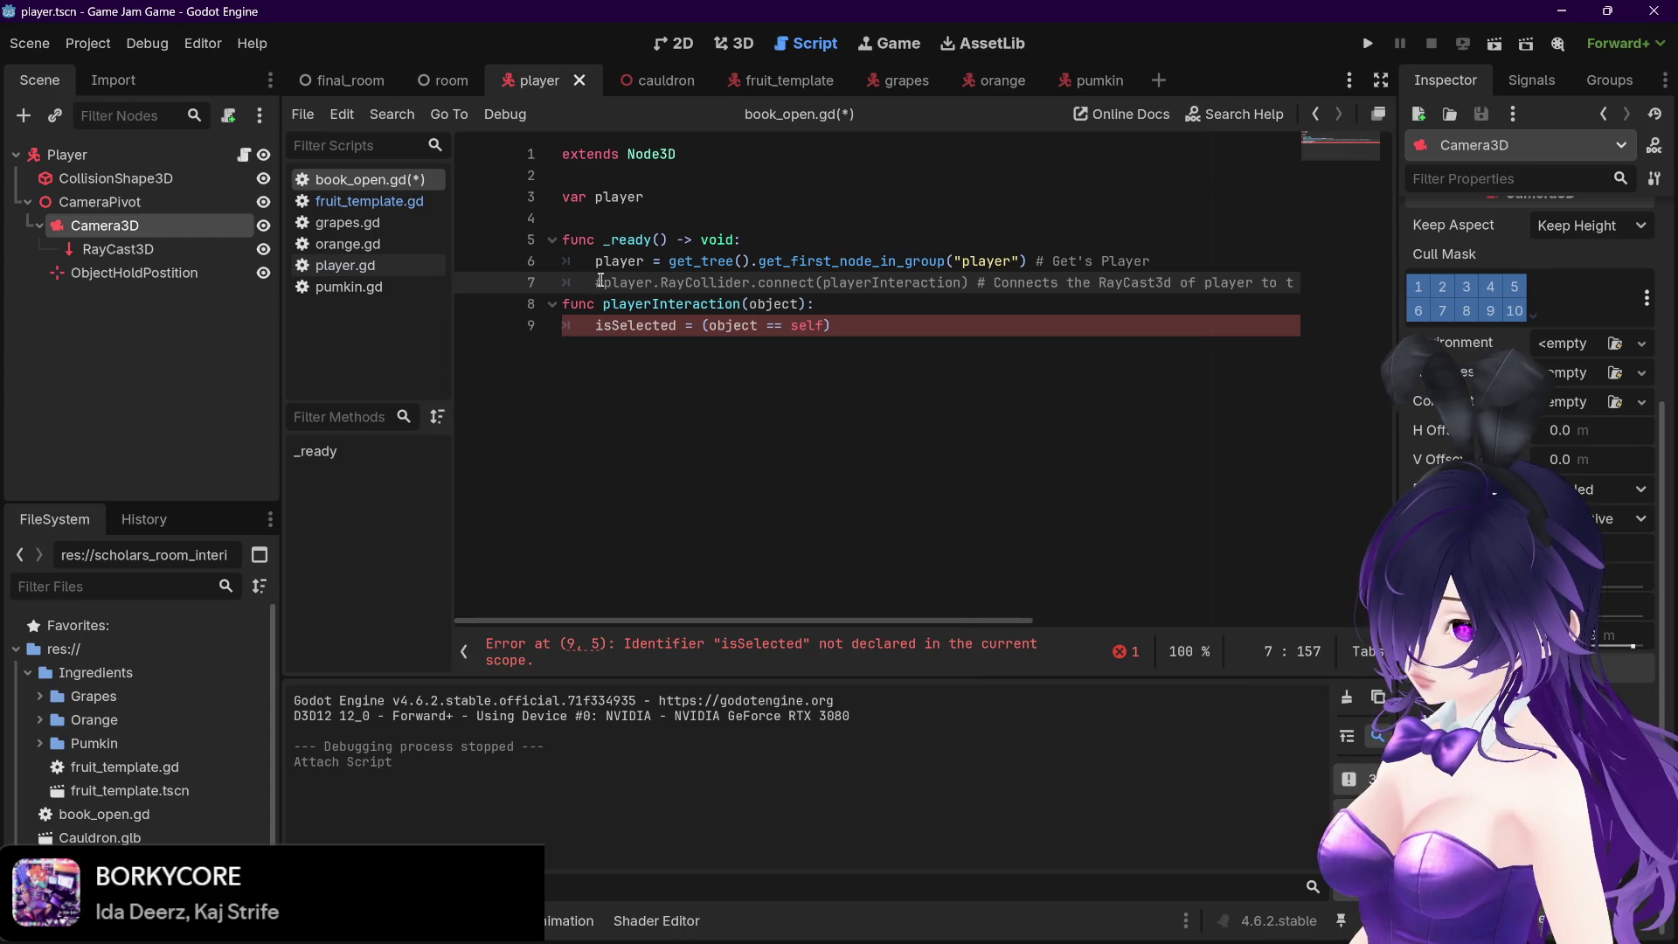
key("Delete")
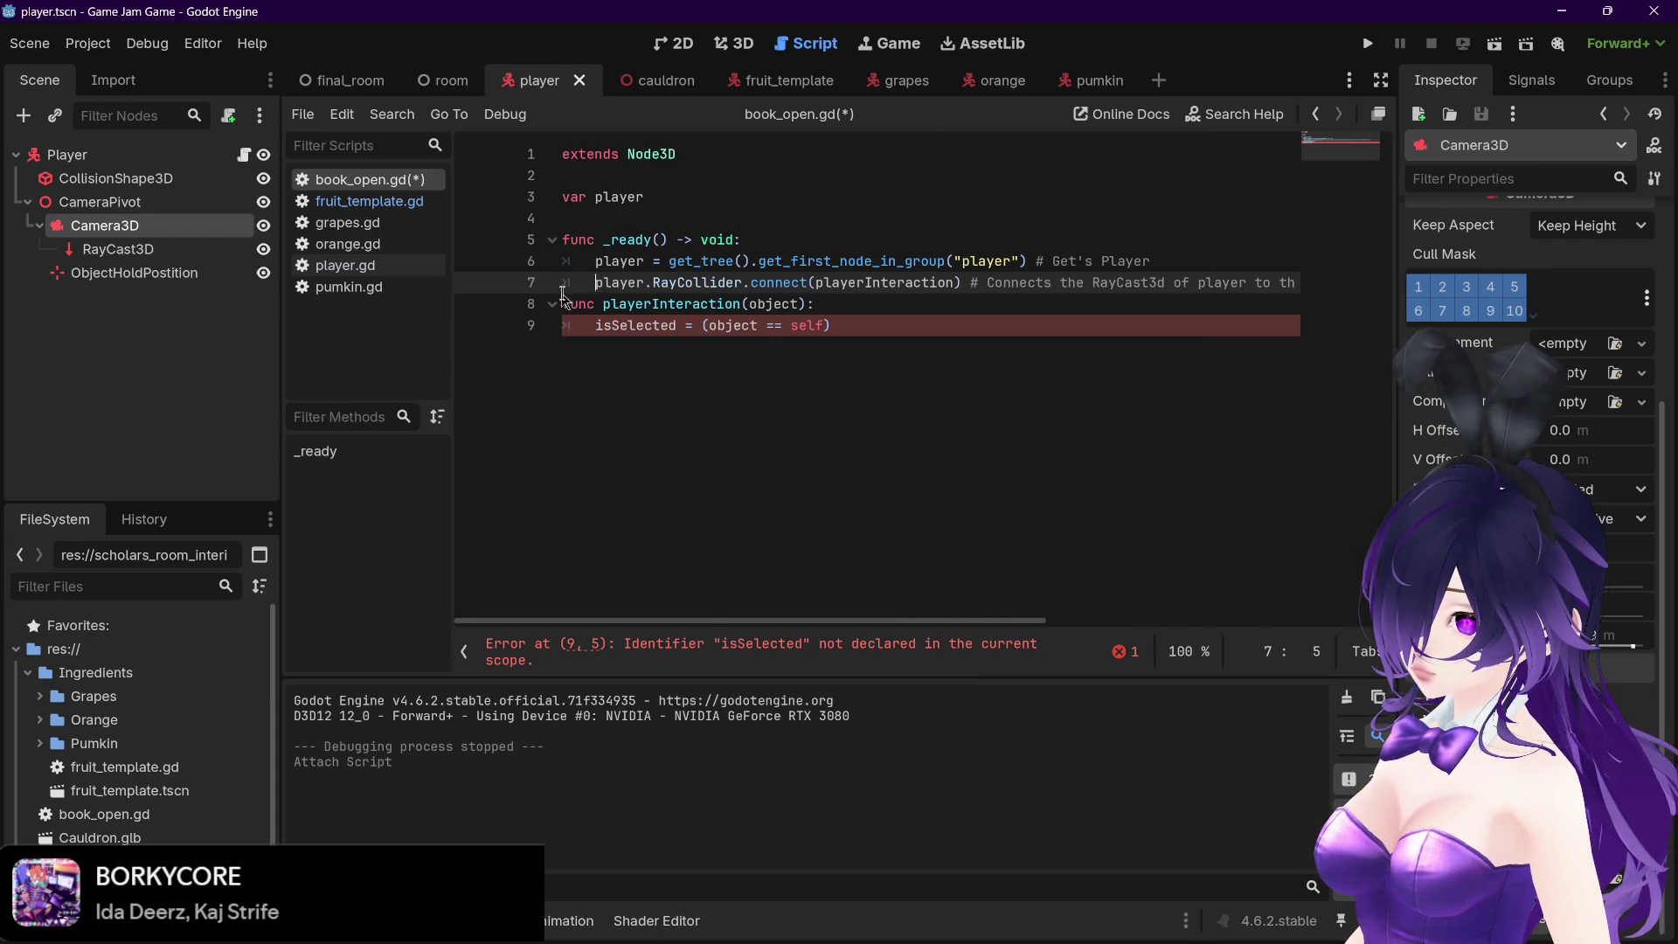
left_click(564, 303)
key("Return")
key("Down")
key("End")
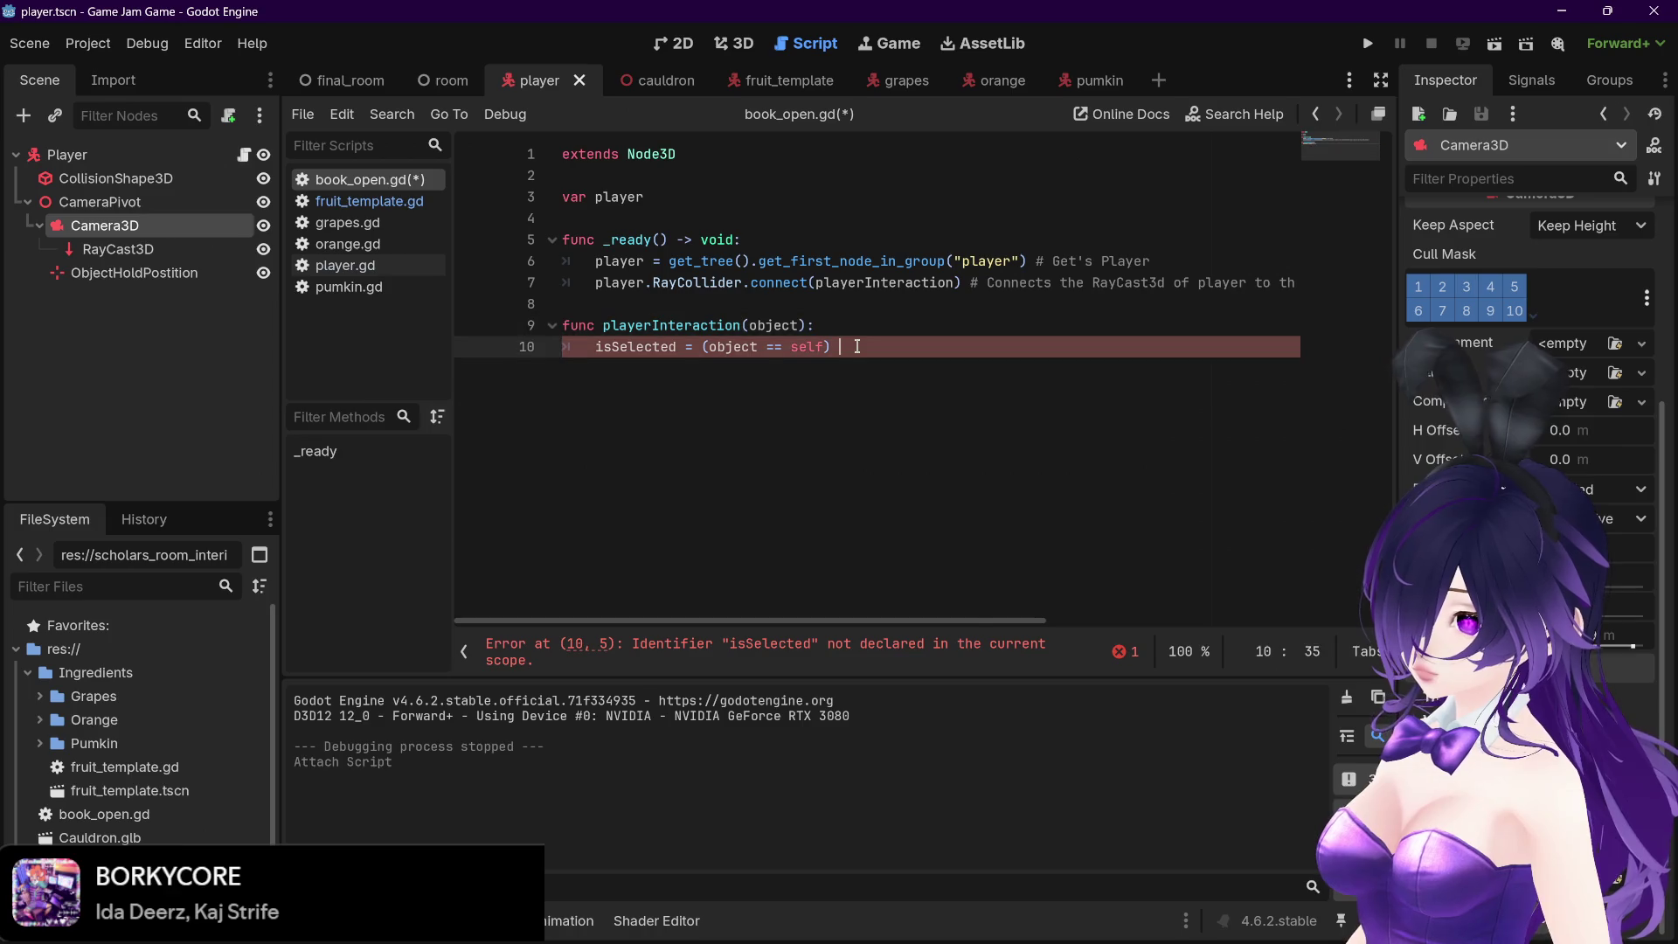
Add 'var isSelected' beneath 'var player' to clear the undeclared-identifier error
left_click(617, 214)
key("Return")
key("Up")
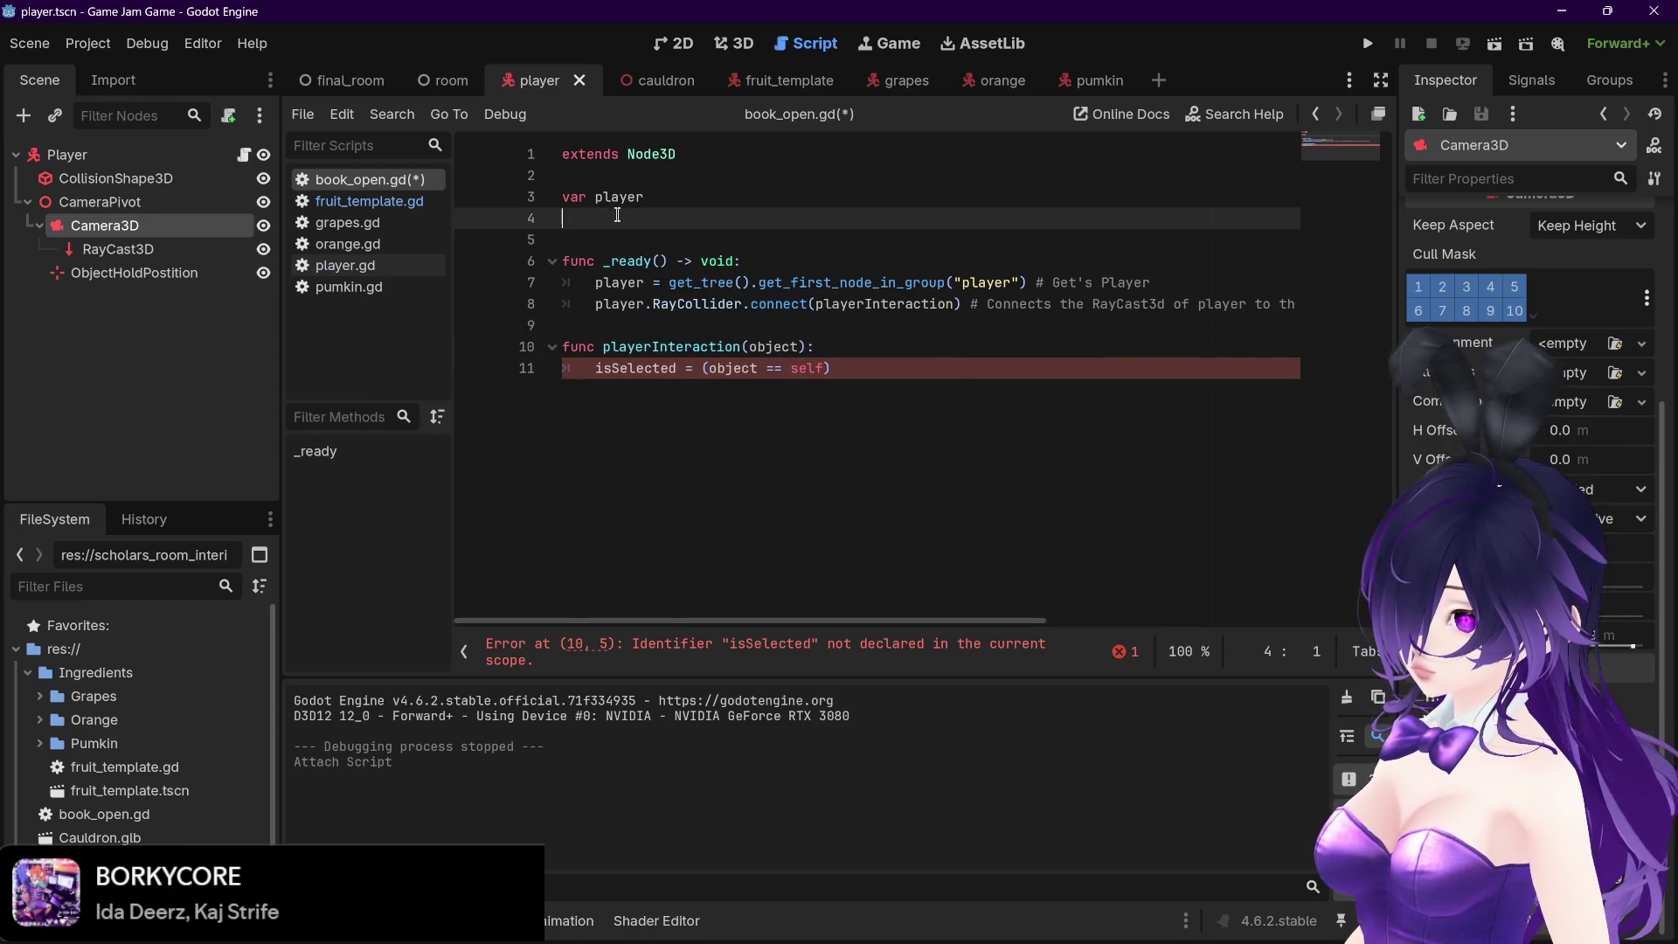
type("var isSelec")
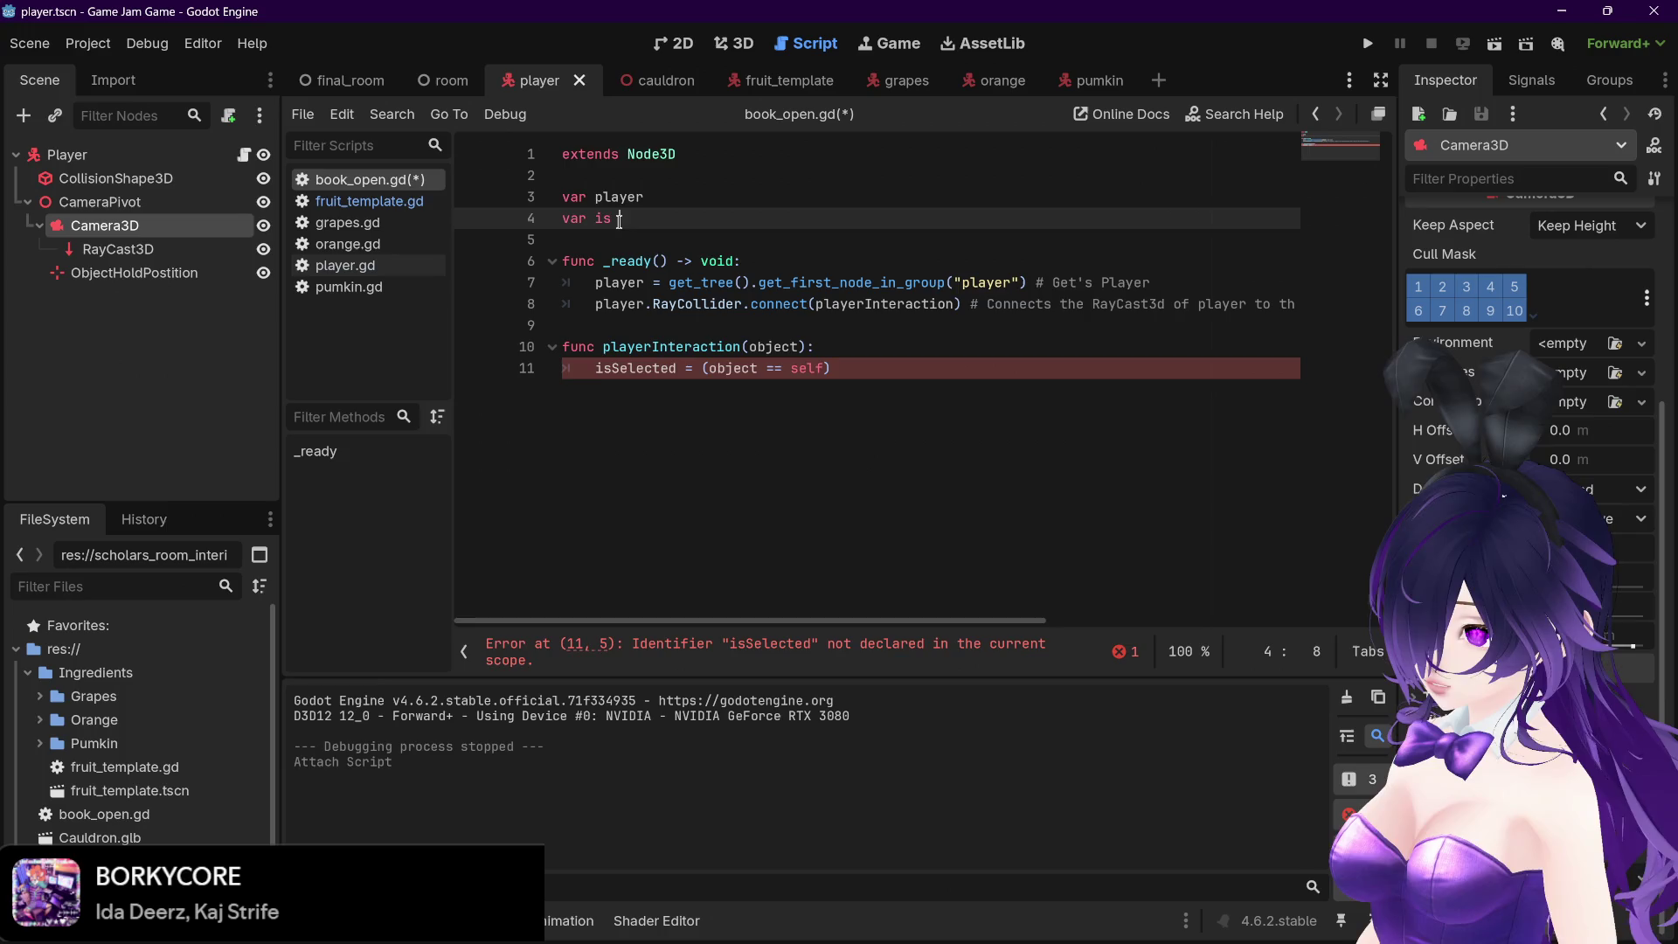
type("ted")
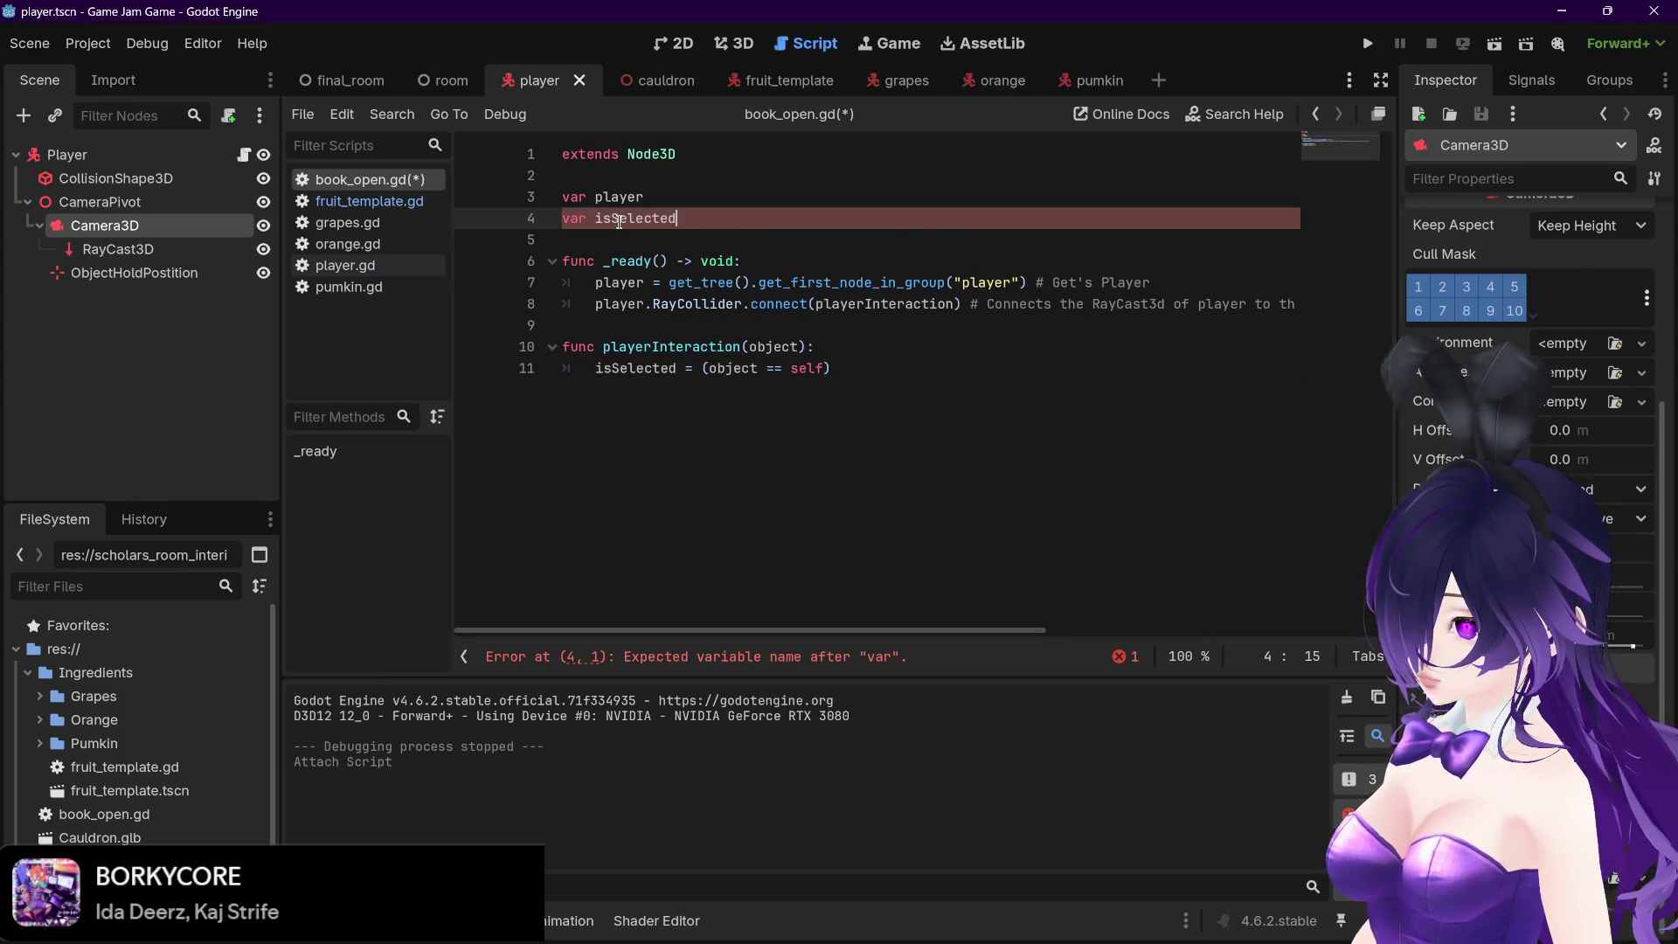
left_click(934, 347)
Save book_open.gd with Ctrl+S and cross-check it against fruit_template.gd
key("ctrl+s")
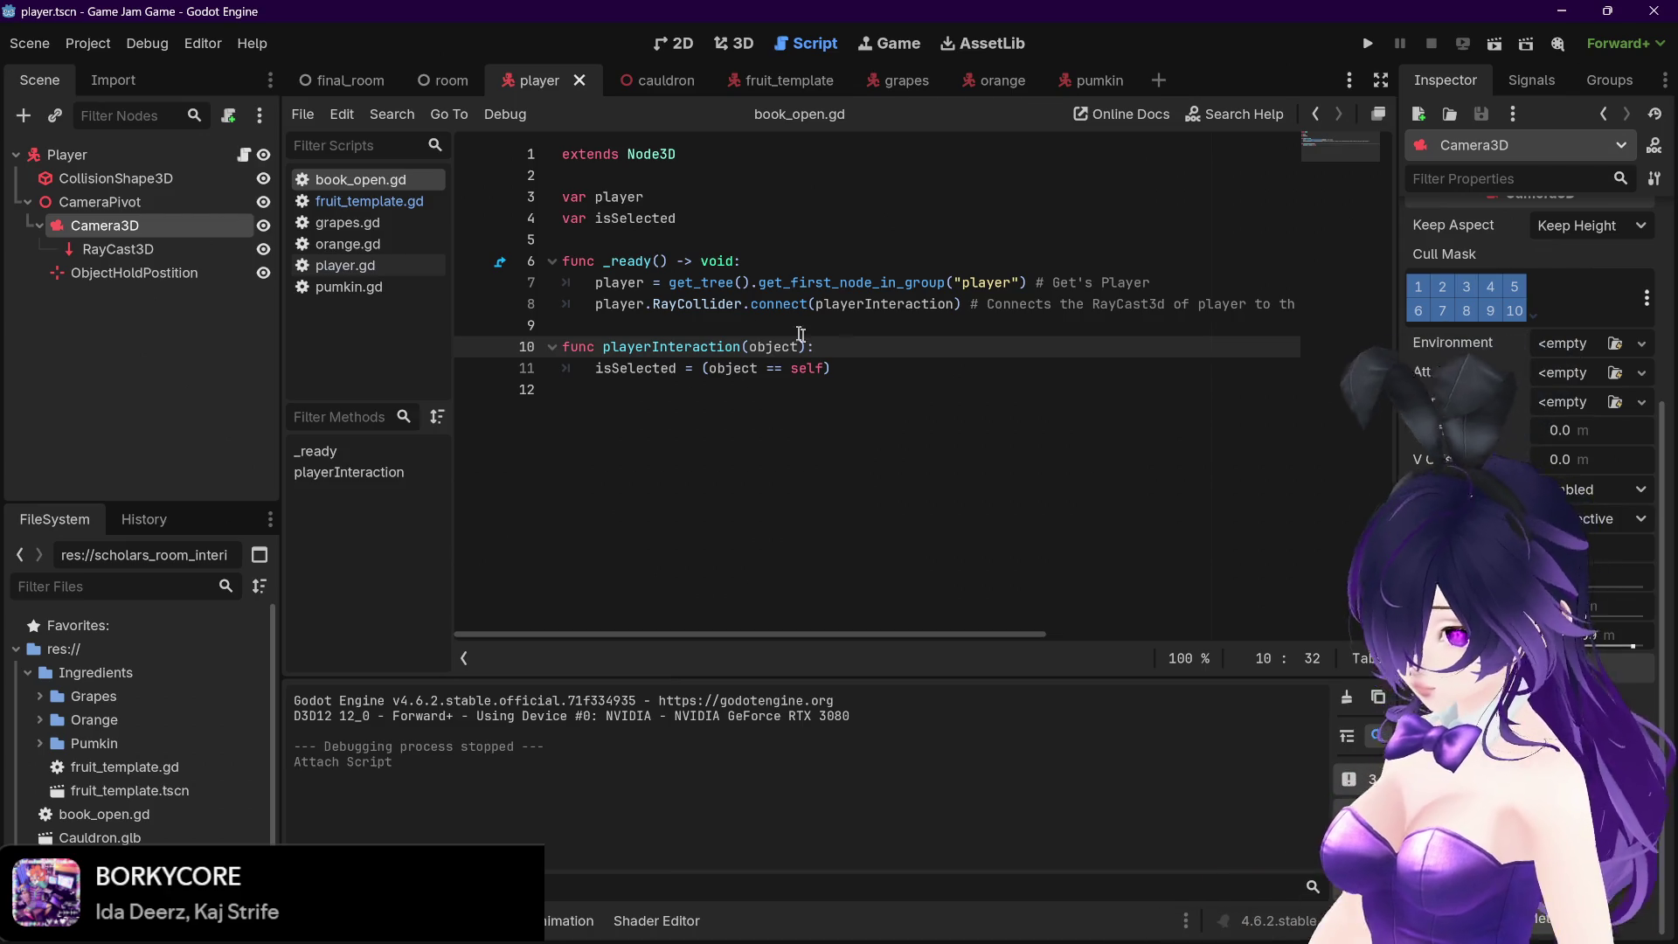
left_click(375, 206)
left_click(374, 178)
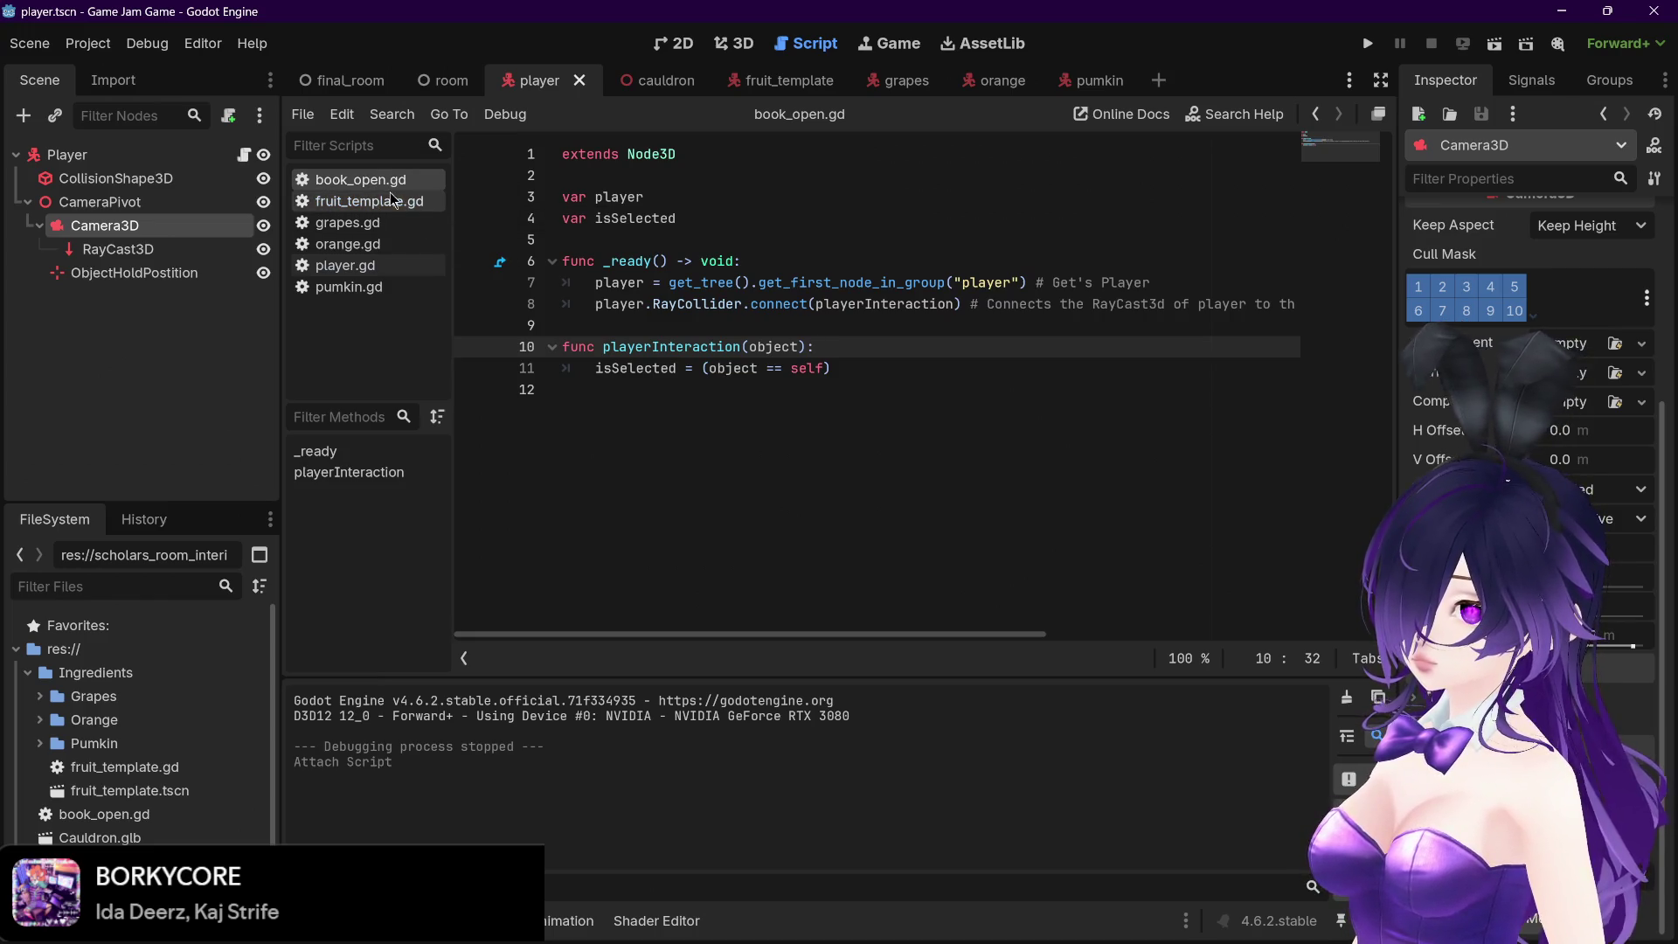
left_click(861, 364)
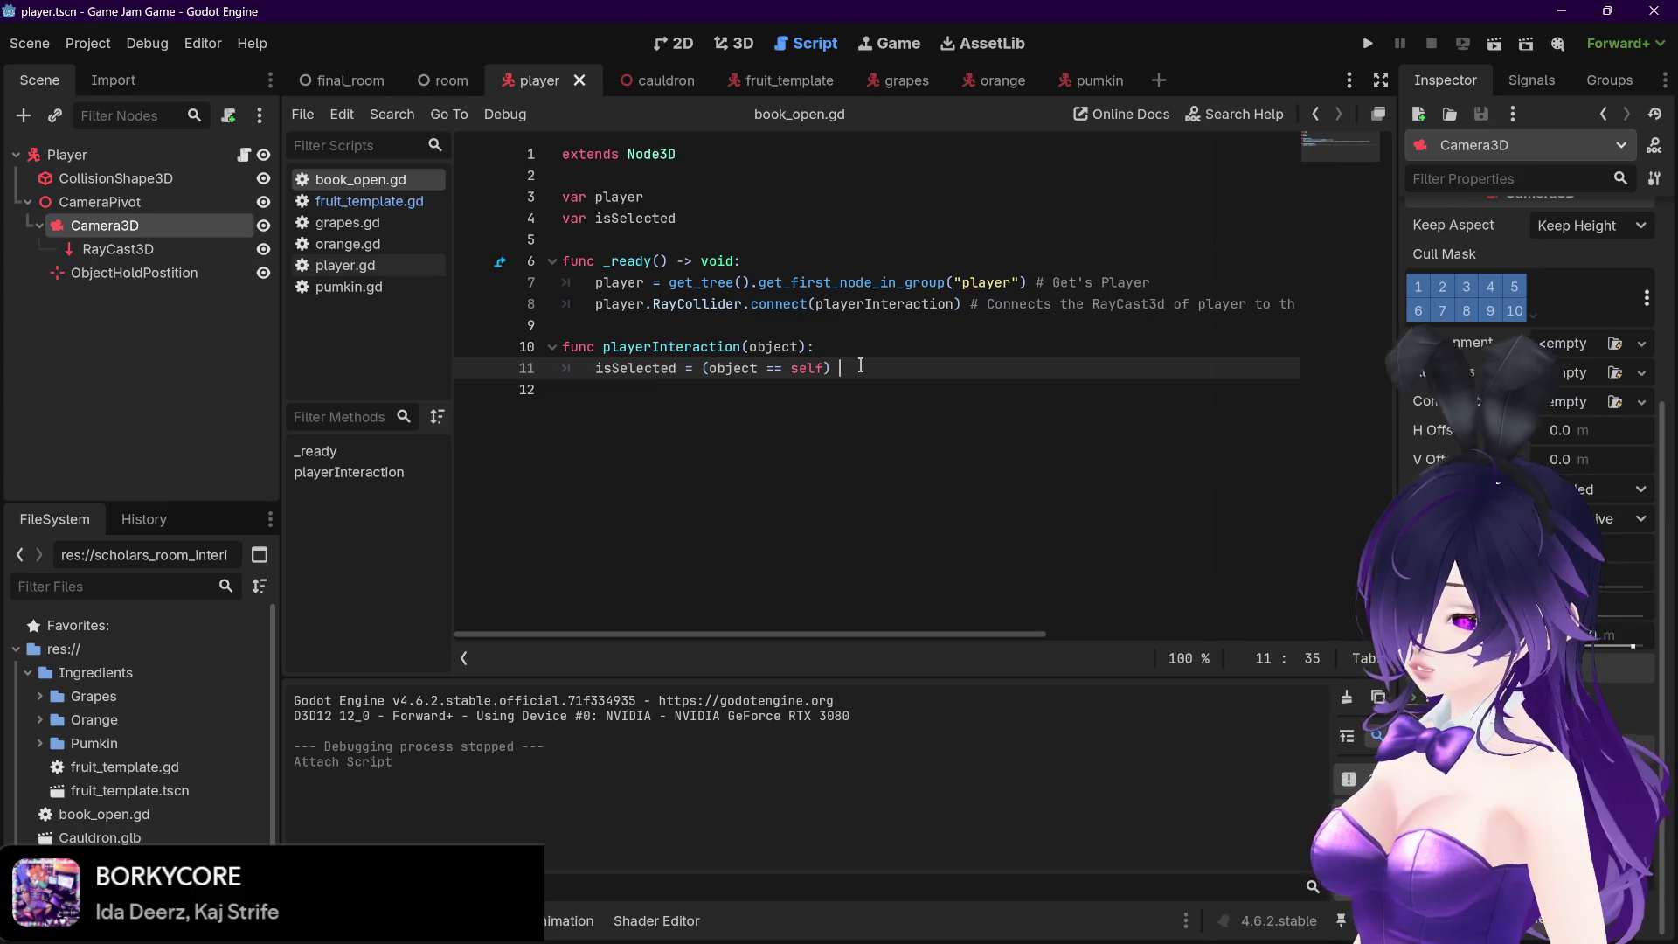
Start a _process(delta) function in book_open.gd with an 'if isSelected == self' condition
key("Return")
key("Return")
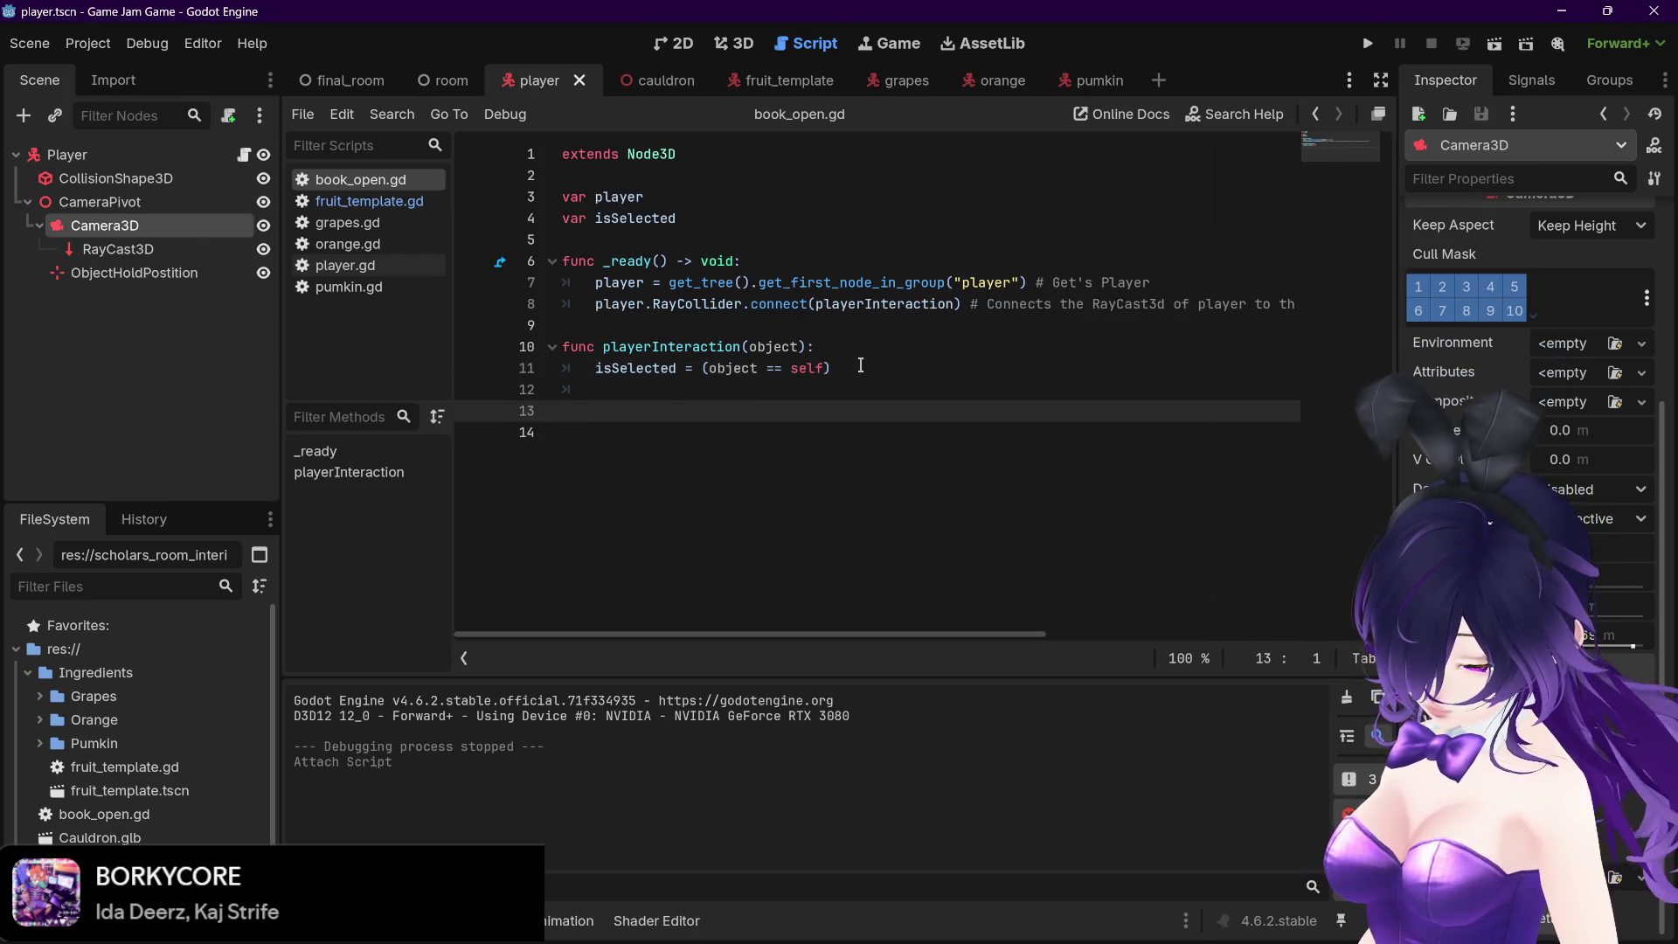
type("func _")
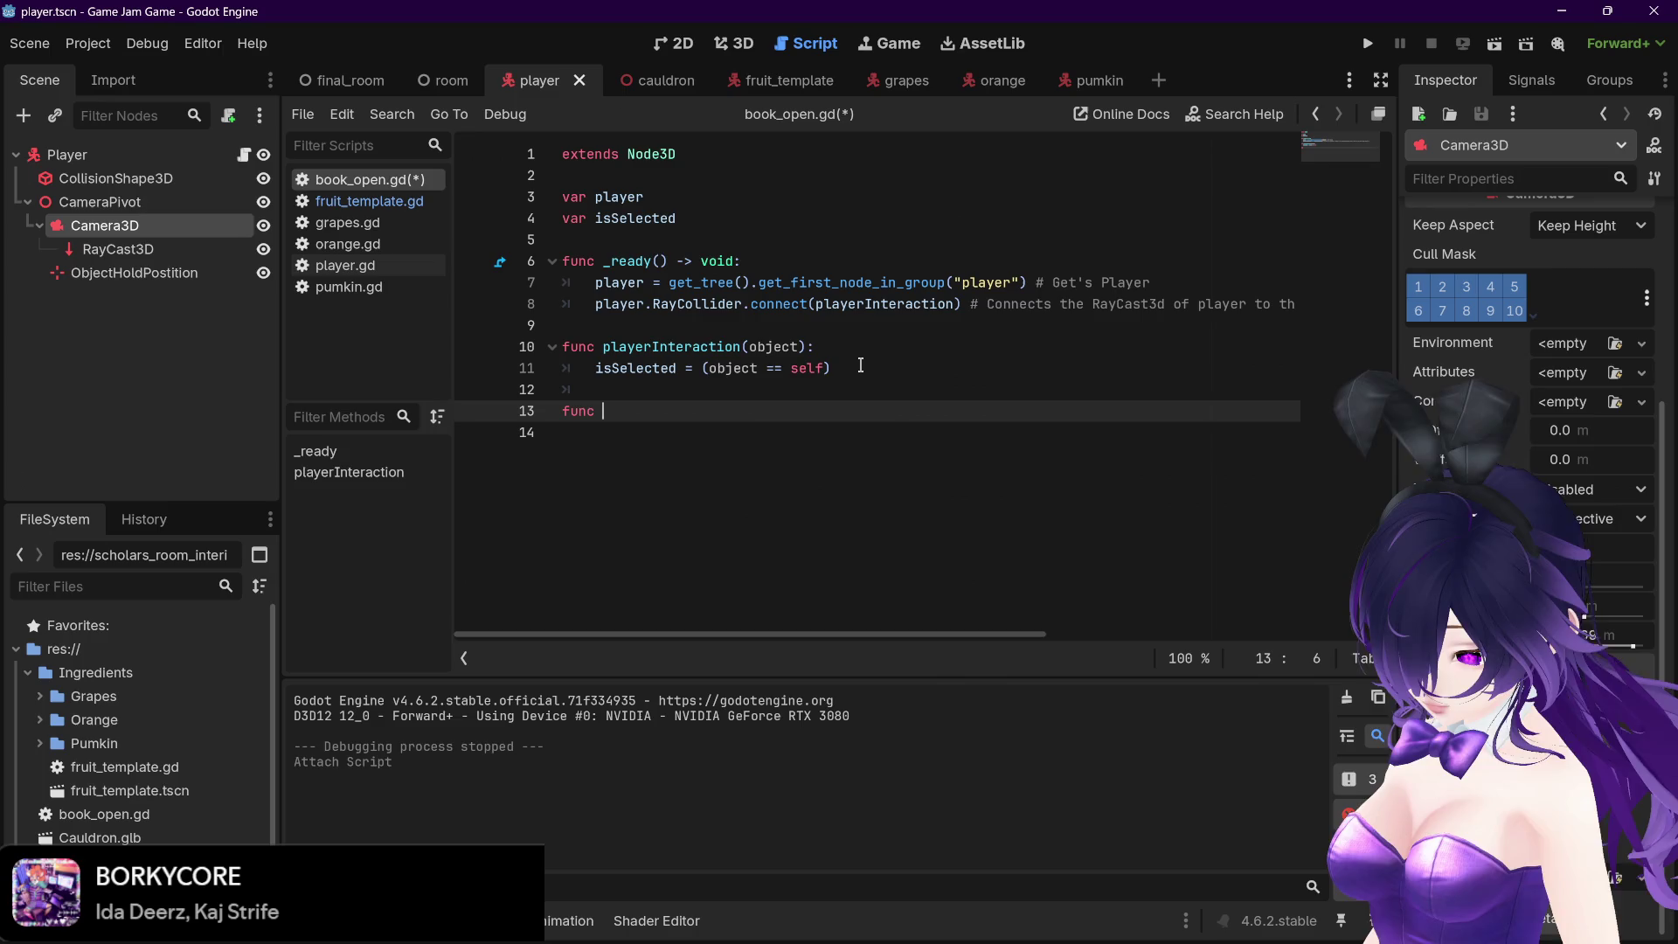
key("Escape")
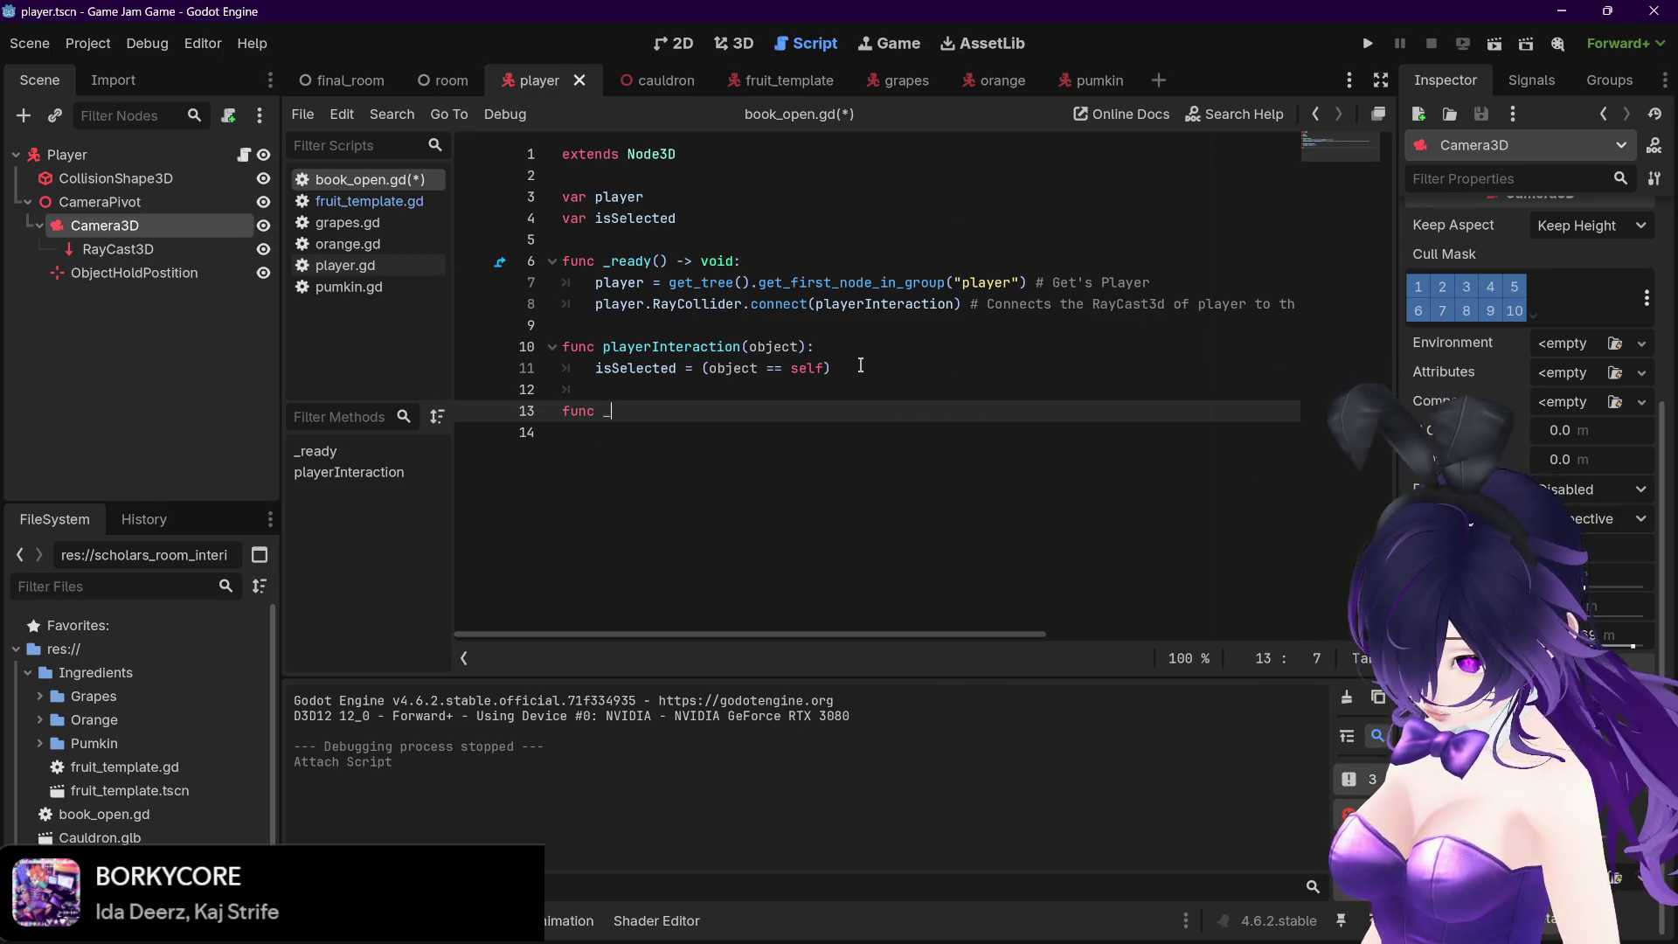
type("proce")
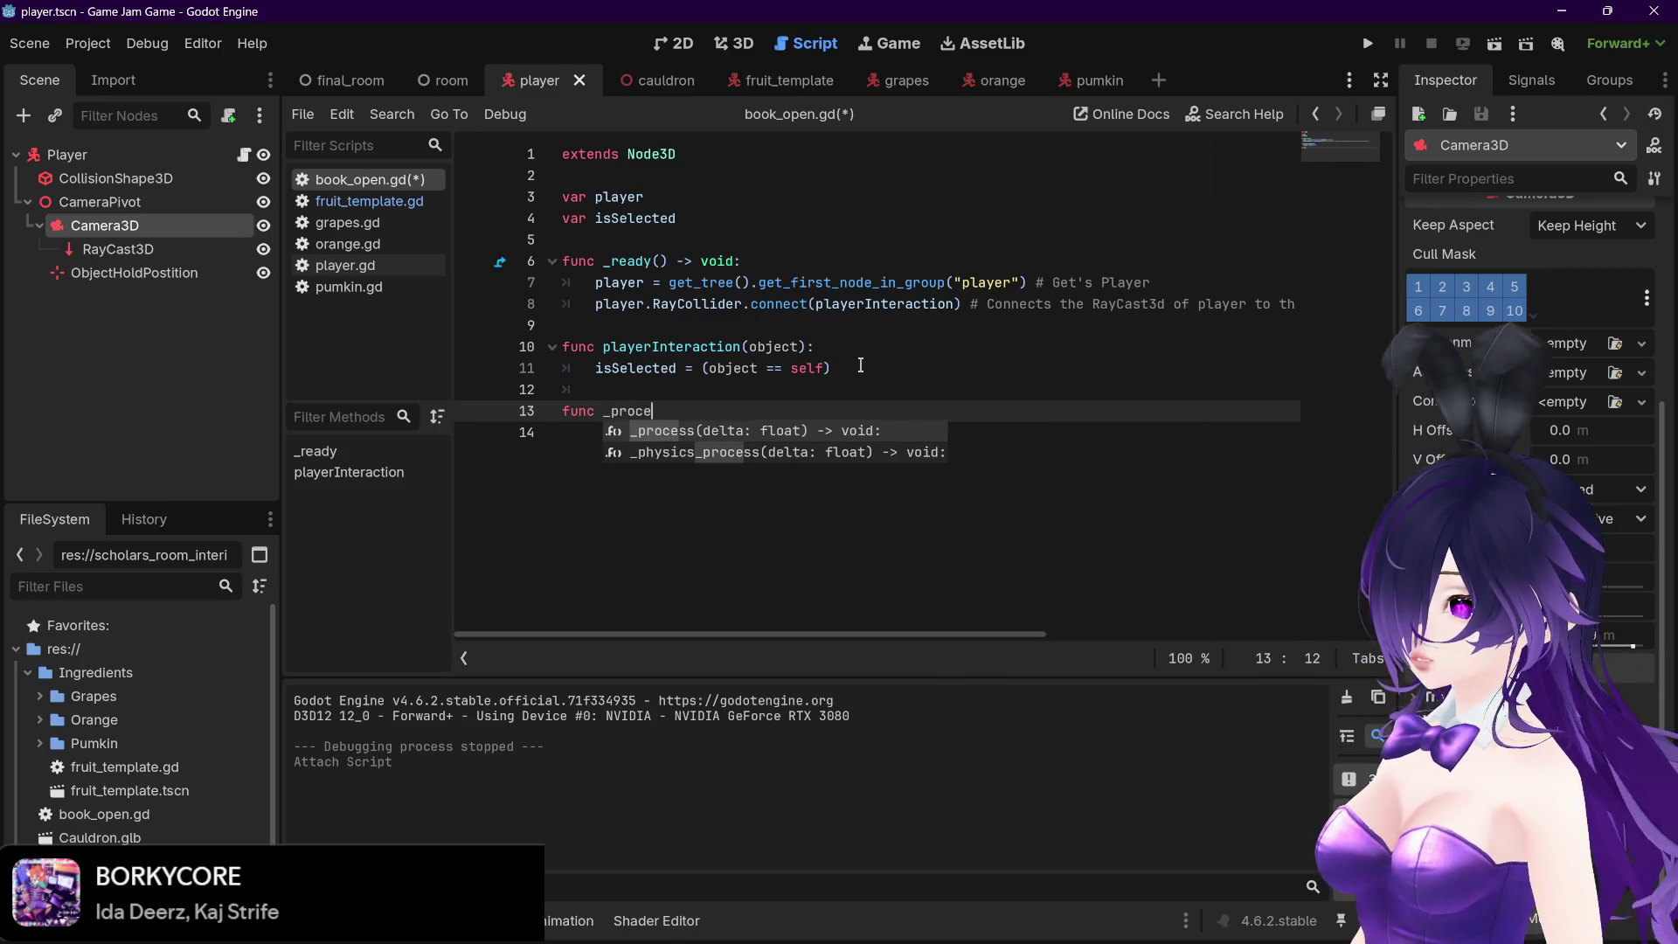
key("Return")
key("Return")
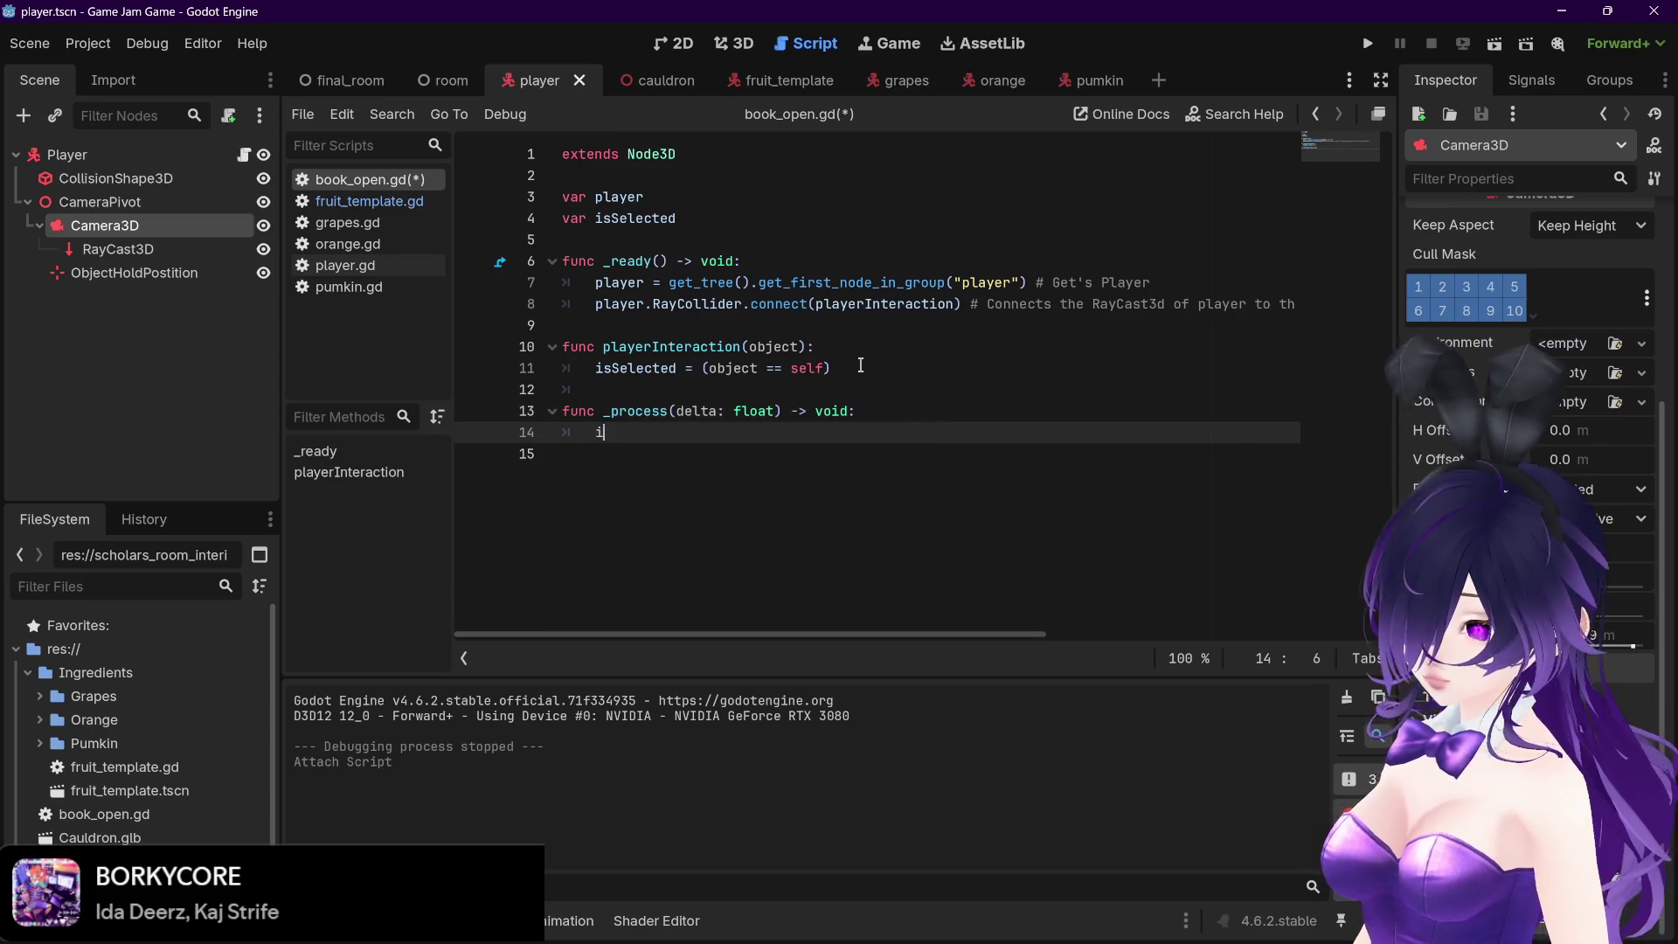
type("if")
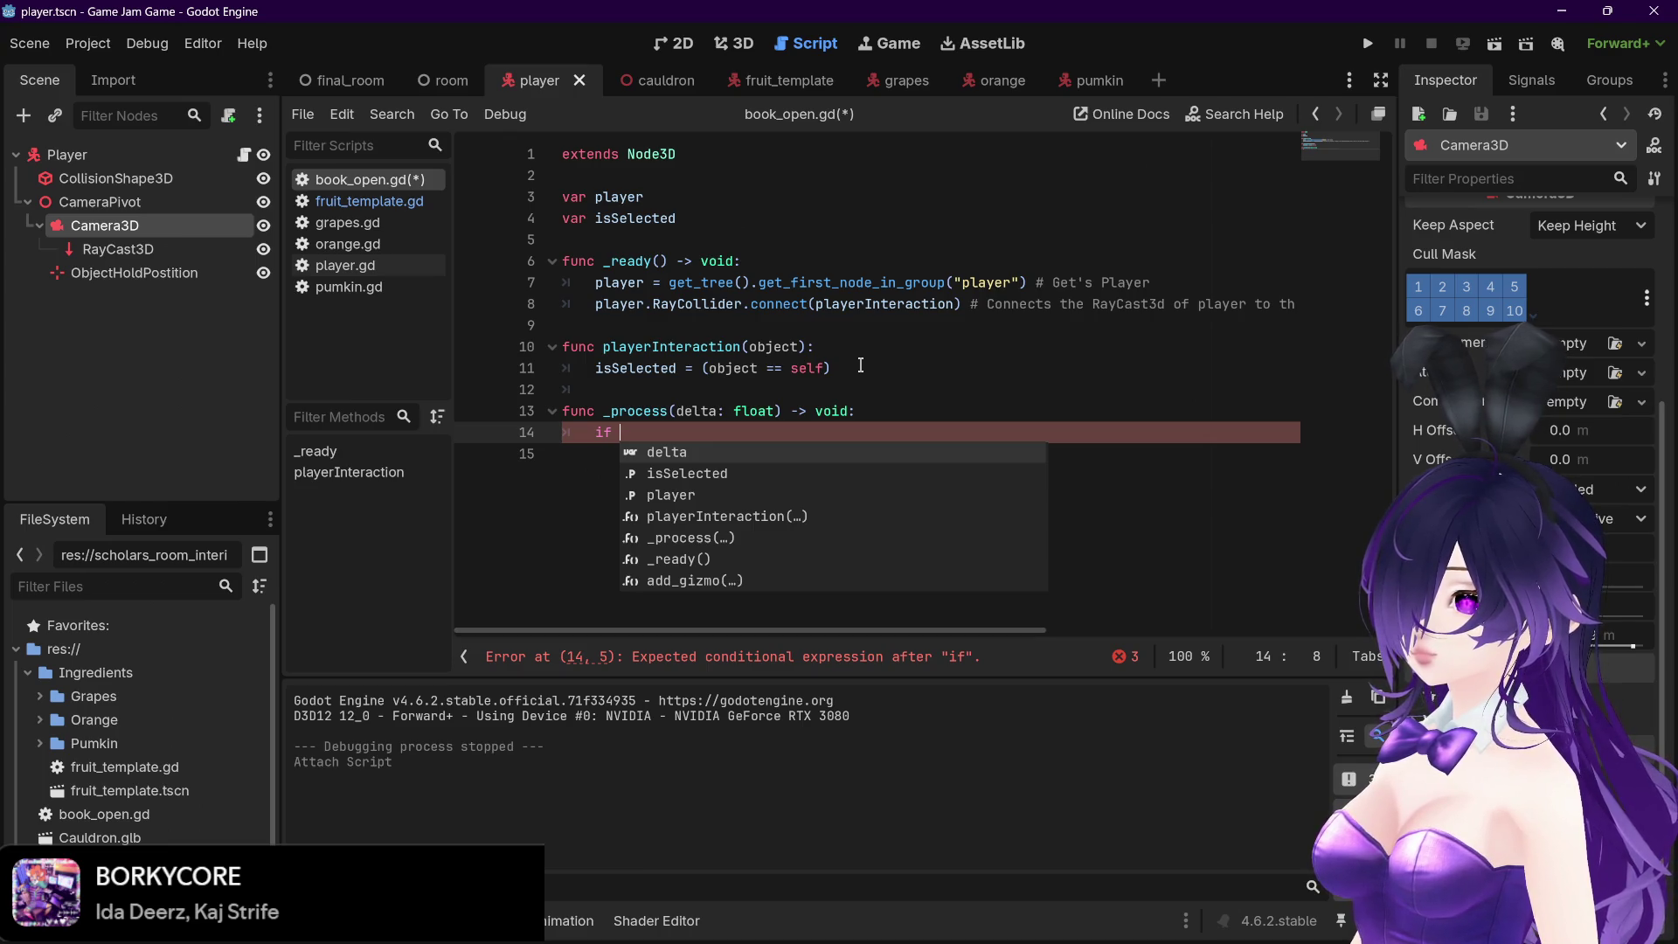
type("isSelec")
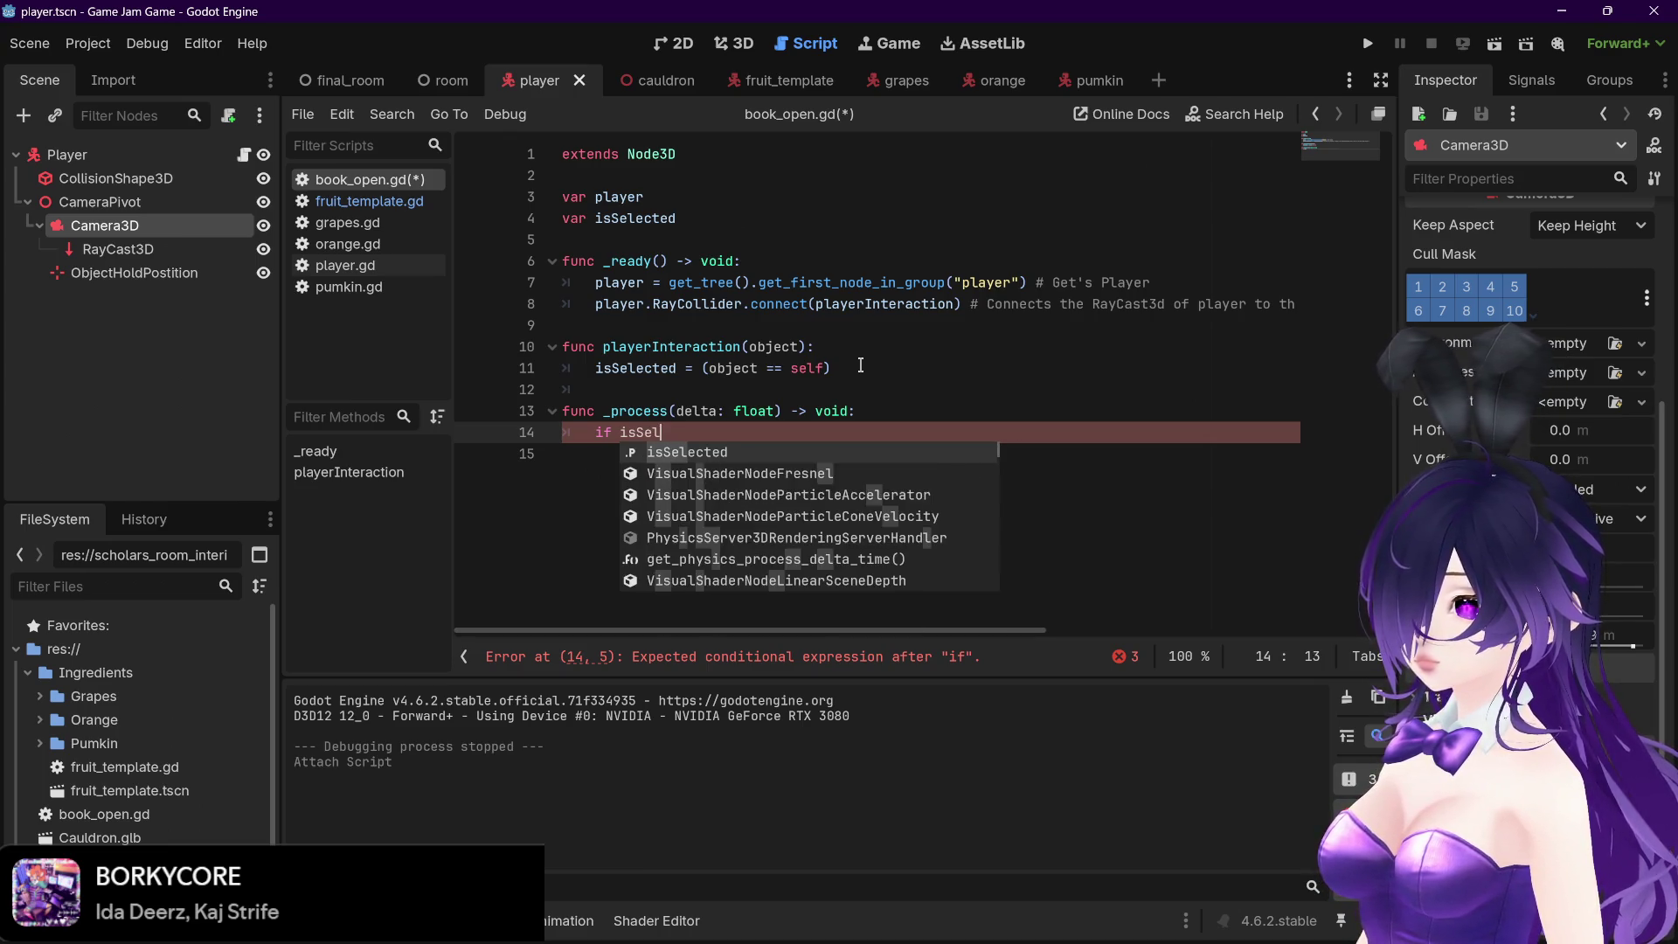
key("Return")
type("==")
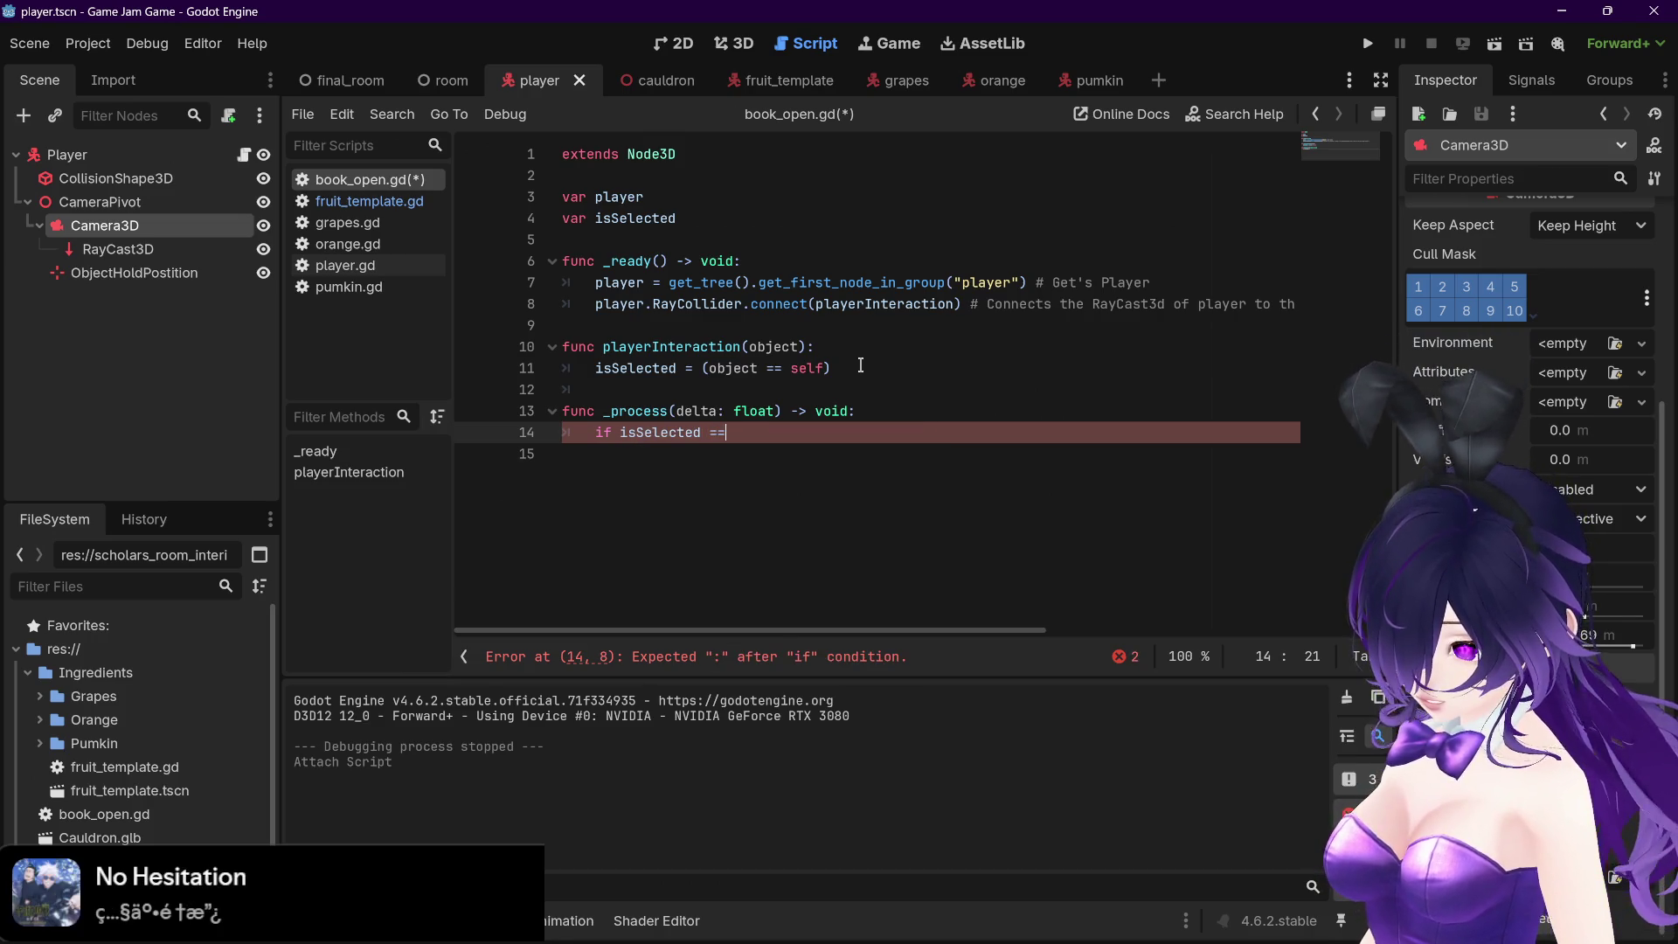
type("self")
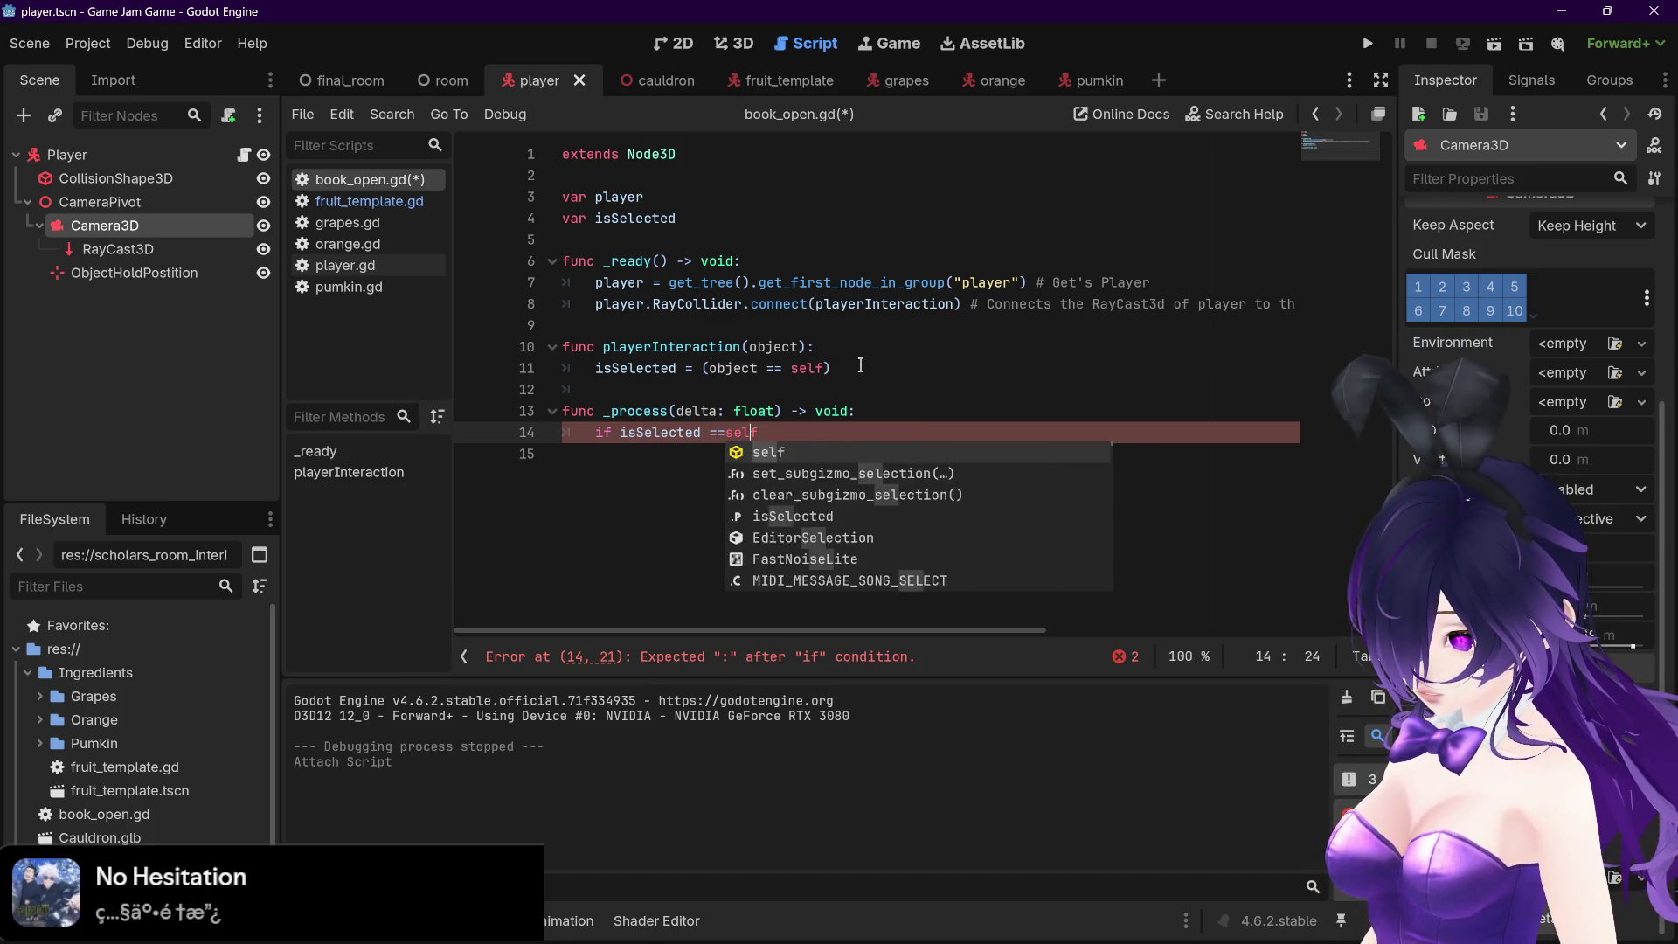
key("BackSpace")
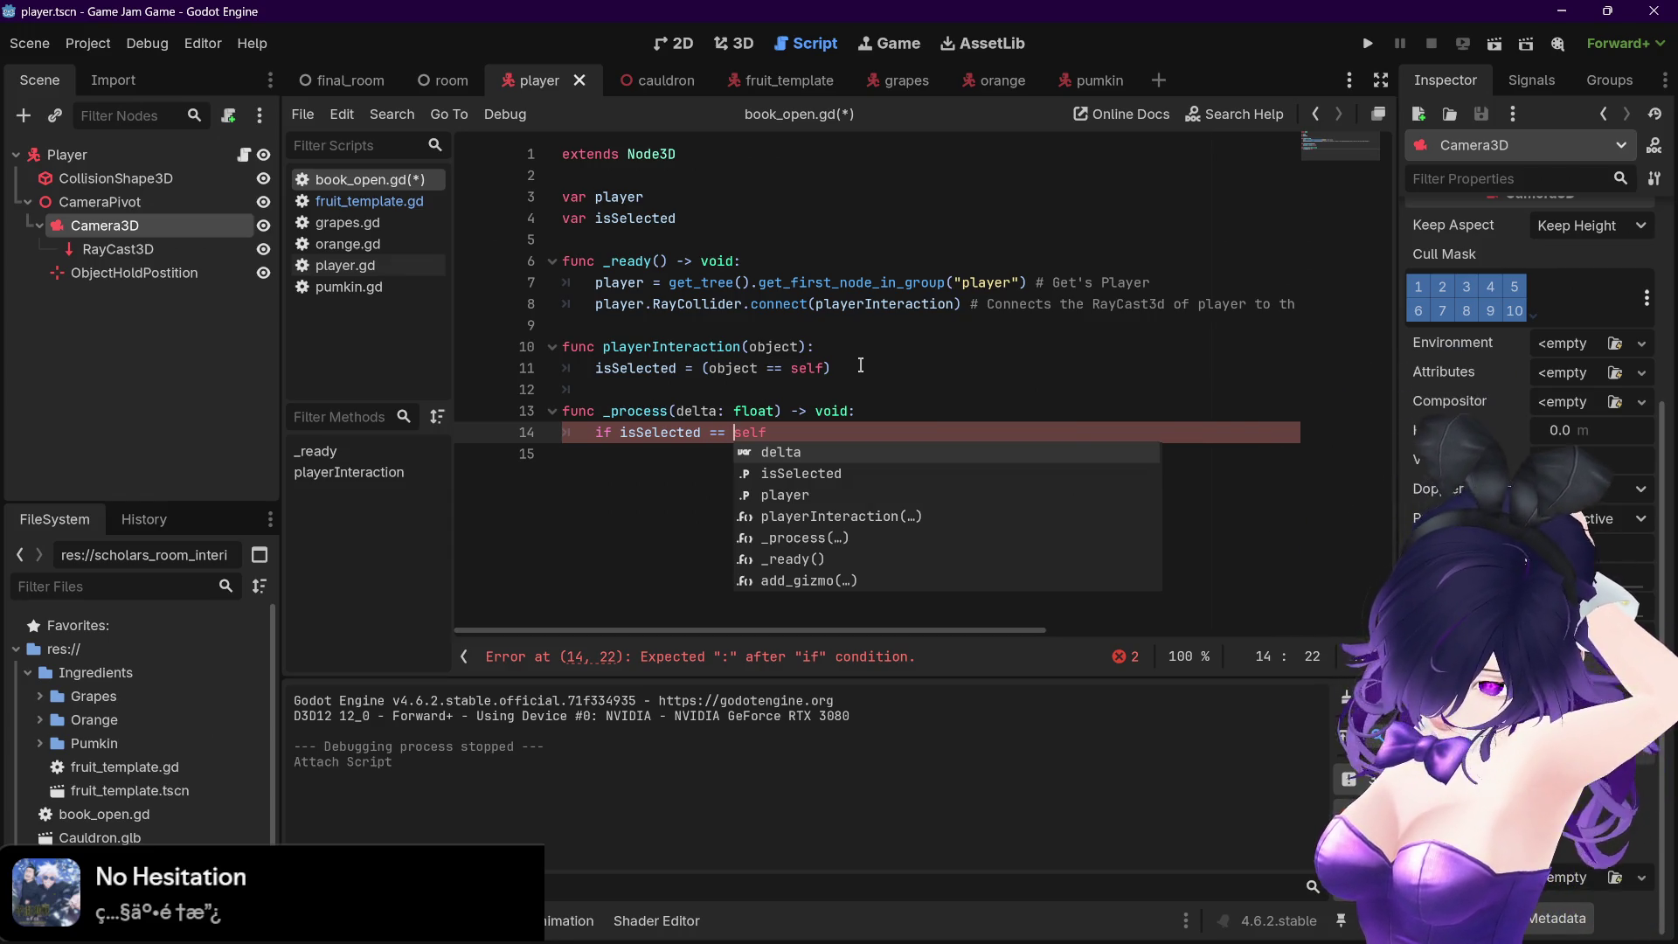
Finish it as 'if (isSelected == self): return', then show fruit_template.gd
left_click(617, 433)
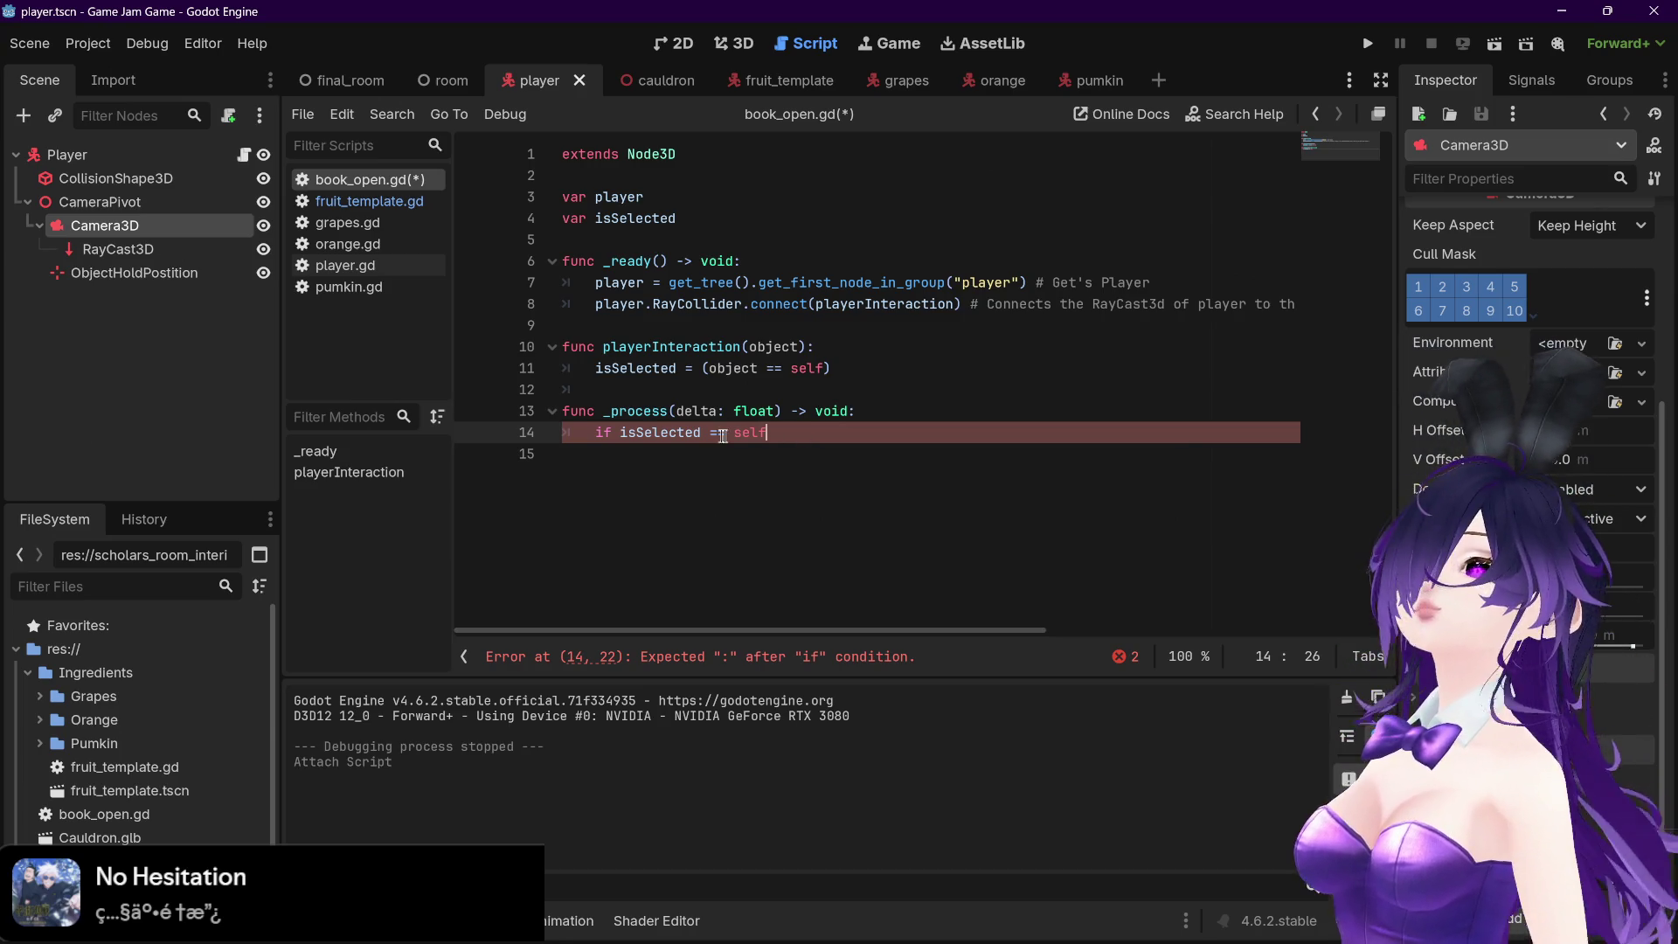
type("(")
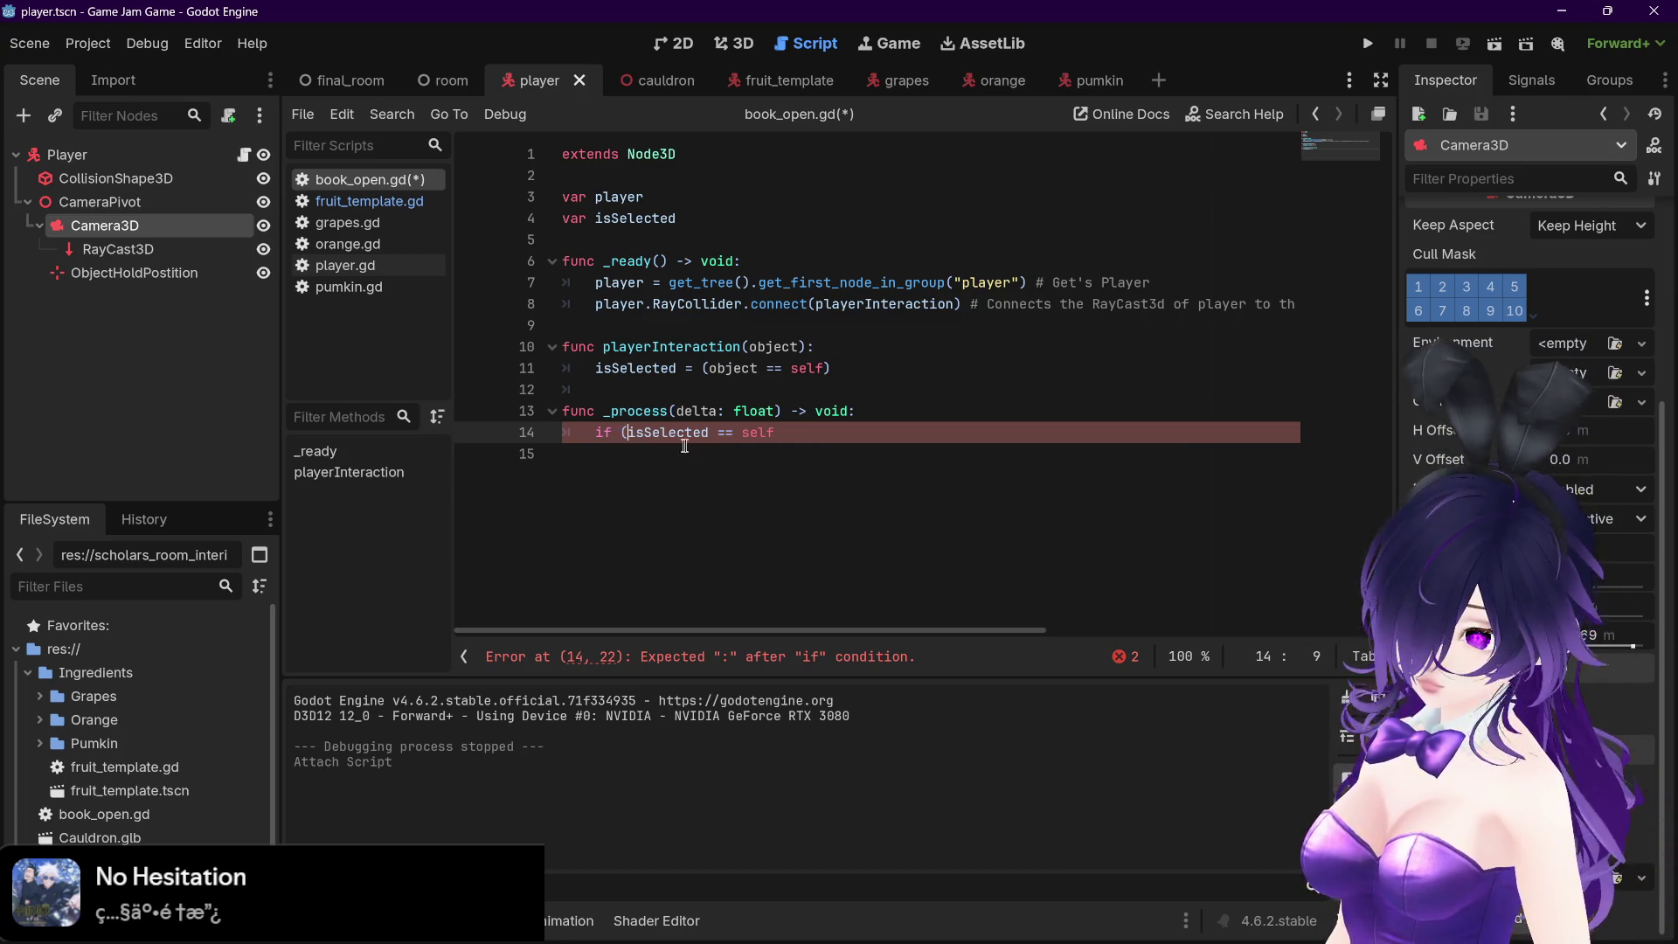
left_click(805, 435)
type(")")
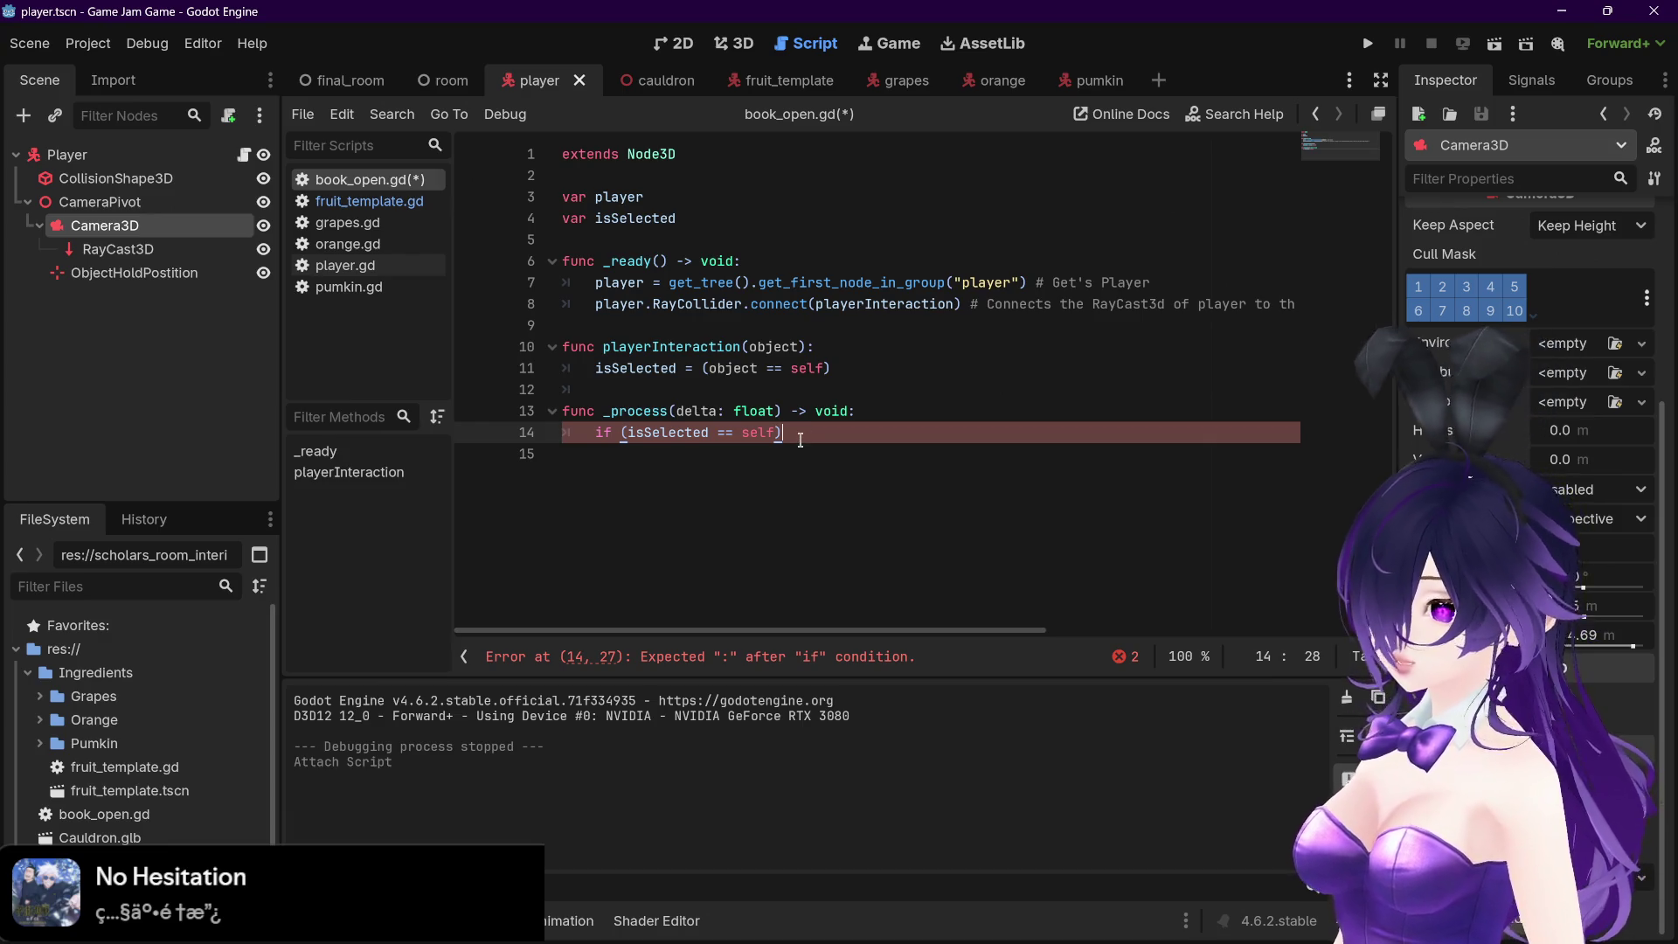
type(":")
key("Return")
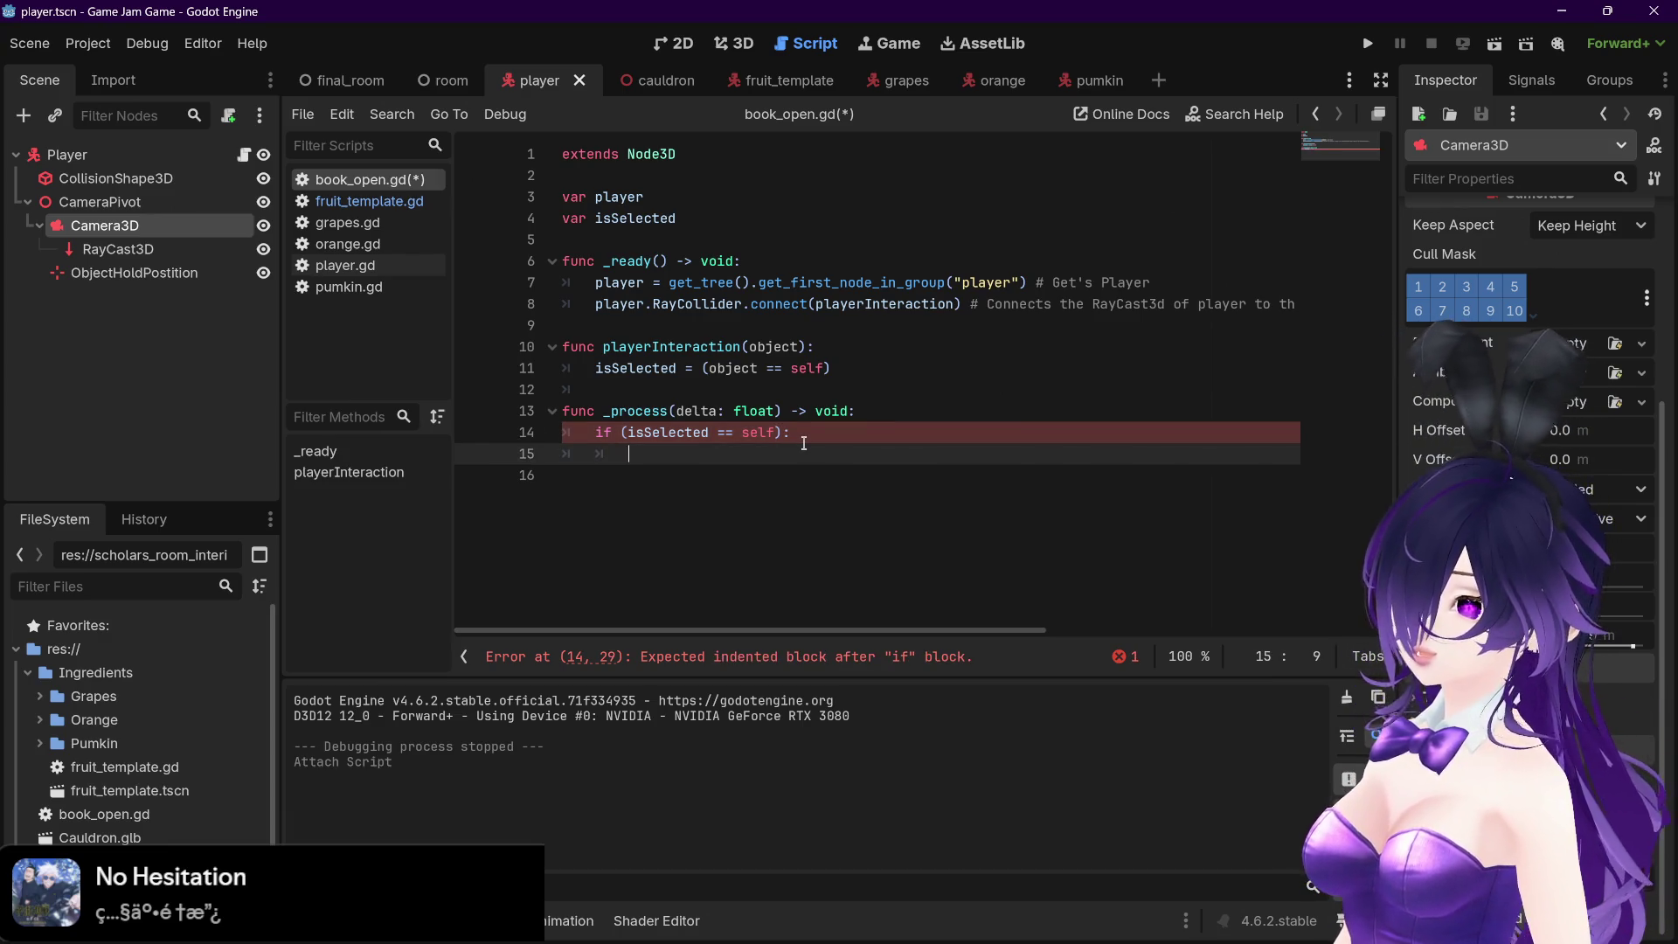
type("return")
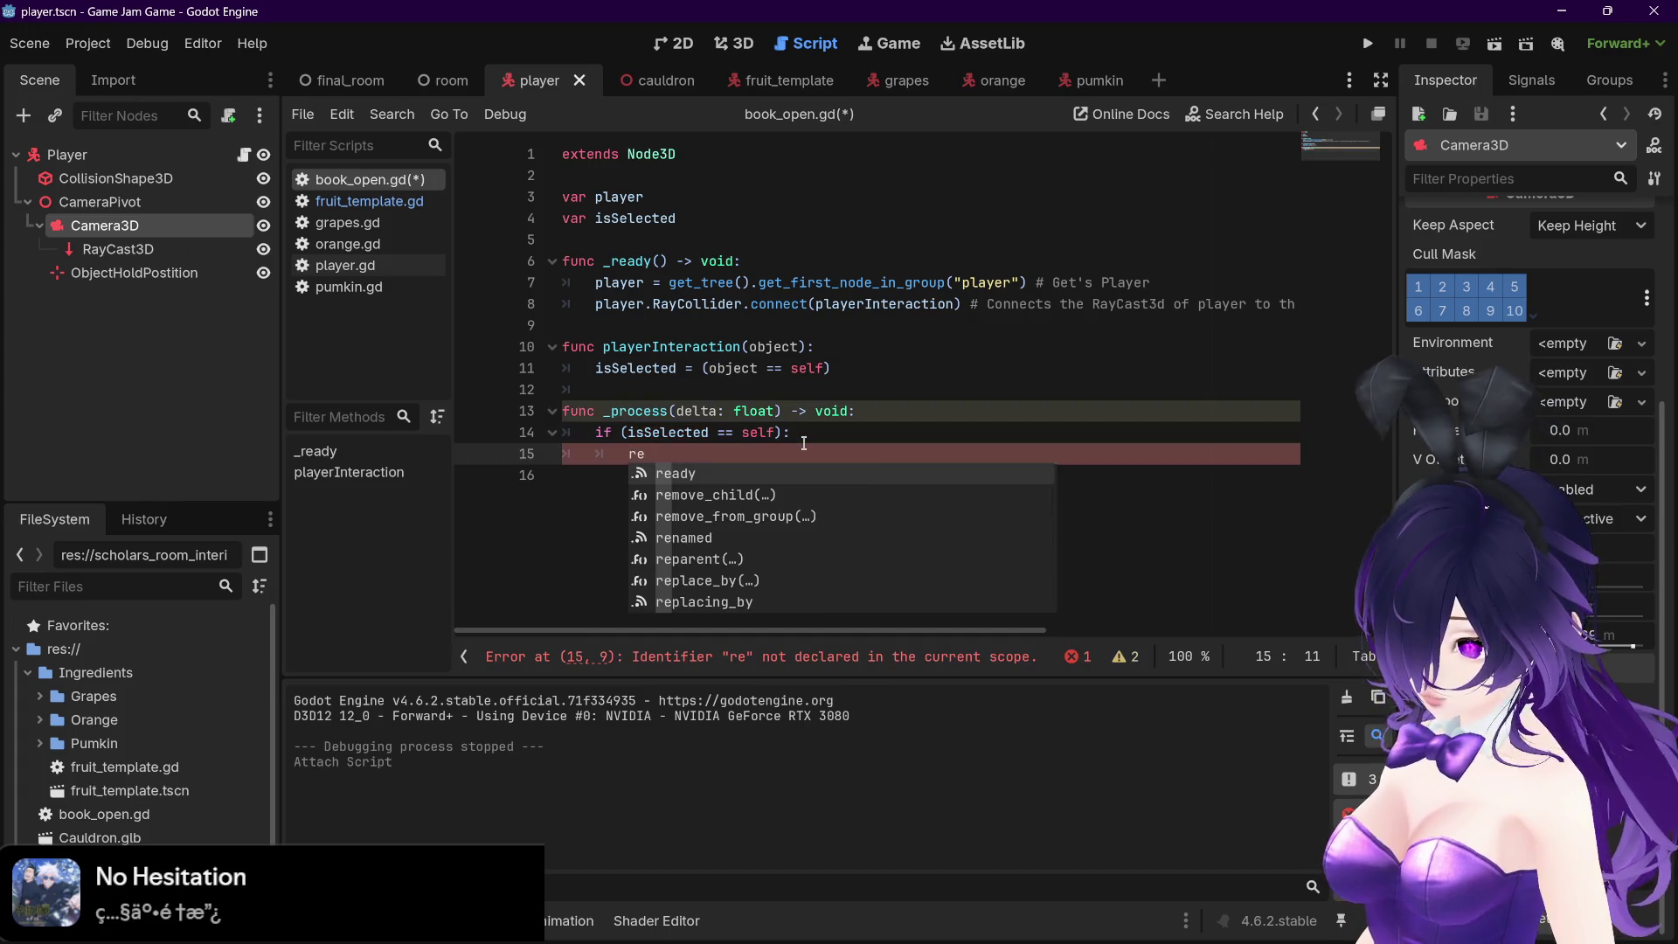
key("Escape")
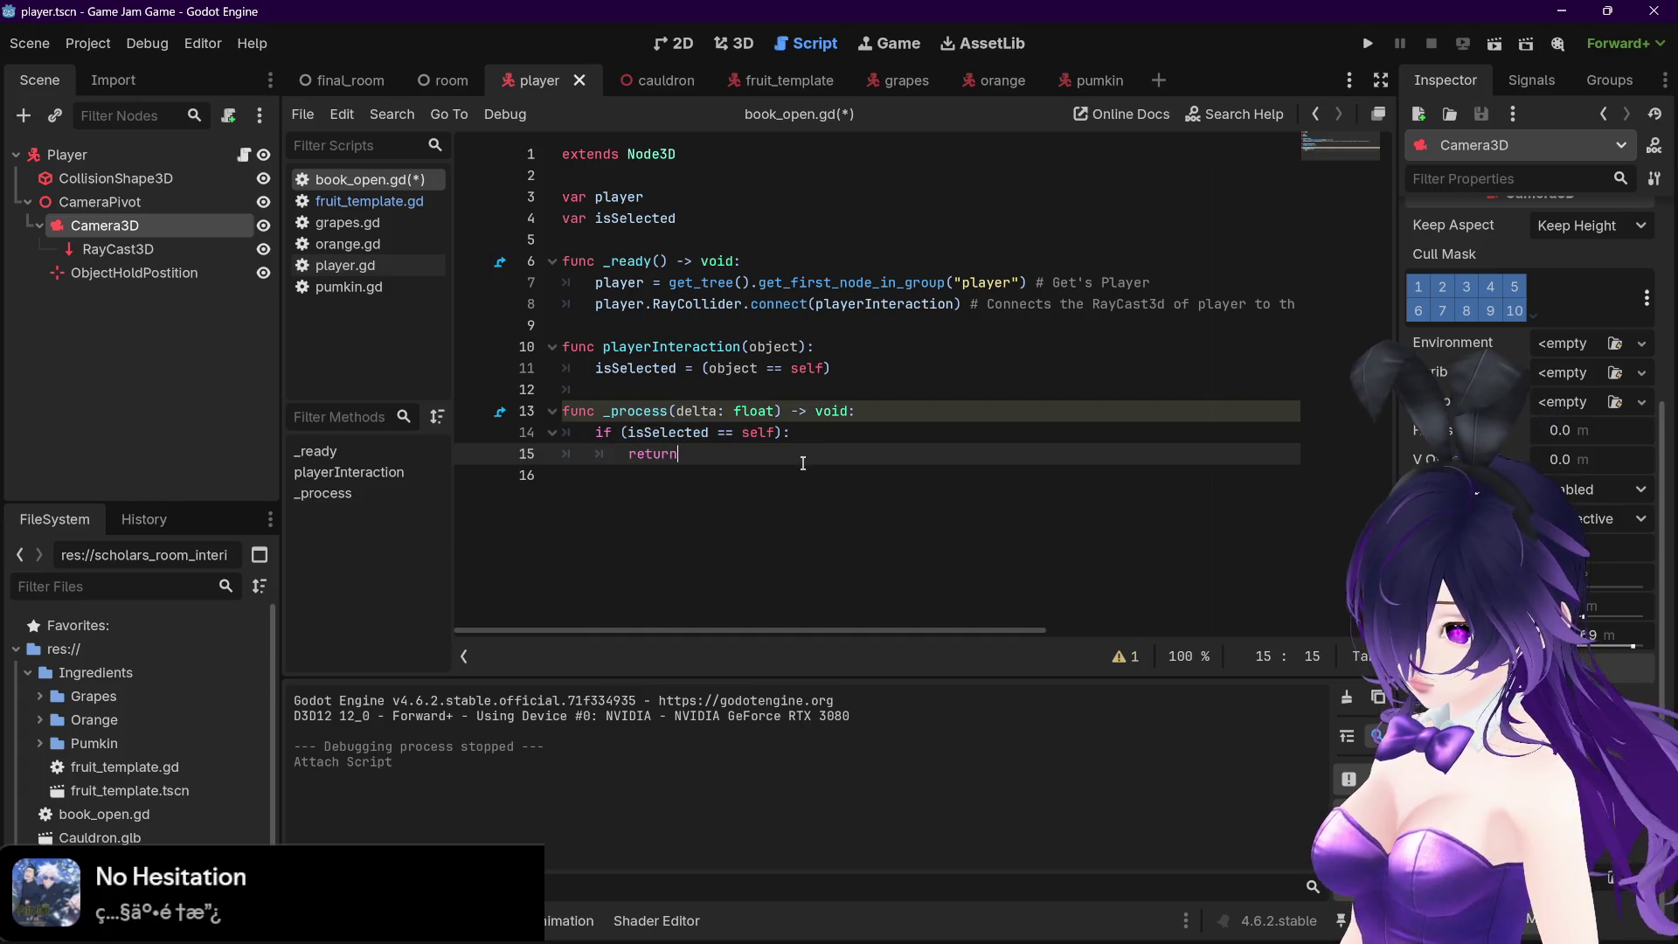
left_click(872, 434)
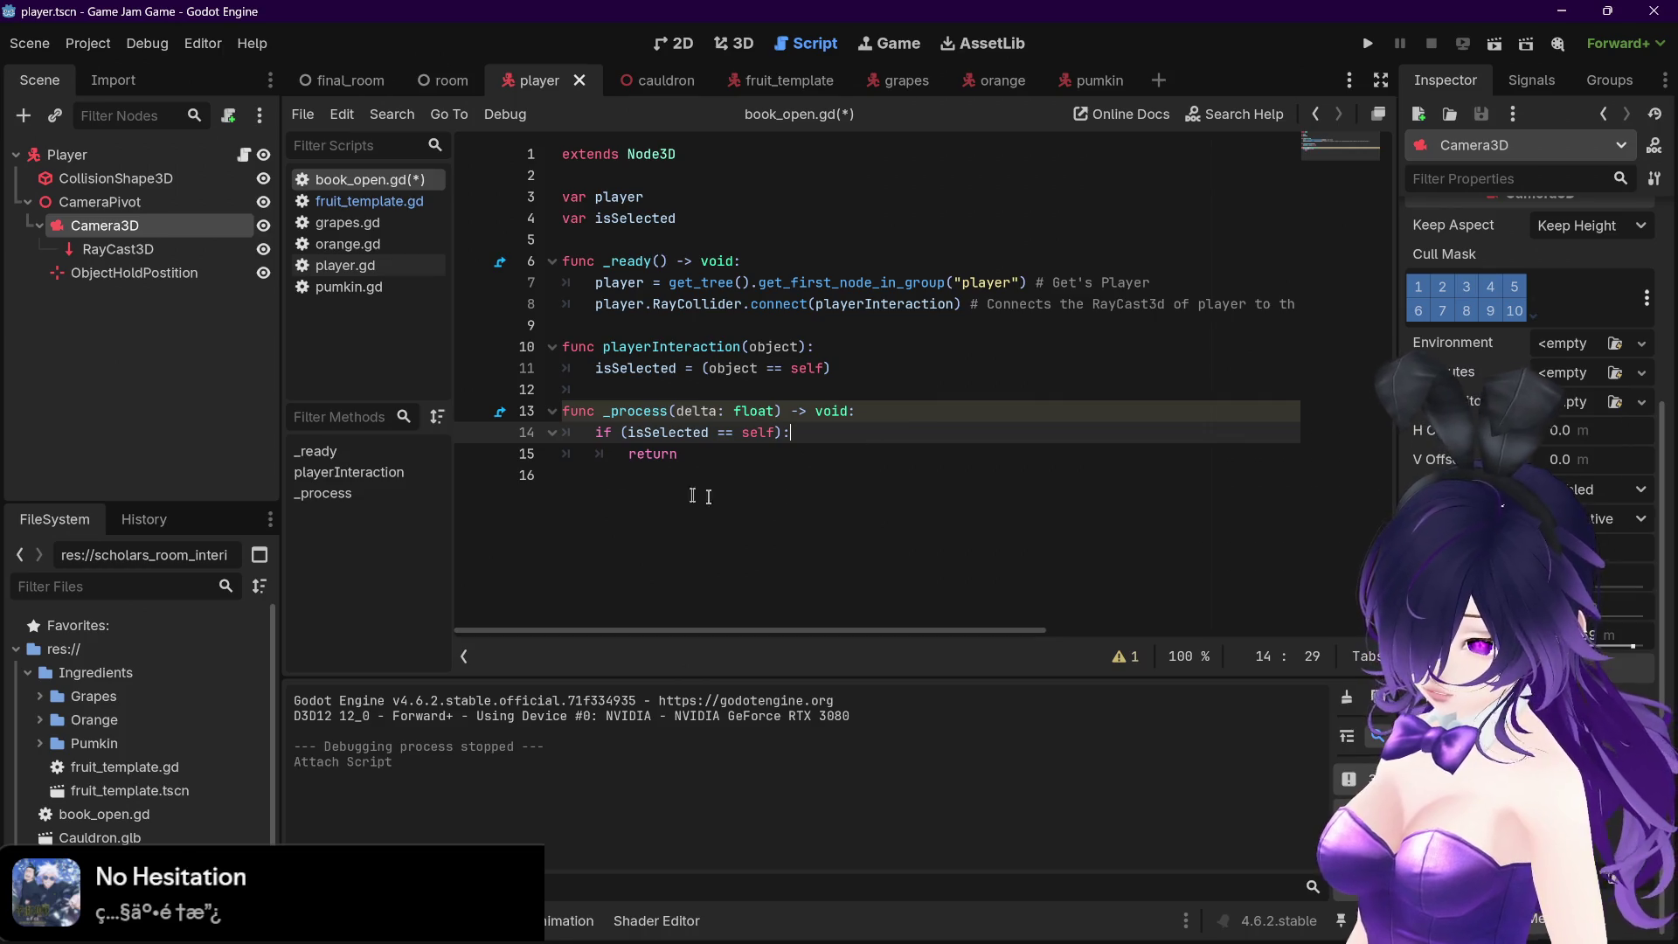
left_click(363, 203)
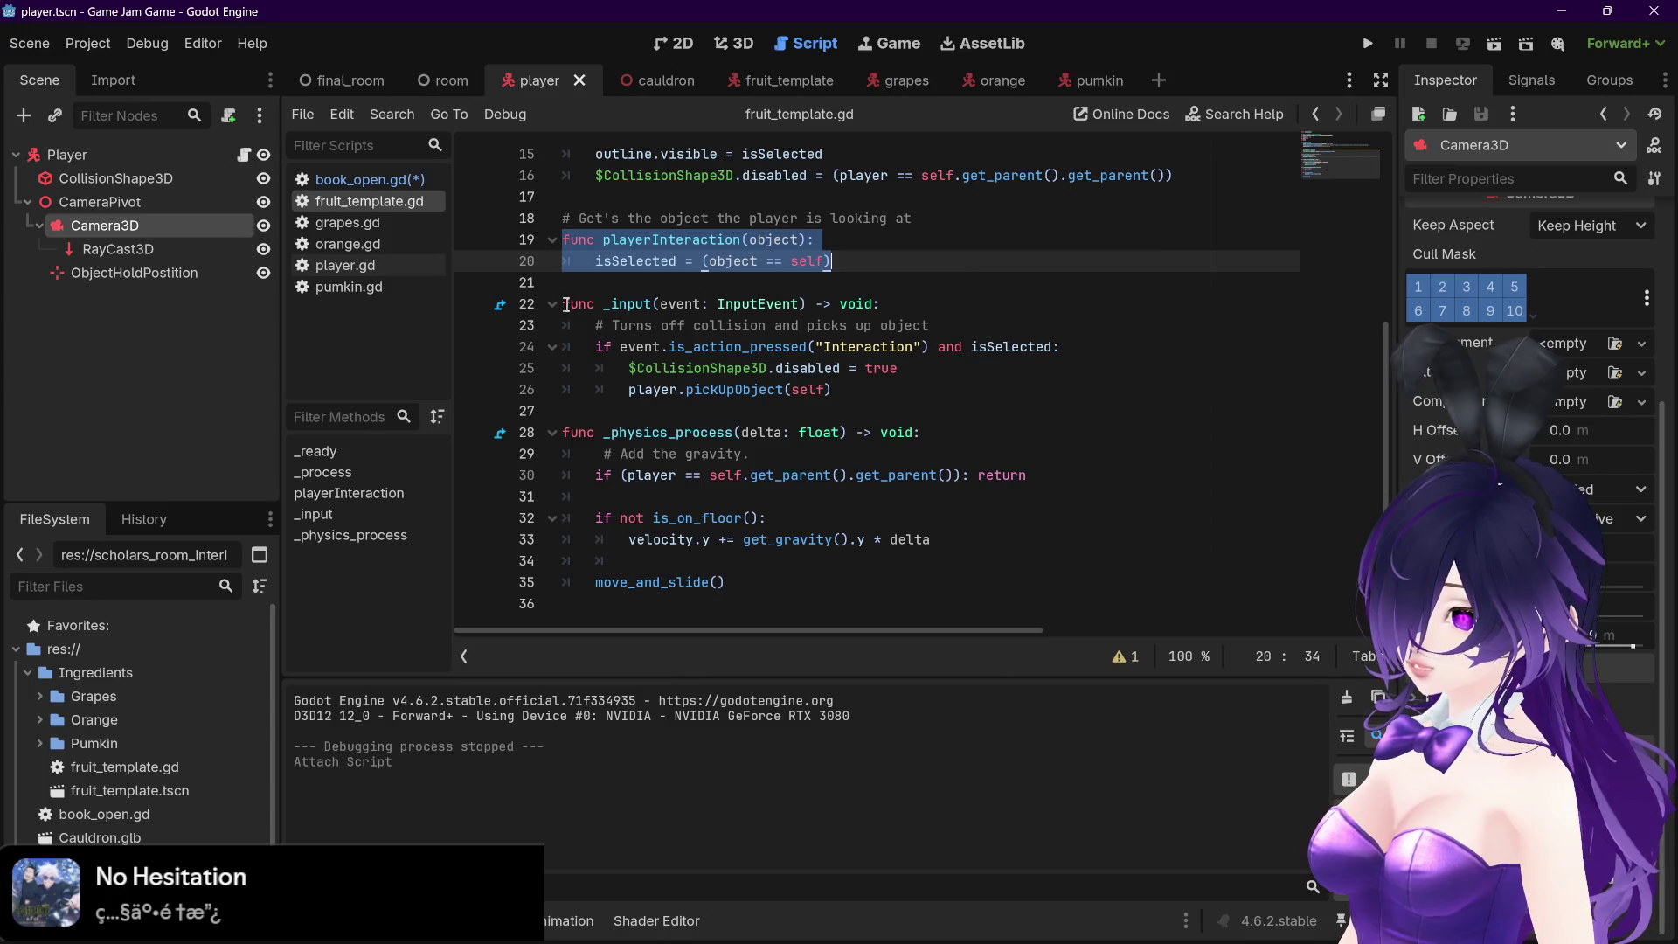
Replace book_open.gd's _process function with the _input function copied from fruit_template.gd
mouse_move(565, 304)
left_mouse_down()
mouse_move(883, 306)
mouse_move(990, 394)
left_mouse_up()
key("ctrl+c")
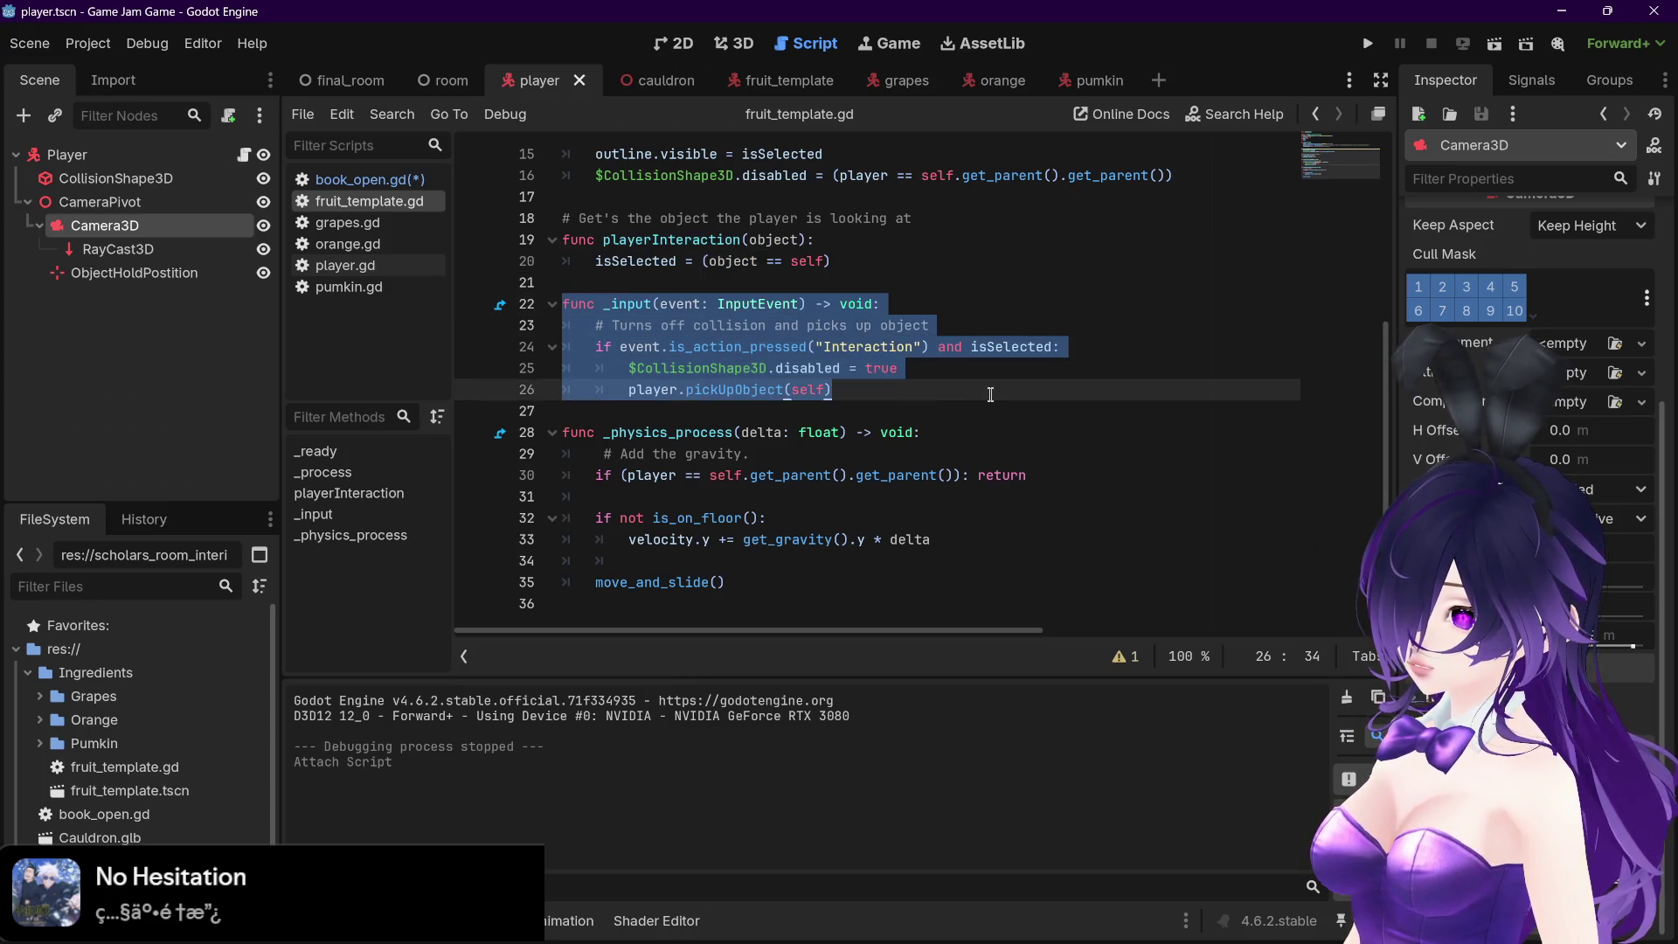
left_click(441, 175)
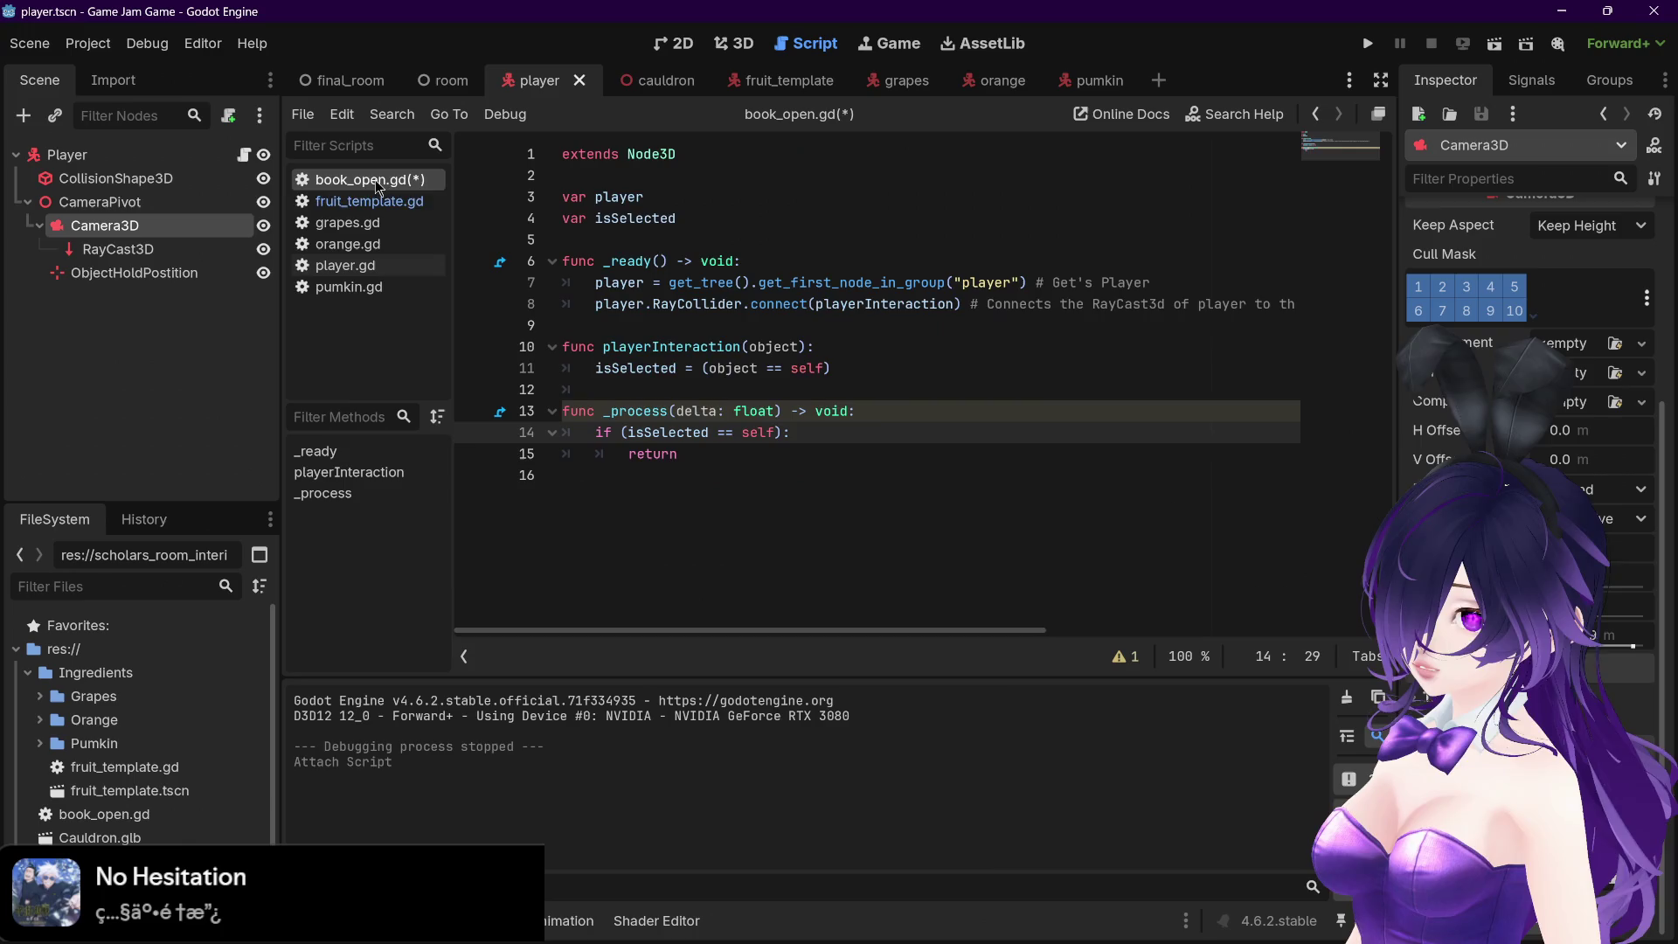
left_click_drag(562, 410, 793, 455)
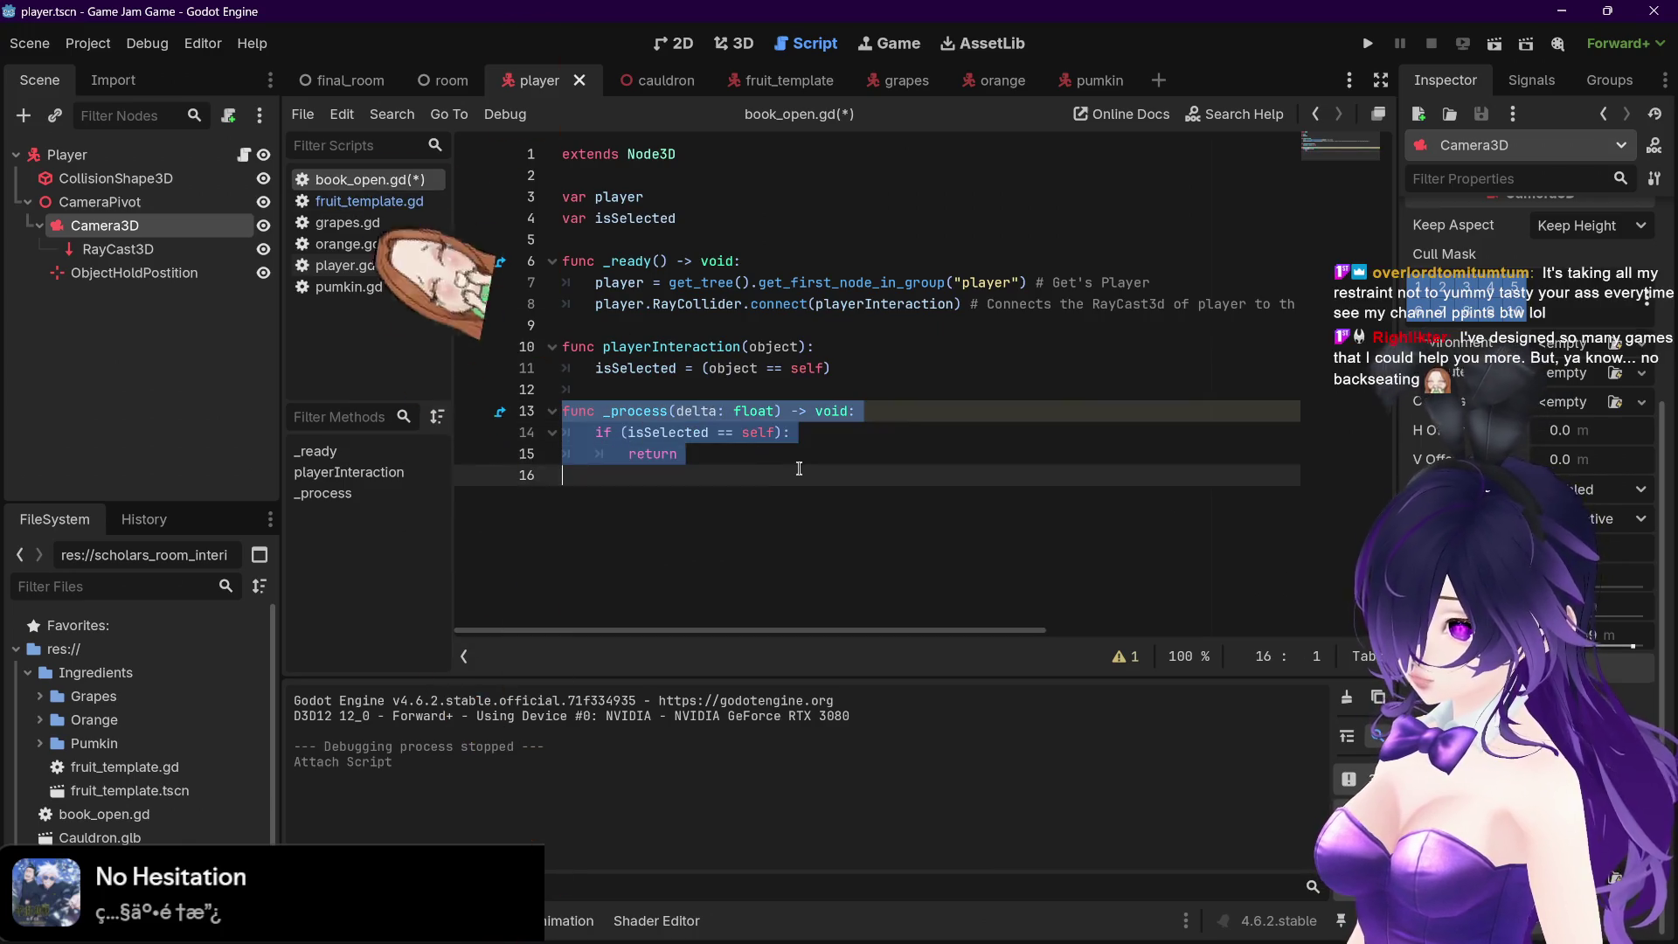
key("ctrl+v")
Strip the pickup comment and collision lines so the Interaction check just returns, then save
mouse_move(961, 432)
left_mouse_down()
mouse_move(612, 410)
mouse_move(579, 429)
left_mouse_up()
key("BackSpace")
key("BackSpace")
key("BackSpace")
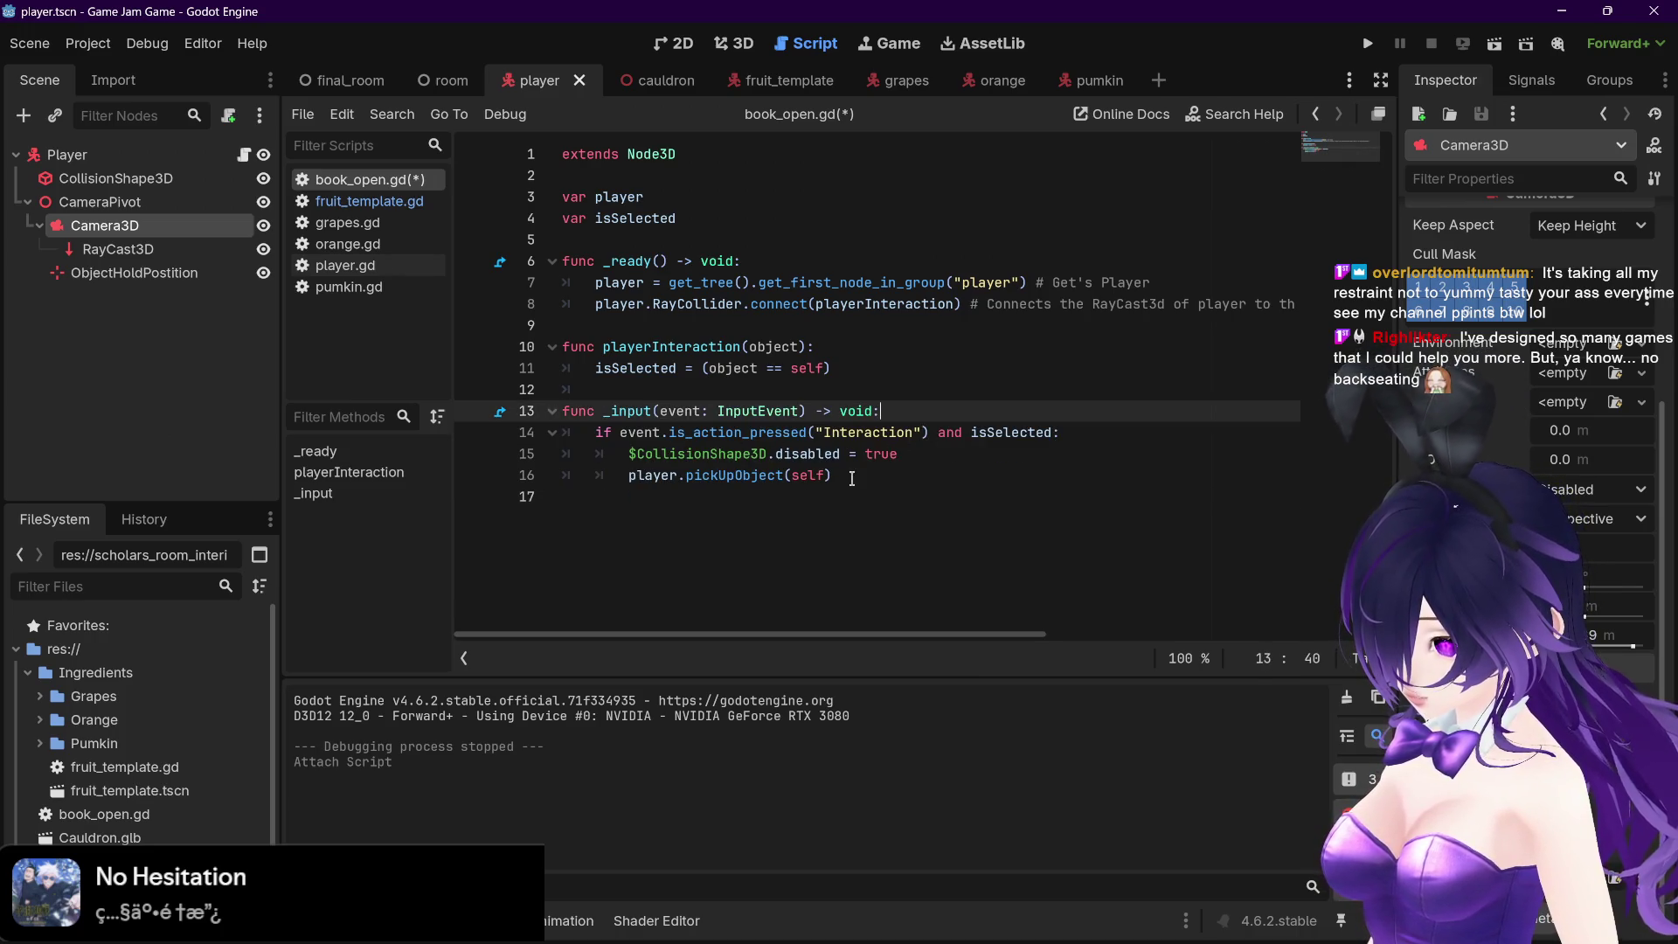
left_click_drag(834, 474, 489, 453)
key("BackSpace")
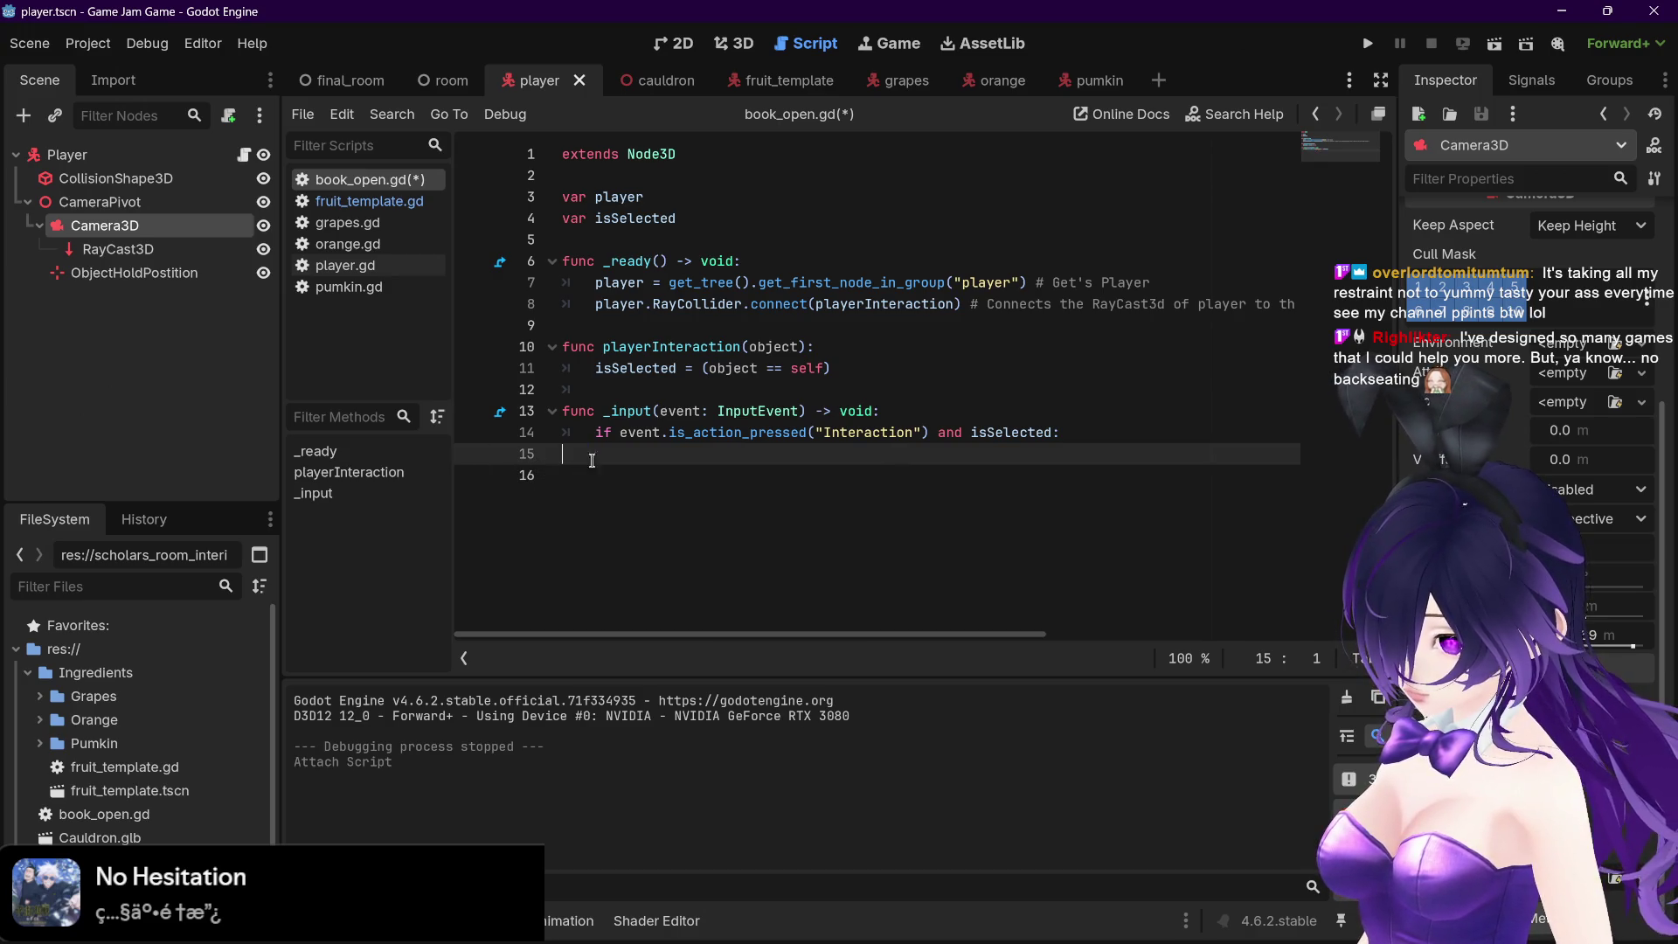
left_click(968, 433)
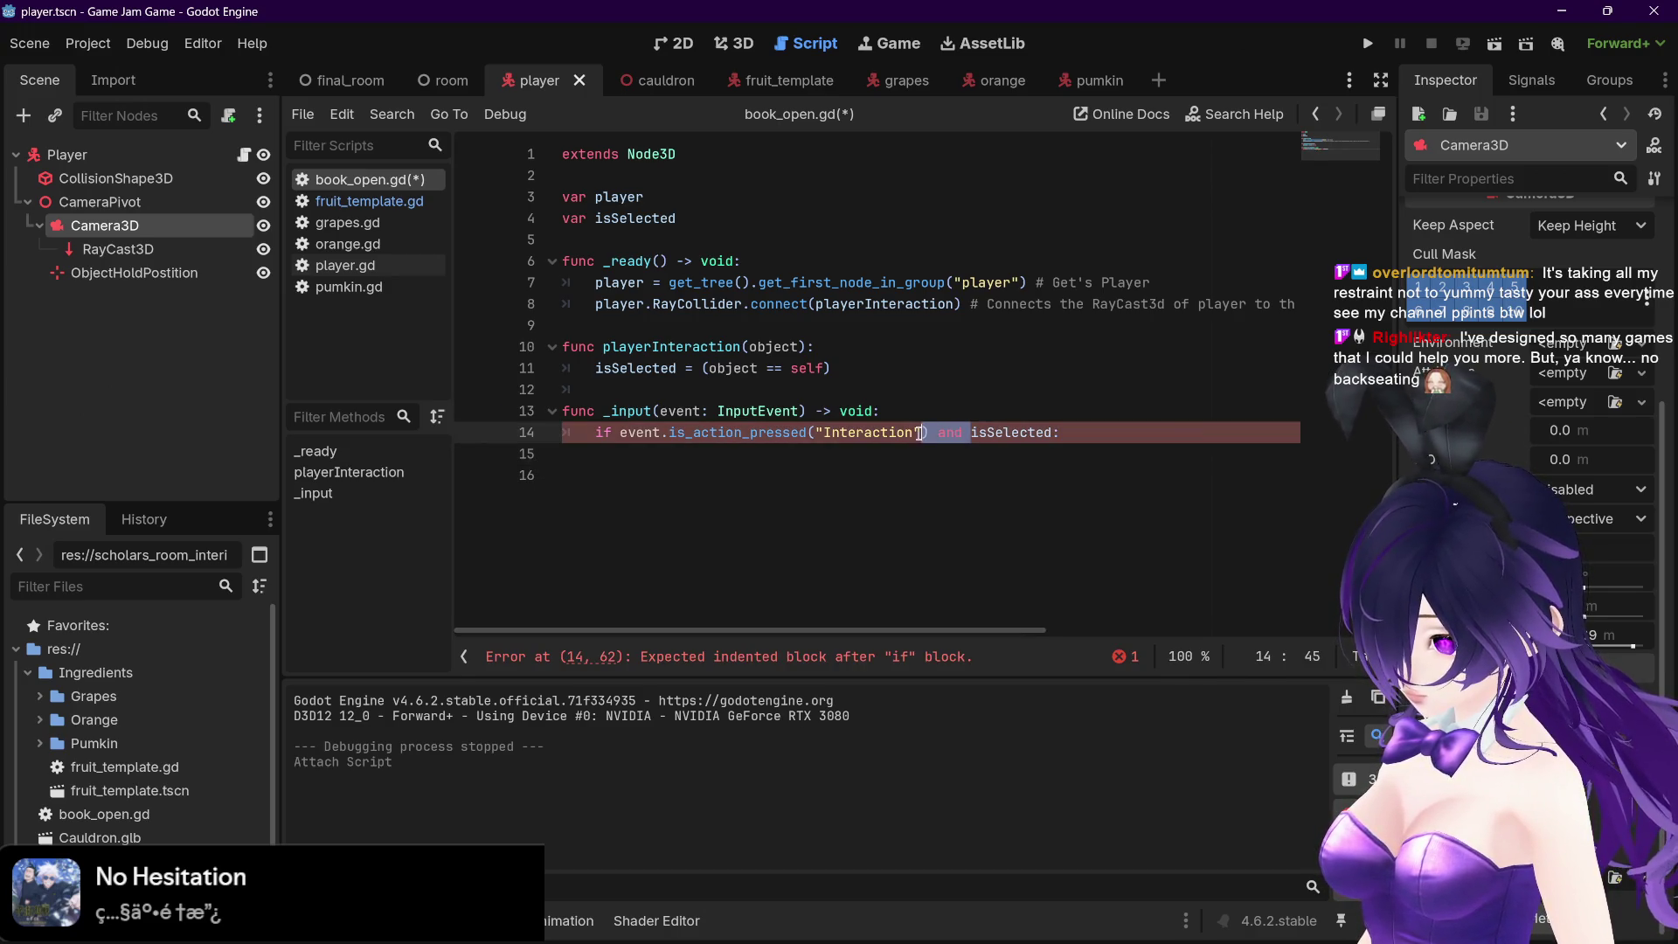
key("ctrl+Left")
key("ctrl+Left")
key("ctrl+Left")
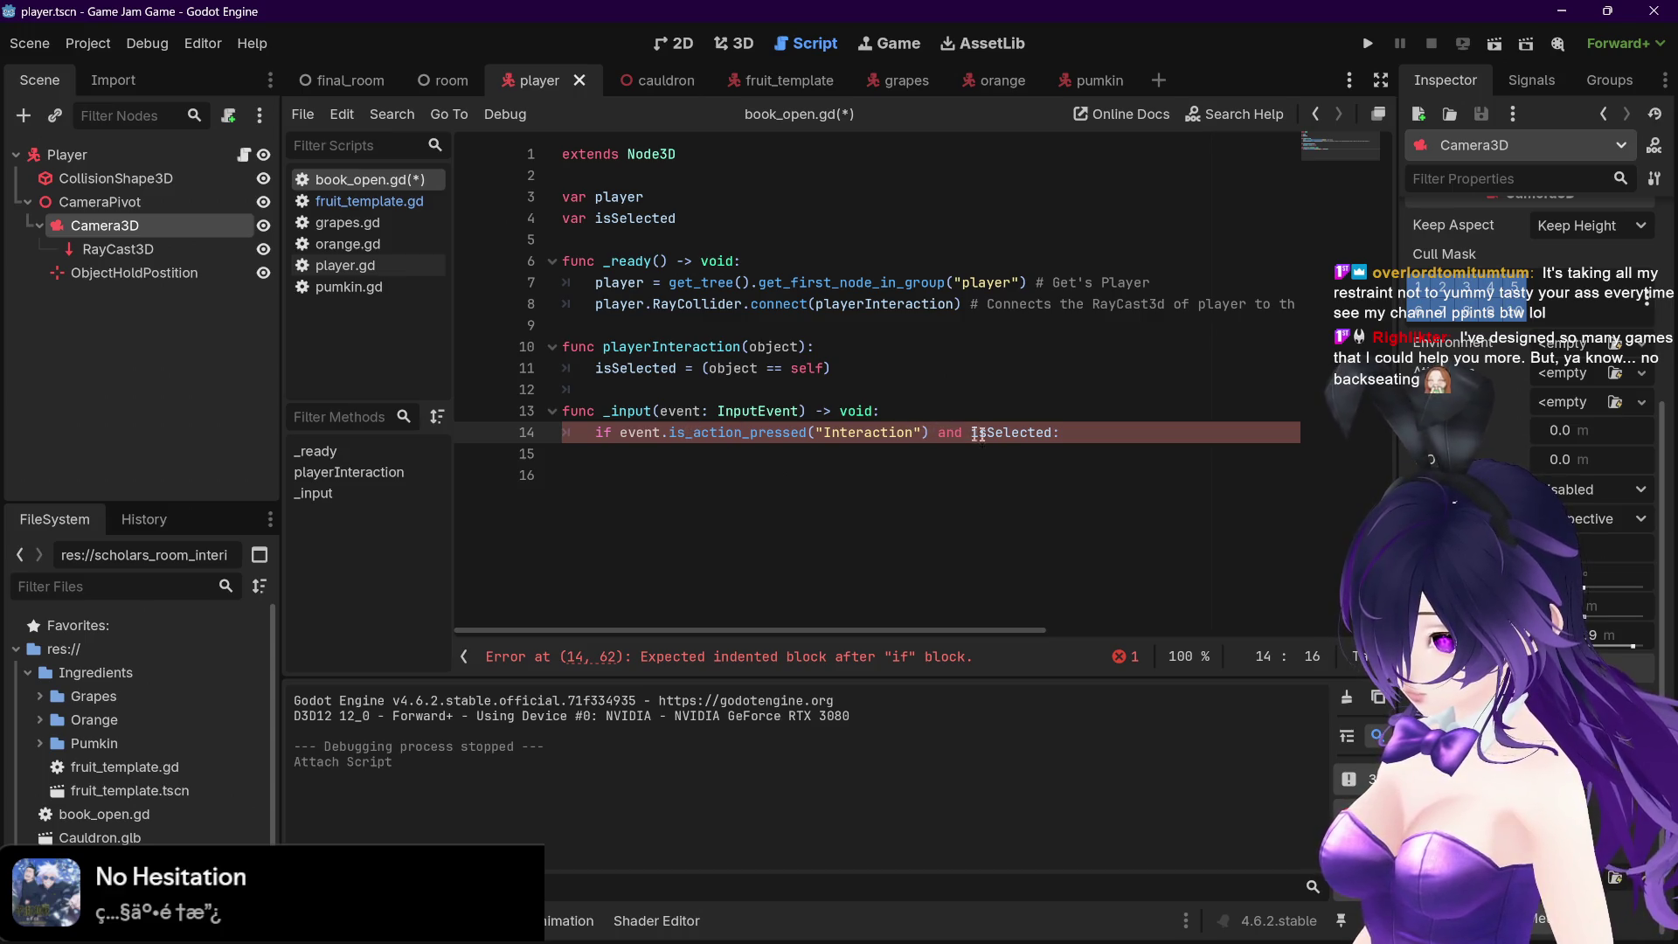
left_click(1053, 450)
key("Tab")
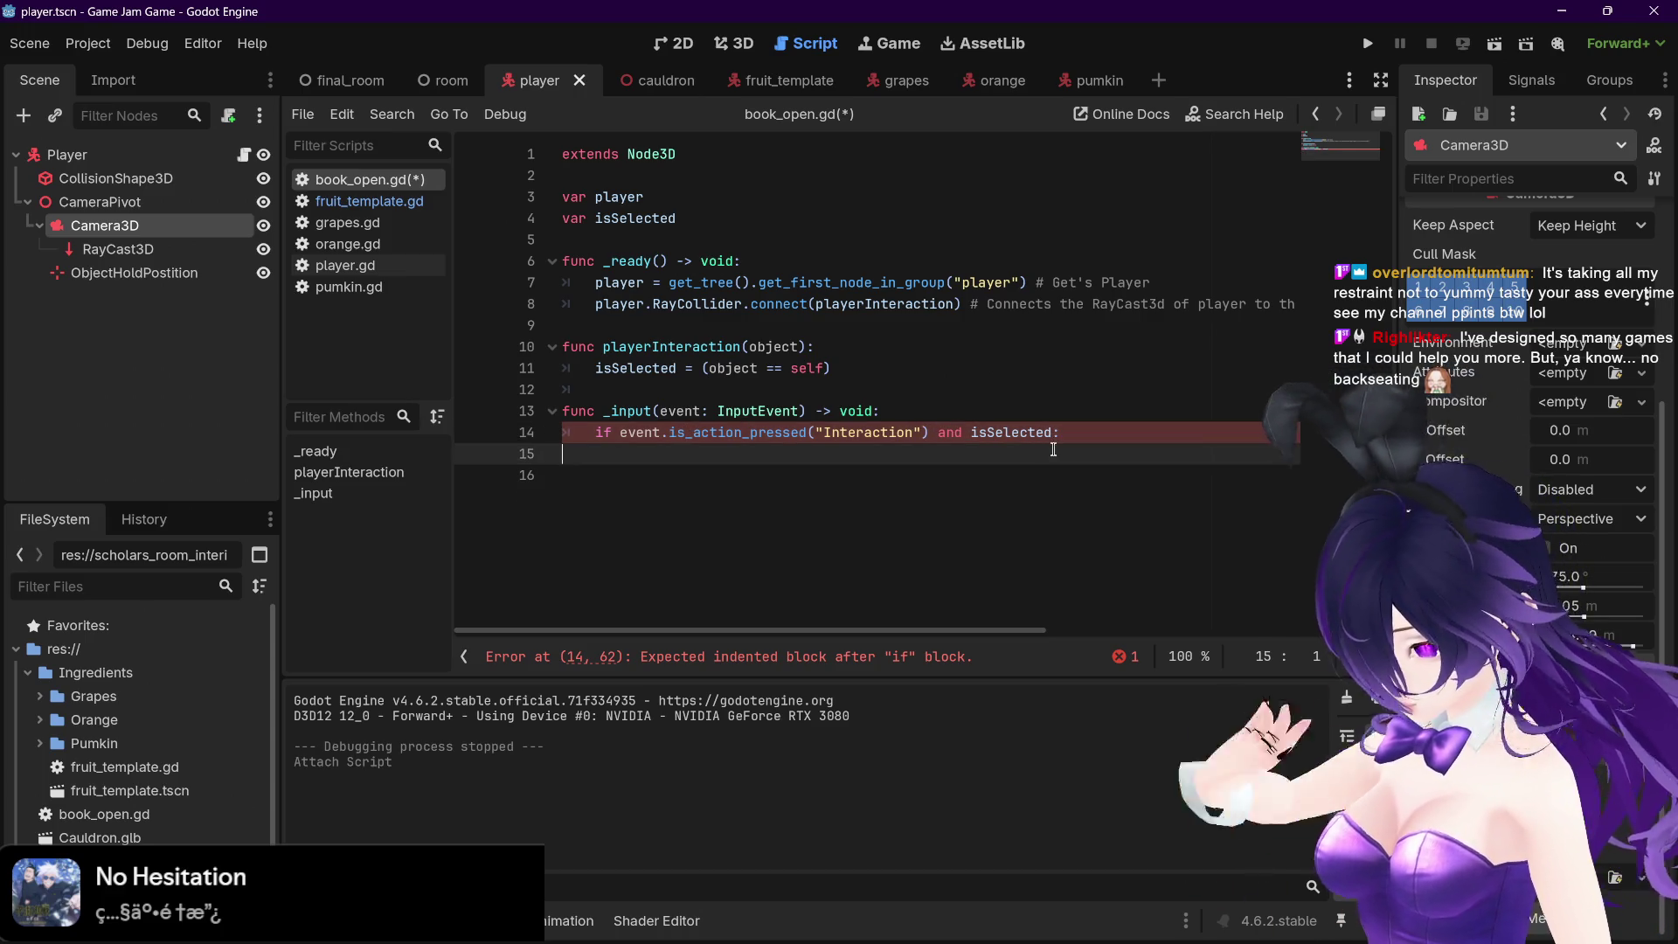
key("Tab")
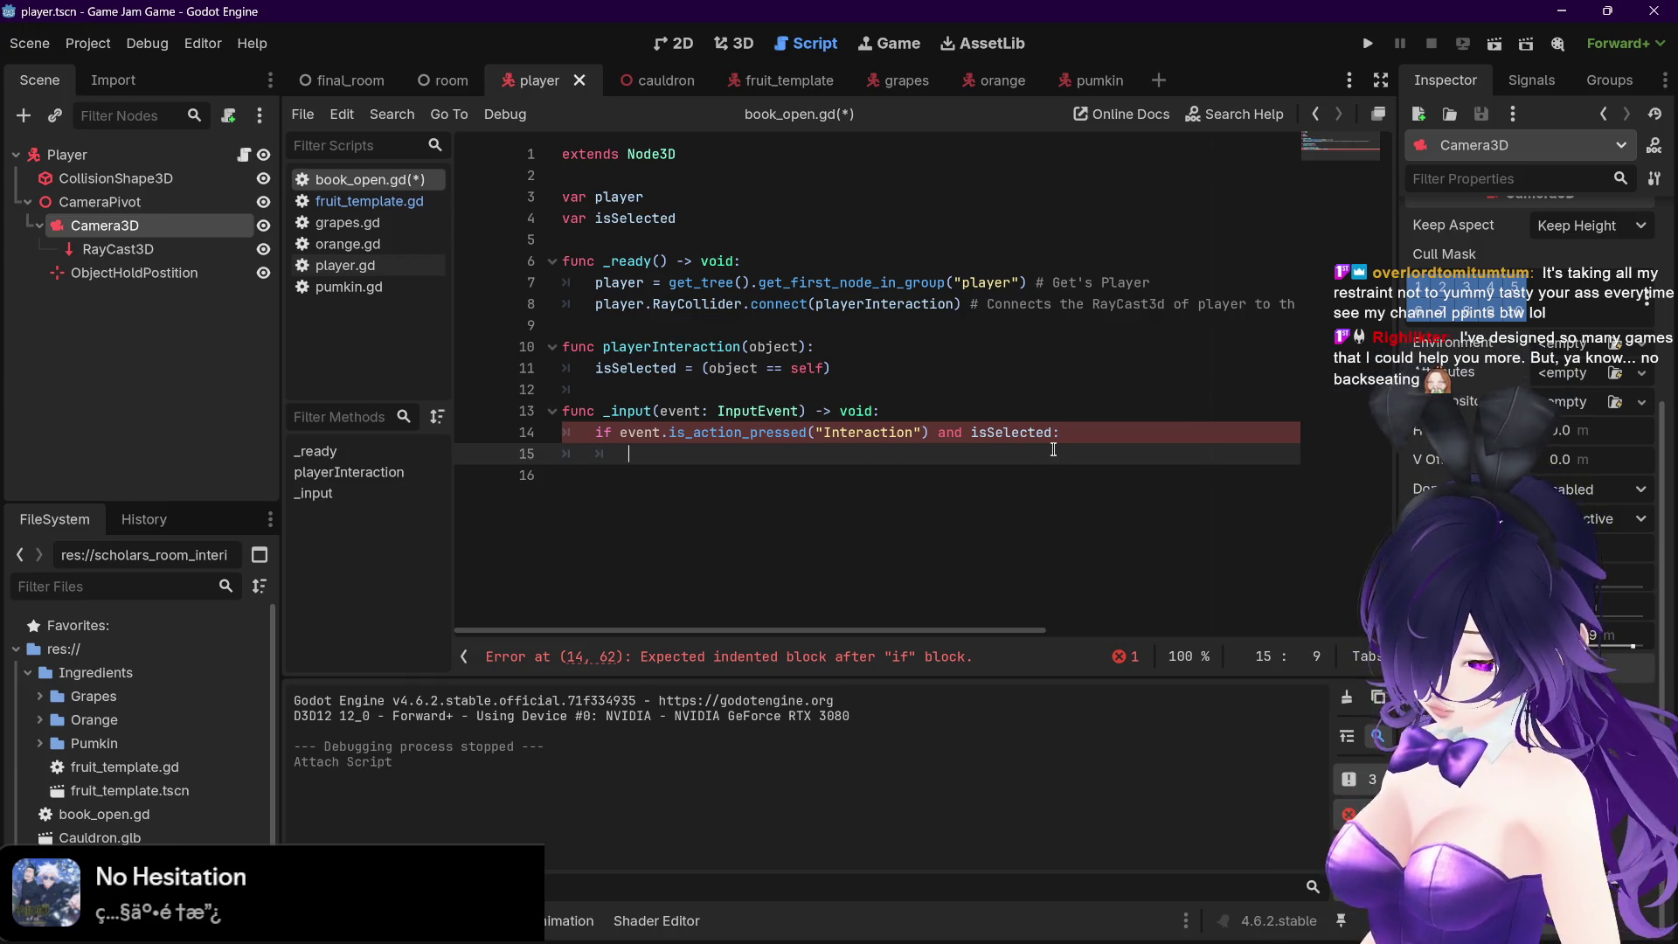
type("return")
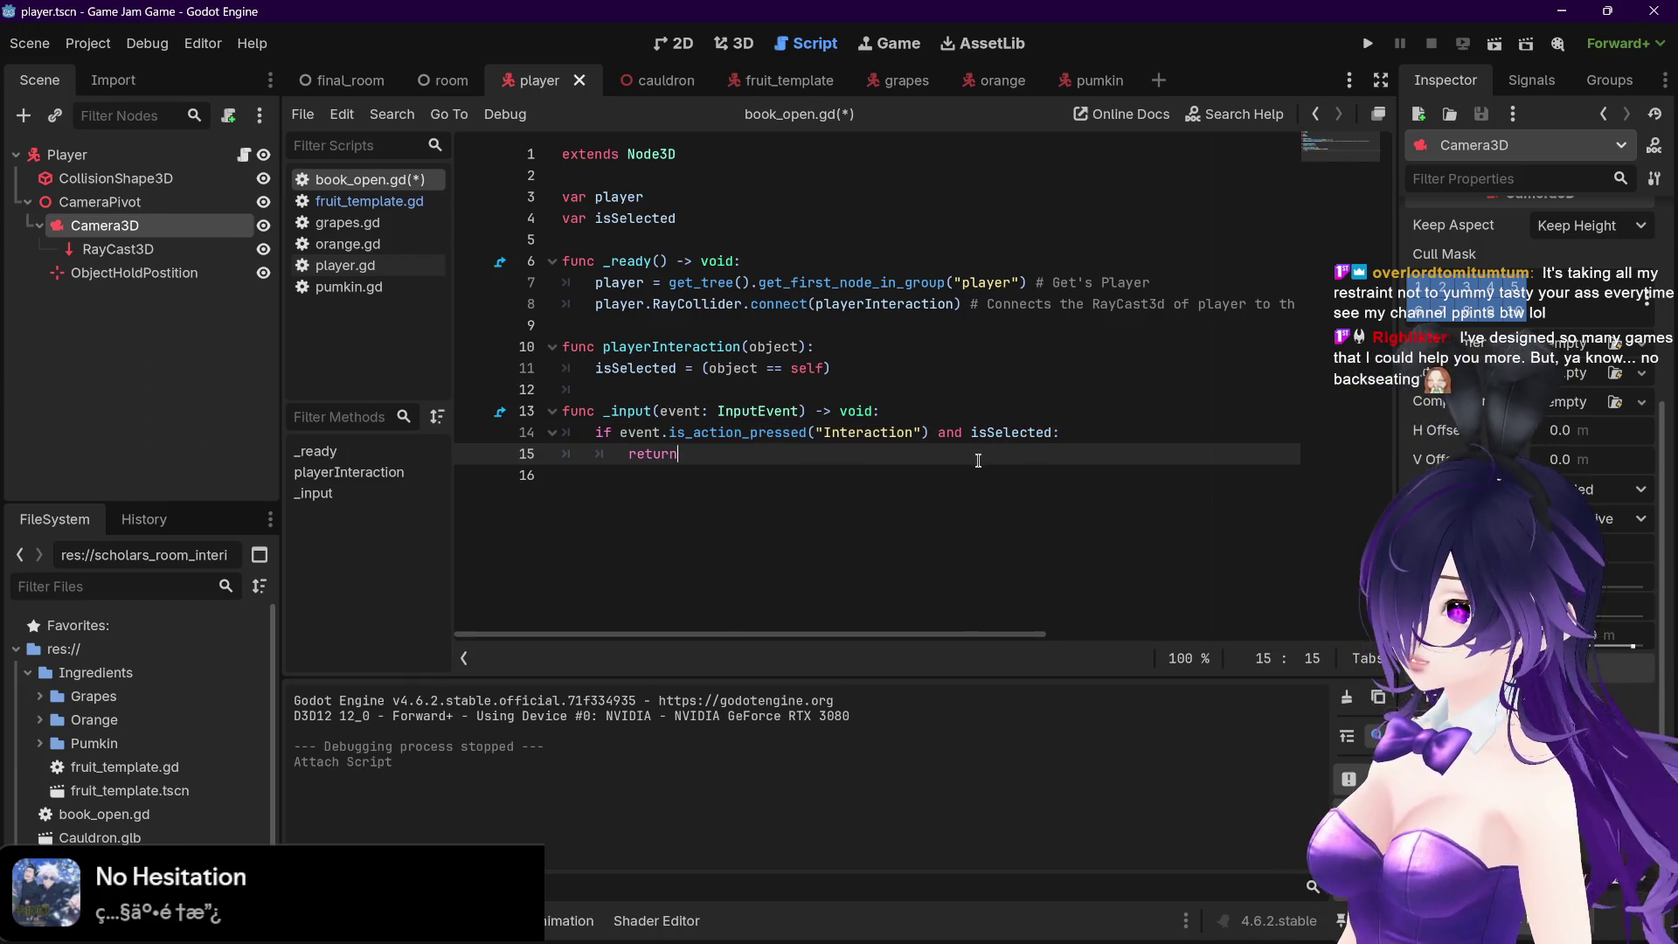
key("ctrl+s")
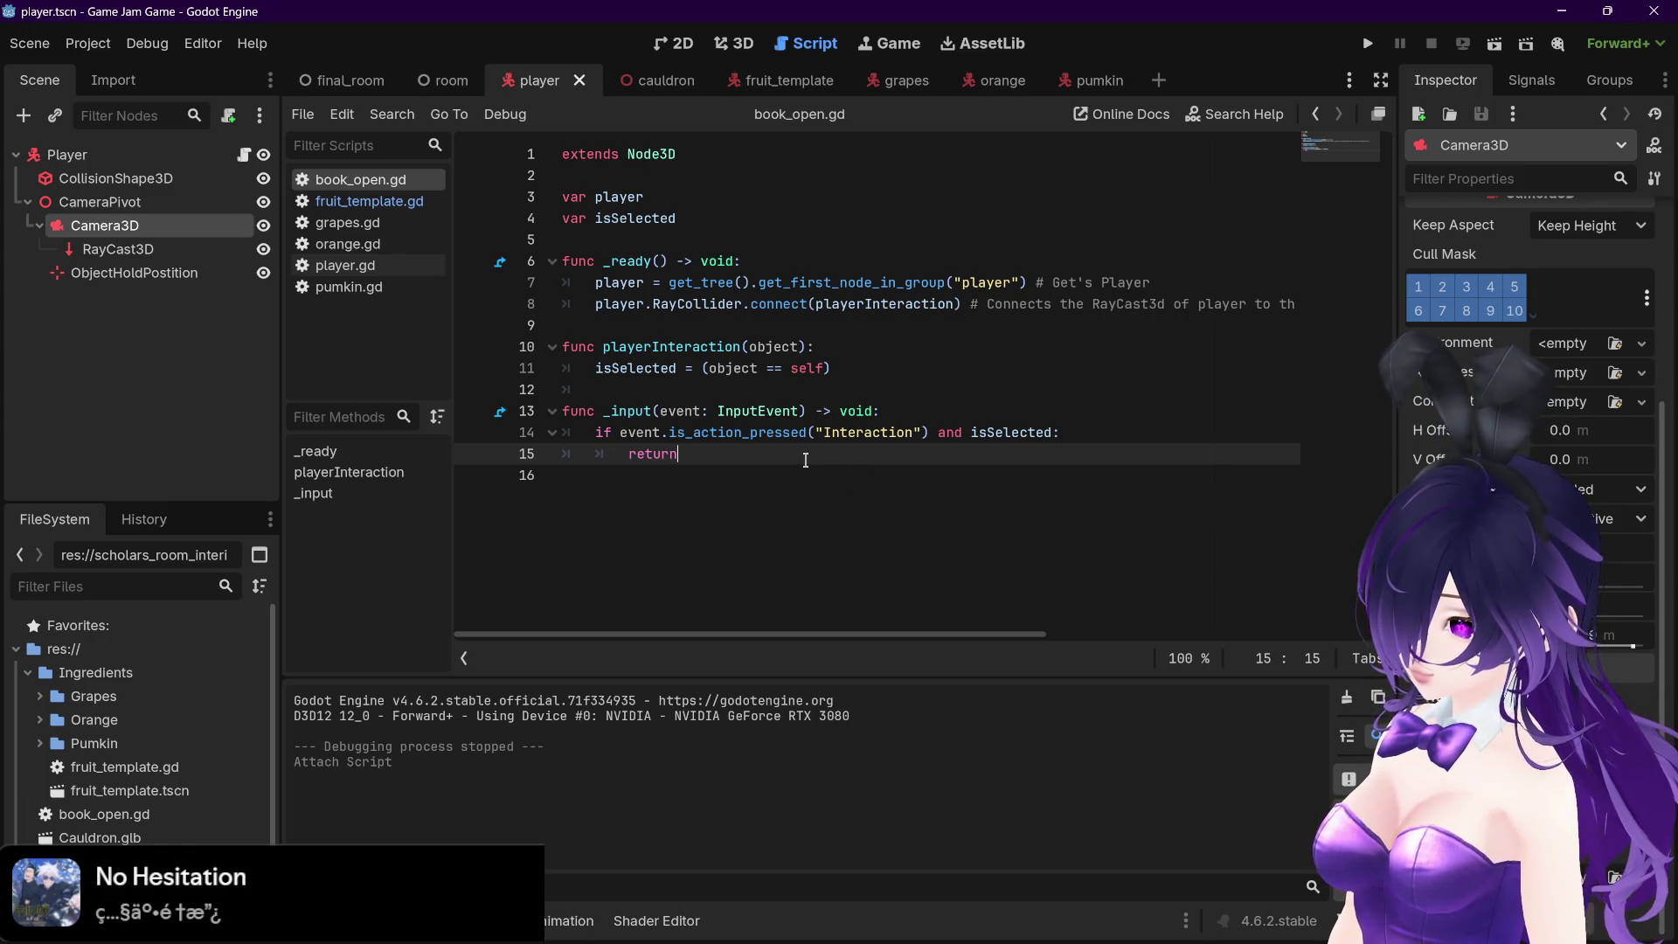
Below the return statement, try typing remove_child and add_child on line 17, then erase them
key("Return")
key("Return")
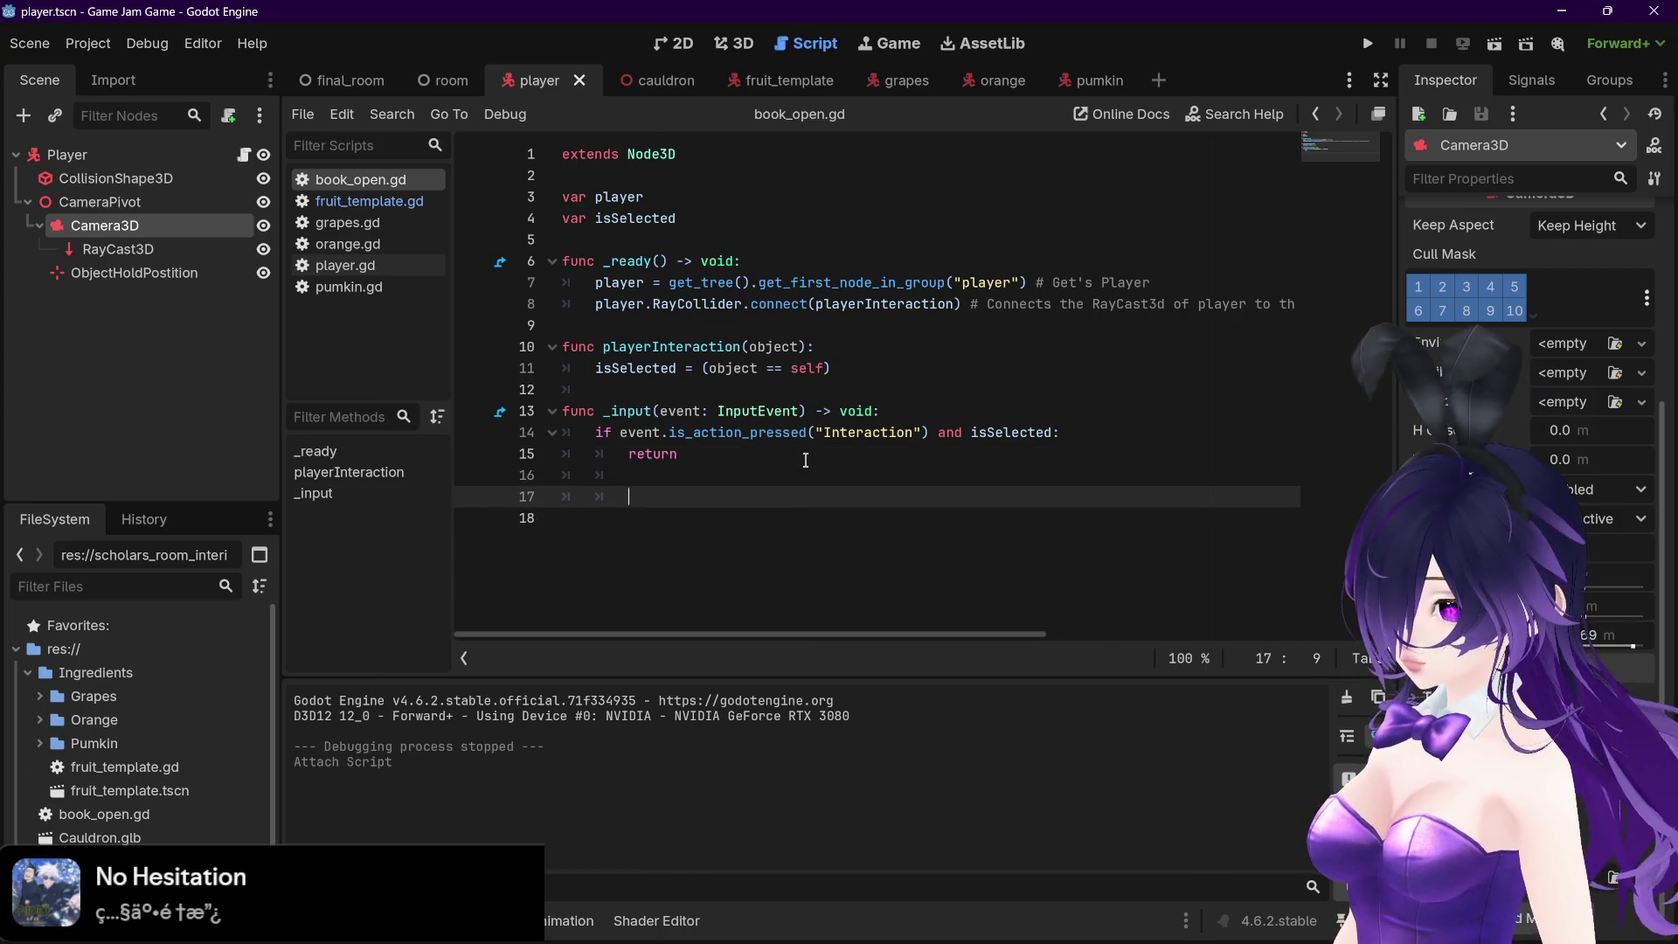
type("remove")
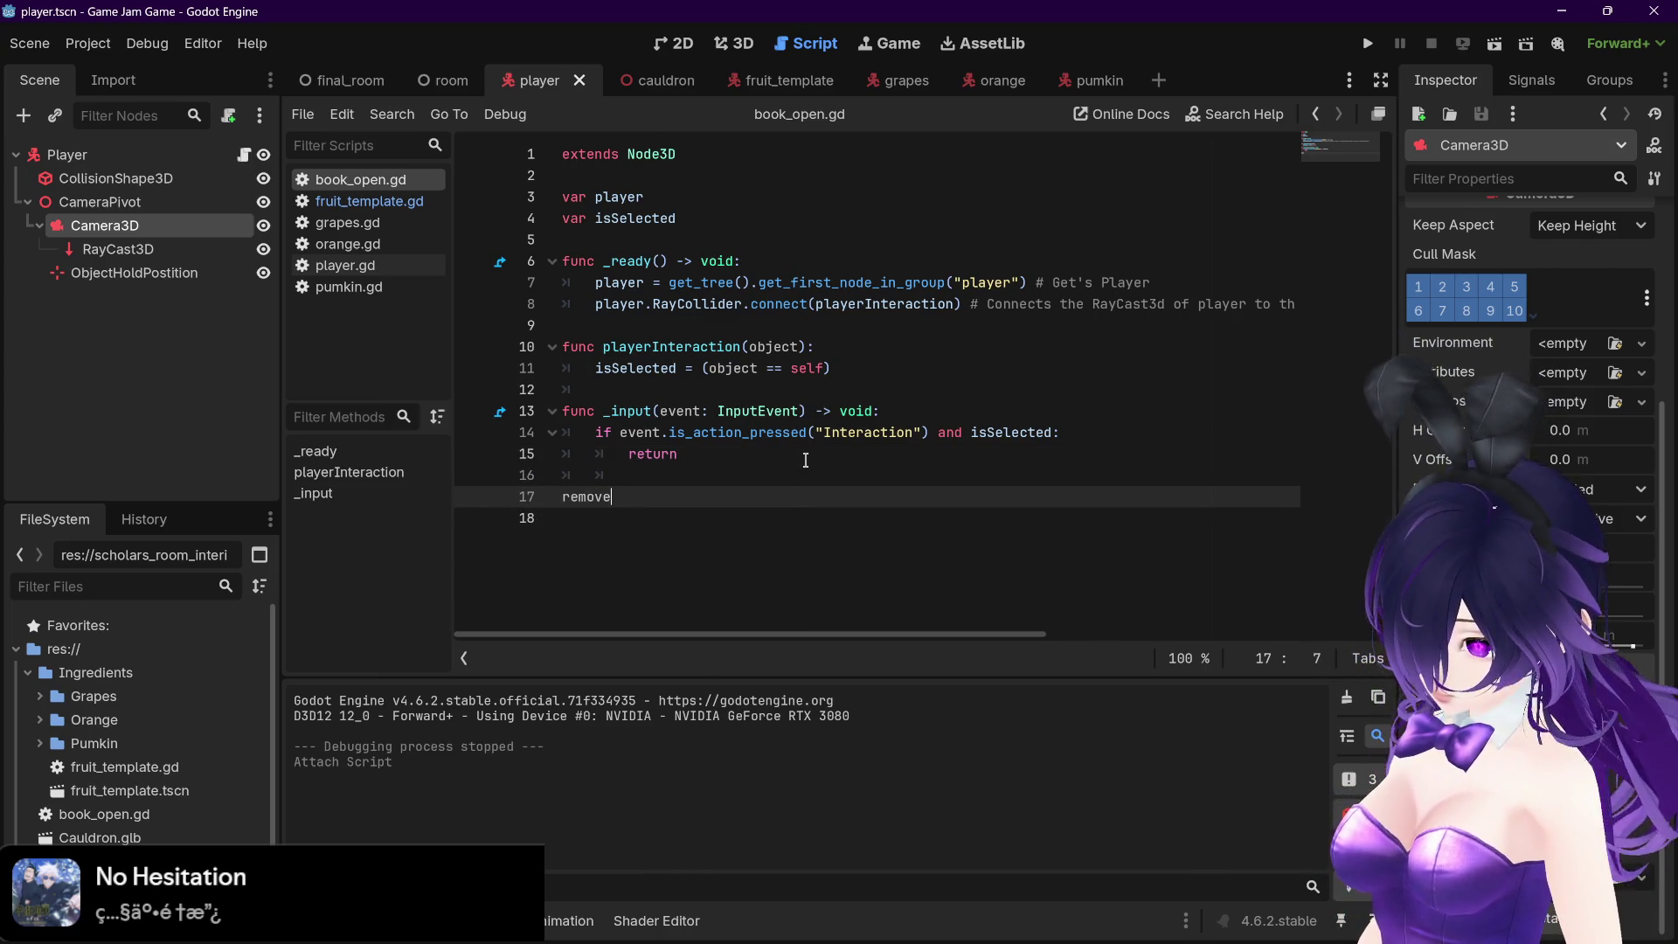
type("chil")
key("BackSpace")
key("BackSpace")
key("BackSpace")
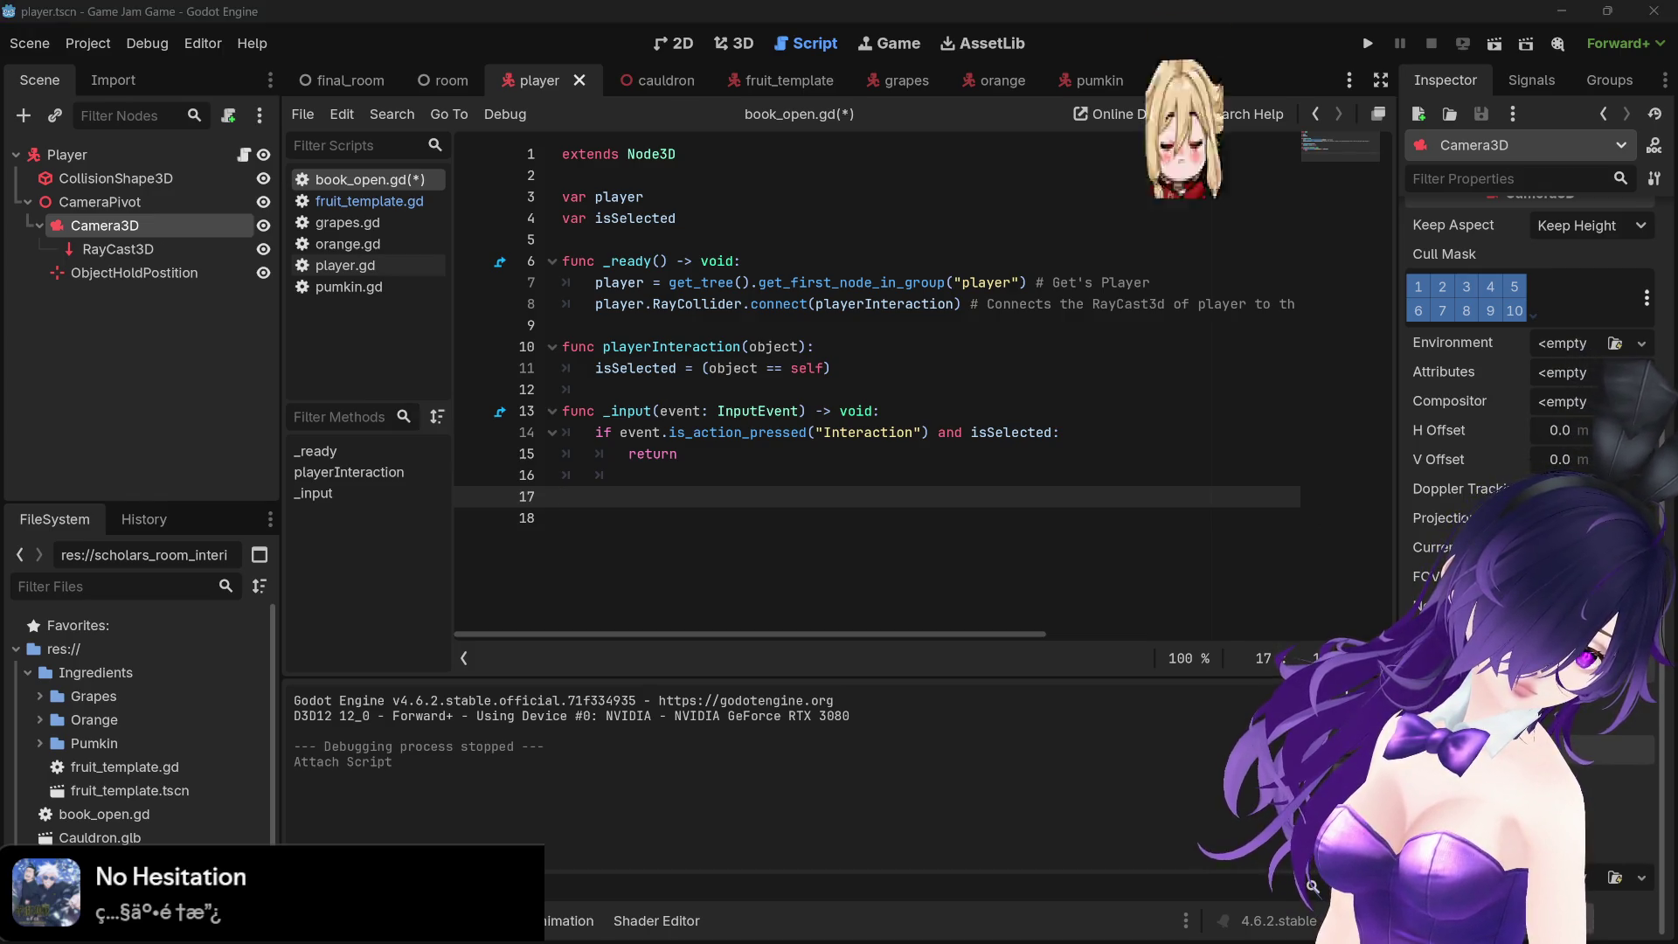
left_click(639, 502)
type("add_child")
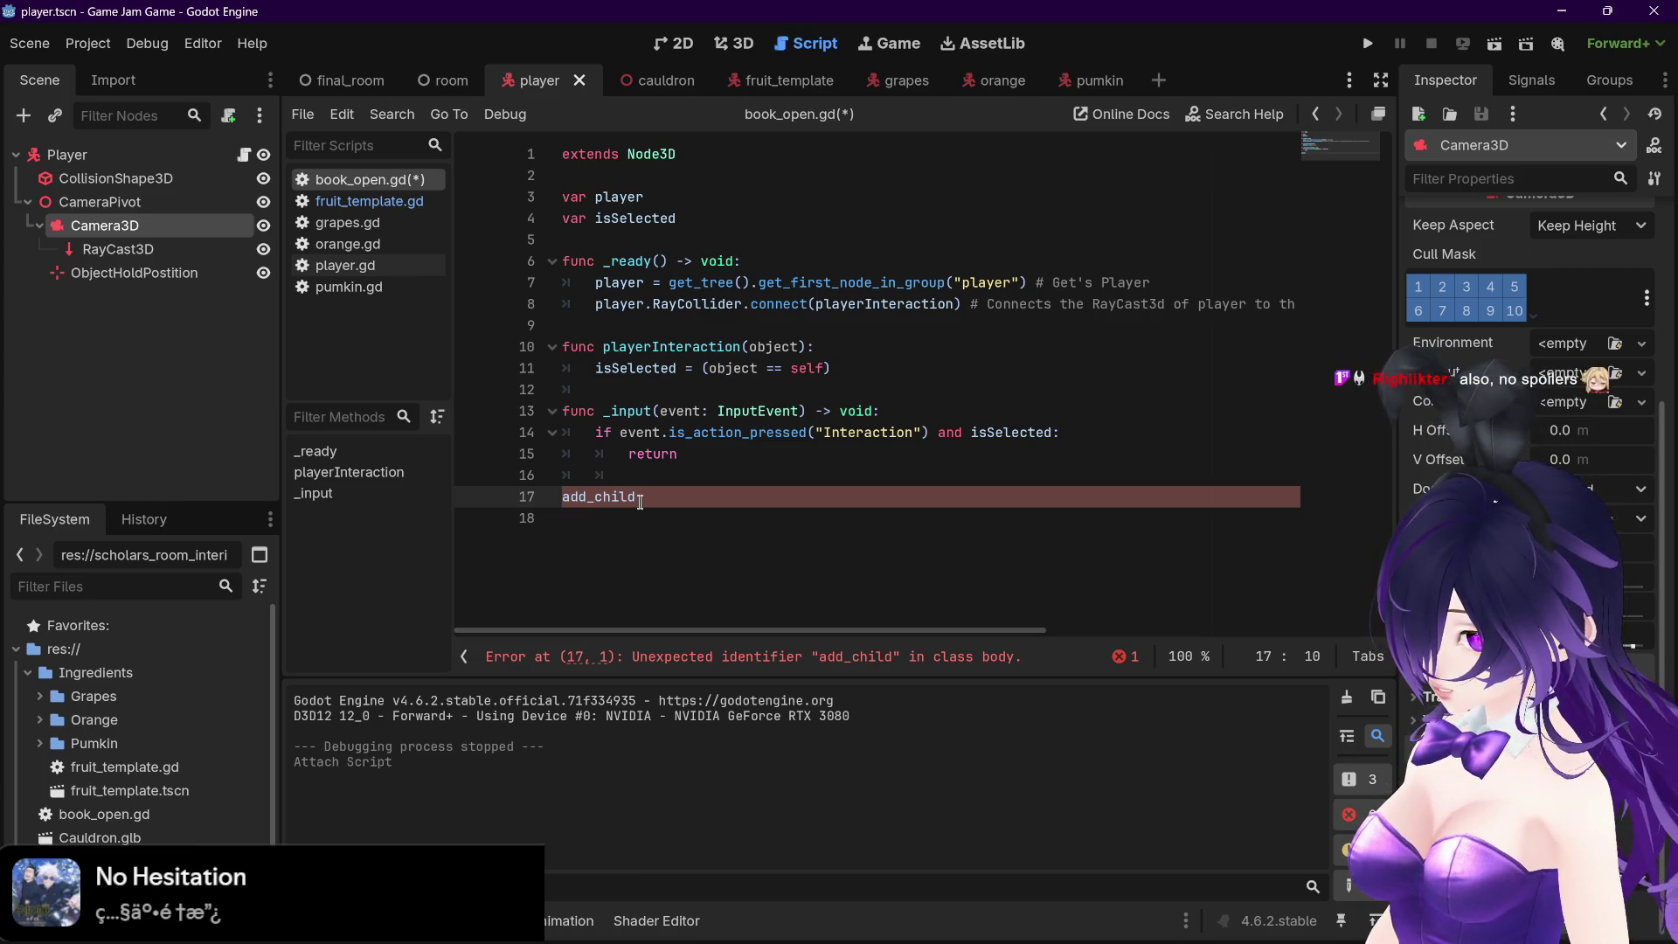
key("BackSpace")
key("BackSpace")
key("BackSpace")
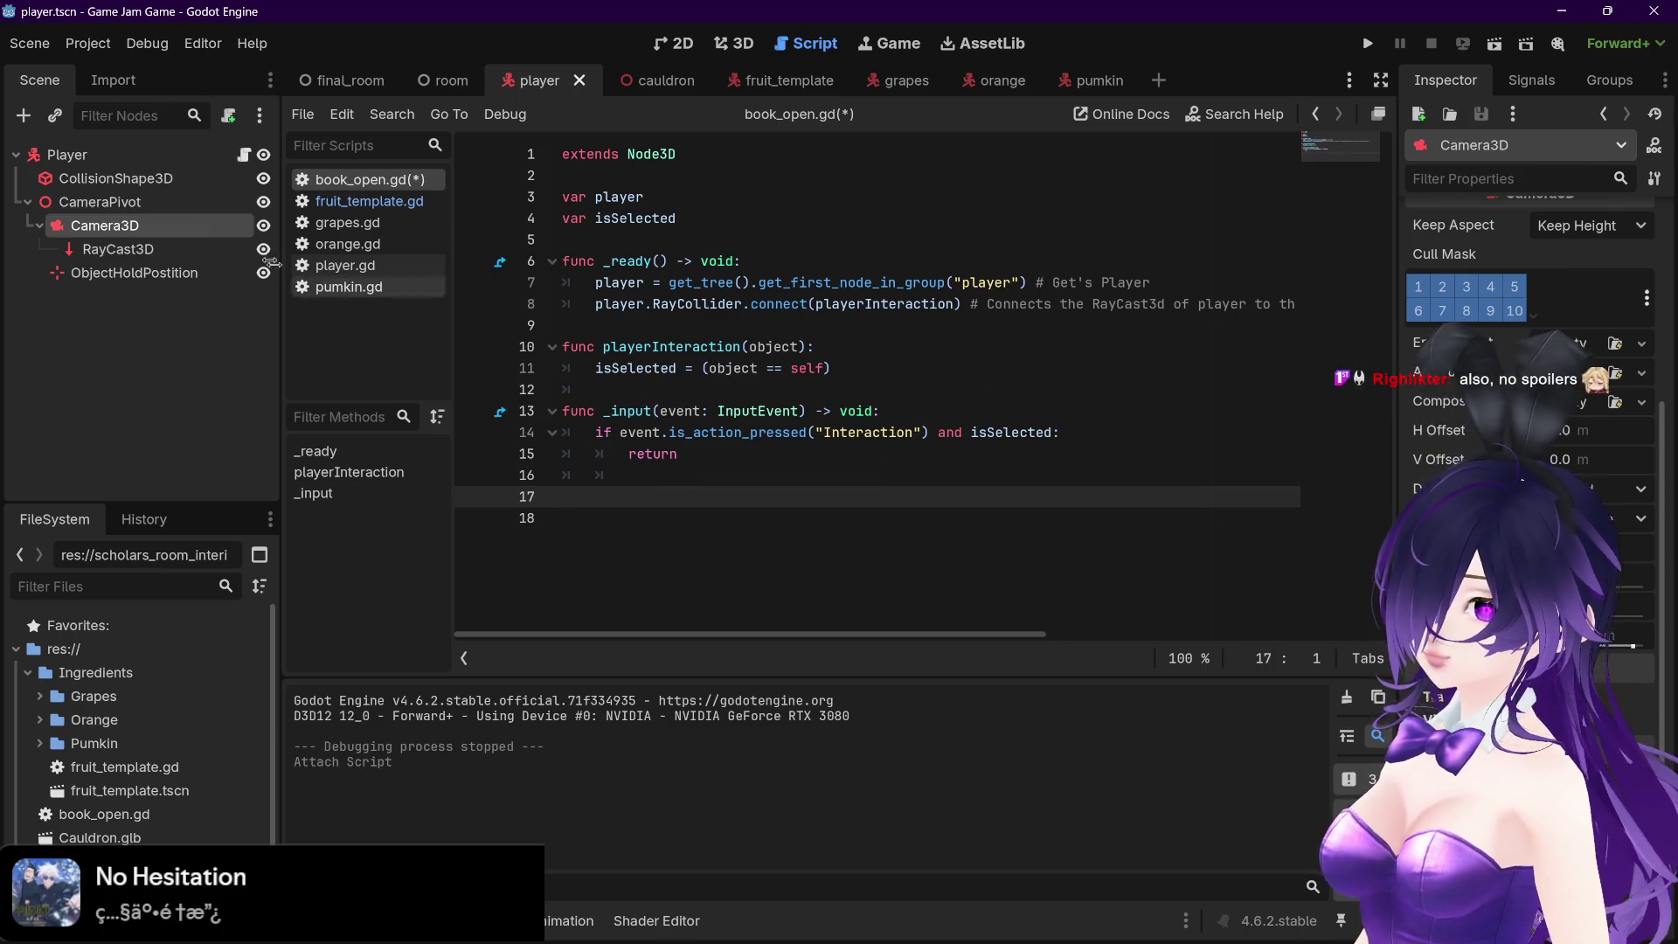
In the final_room scene, filter nodes by 'open', drag the bookOpen path into line 17, then undo
left_click(347, 80)
mouse_move(273, 297)
left_mouse_down()
mouse_move(276, 137)
mouse_move(266, 273)
left_mouse_up()
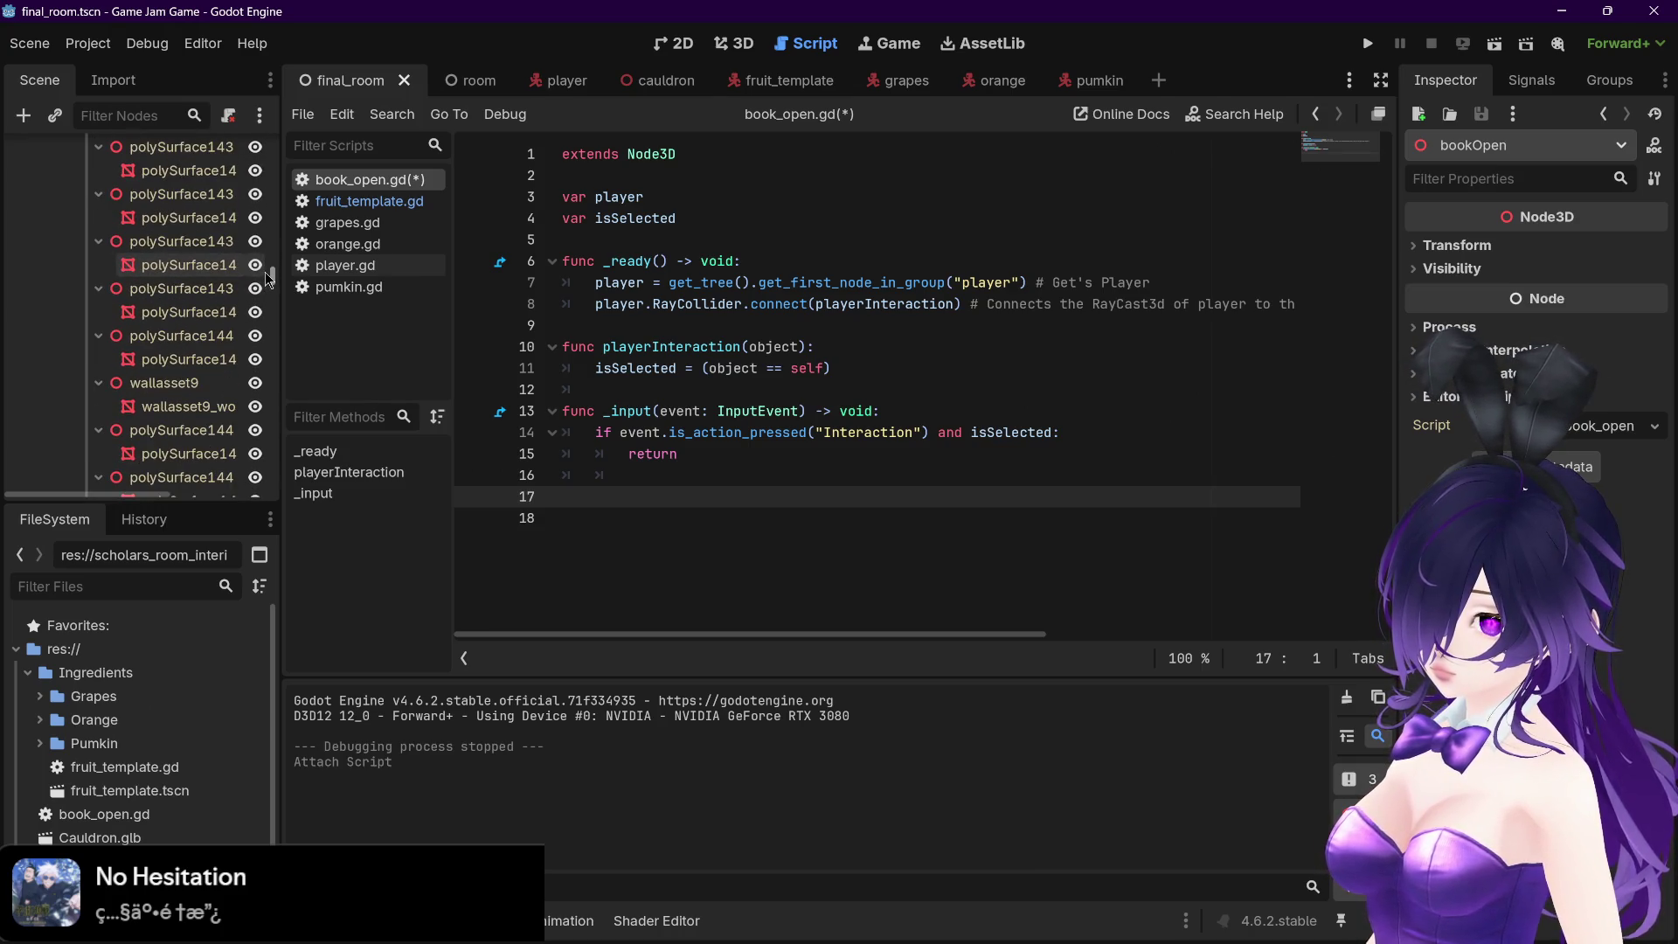
left_click_drag(271, 277, 269, 194)
left_click(150, 119)
type("open")
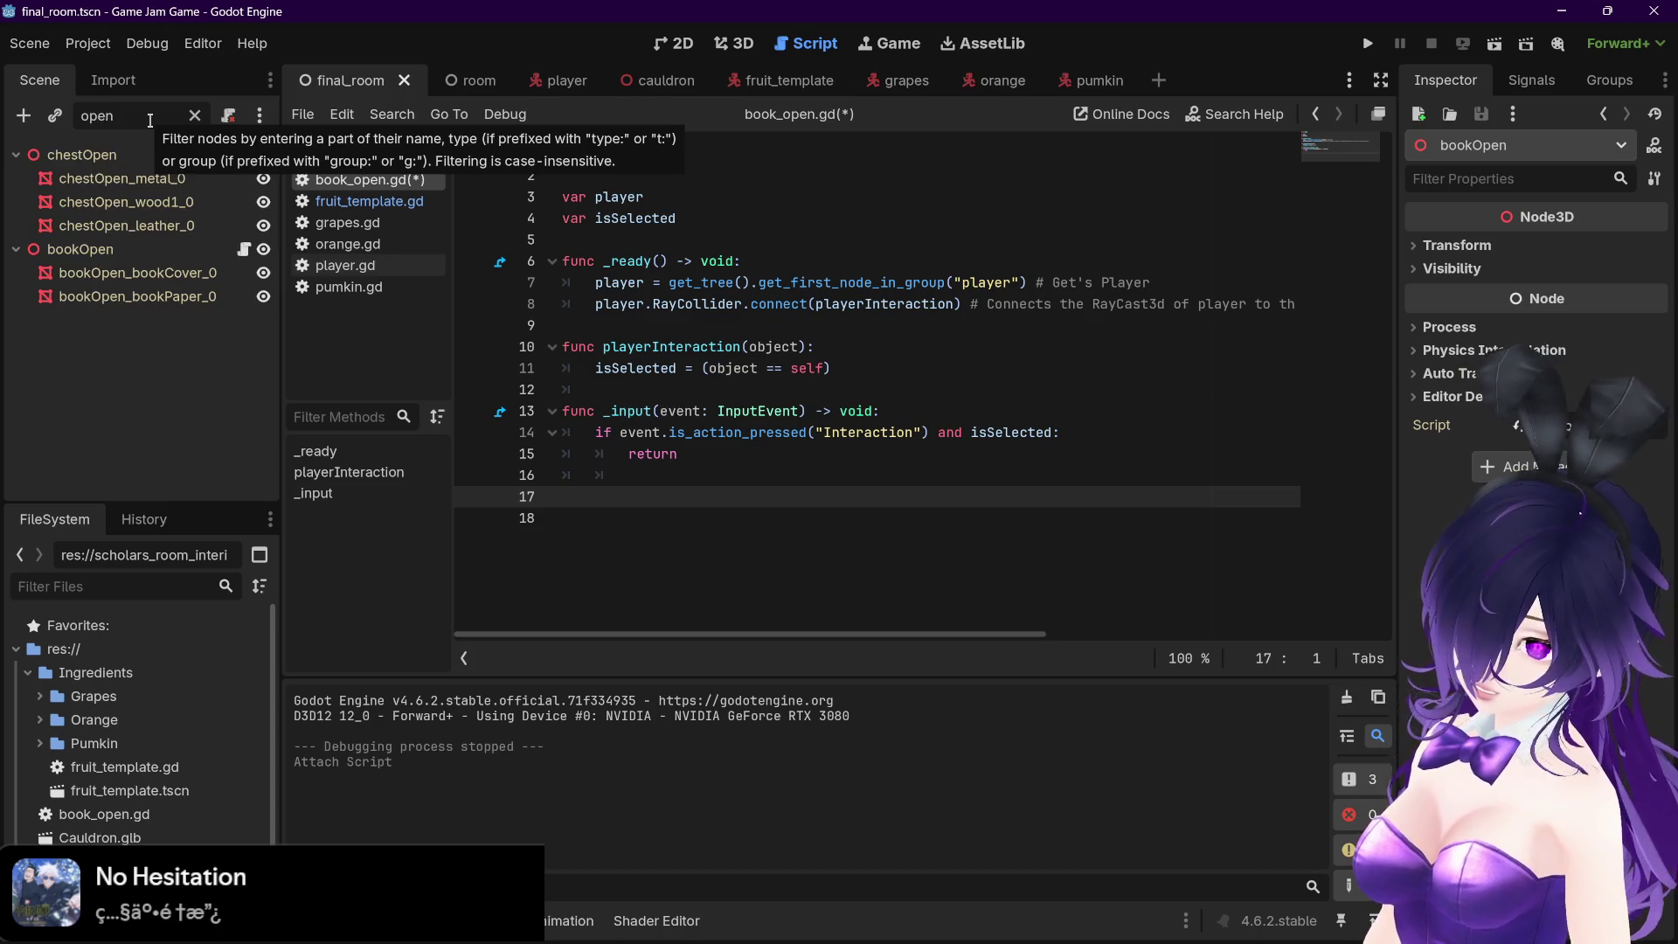
left_click(166, 252)
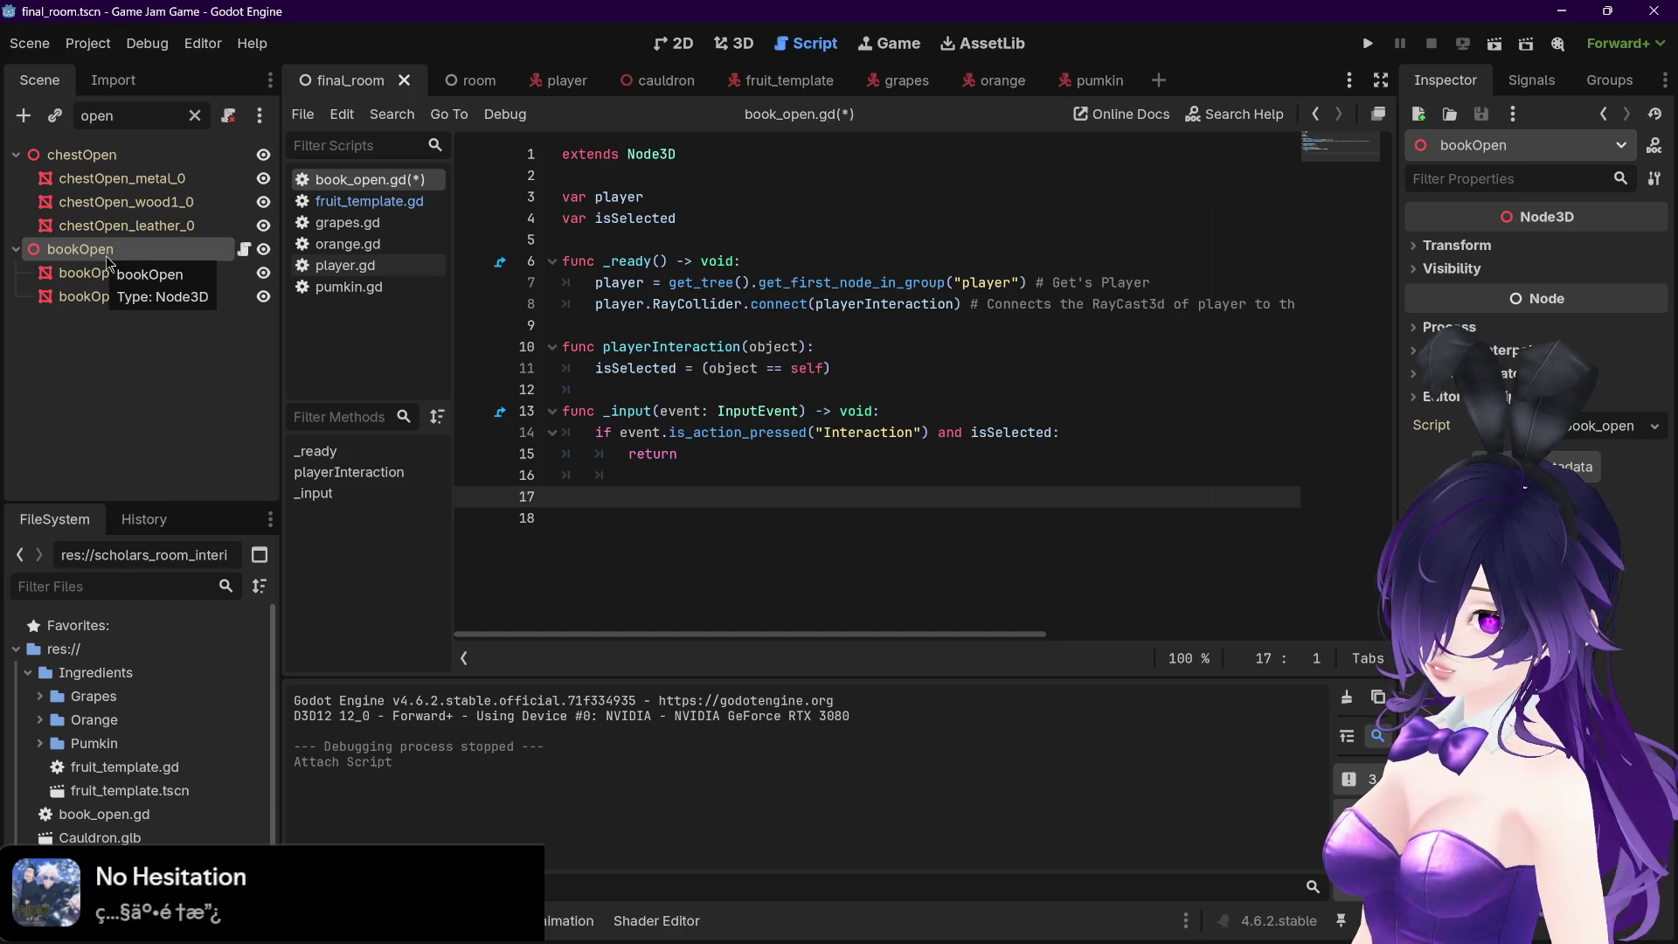
mouse_move(108, 256)
left_mouse_down()
mouse_move(568, 354)
mouse_move(574, 506)
left_mouse_up()
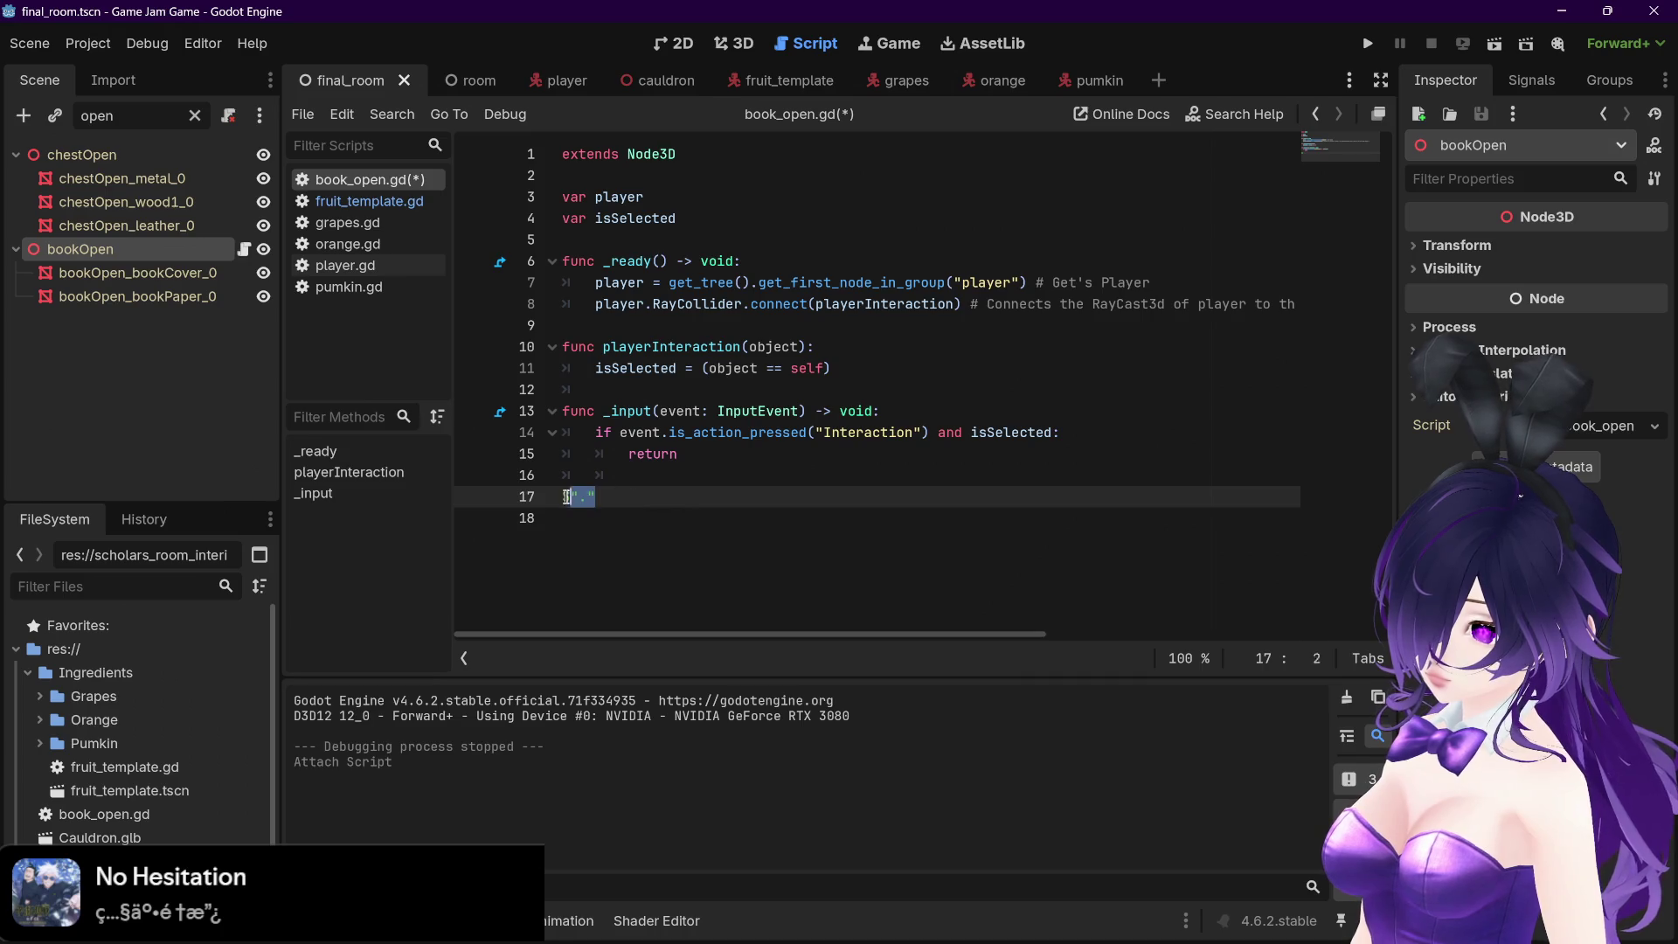
key("ctrl+z")
Insert the chestOpen_leather_0 node path on line 17, then delete it again
mouse_move(127, 226)
left_mouse_down()
mouse_move(485, 494)
mouse_move(585, 502)
left_mouse_up()
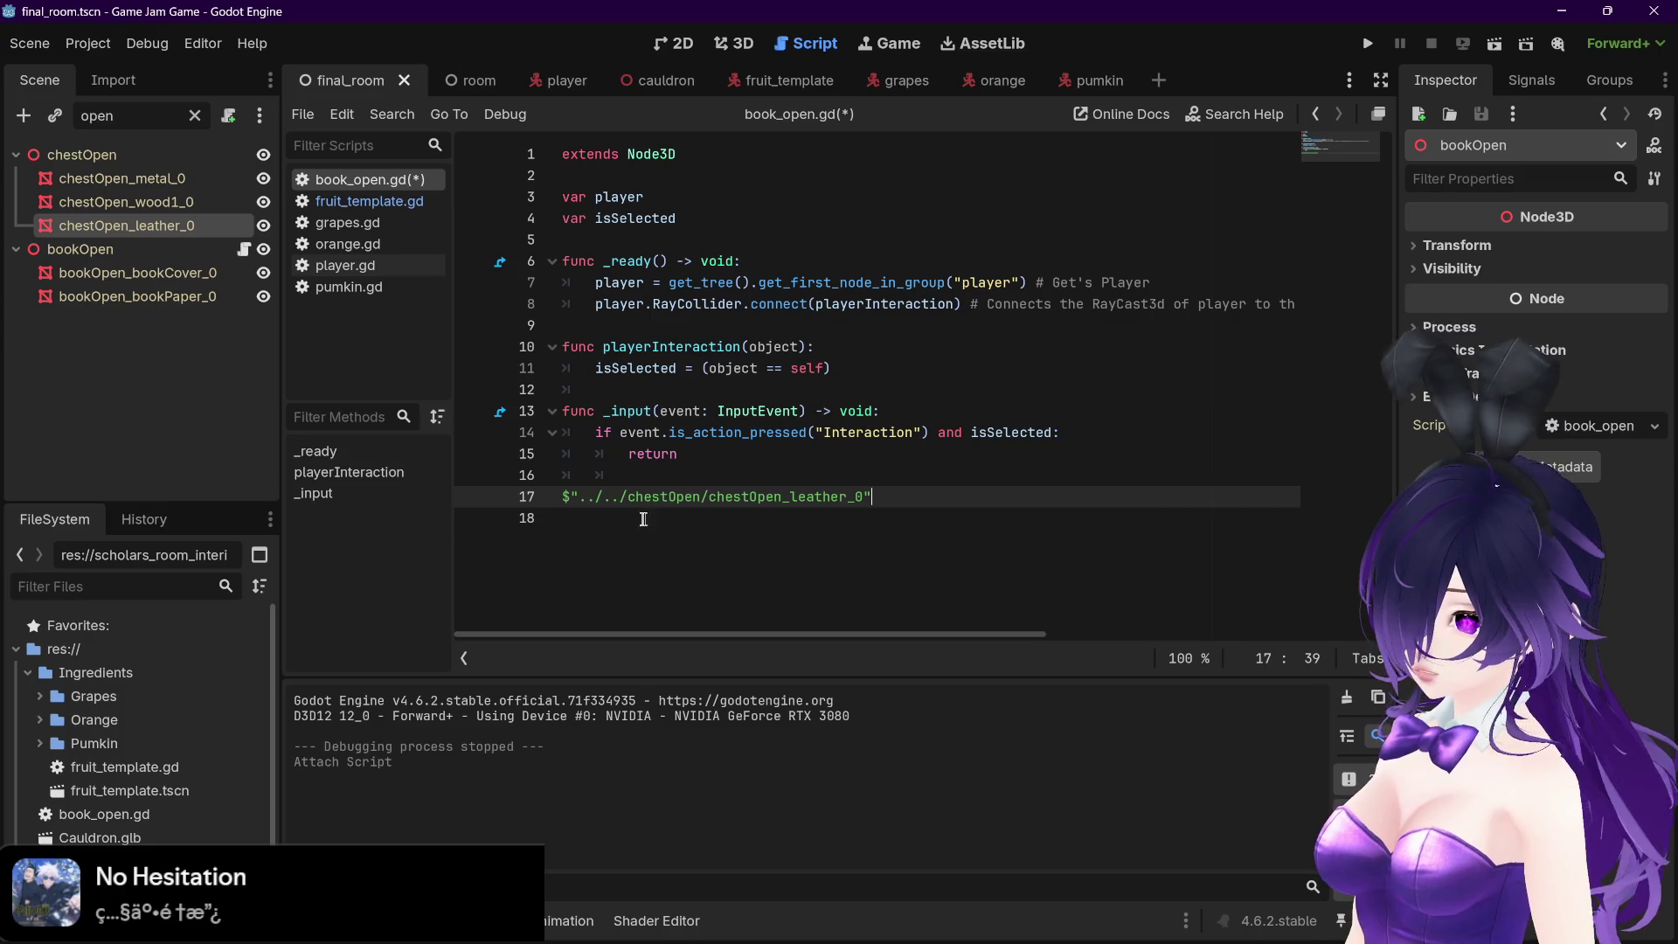
left_click_drag(896, 495, 563, 496)
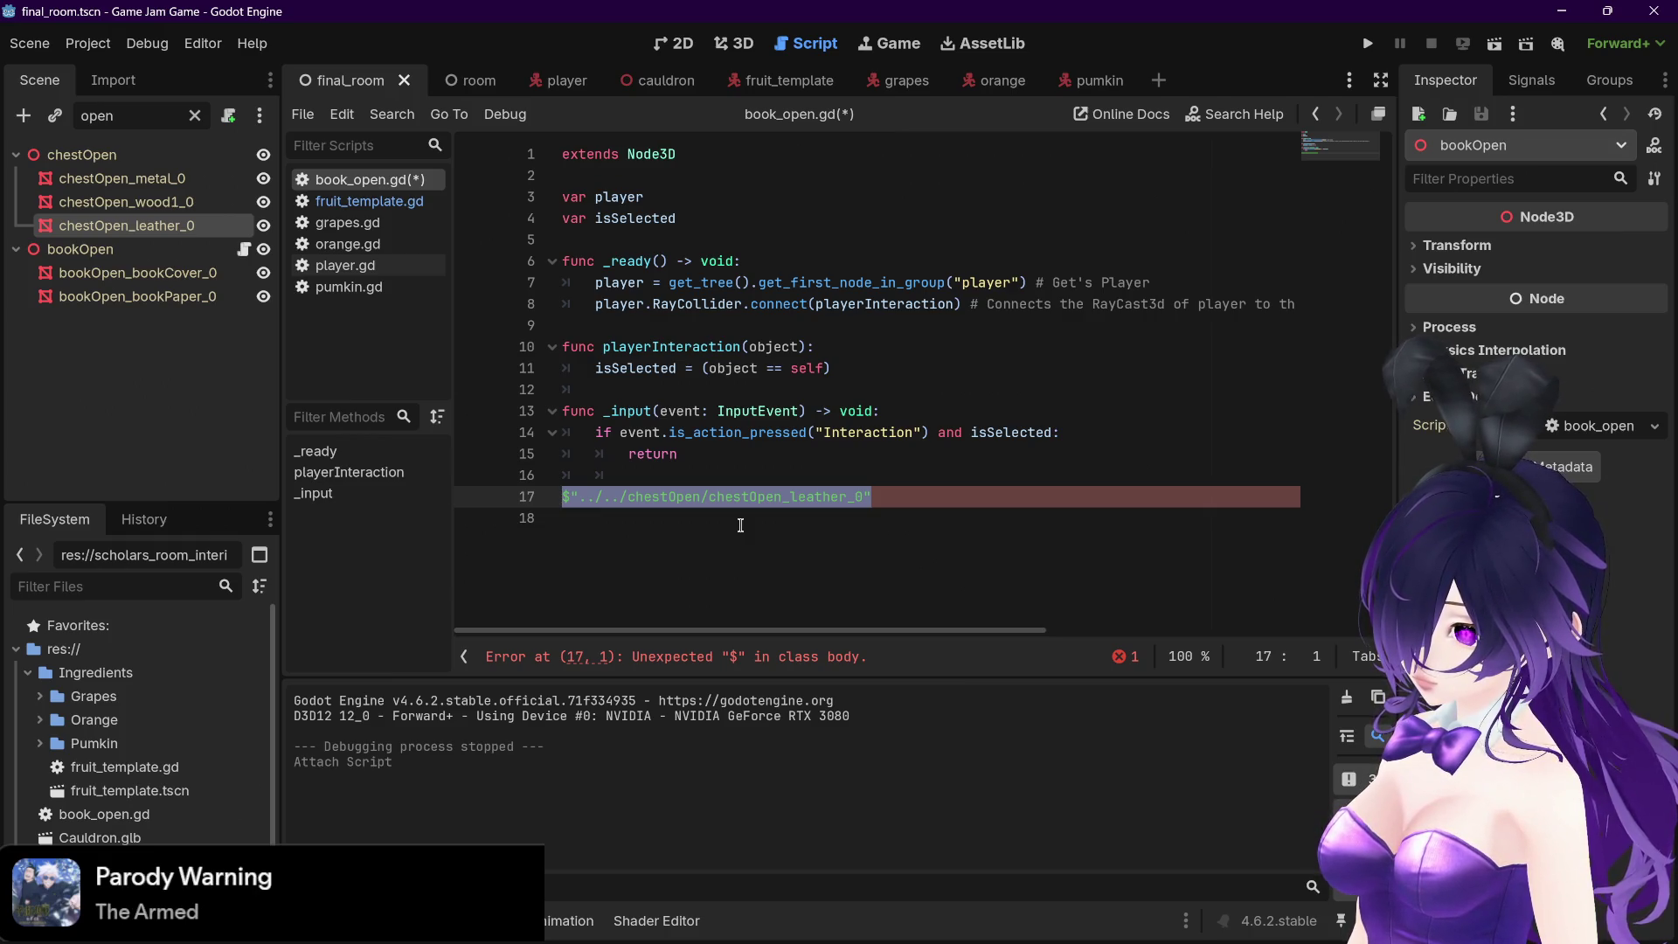
key("BackSpace")
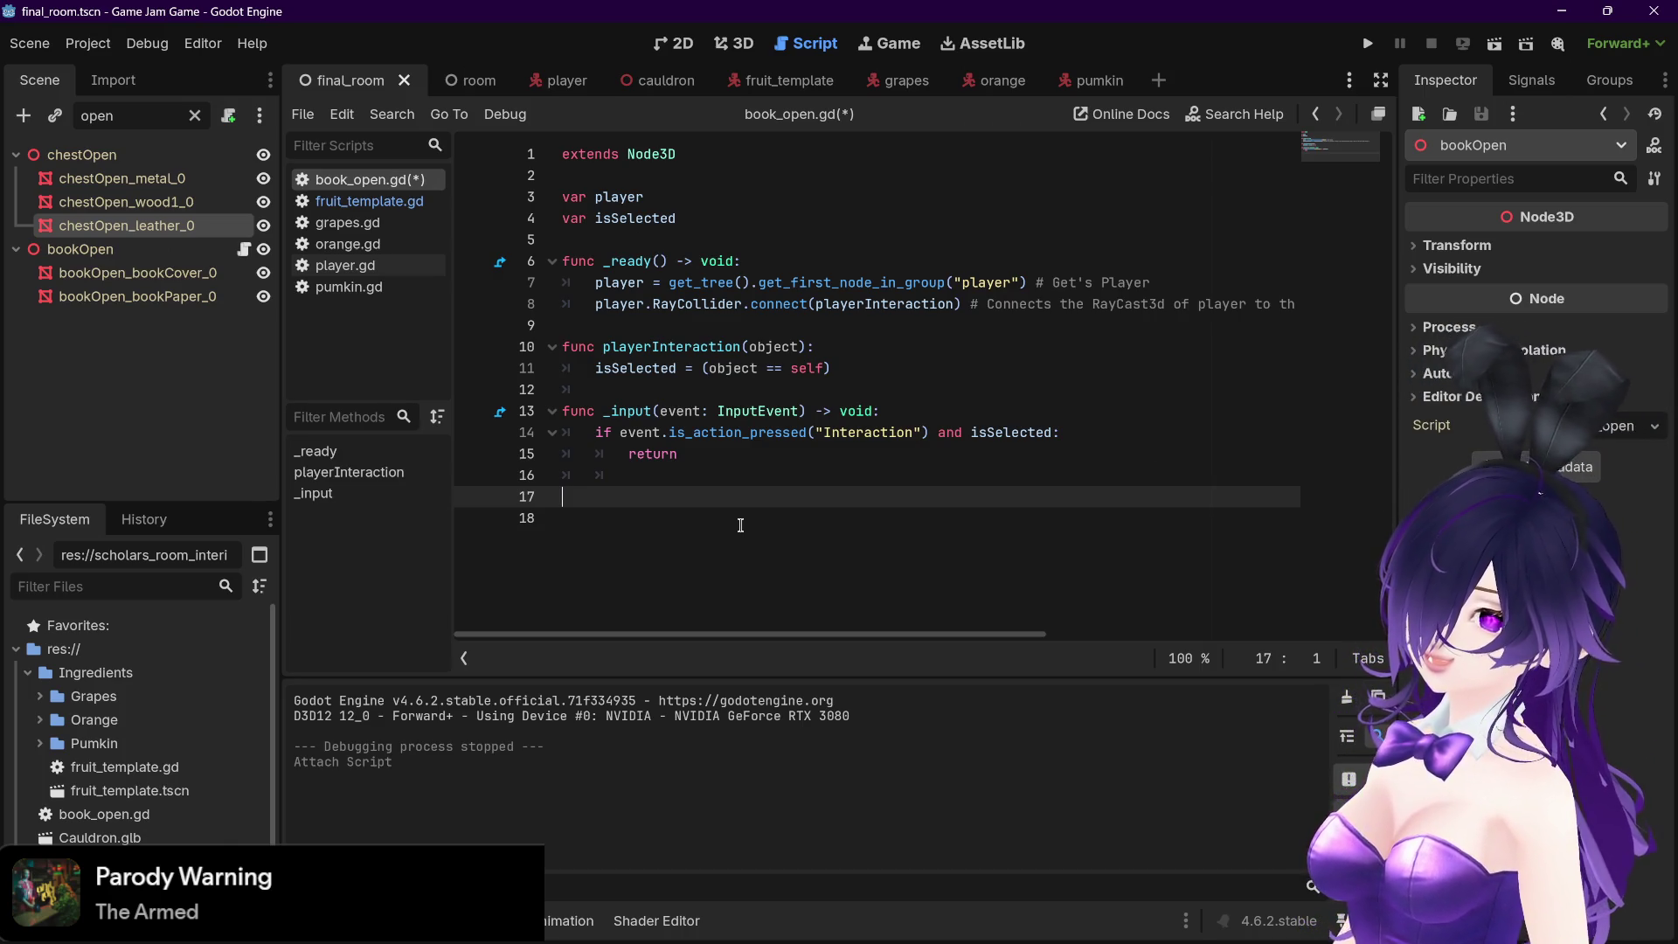
Clear the node filter and insert the FinalRoom path with '.remove_child()' on line 17
mouse_move(601, 308)
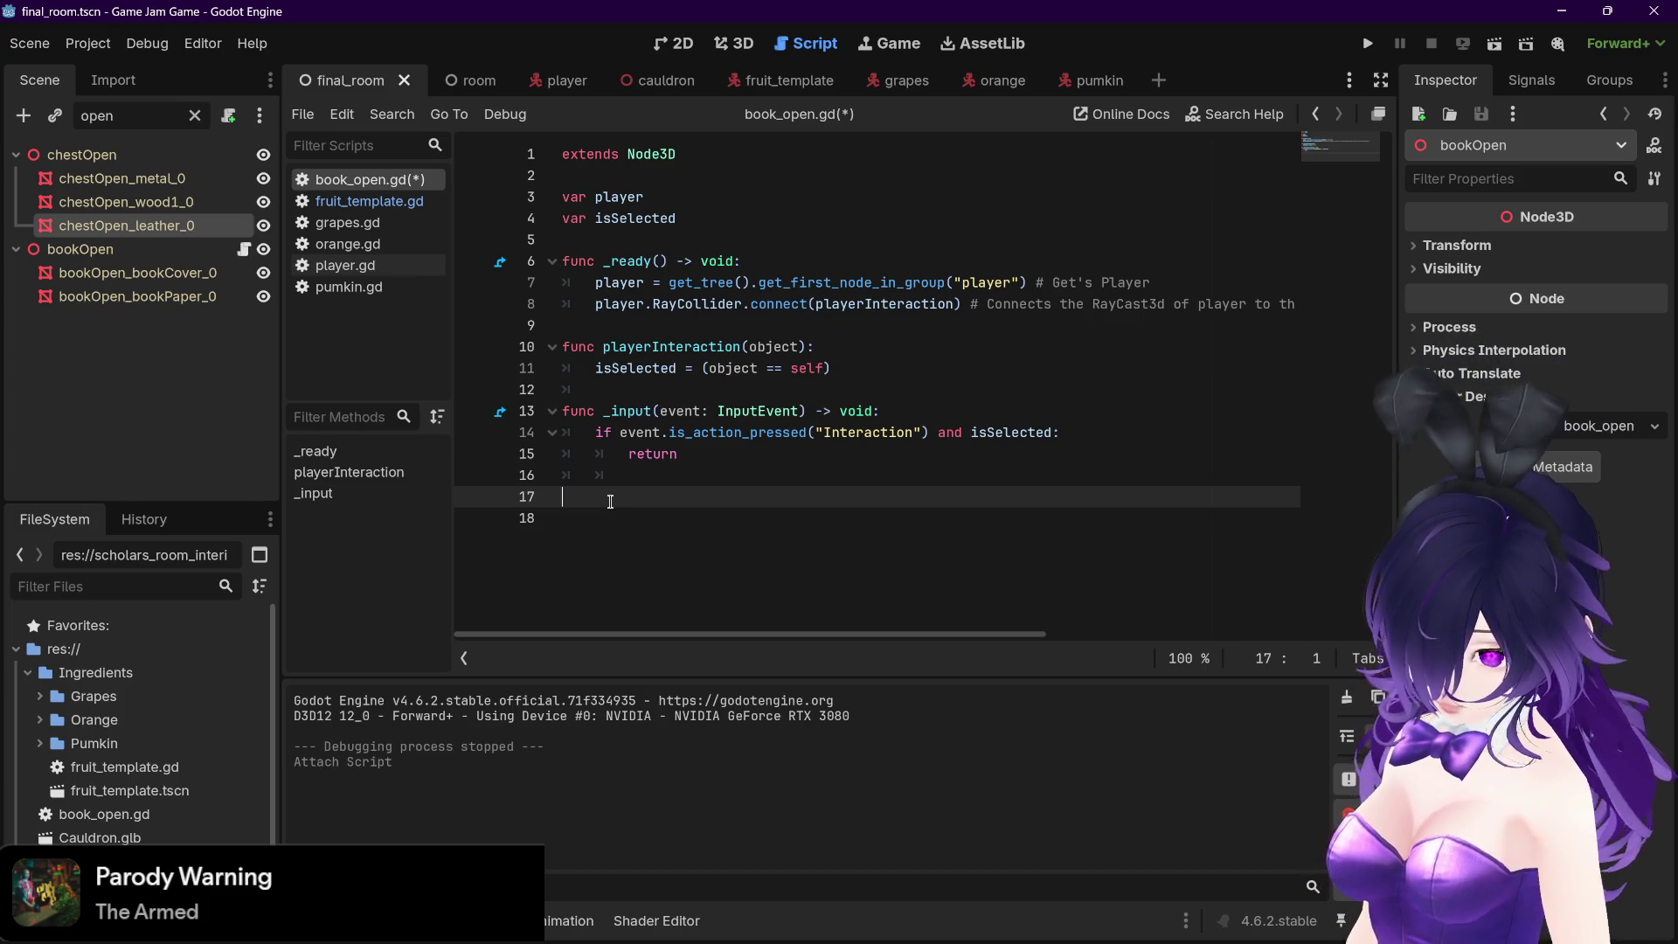
left_click(194, 116)
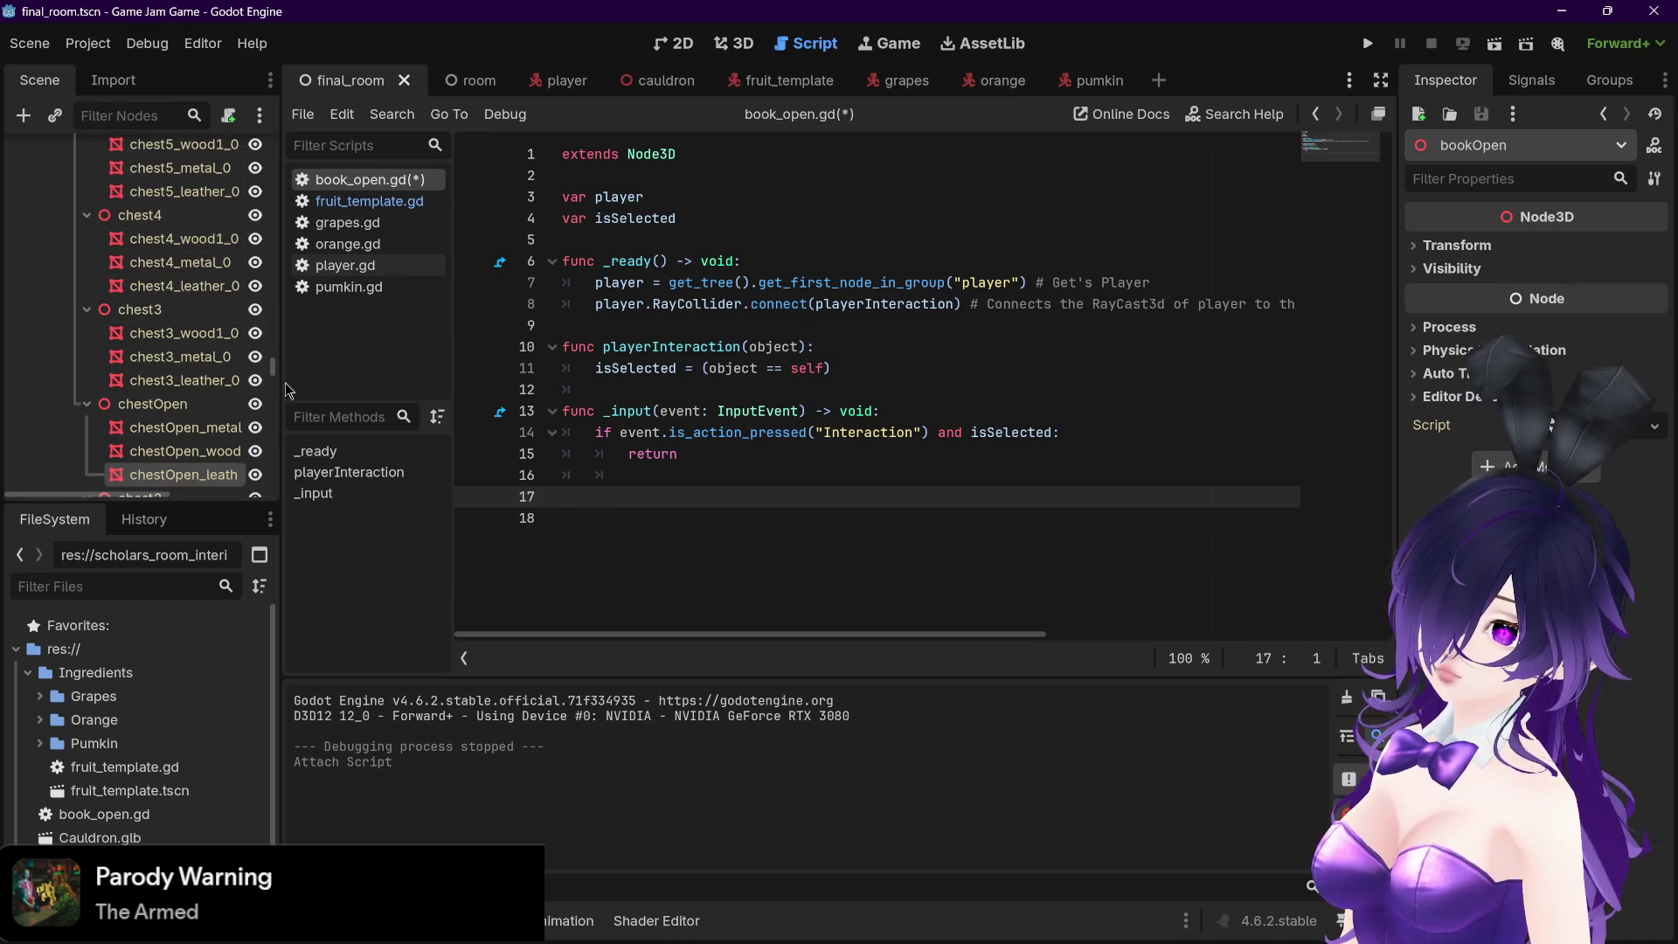
left_click_drag(274, 374, 276, 140)
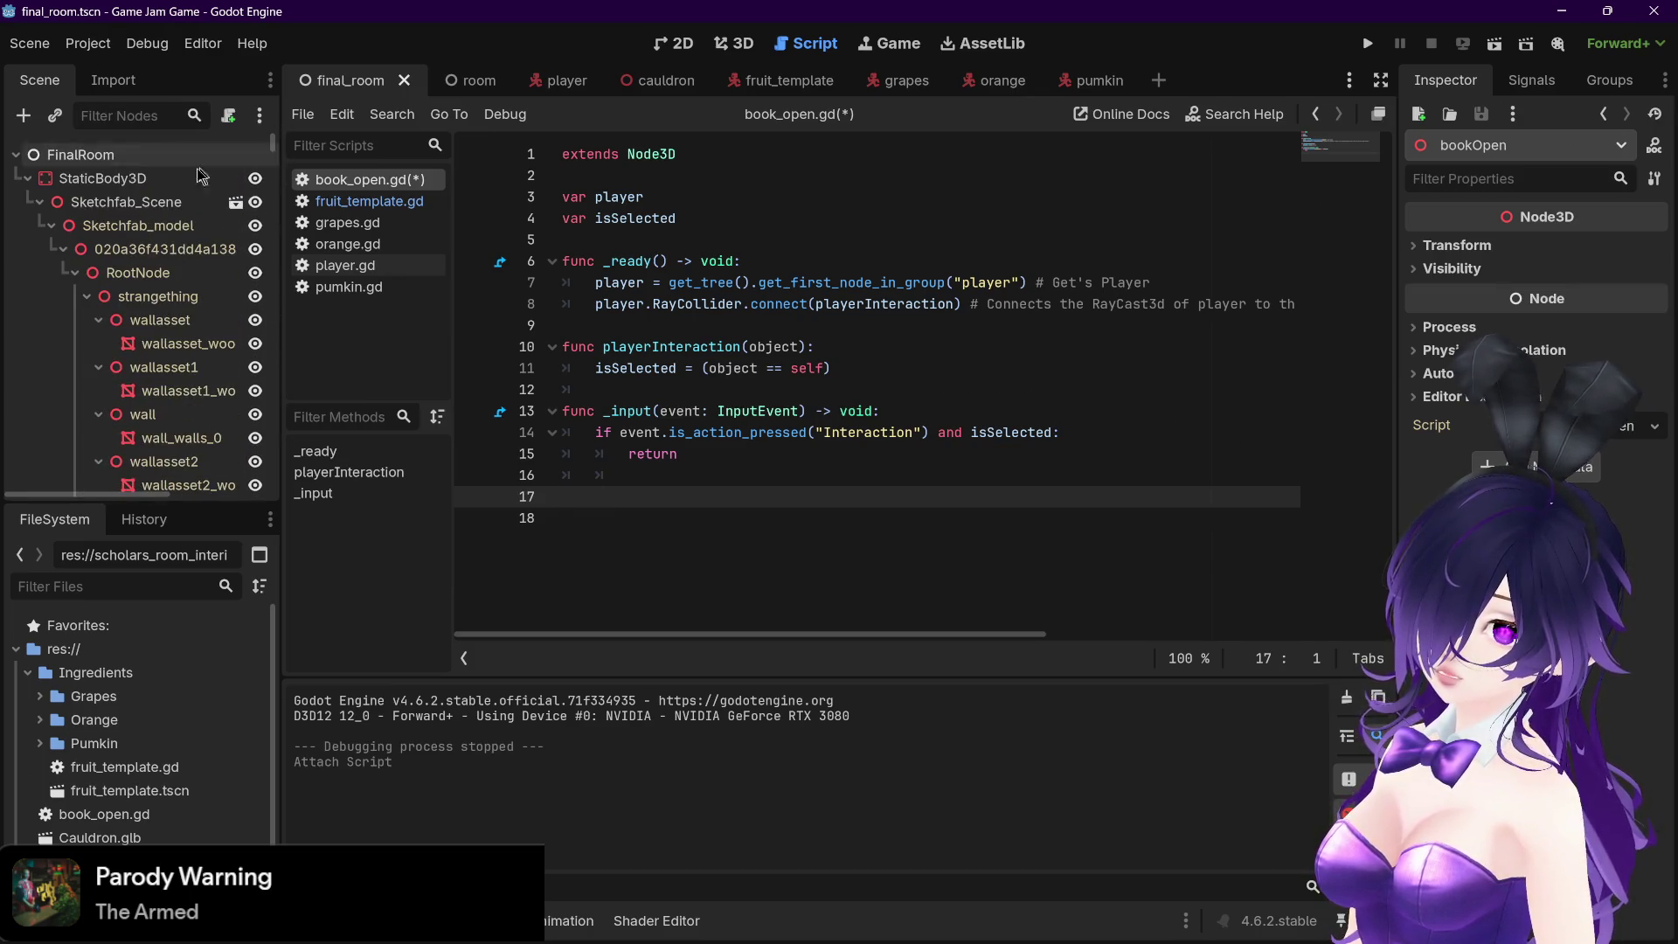
left_click(28, 177)
mouse_move(65, 154)
left_mouse_down()
mouse_move(545, 454)
mouse_move(582, 500)
left_mouse_up()
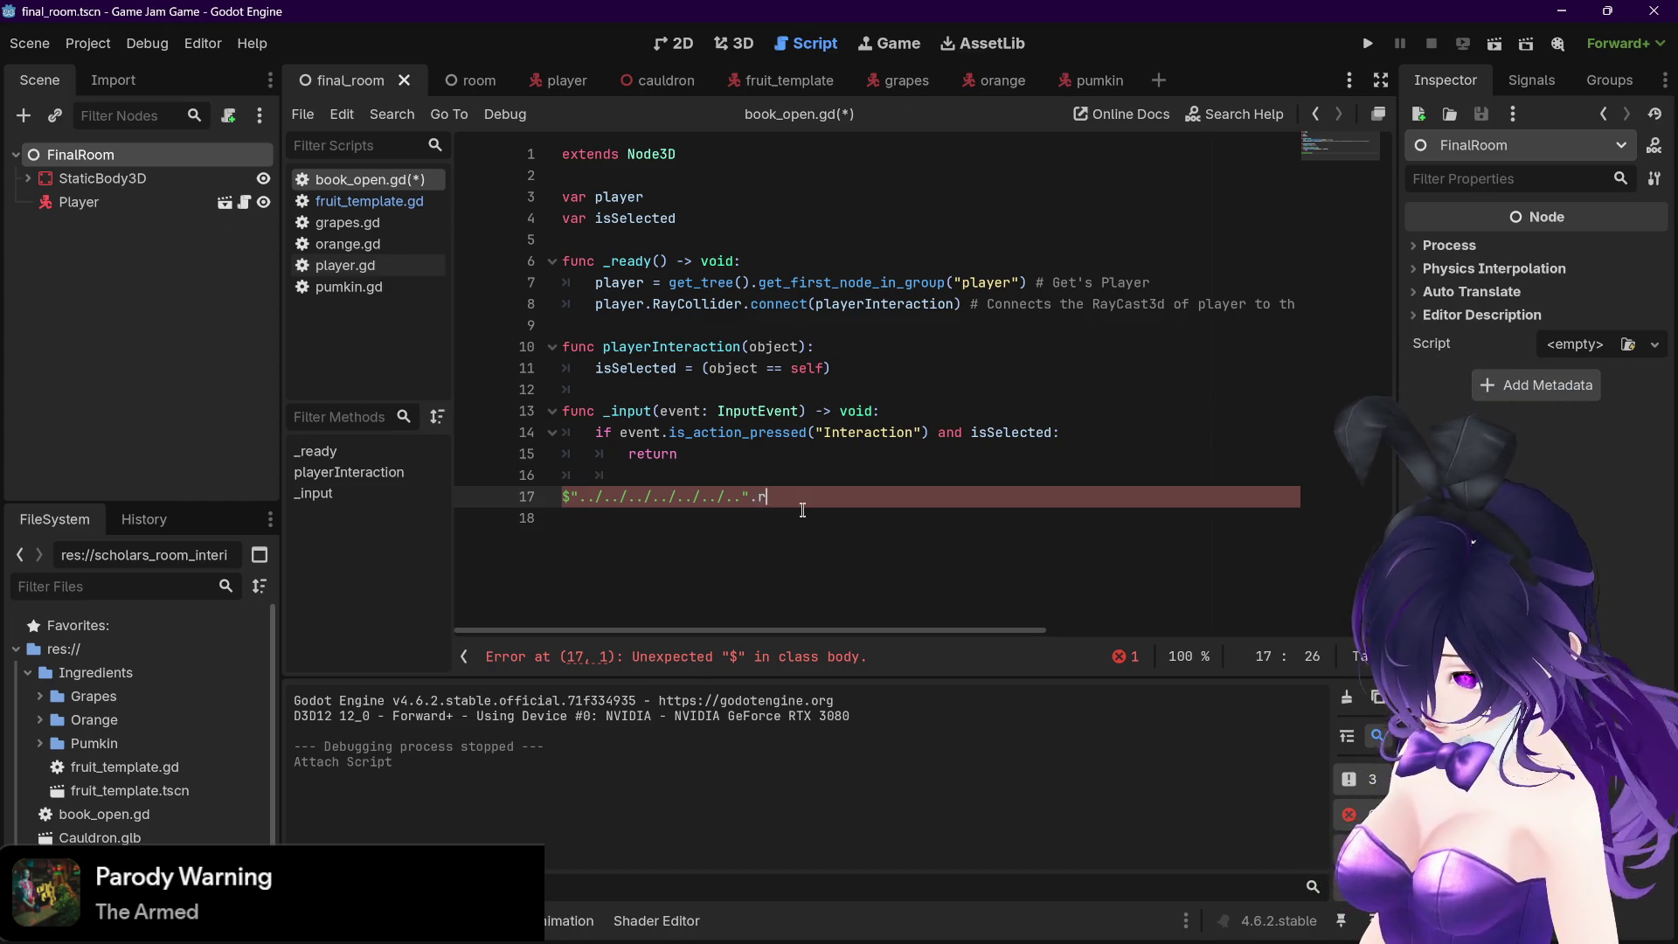
type(".remove_child")
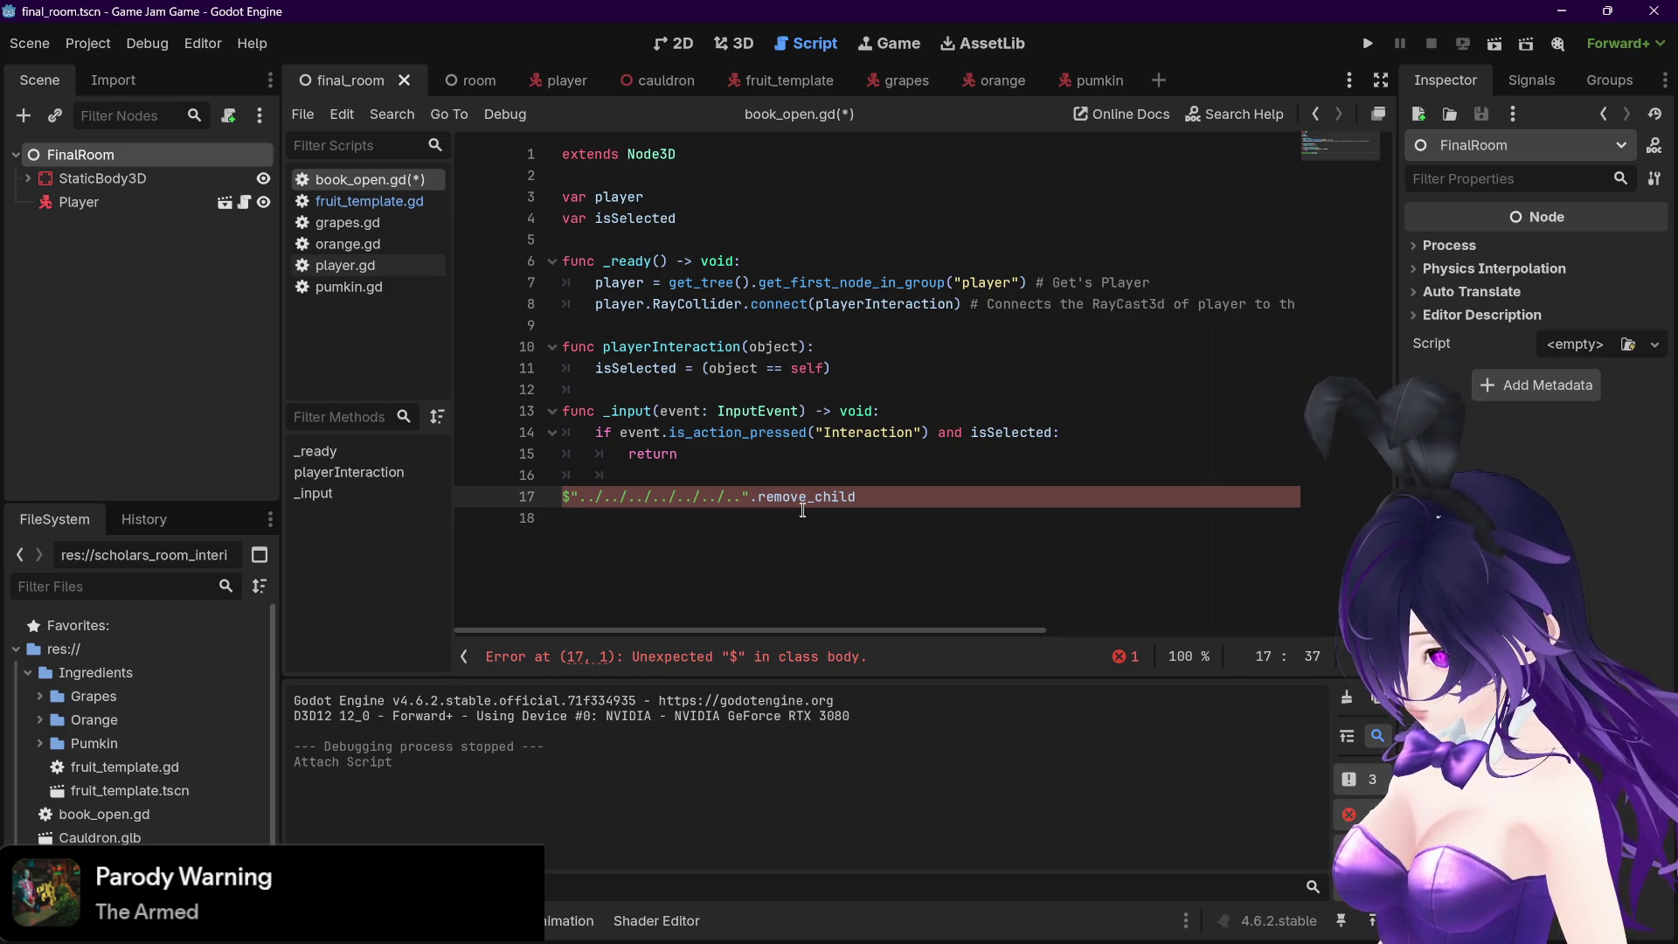
type("()")
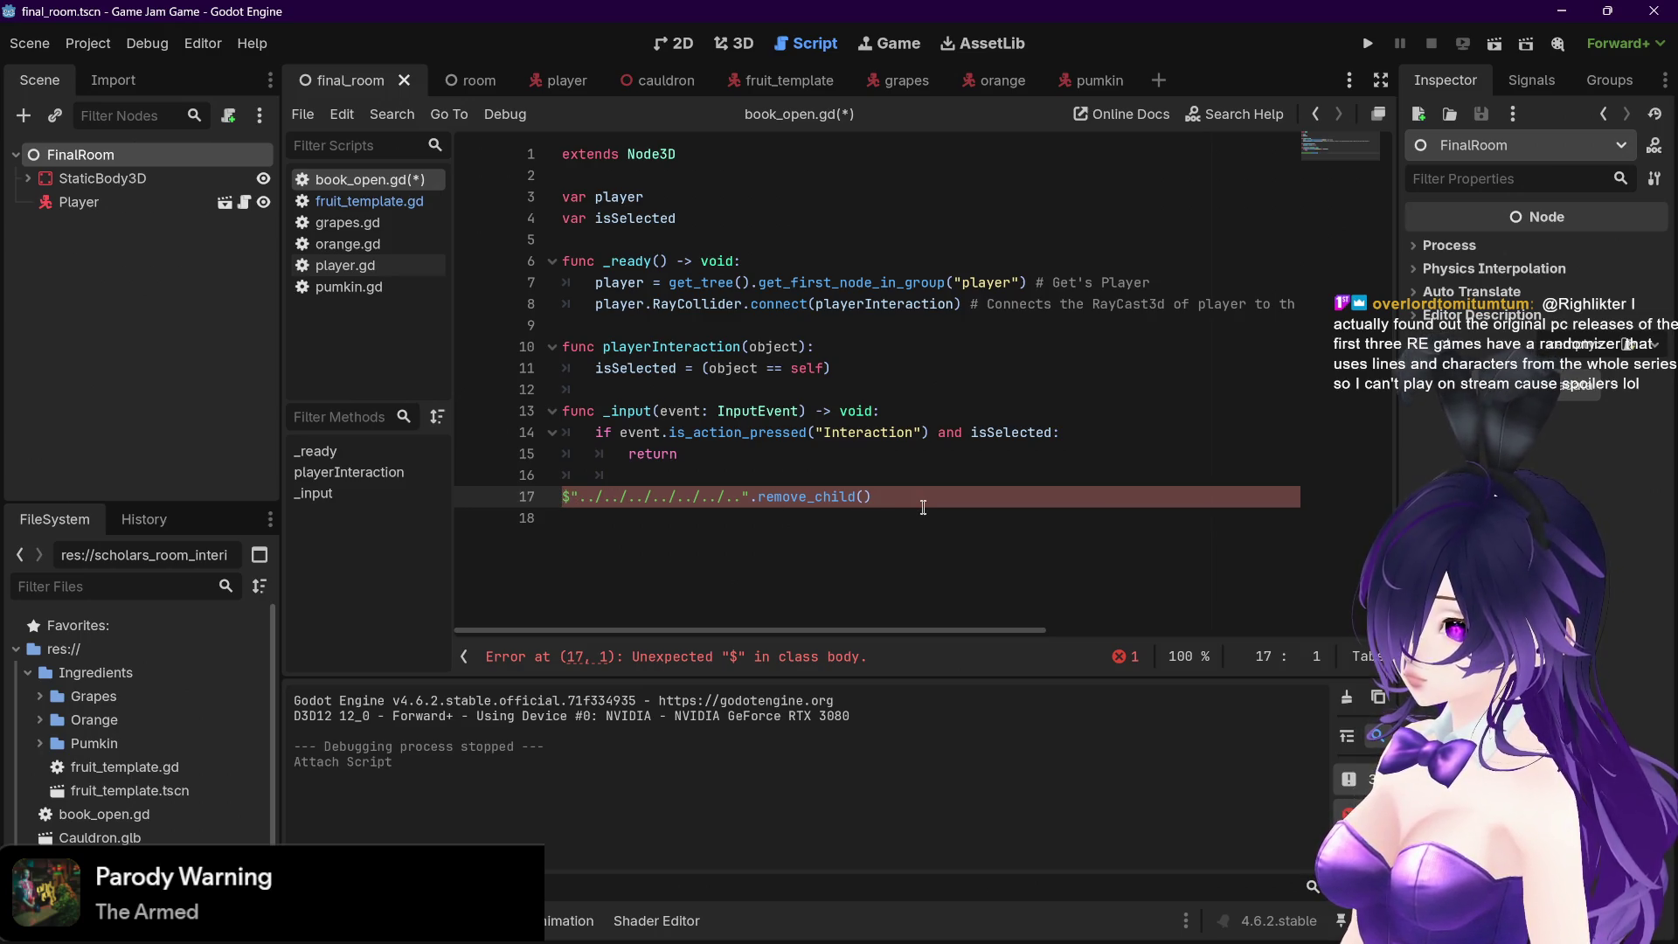
Move the remove_child() call up to line 15, inside the Interaction check above return
left_click_drag(909, 498, 519, 502)
key("ctrl+c")
key("BackSpace")
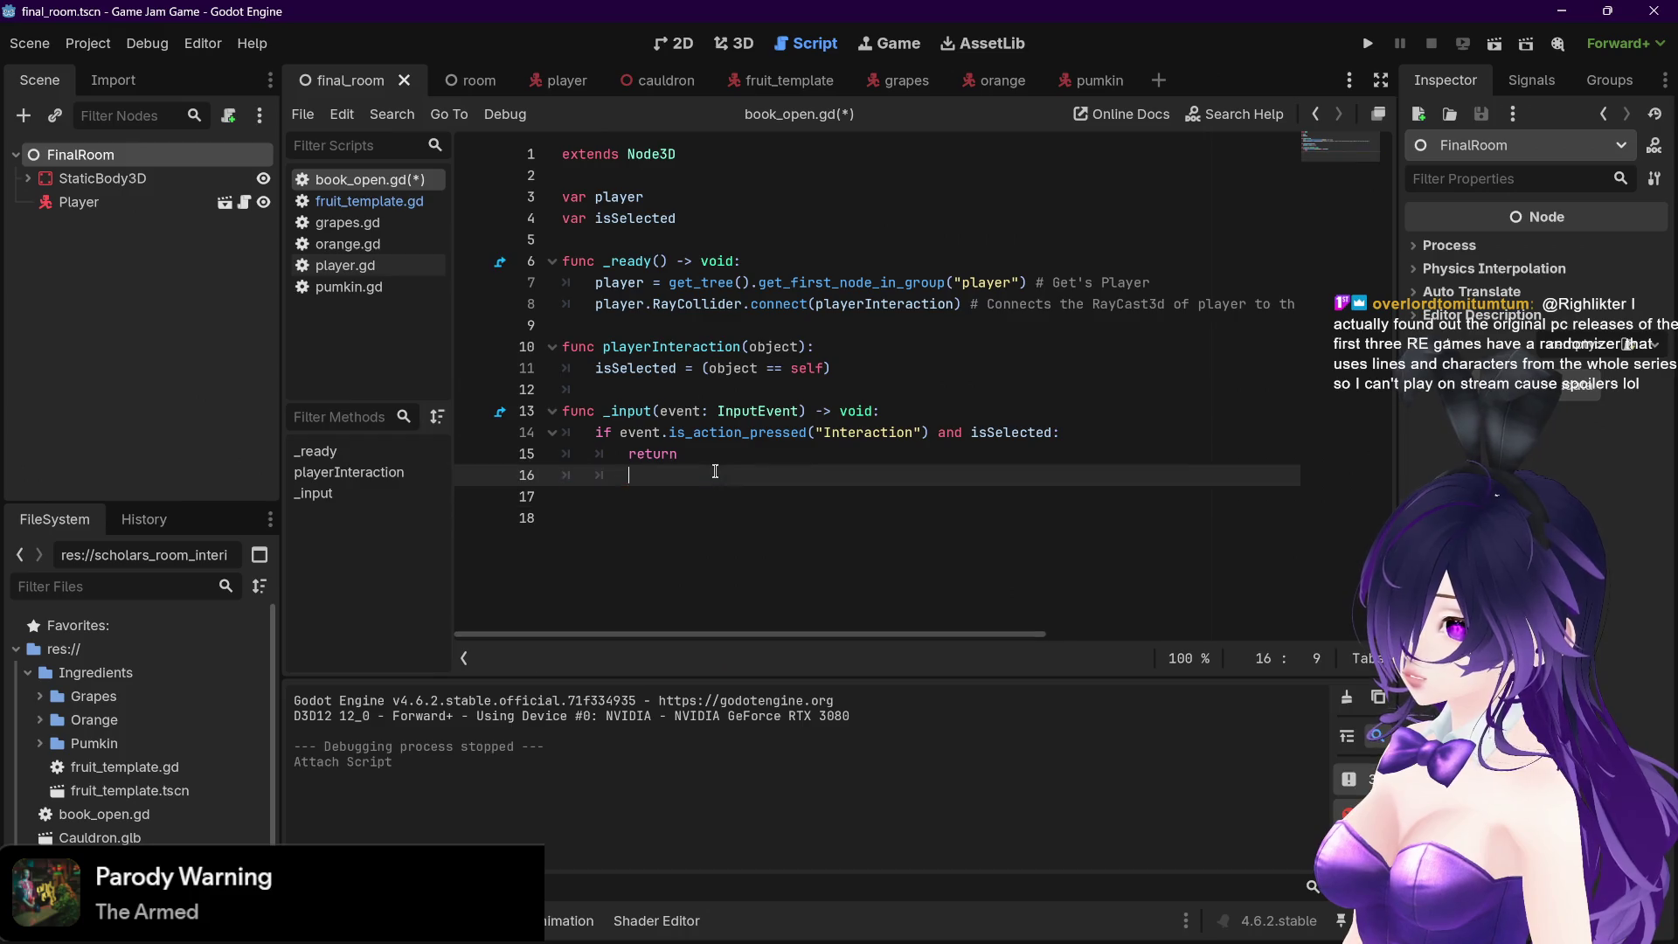
left_click(1133, 437)
key("Return")
key("ctrl+v")
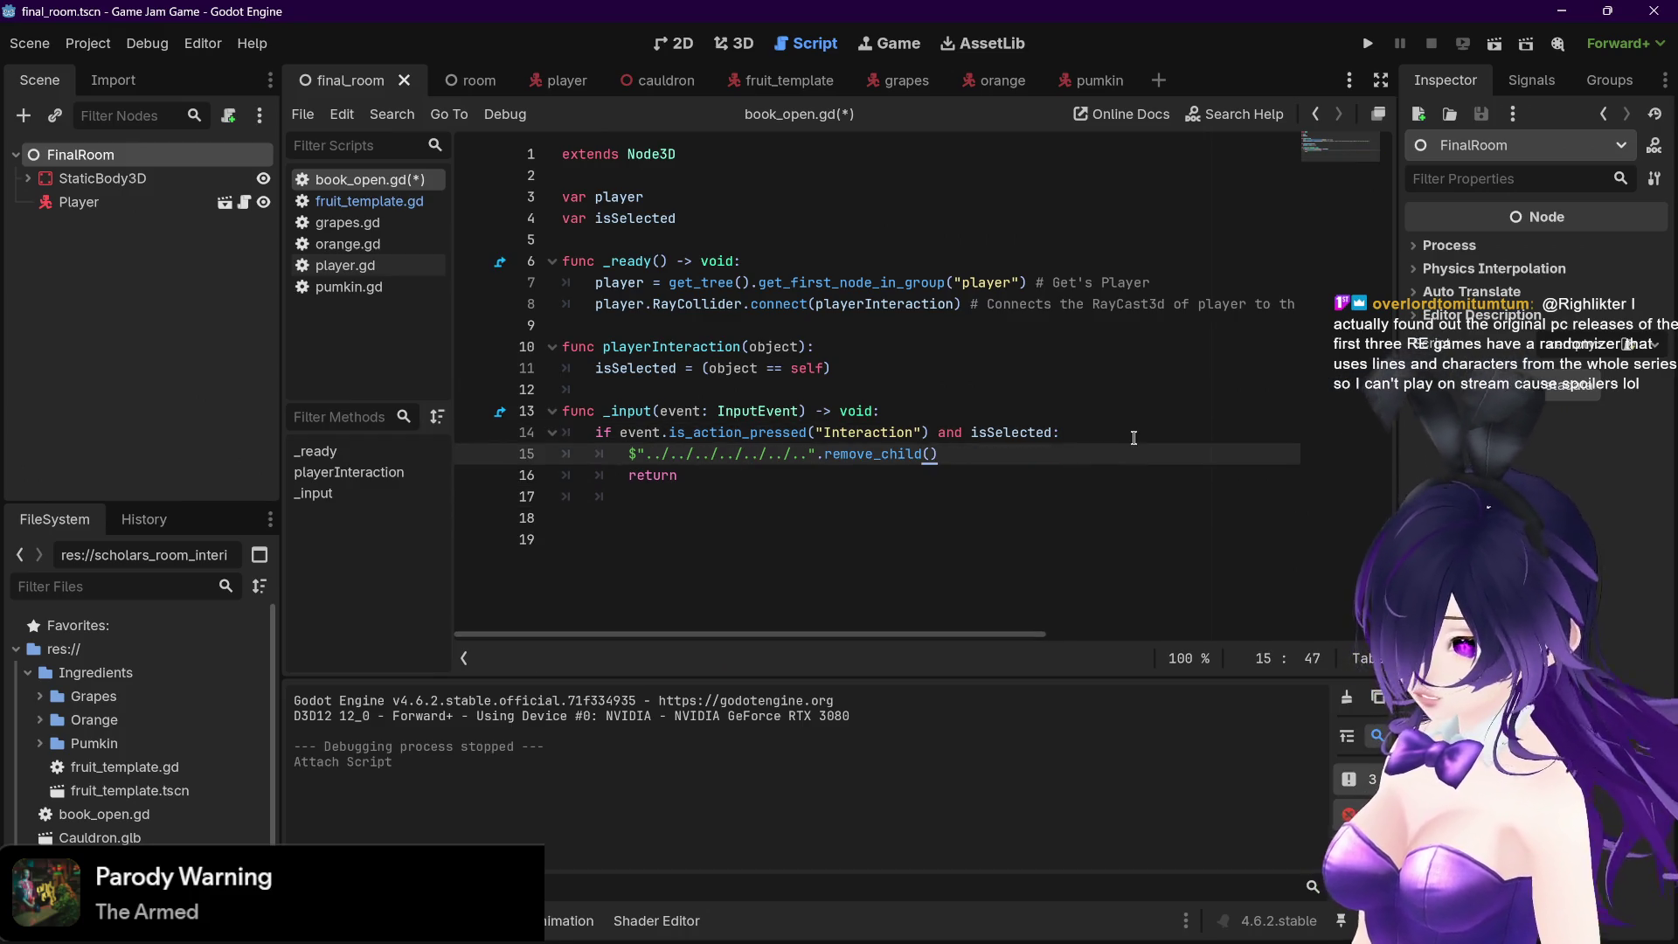
left_click(877, 457)
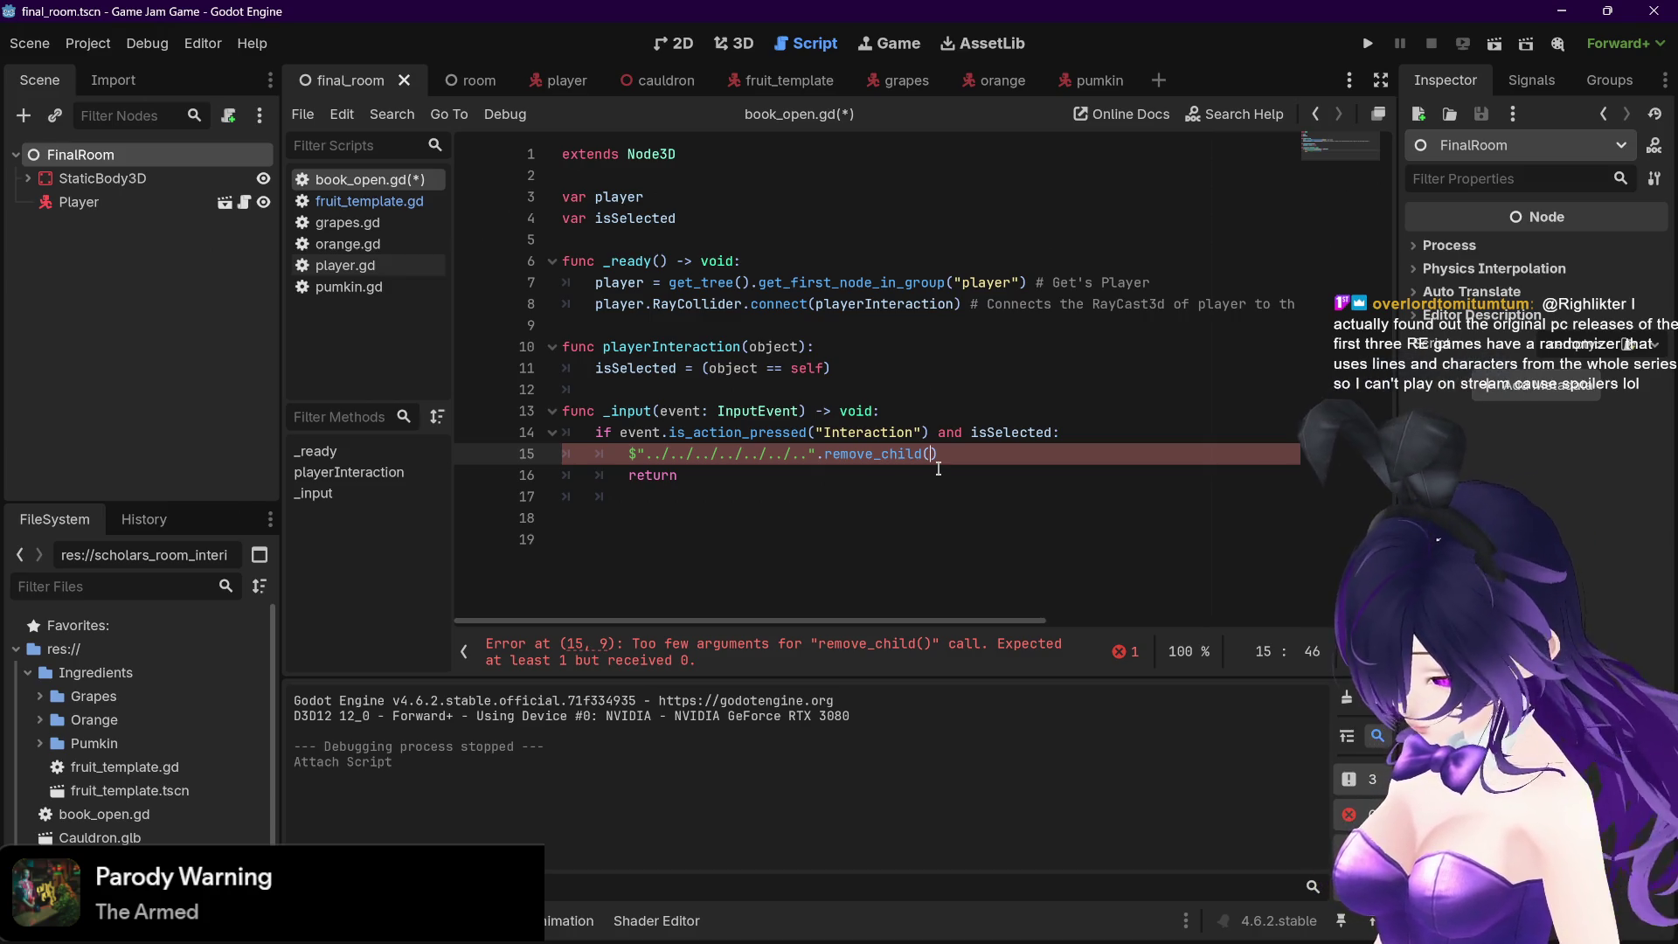
Pass the quoted argument "palyer" to remove_child() and save
type("\"palyer")
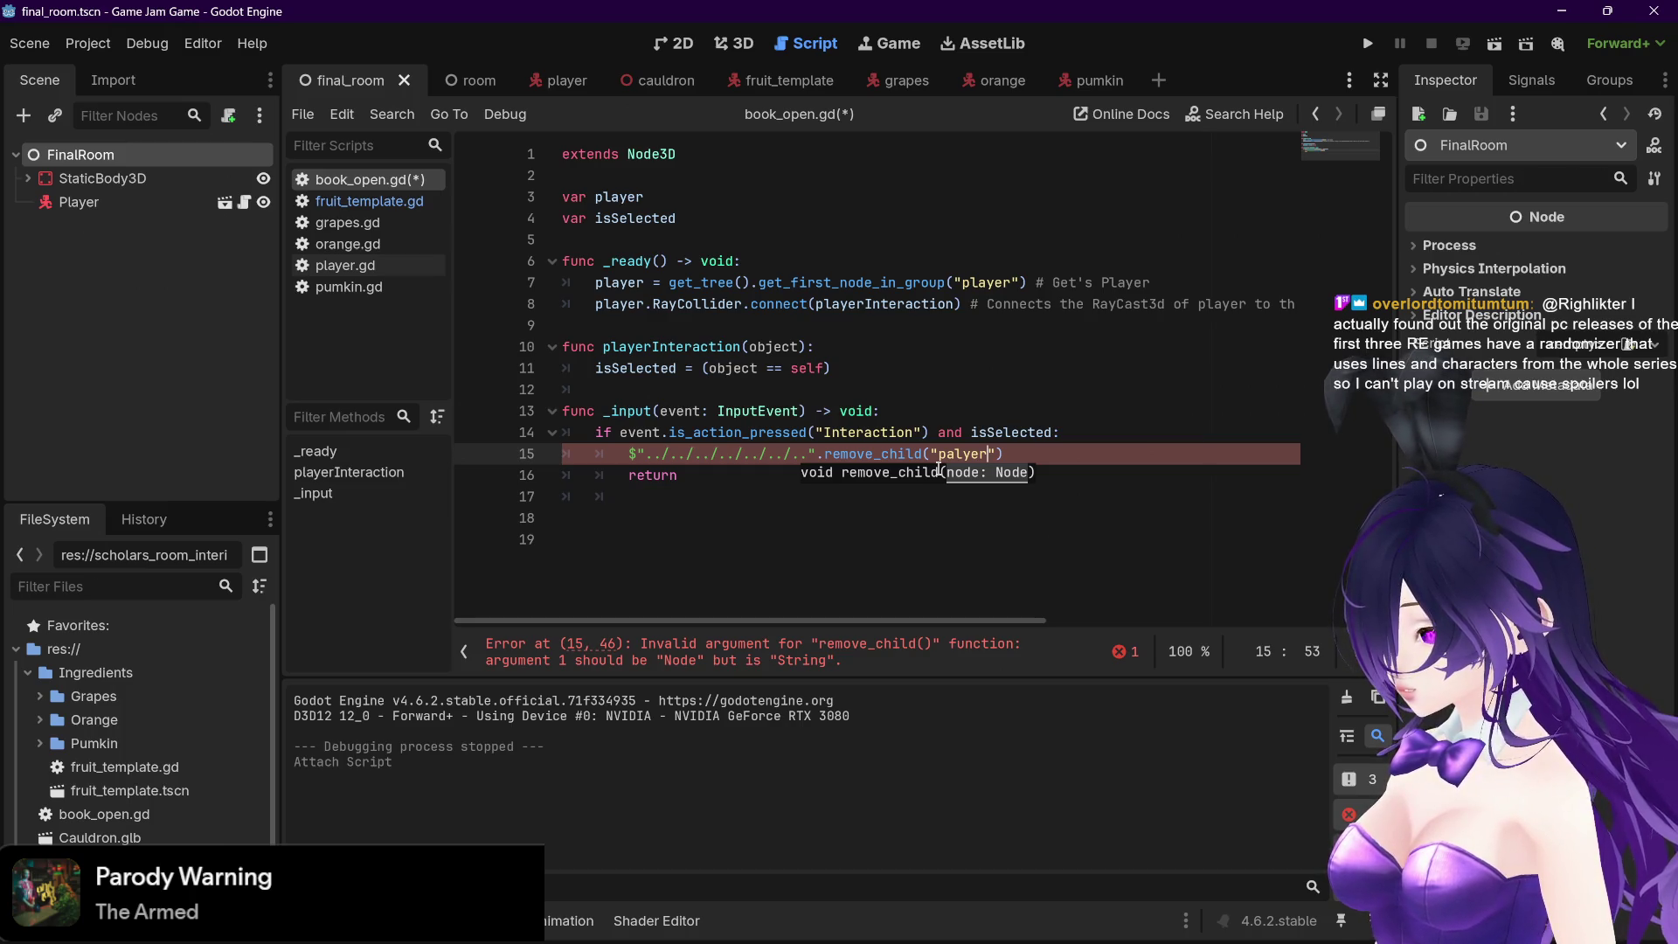
left_click(1021, 452)
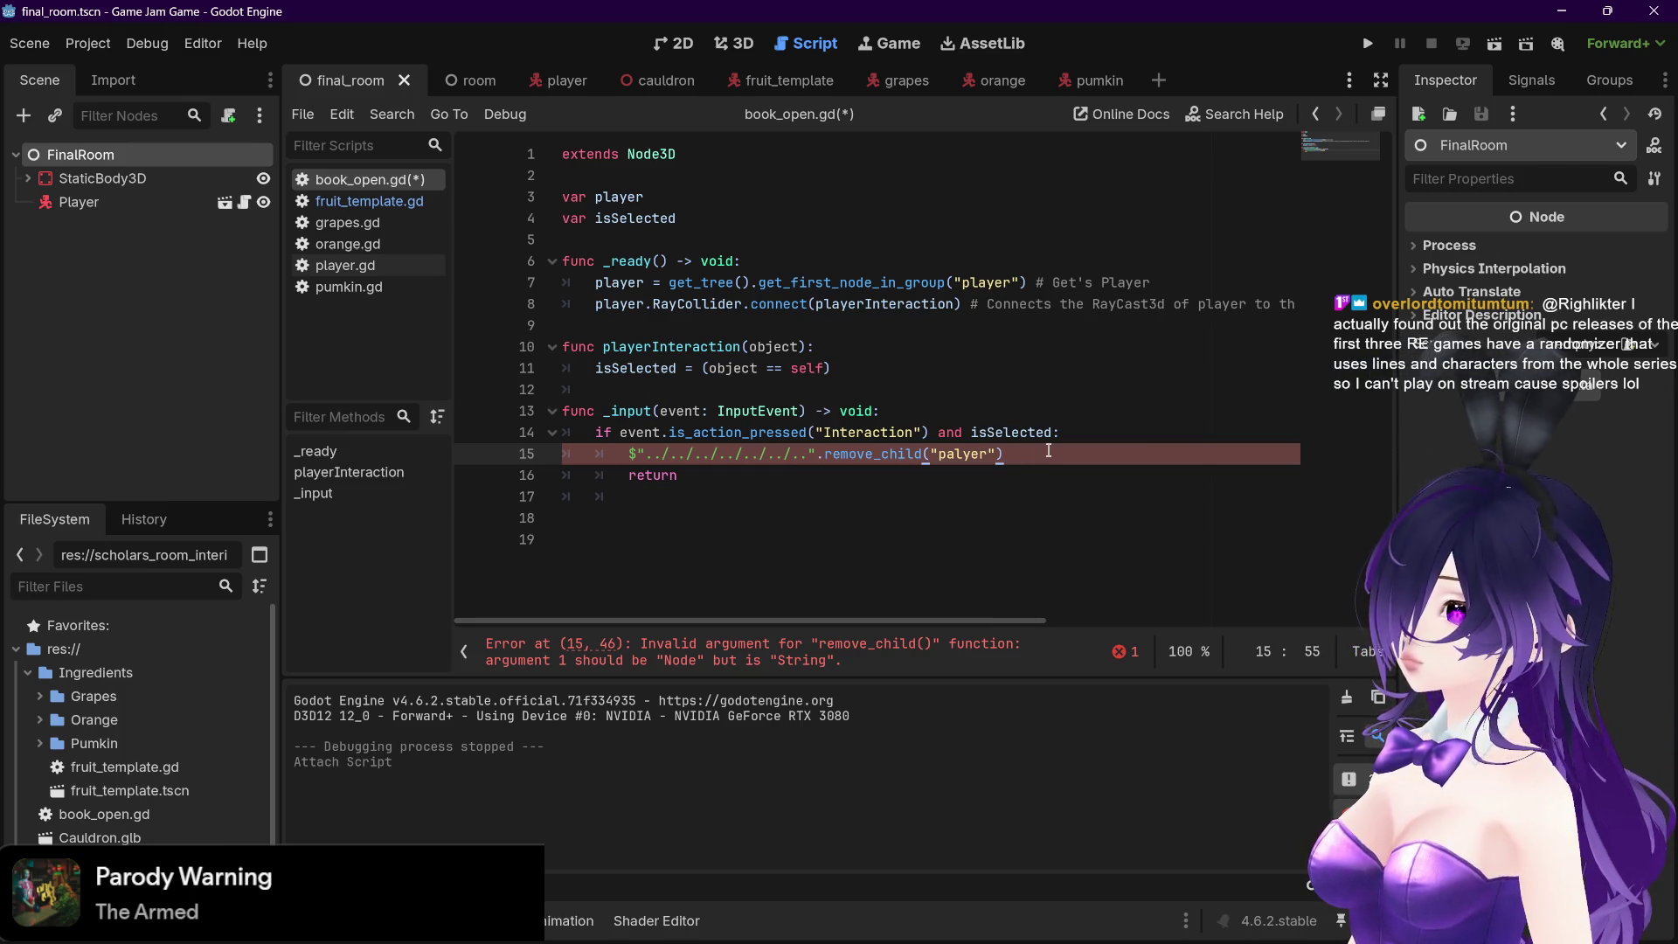
key("Down")
key("ctrl+s")
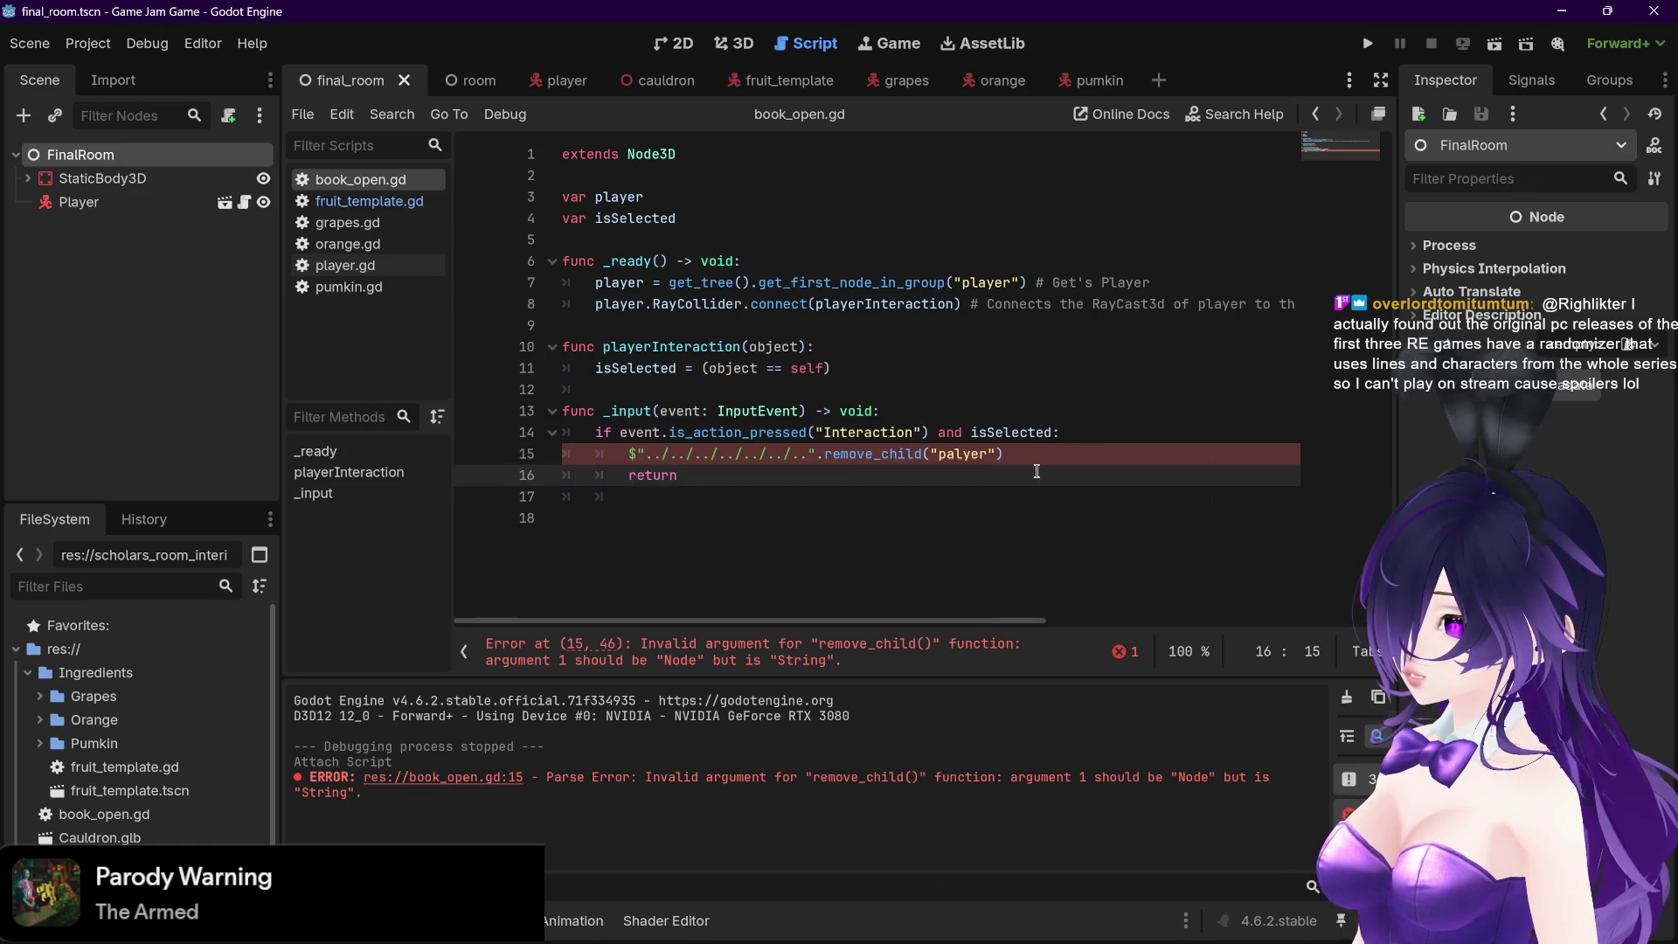
Remove the quotes and correct the argument to player, then save
left_click(947, 454)
key("BackSpace")
left_click(985, 453)
key("BackSpace")
left_click(964, 453)
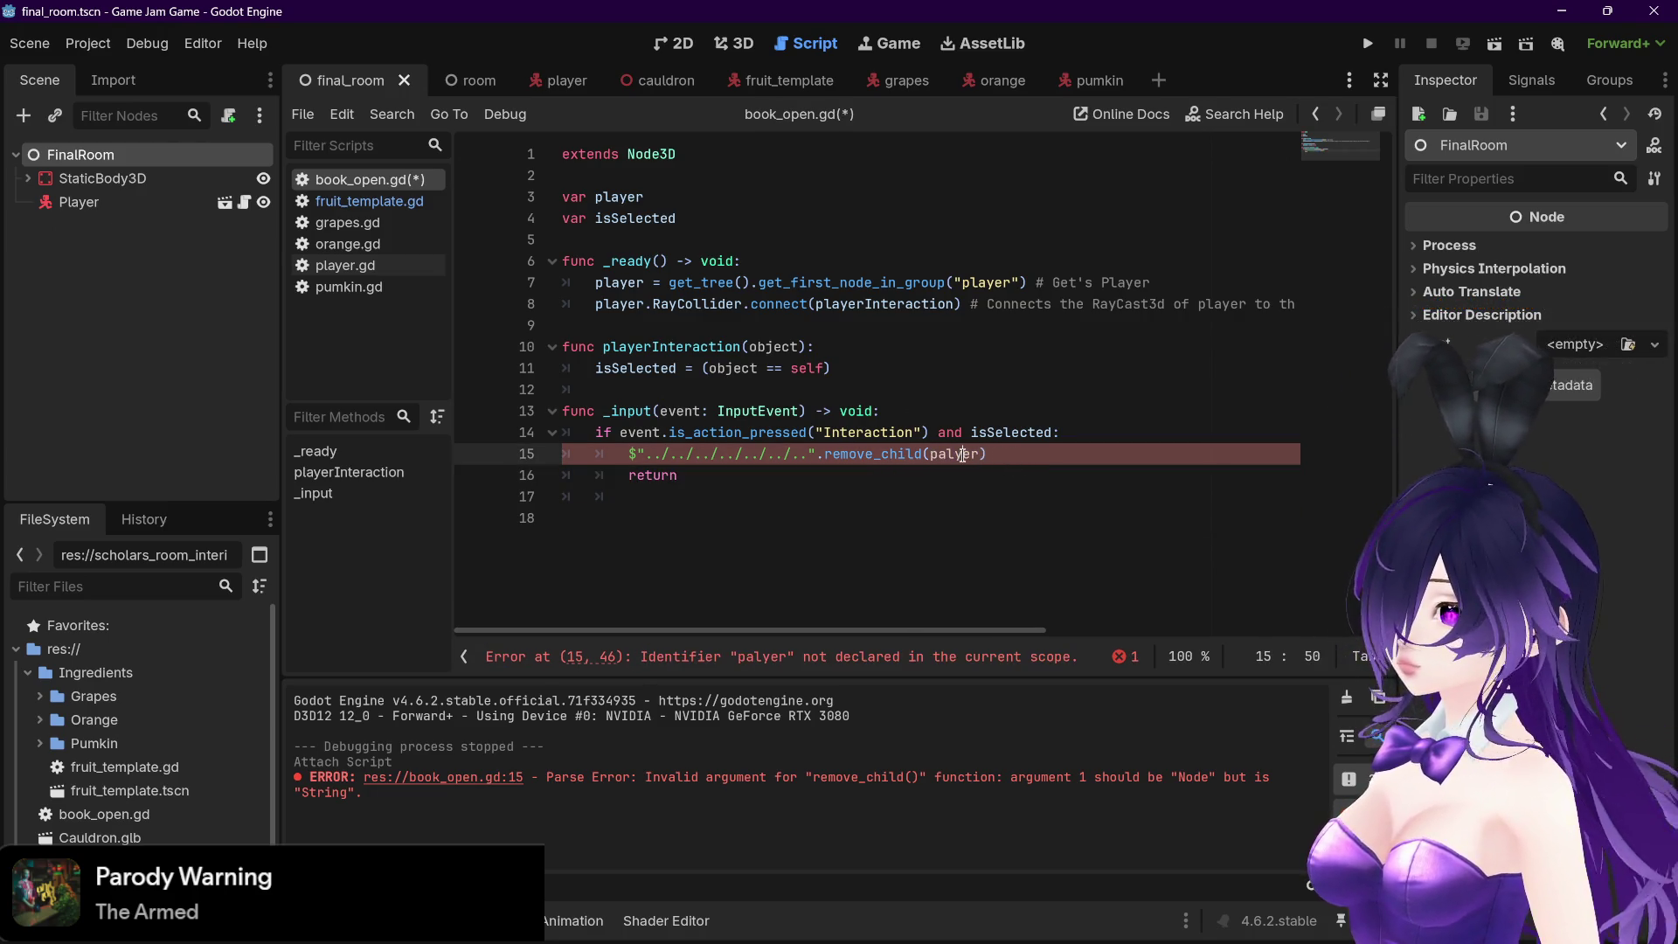
left_click_drag(954, 453, 941, 453)
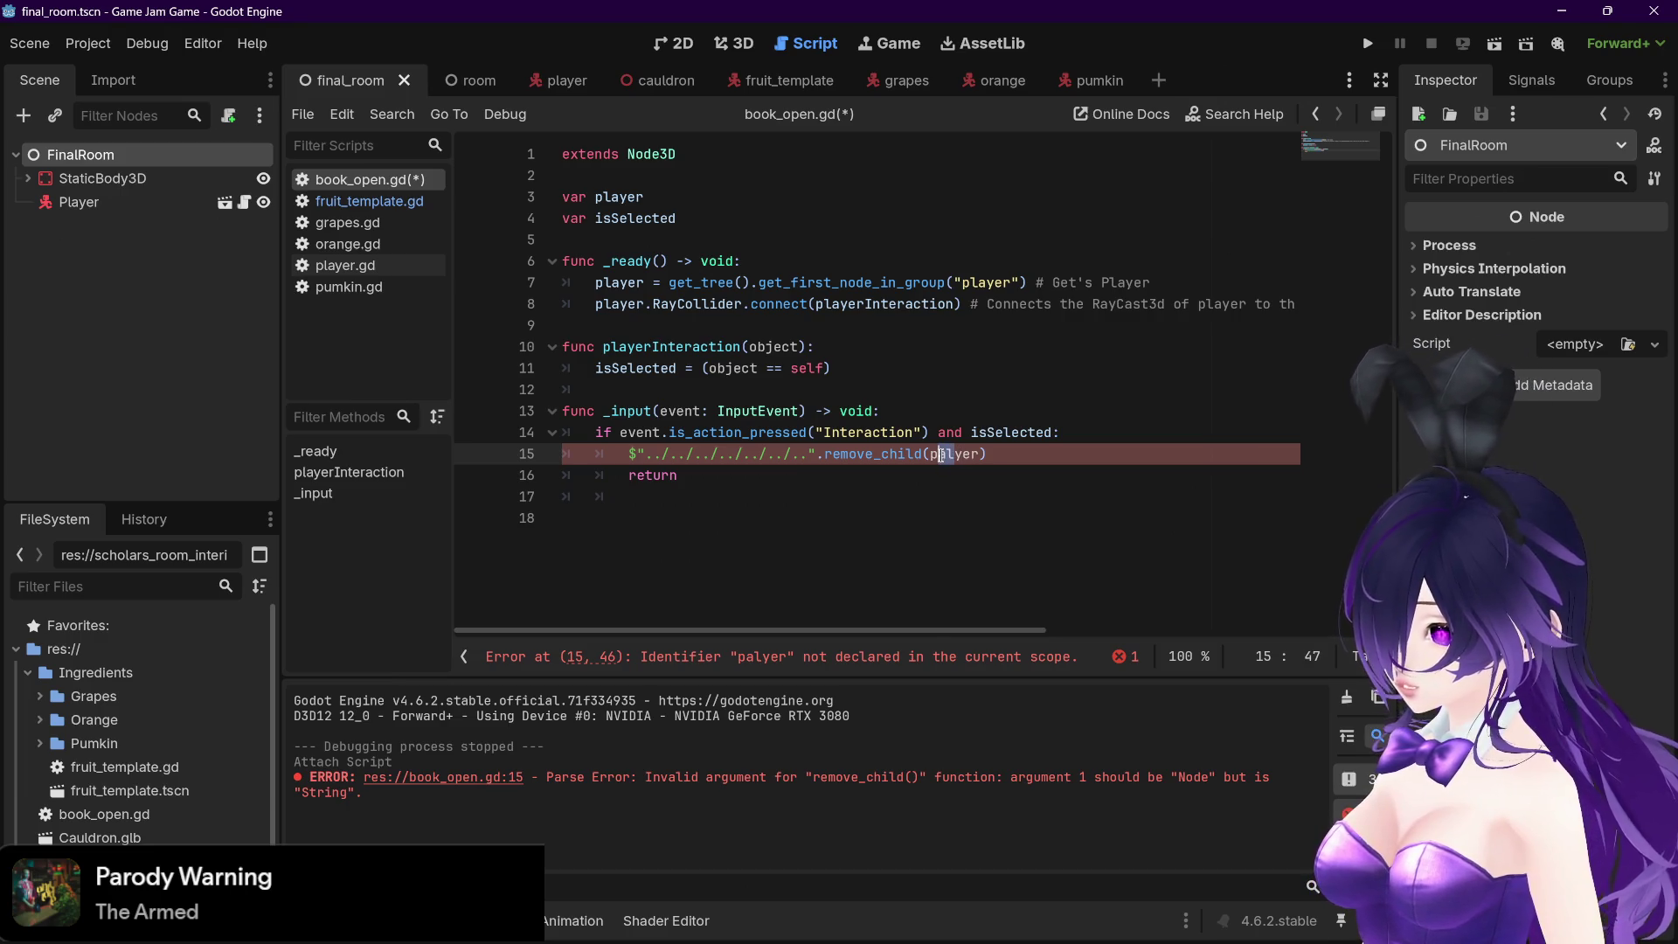
type("la")
key("Return")
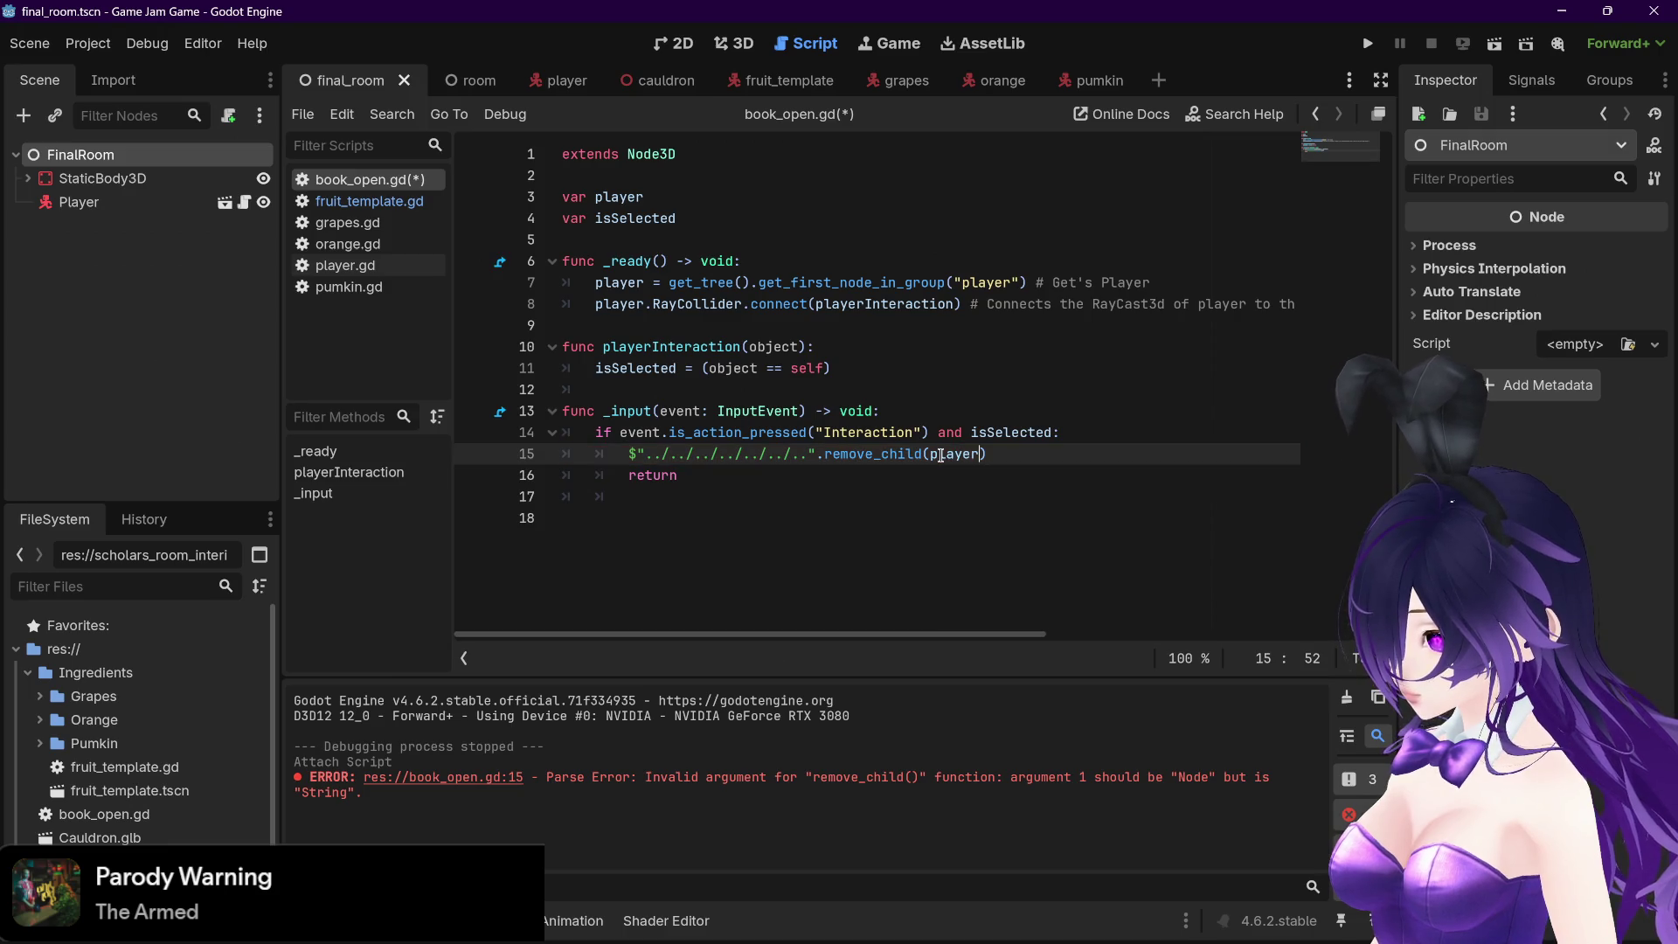
left_click(1011, 453)
key("ctrl+s")
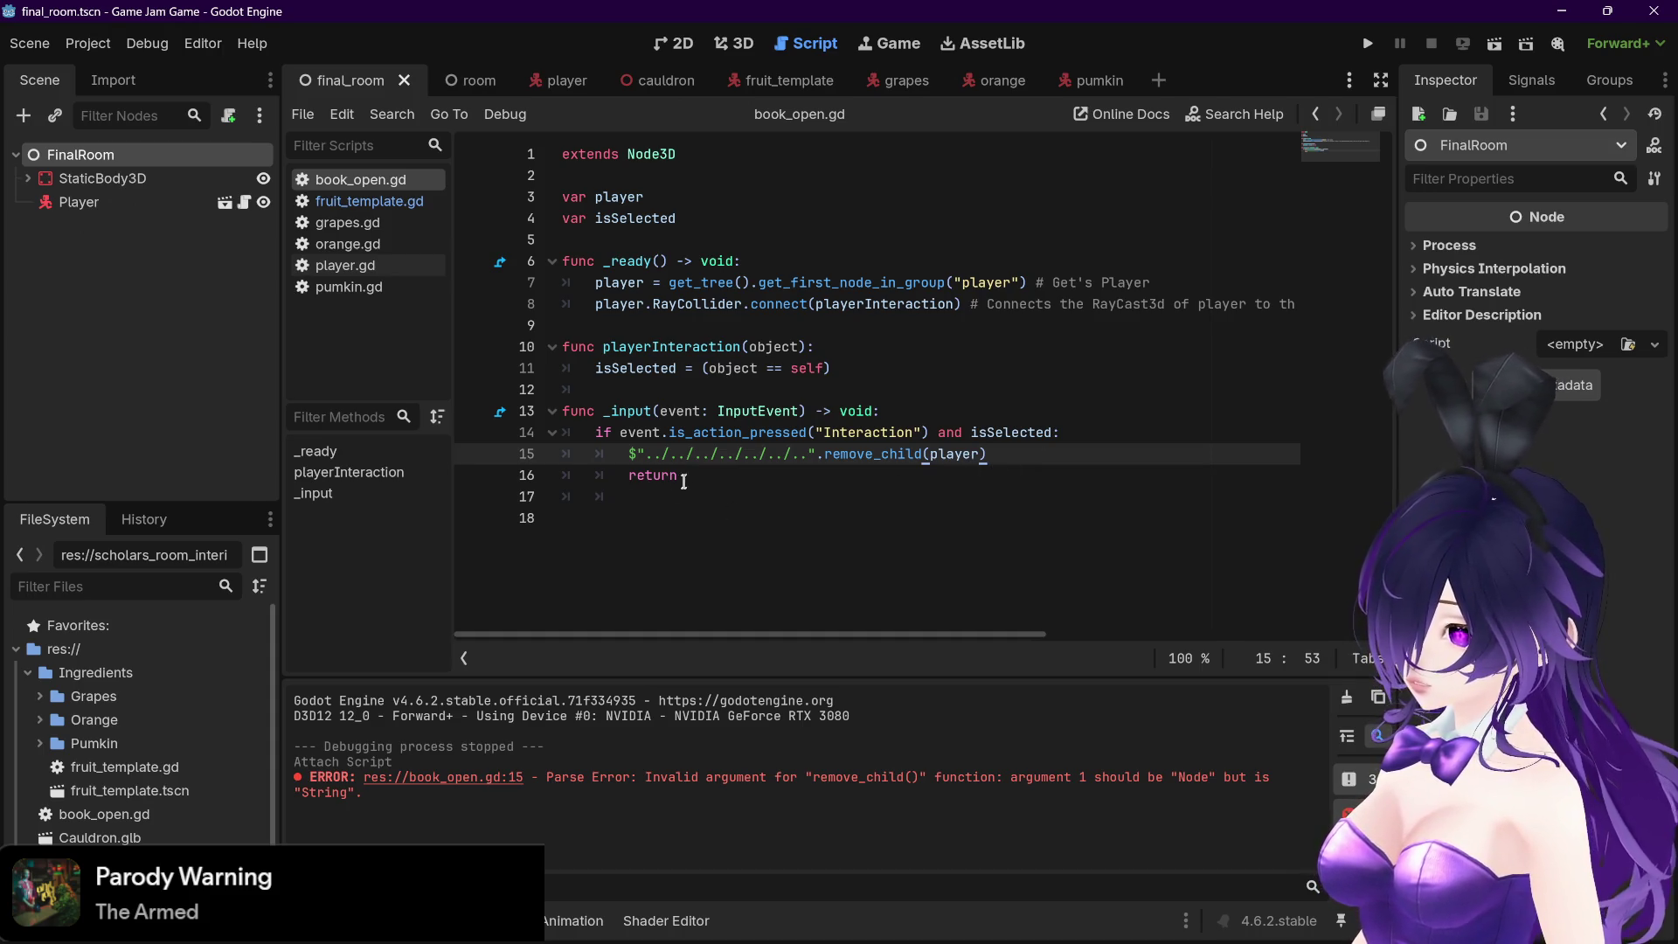
Delete the return line below remove_child(player) and save book_open.gd
left_click_drag(681, 476, 539, 479)
key("BackSpace")
key("Delete")
key("Delete")
key("Delete")
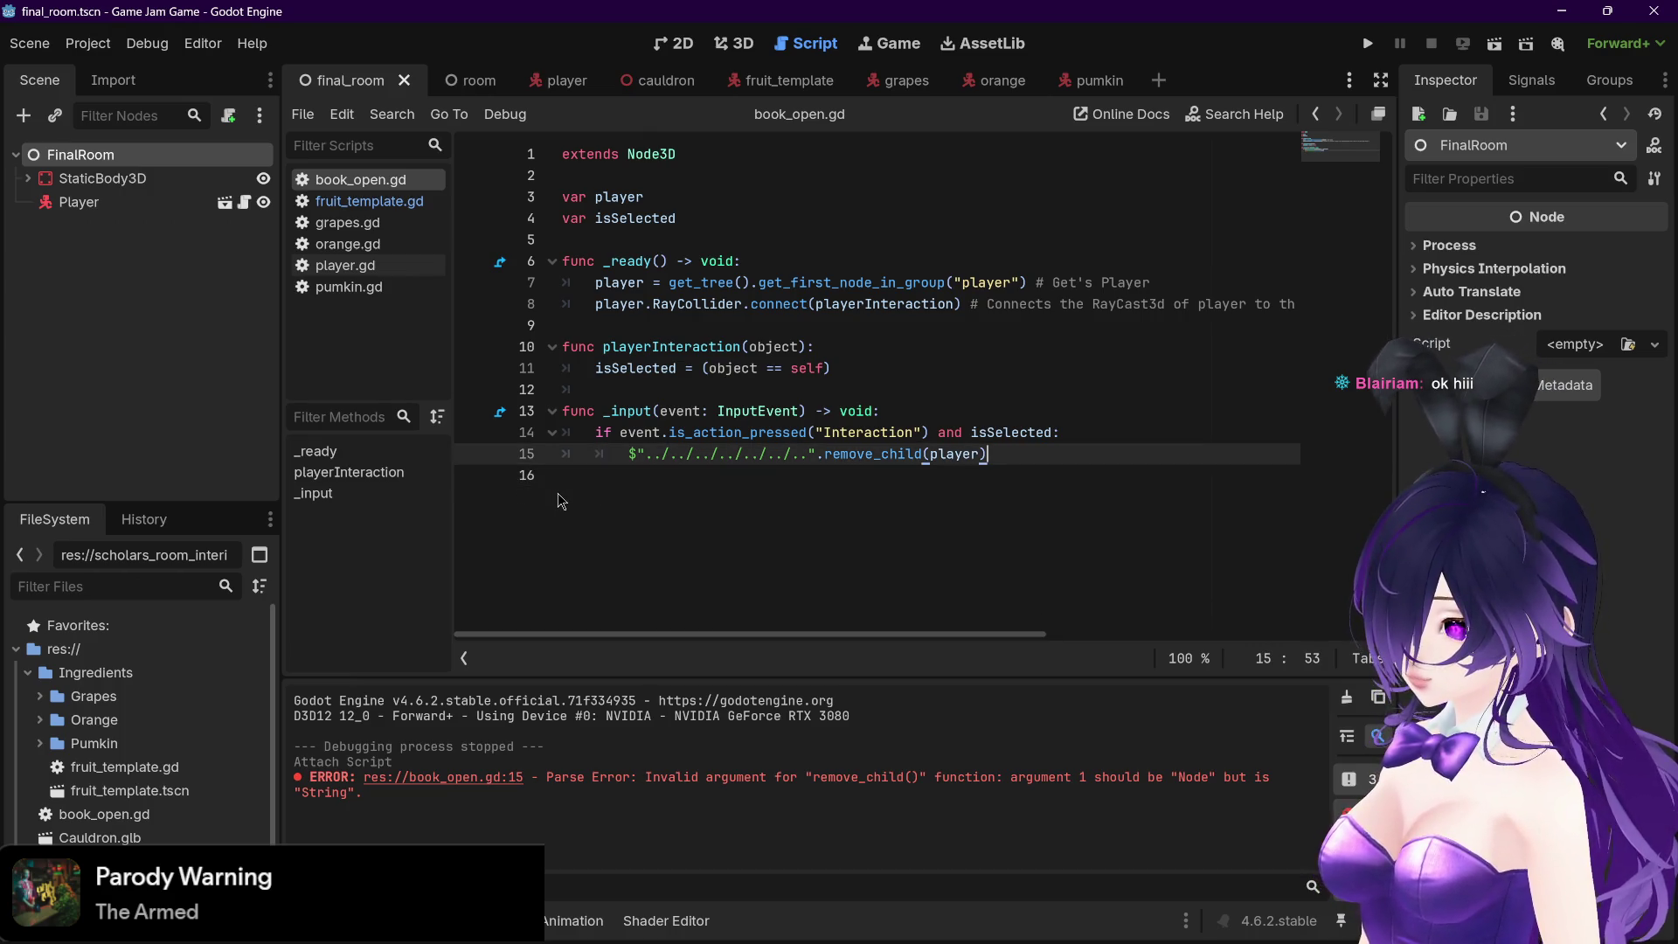
key("Left")
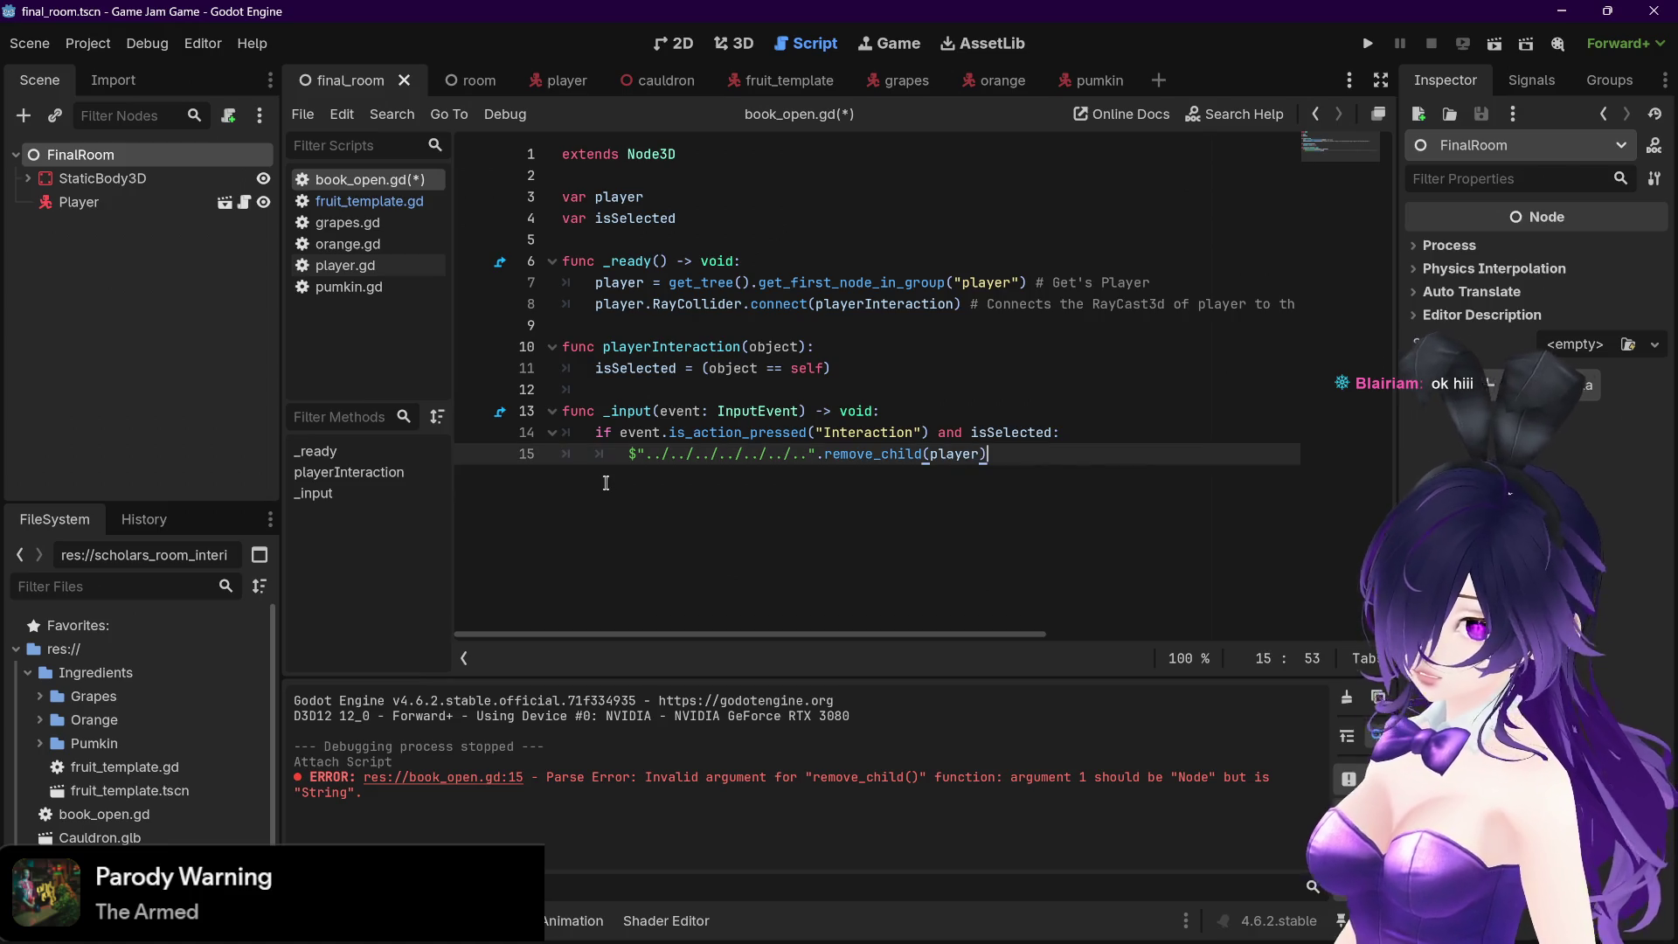
key("ctrl+s")
Run the current scene to test the book script, hitting the RayCollider error at line 8
mouse_move(912, 459)
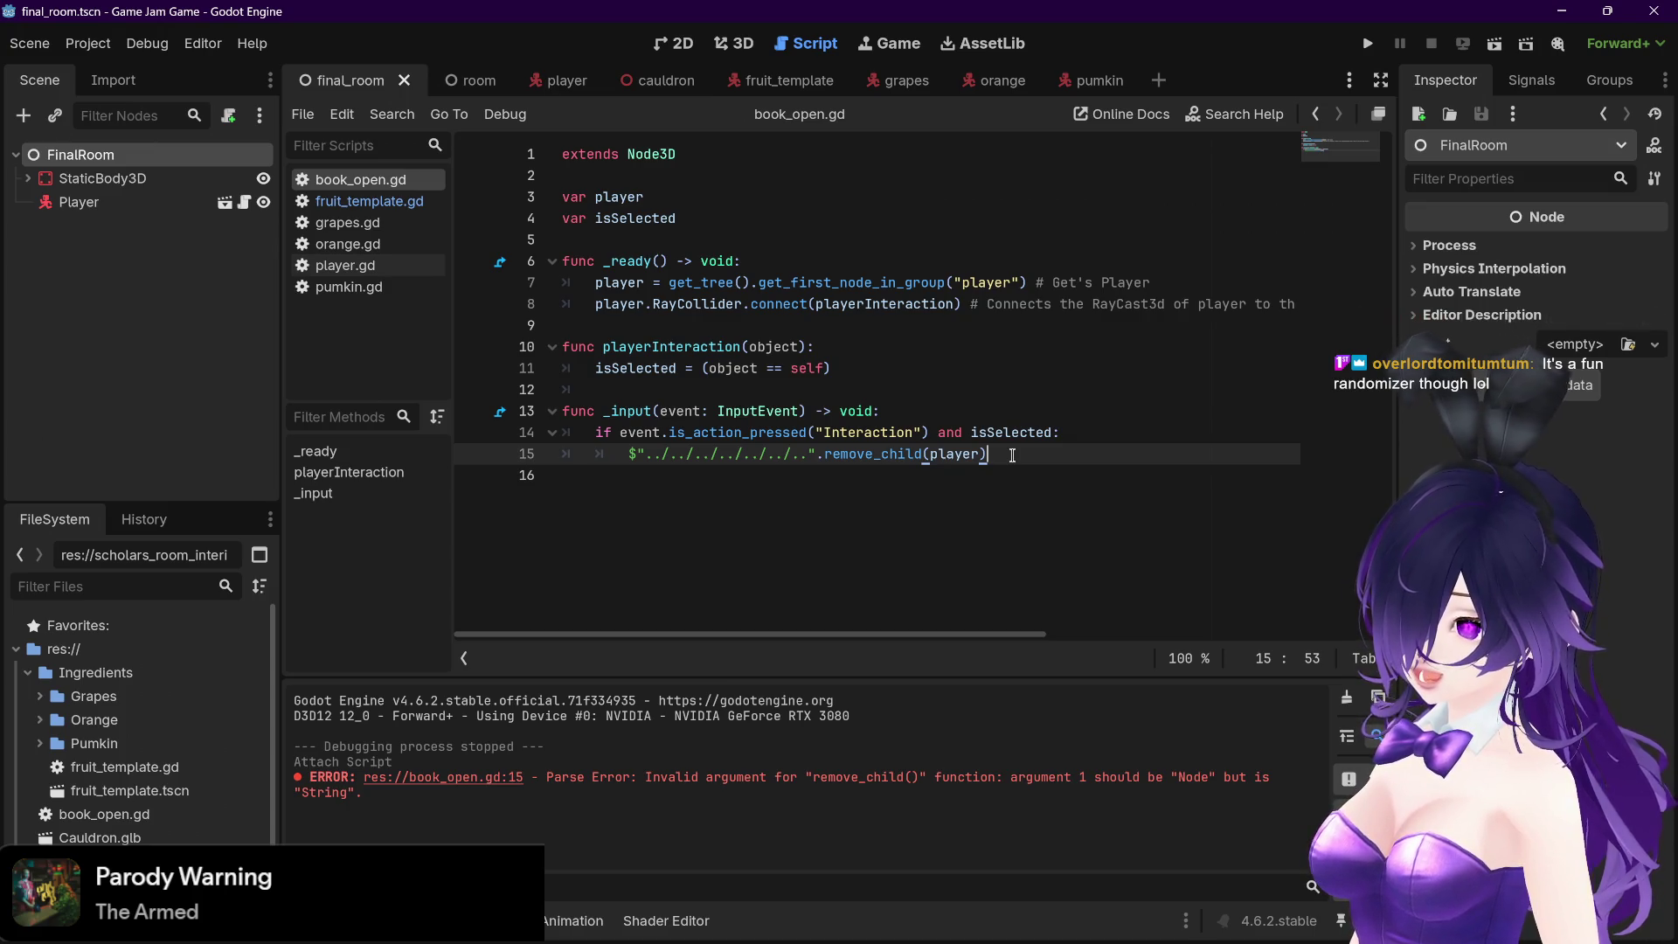
left_click(1492, 46)
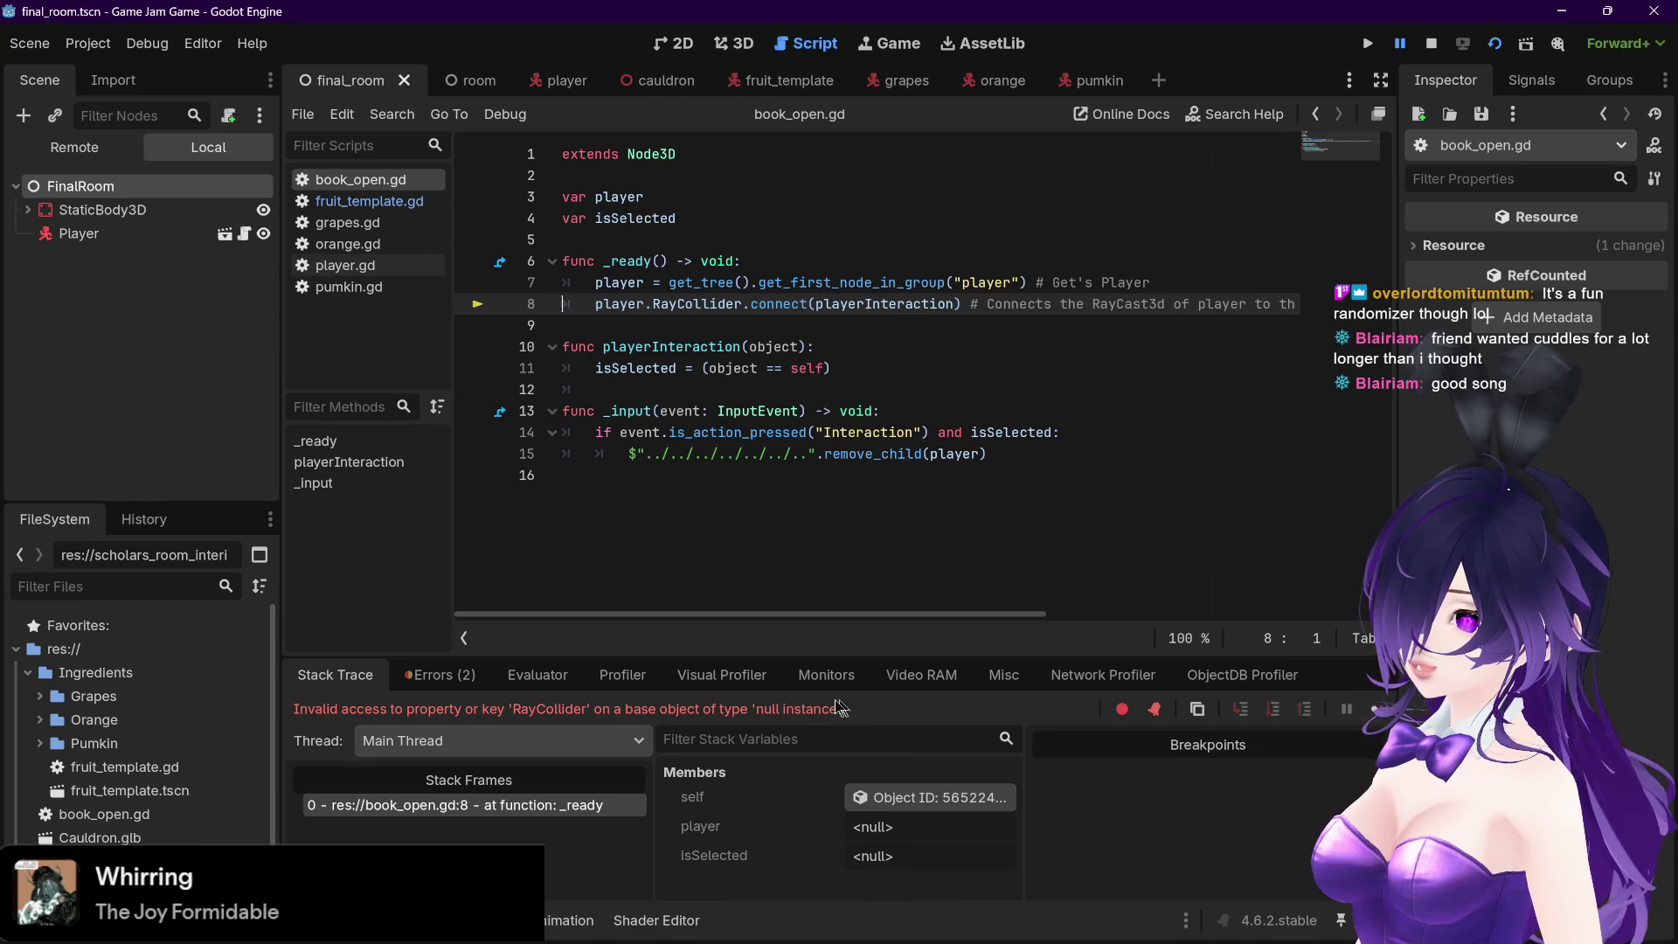
left_click(368, 201)
scroll(761, 463, "up", 5)
left_click(820, 303)
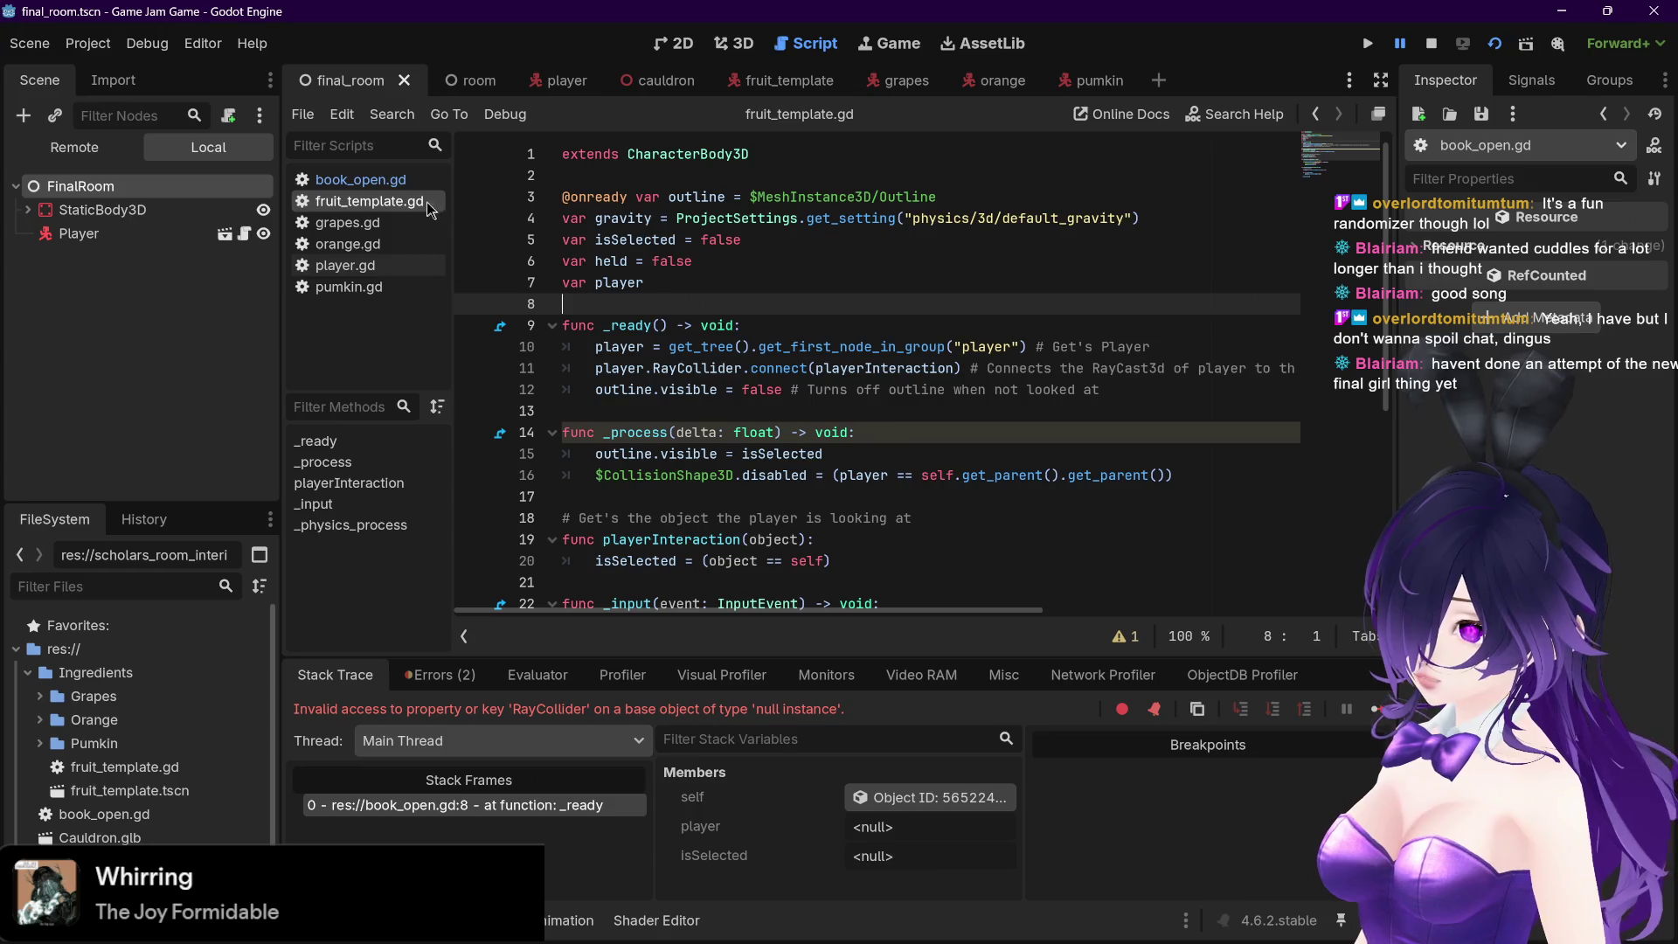
left_click(406, 183)
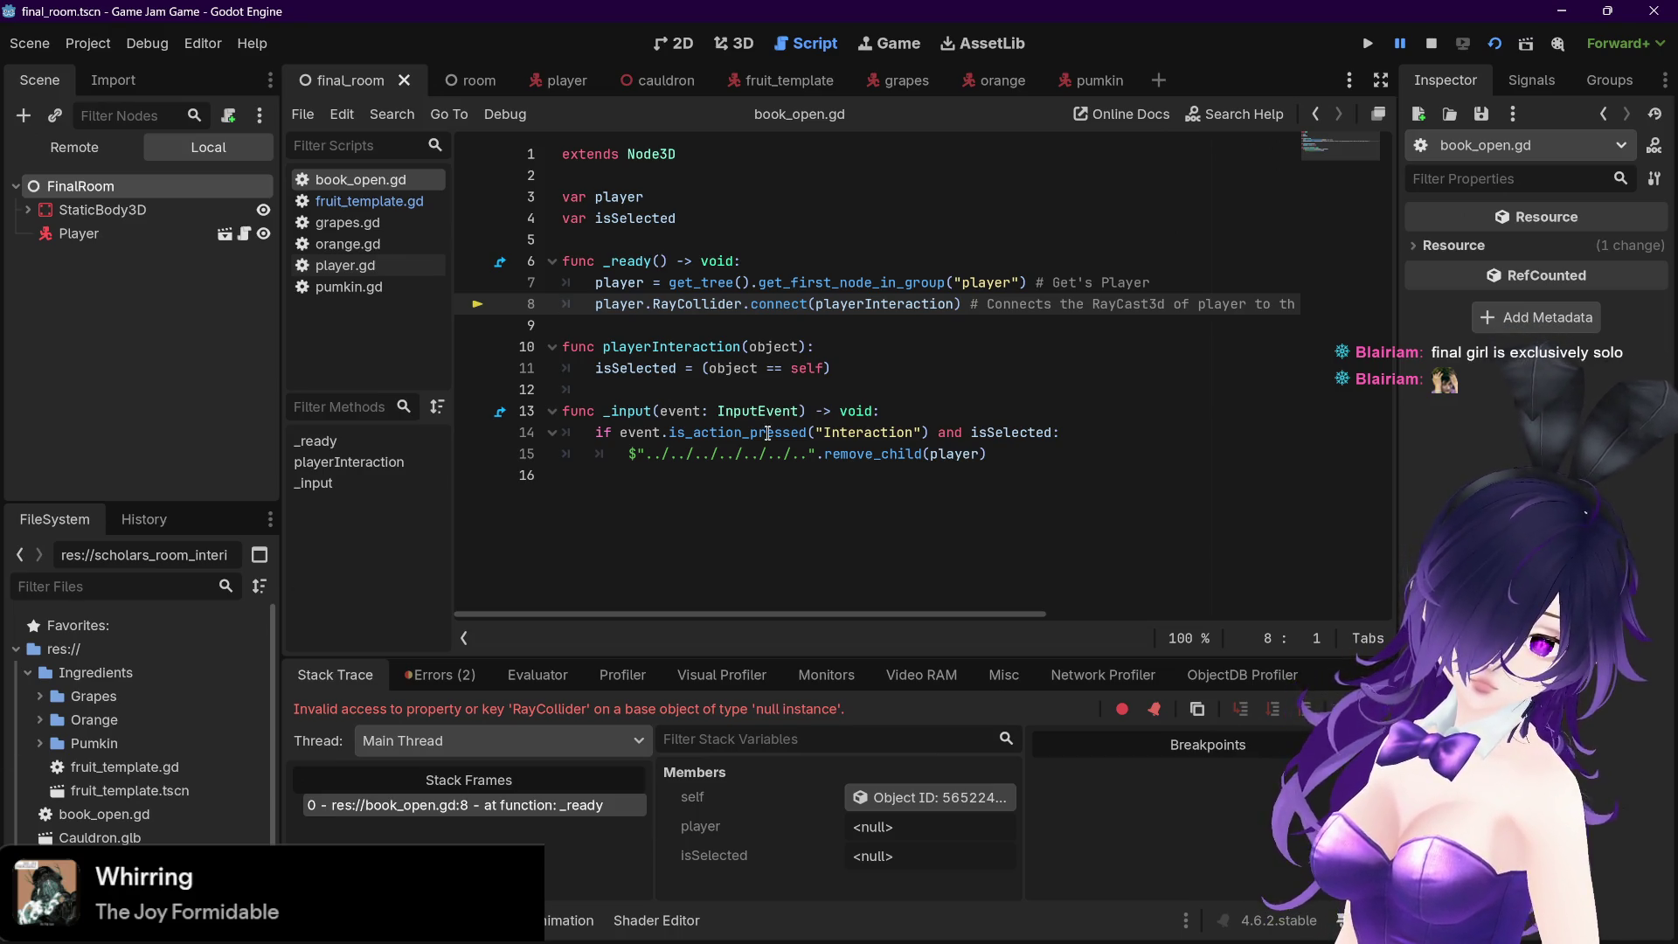
mouse_move(772, 432)
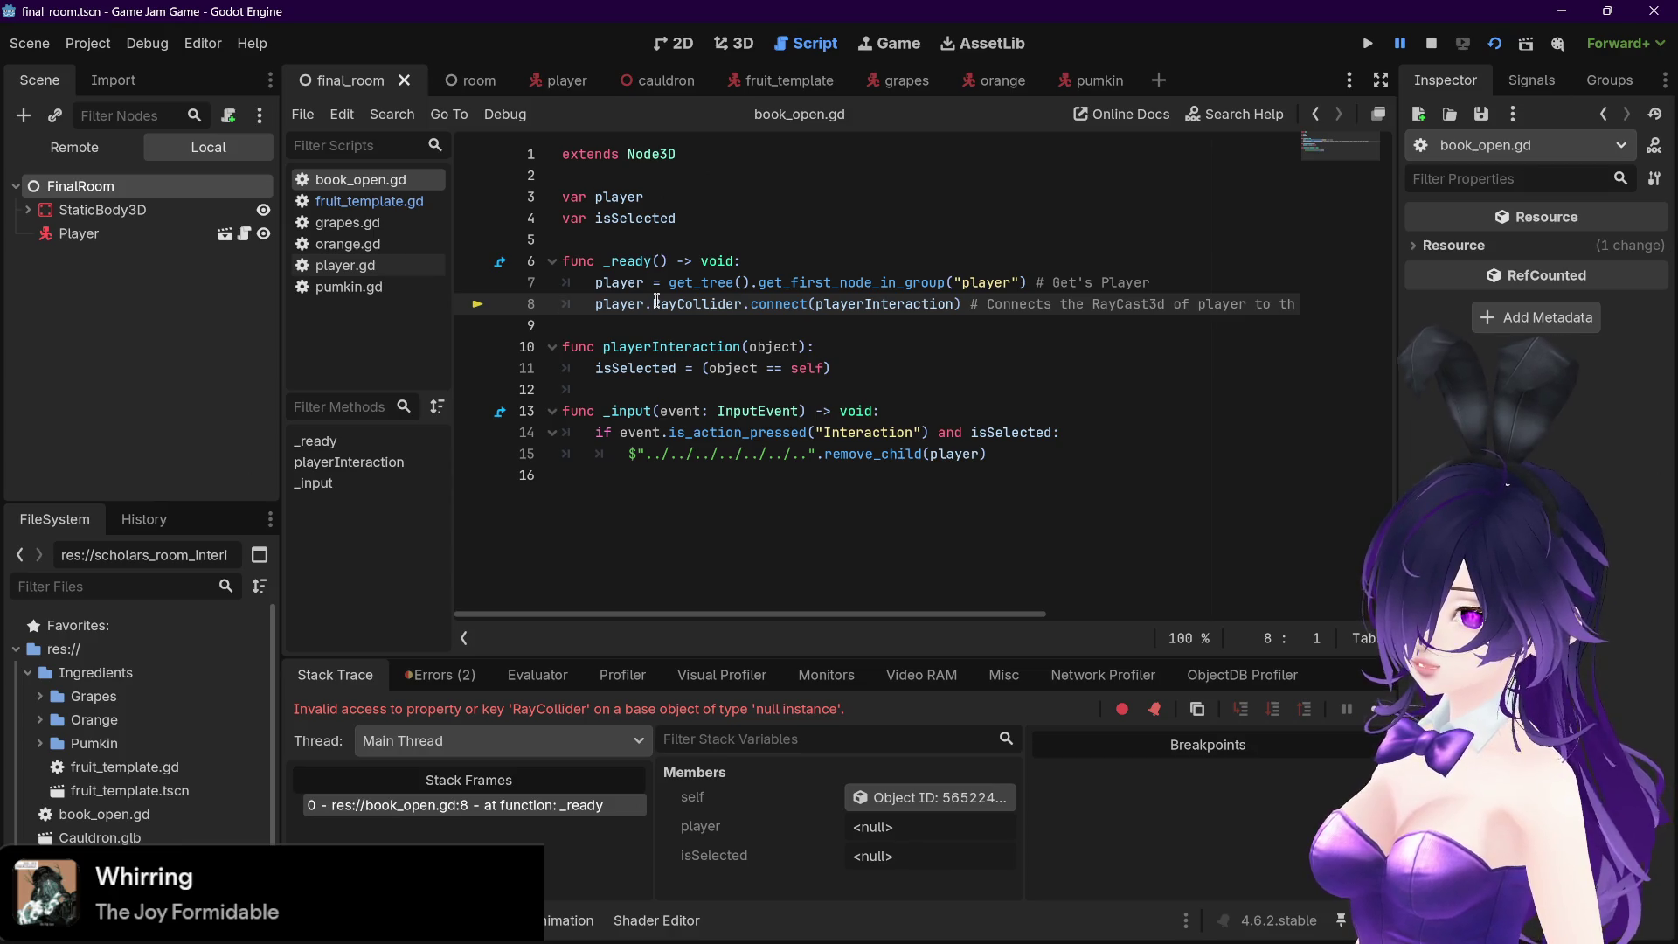
left_click(369, 203)
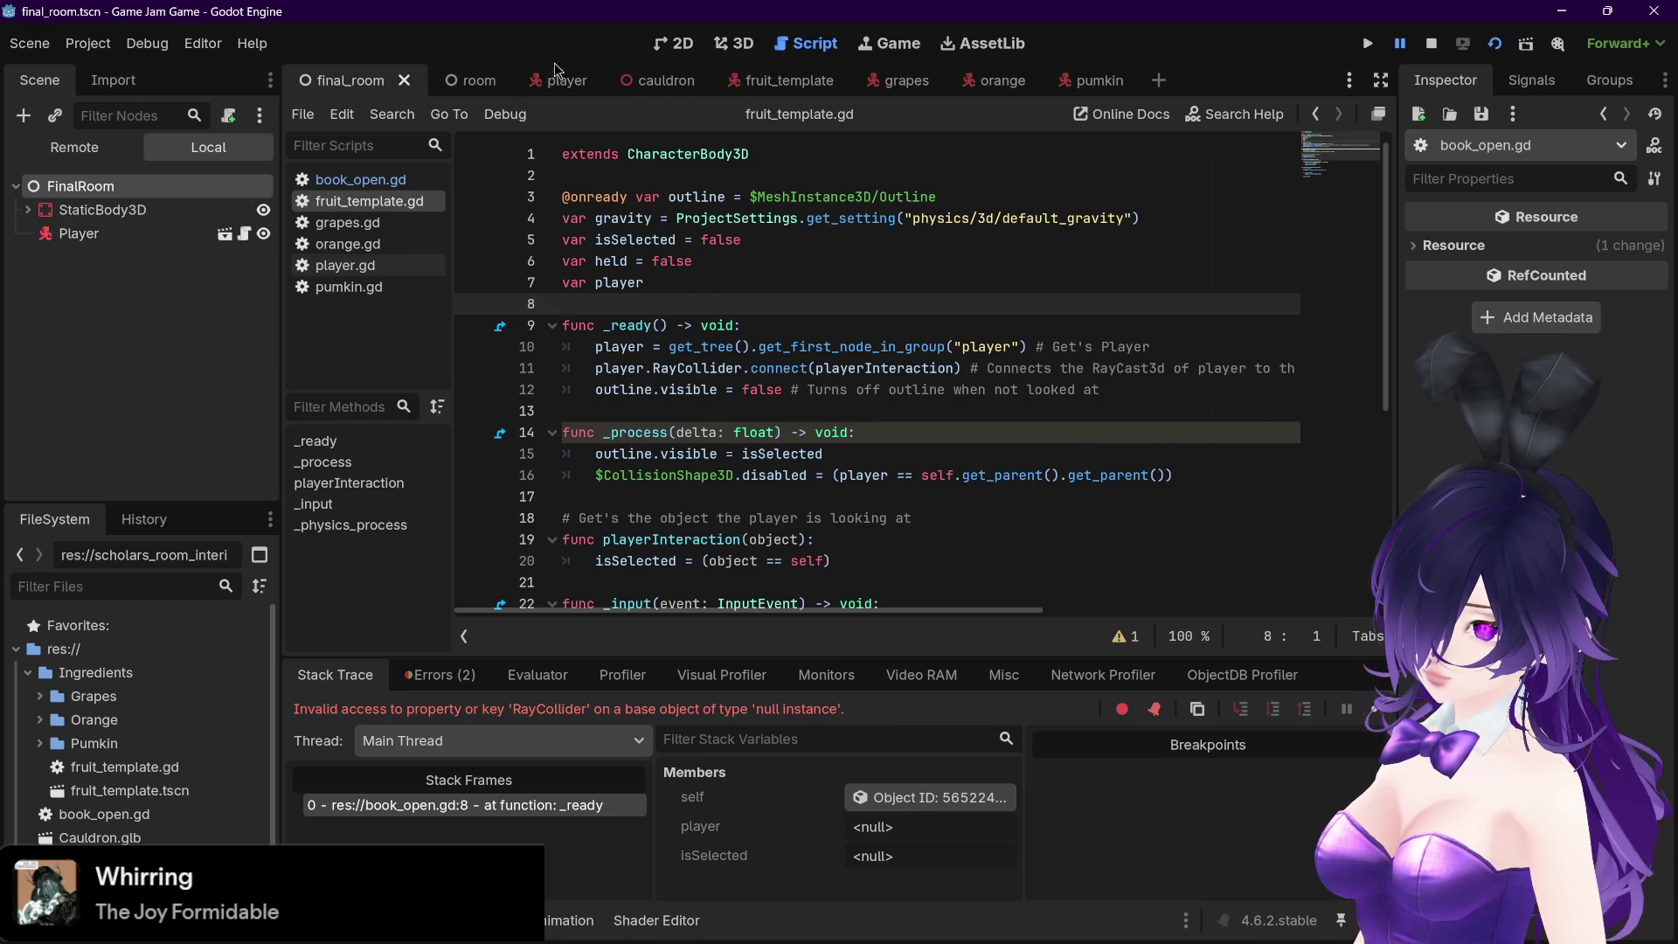
left_click(323, 187)
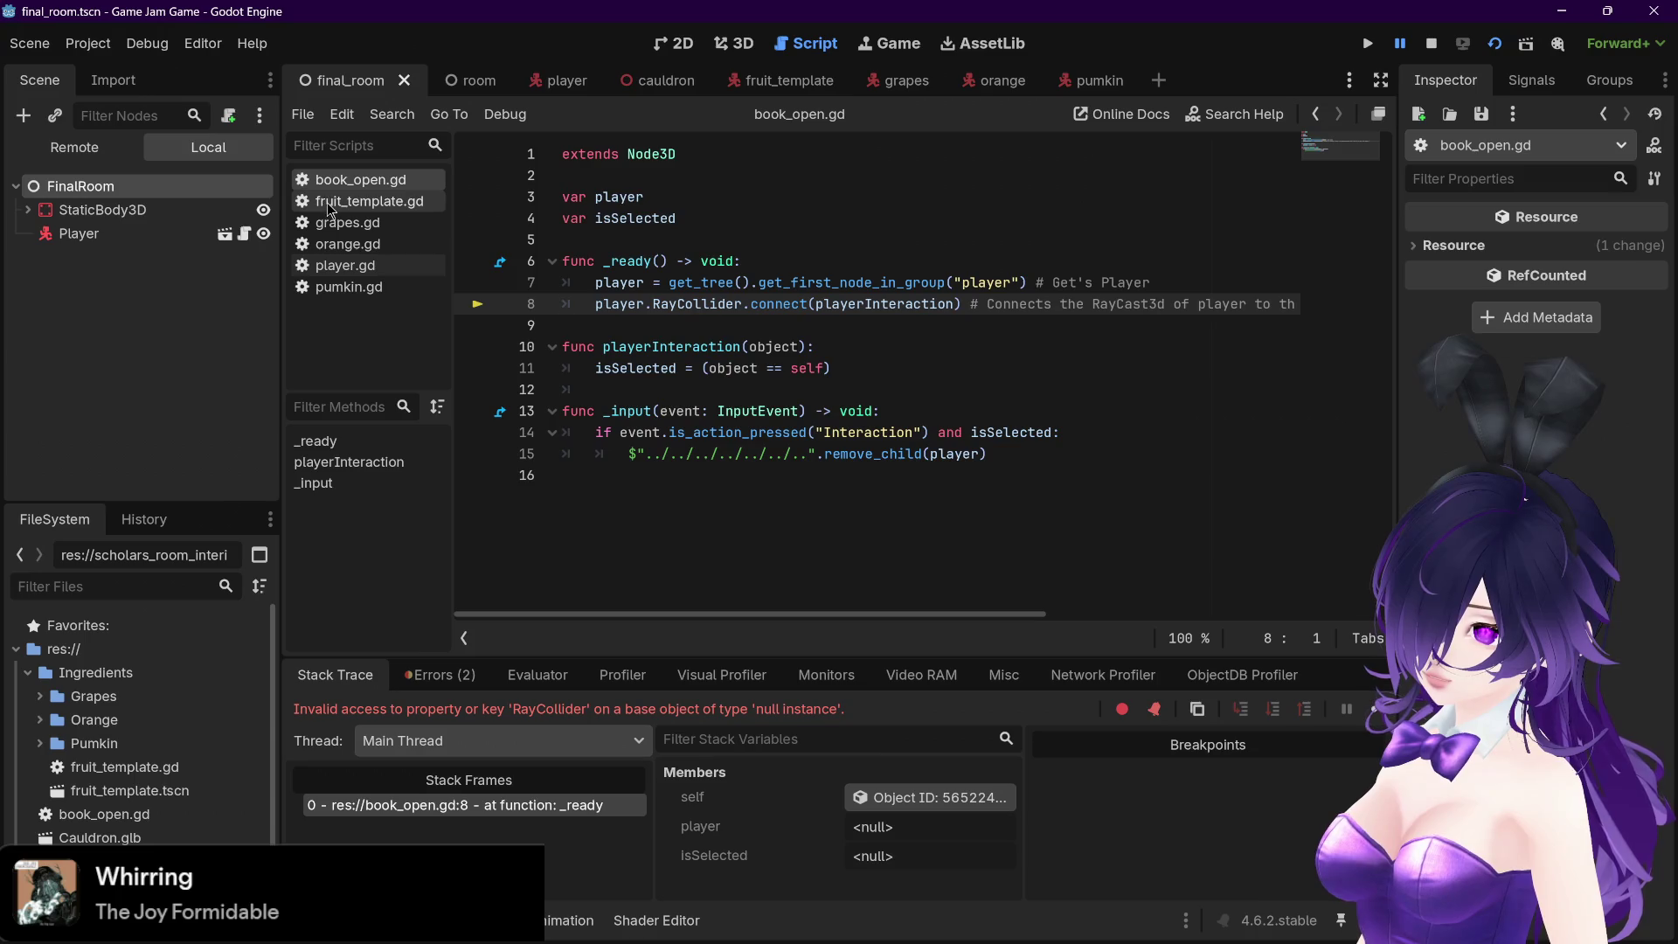
left_click(330, 208)
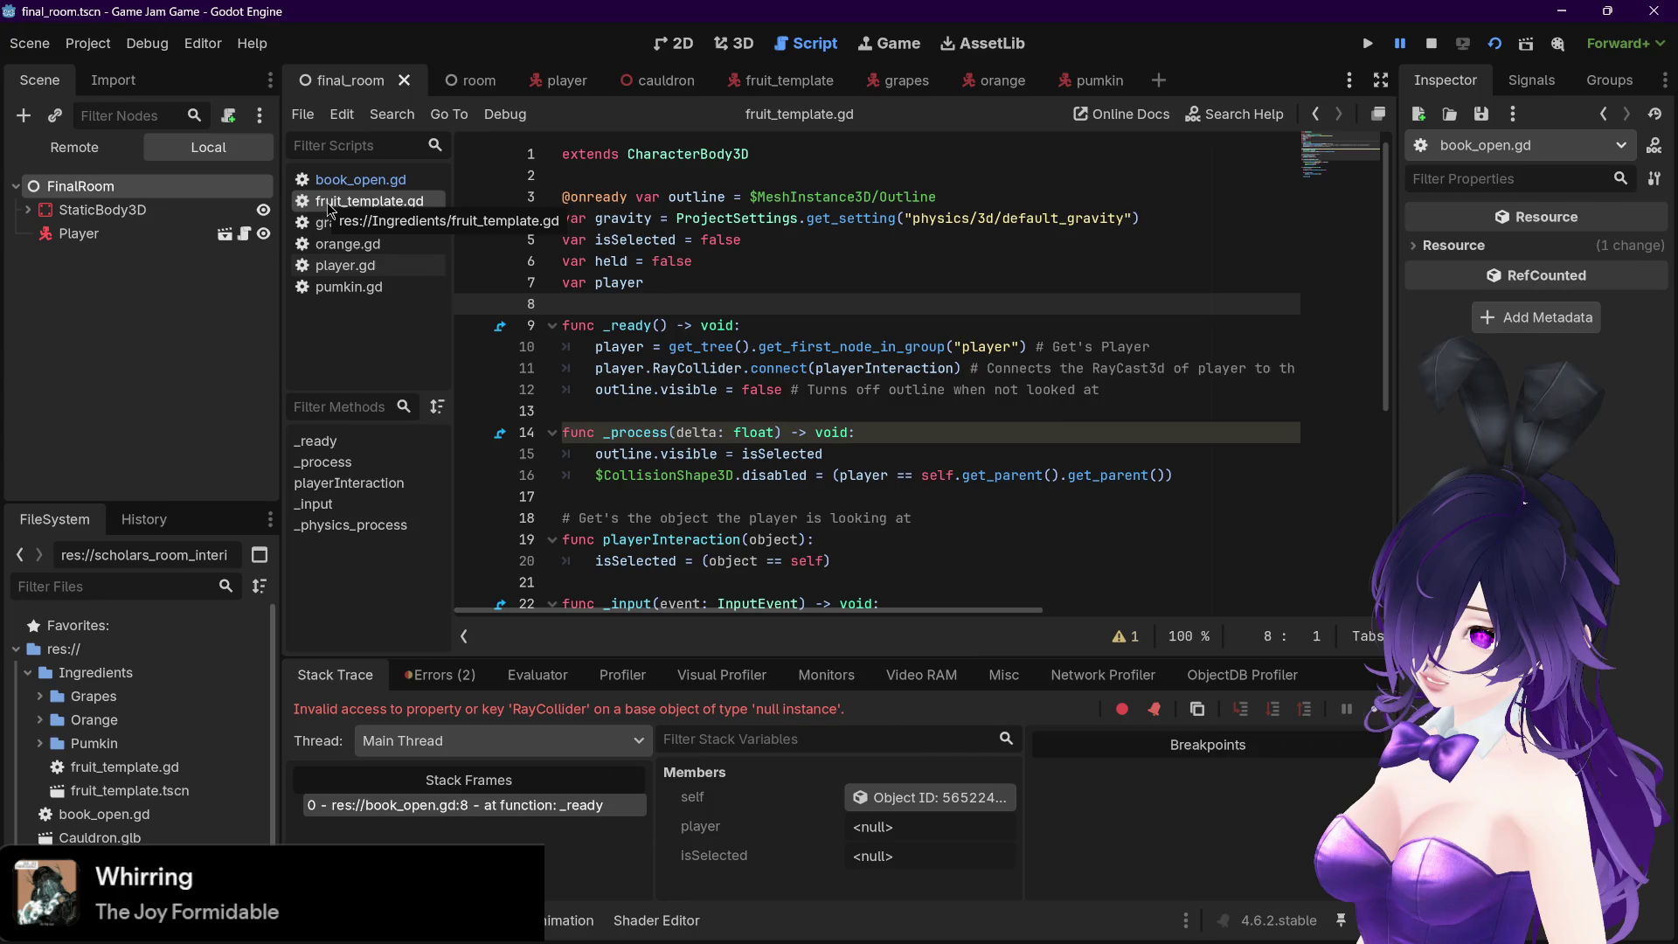
left_click(341, 180)
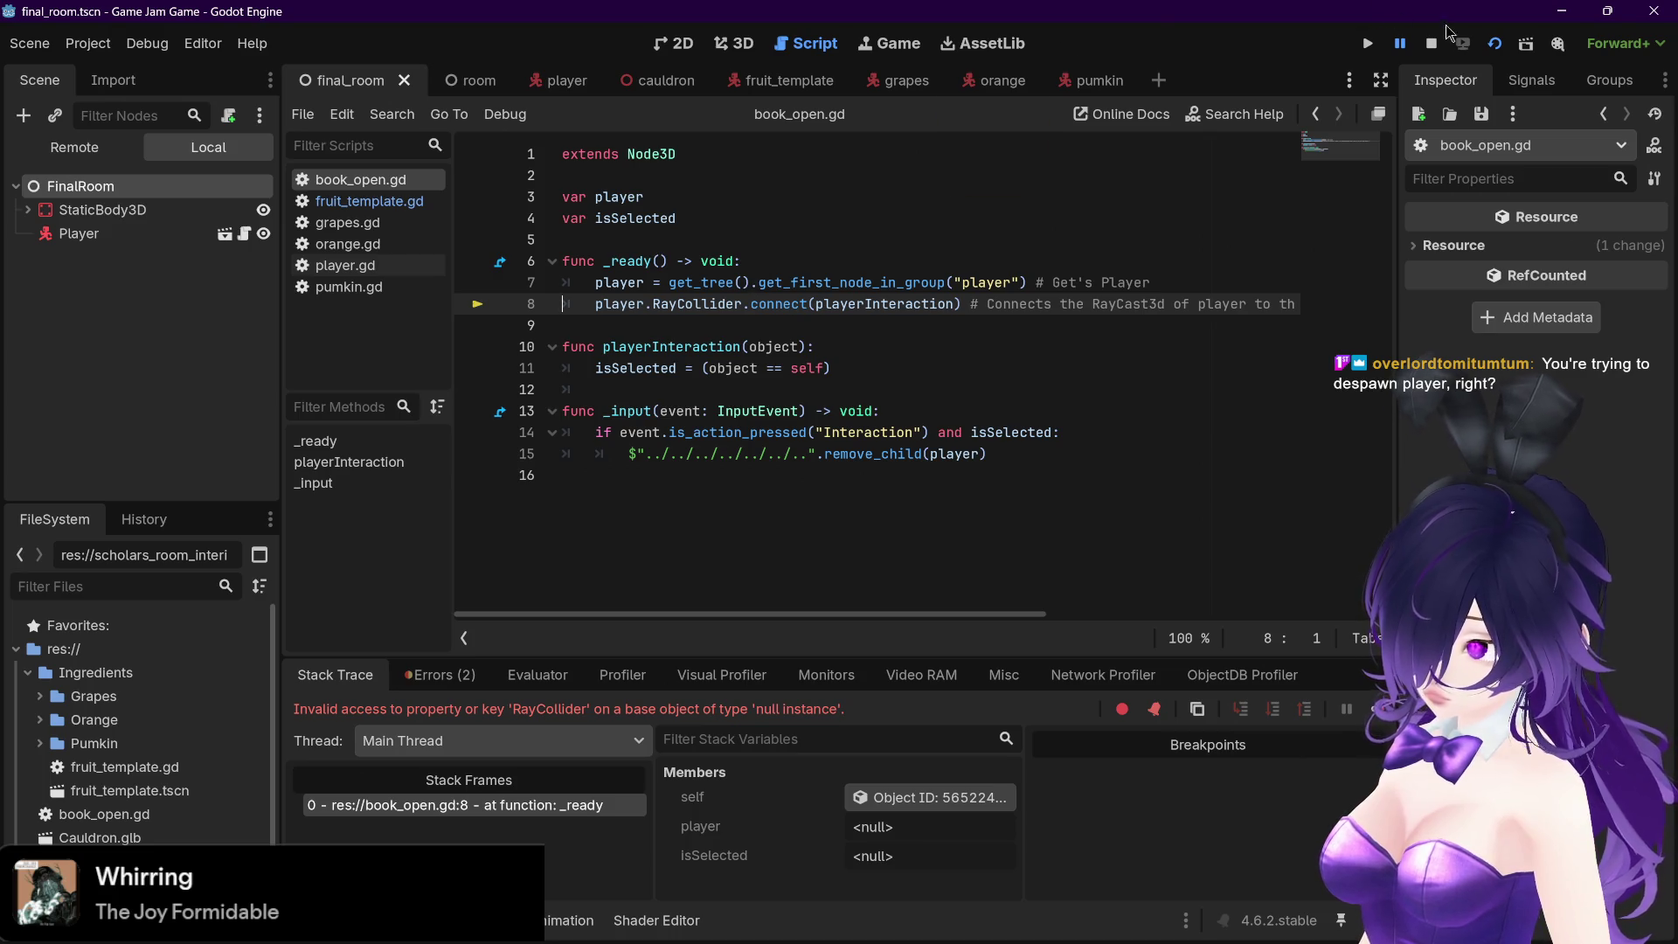
Stop the debug session and rerun the game to reproduce the RayCollider null error
left_click(1430, 43)
left_click(1368, 43)
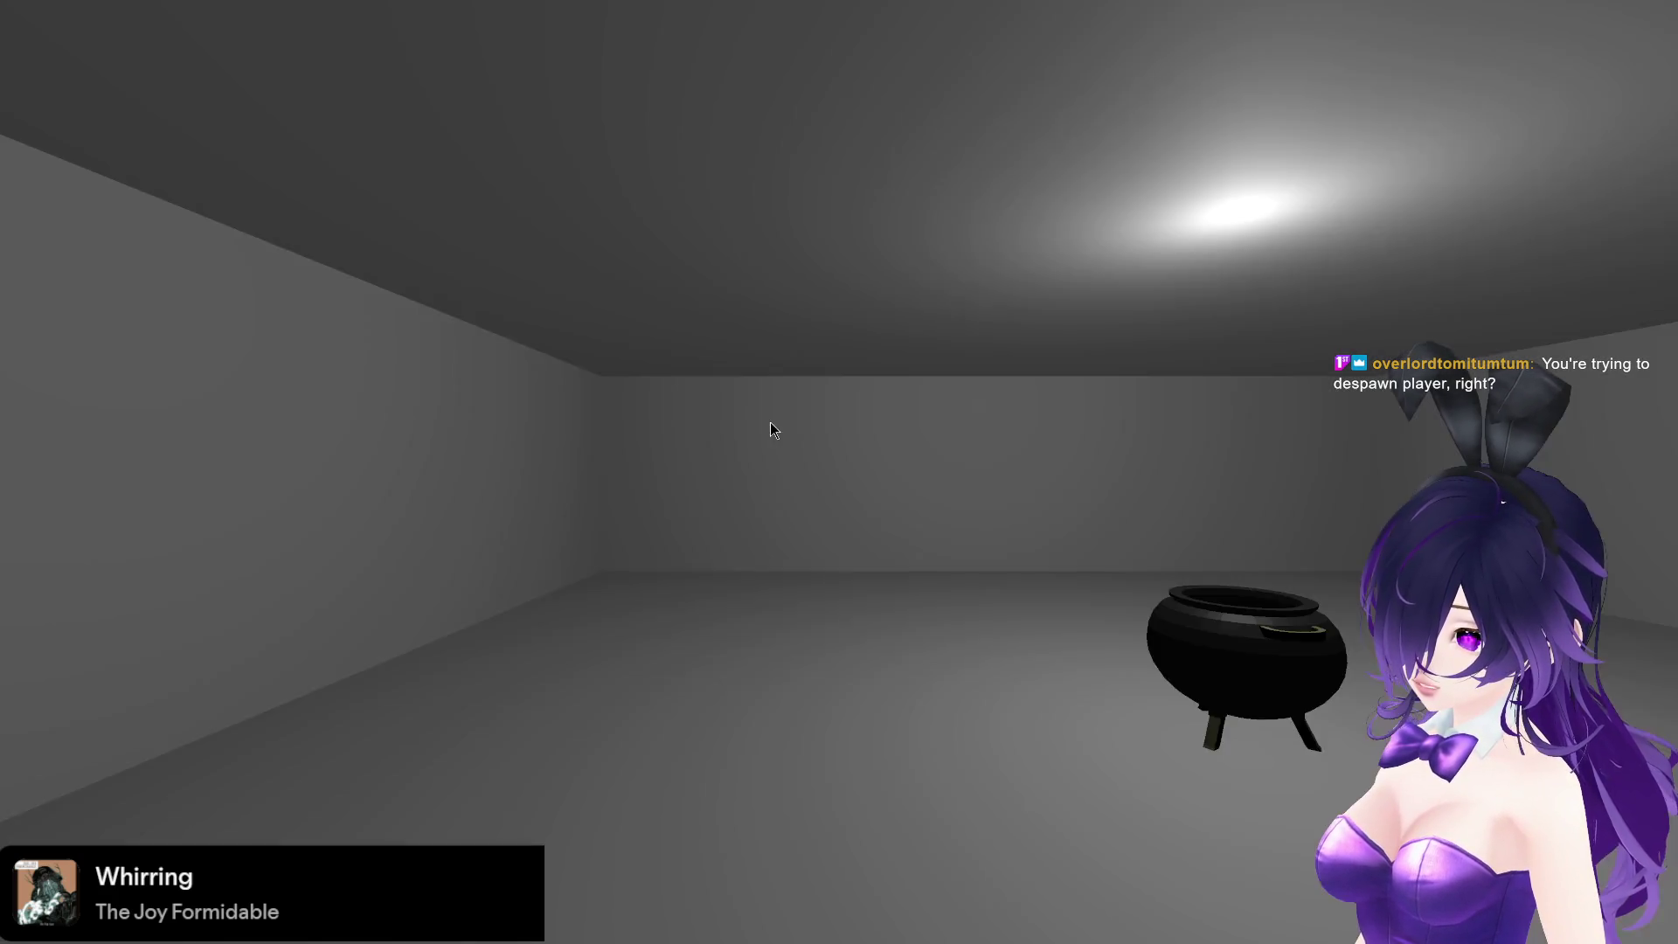
key("alt+F4")
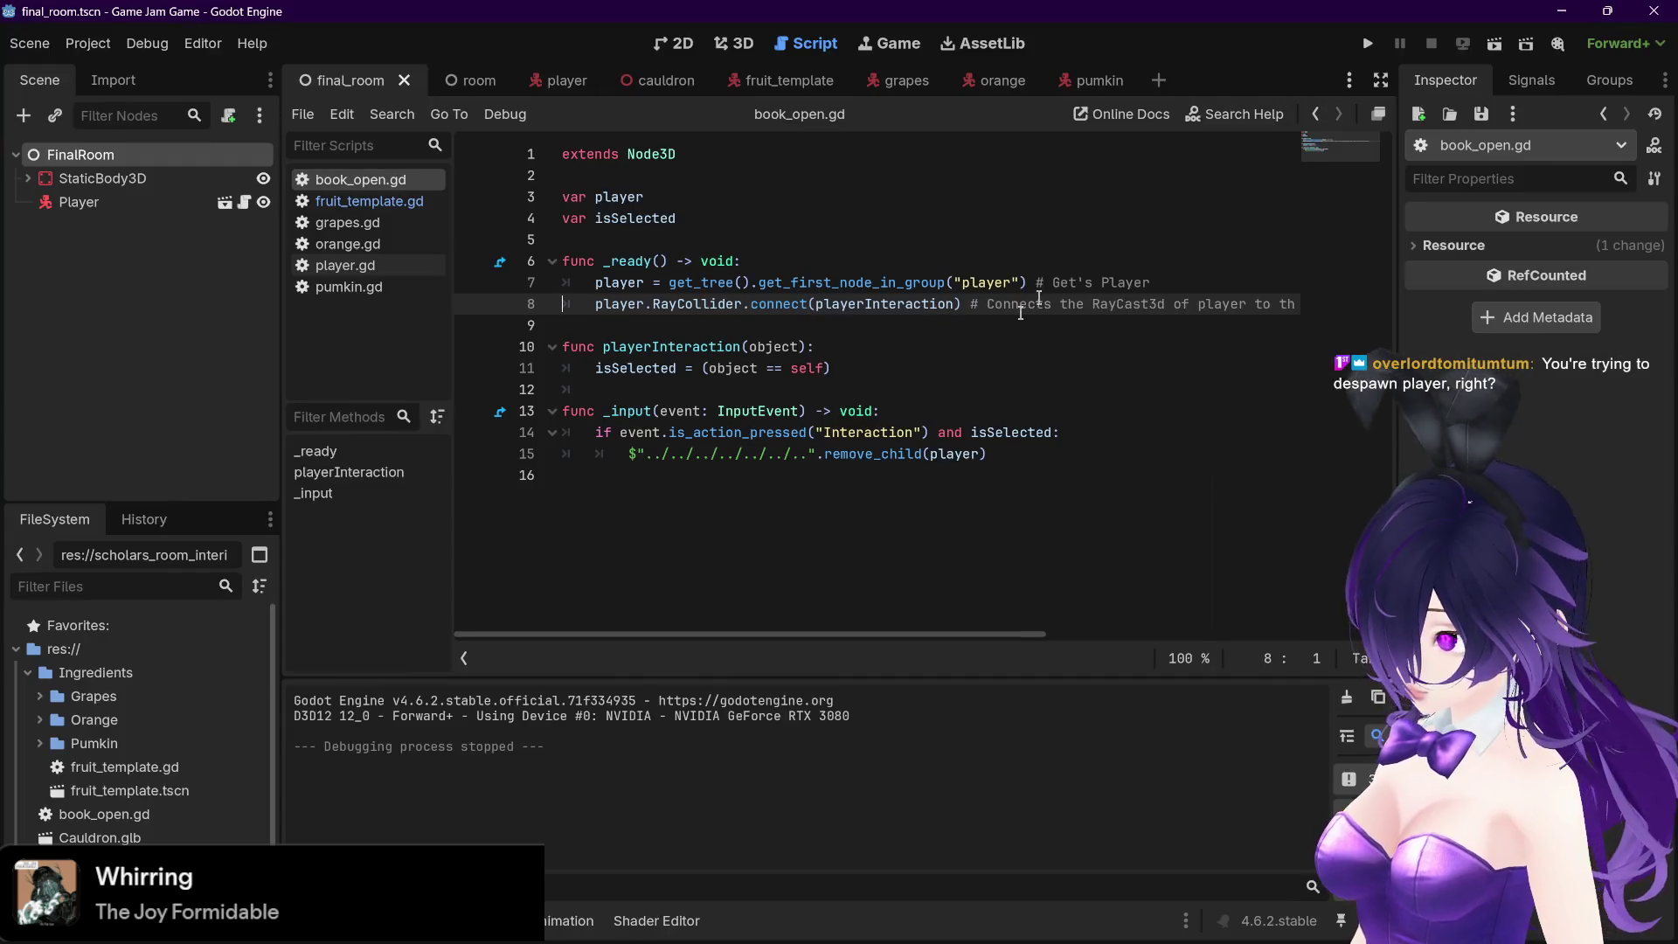
left_click(1494, 43)
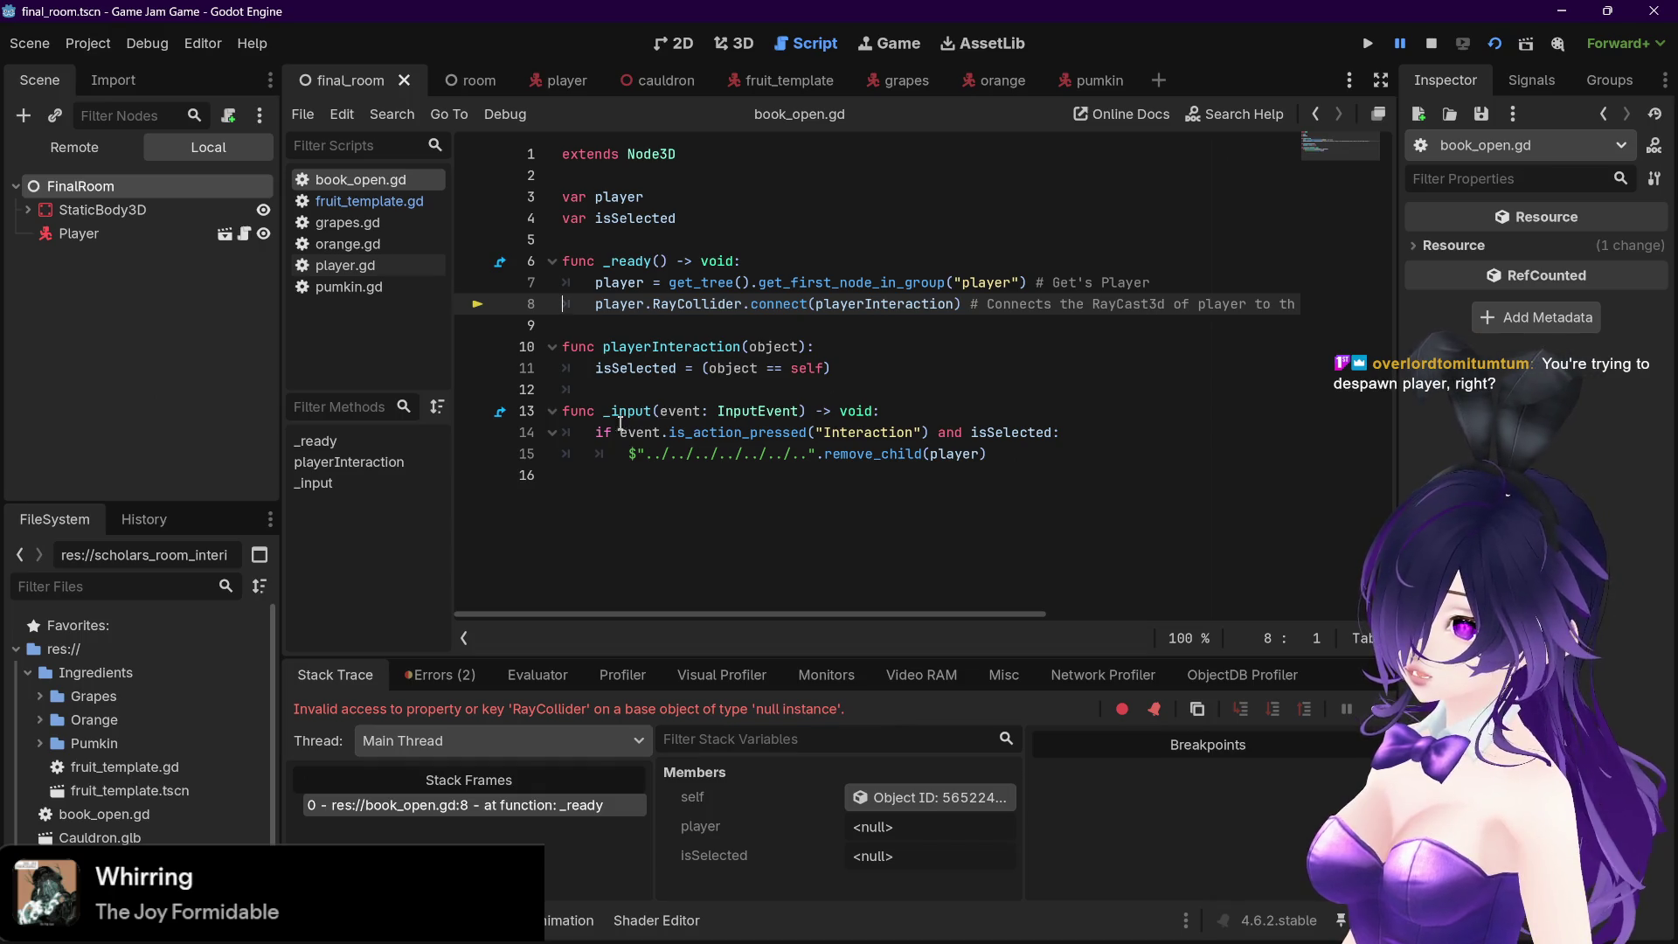
Check the connect call on line 8, then open player.gd to inspect the RayCollider signal
left_click_drag(609, 305, 960, 304)
left_click(970, 304)
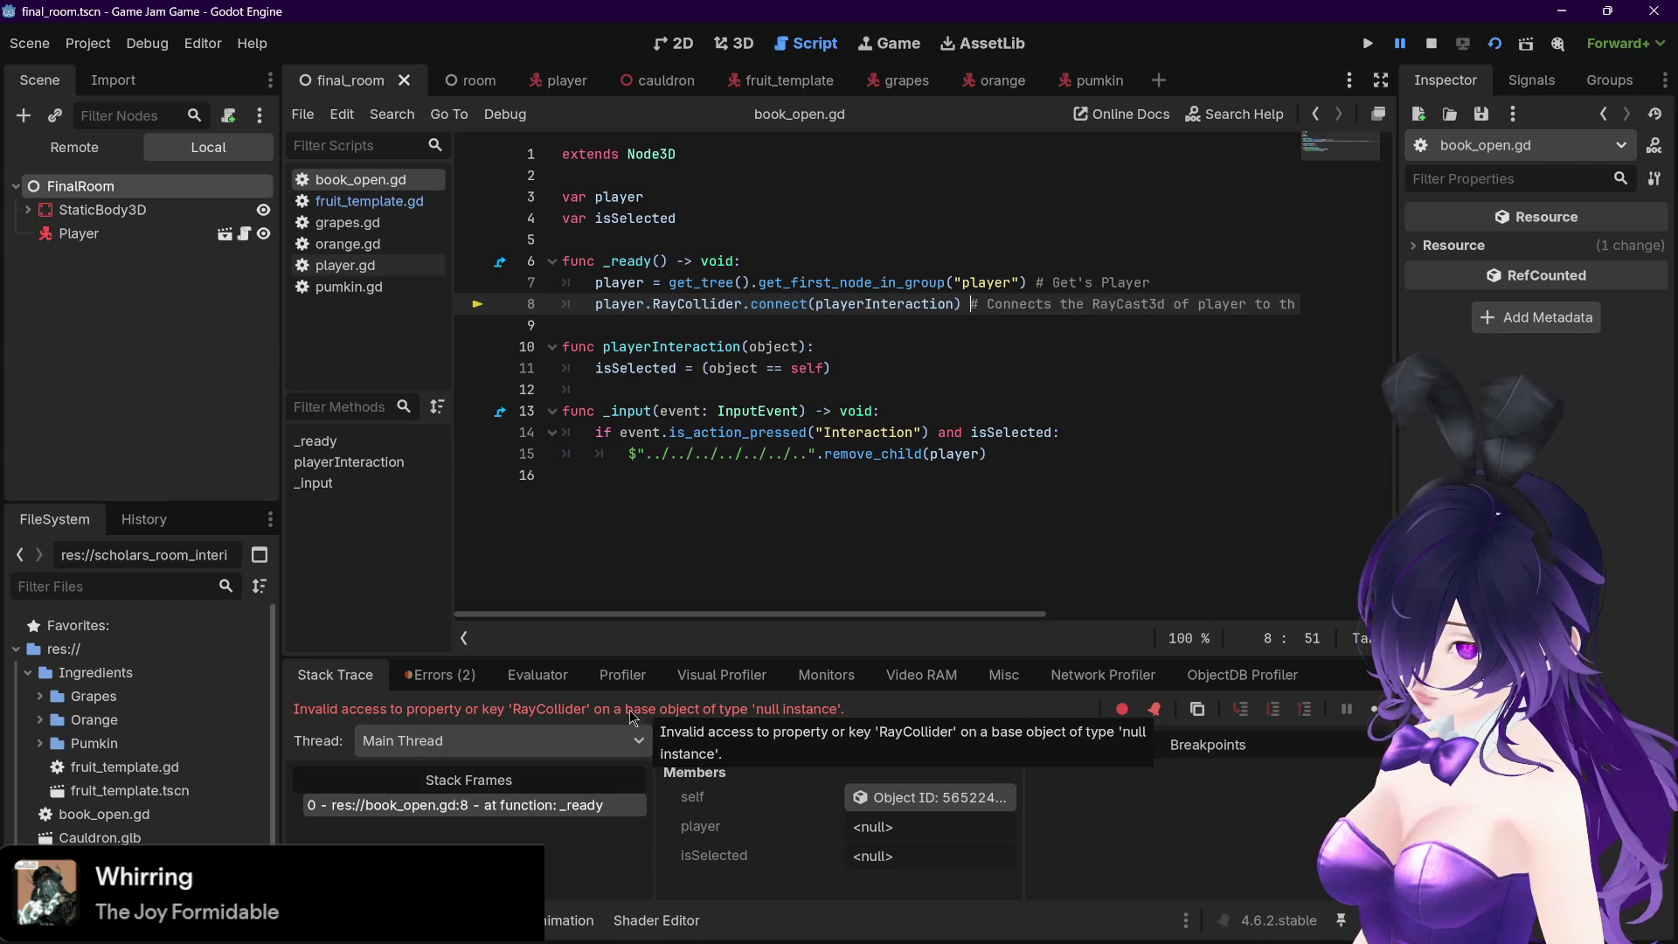
left_click(385, 266)
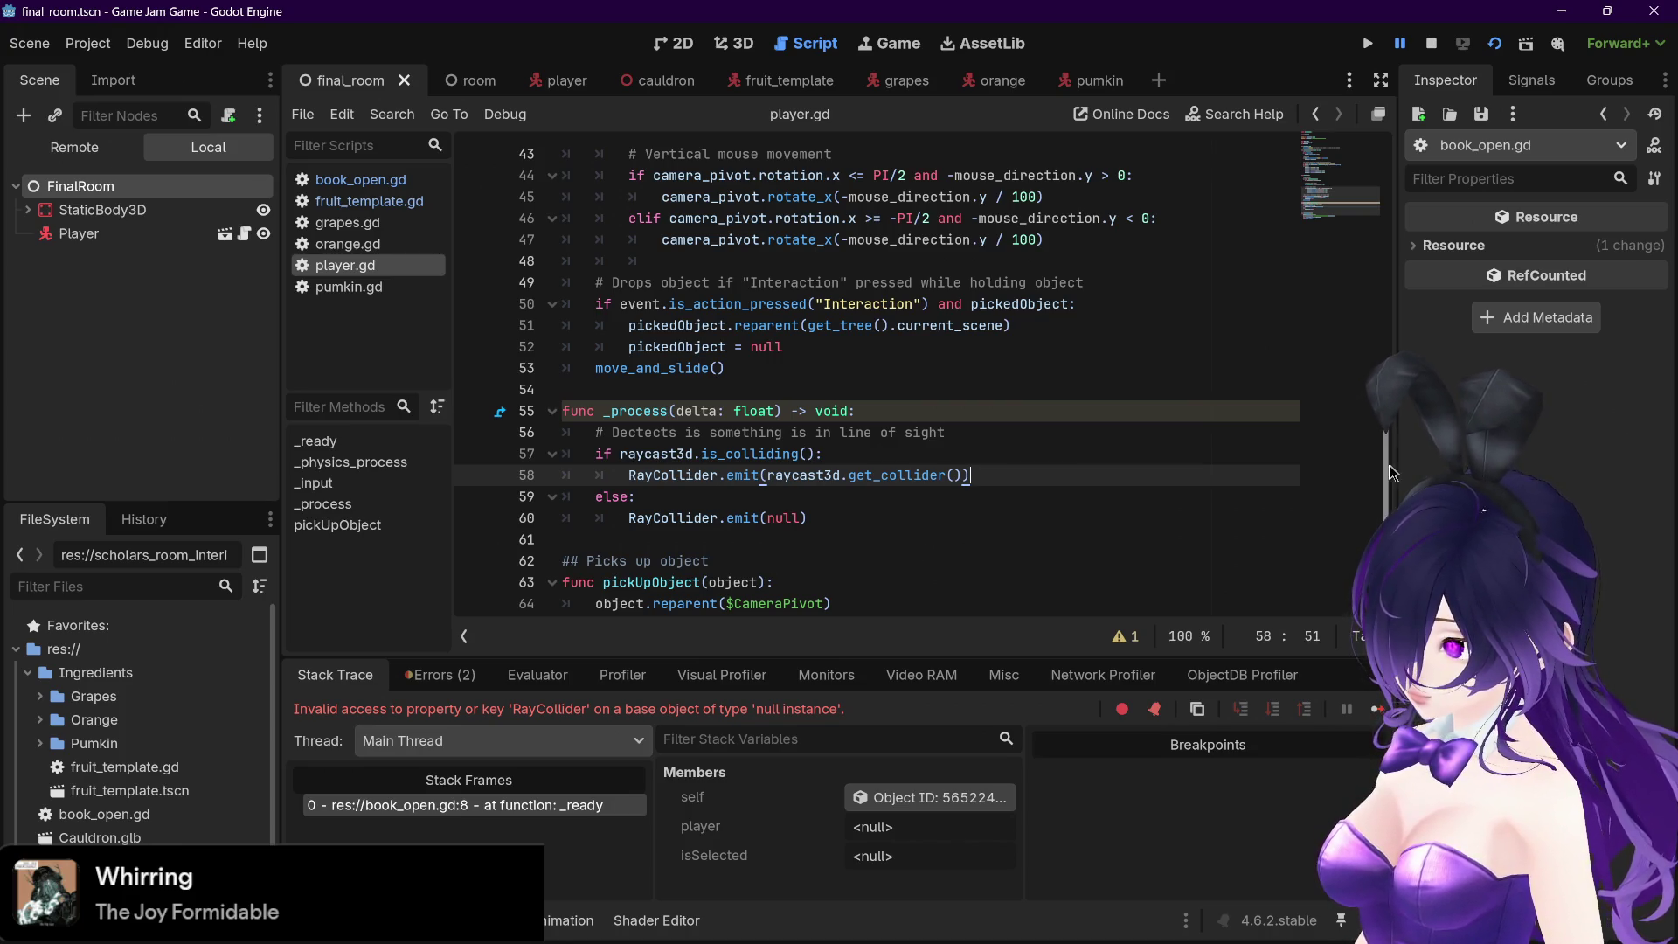
left_click(1337, 140)
scroll(1322, 506, "down", 15)
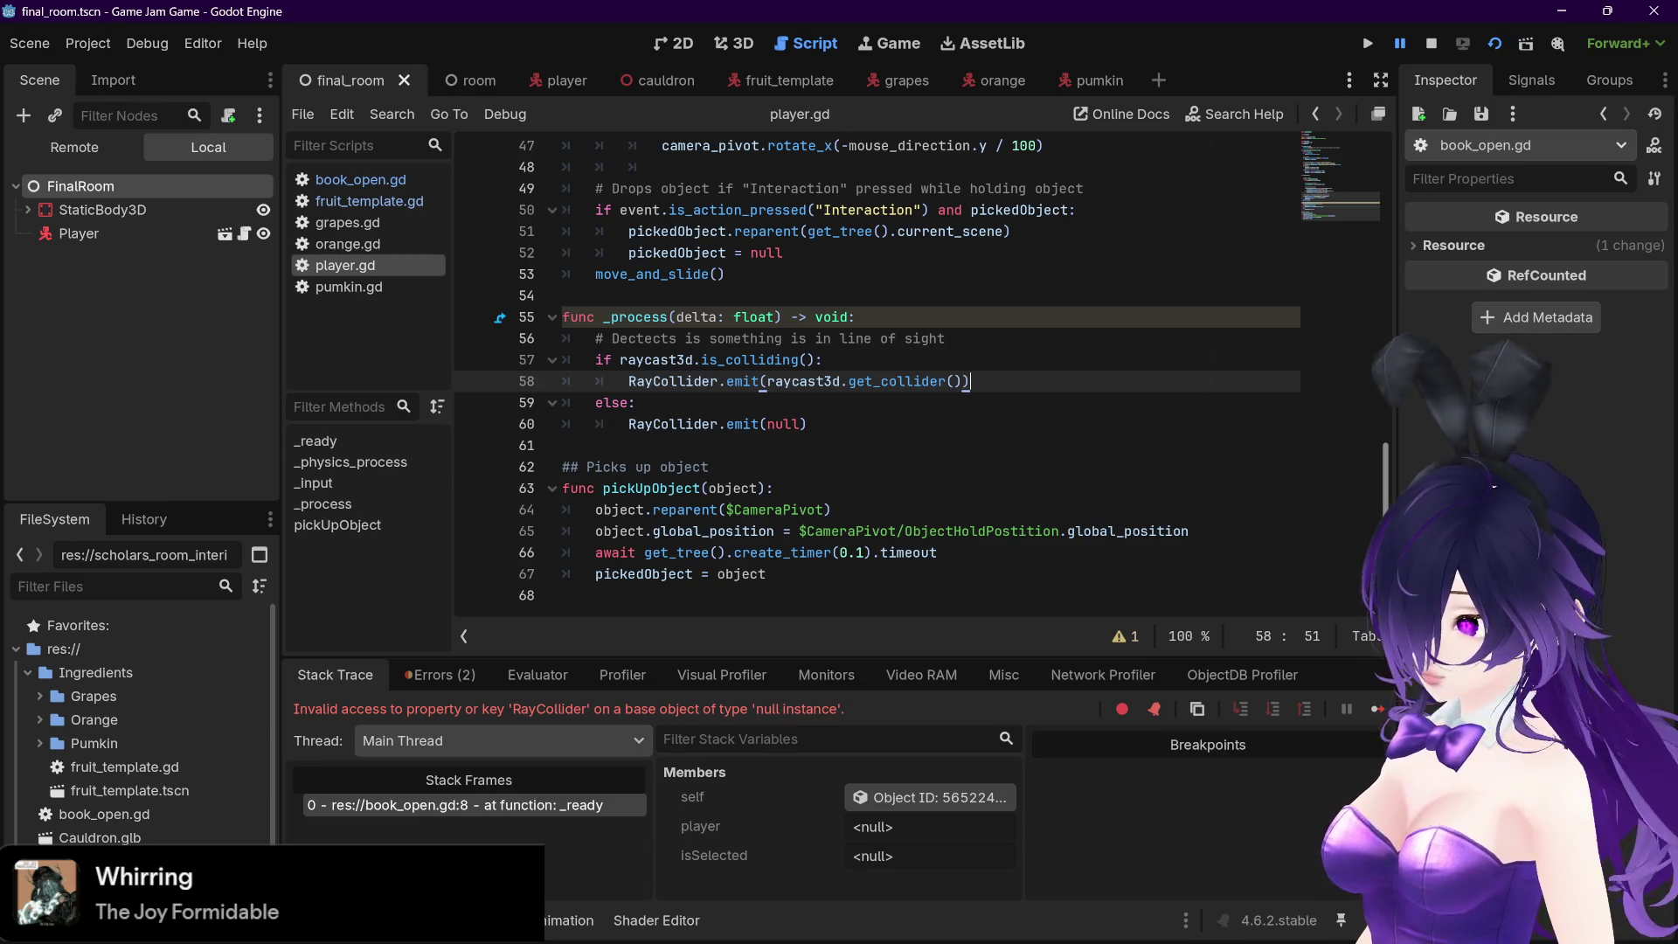
scroll(873, 376, "up", 1)
scroll(874, 375, "down", 1)
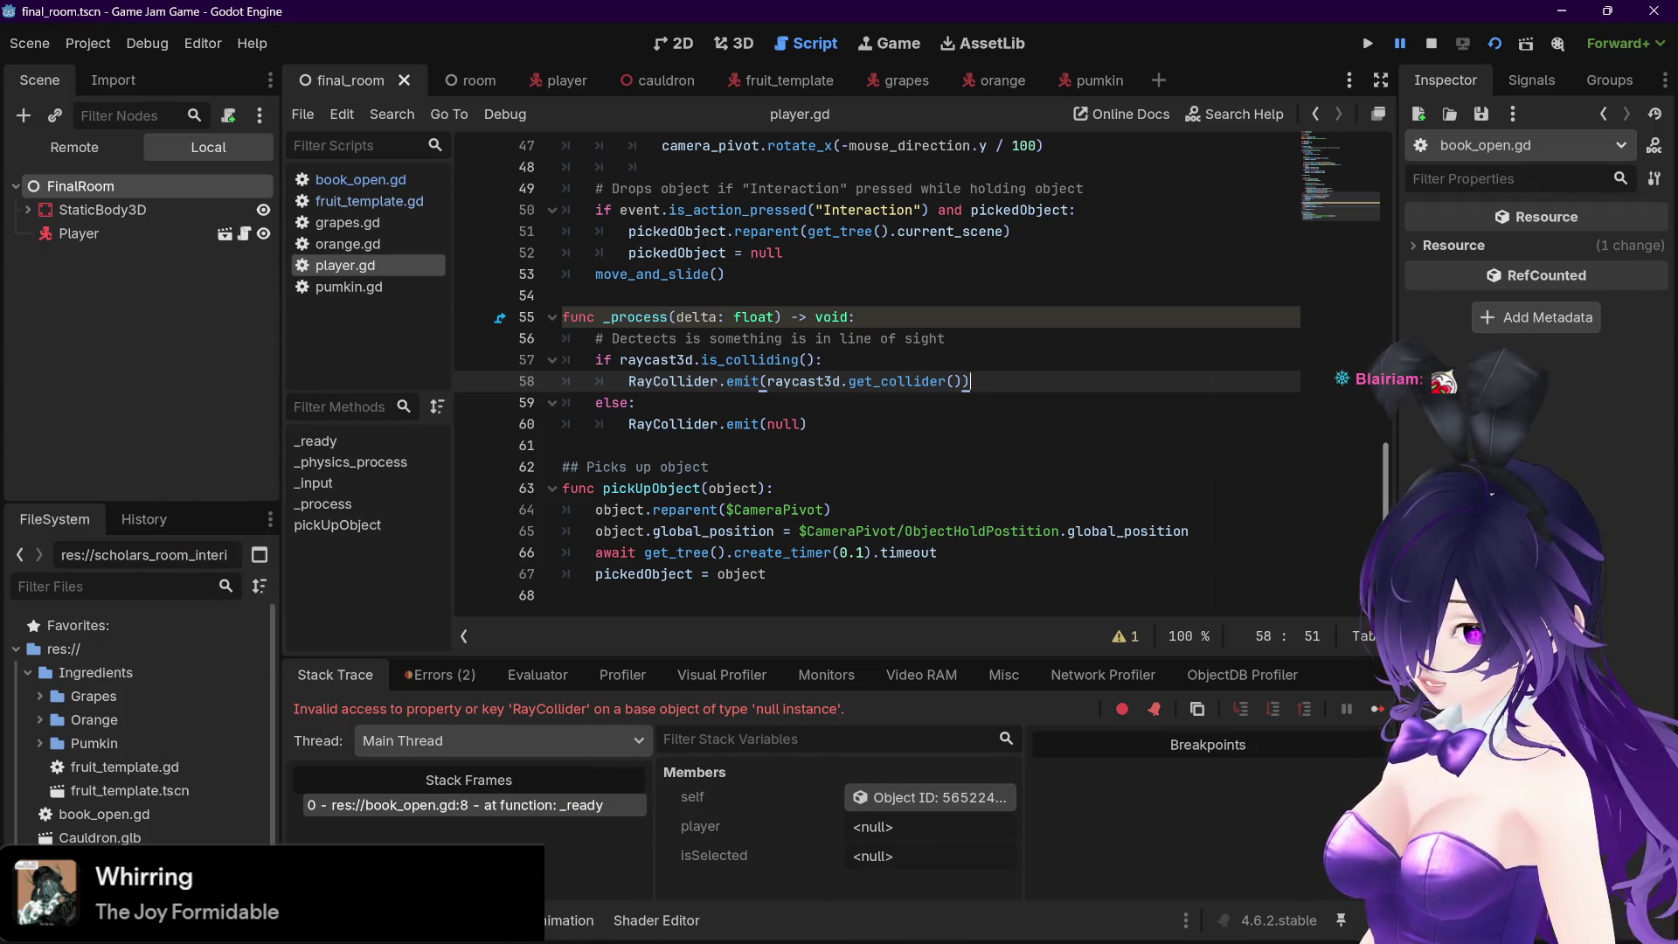
scroll(1095, 370, "up", 15)
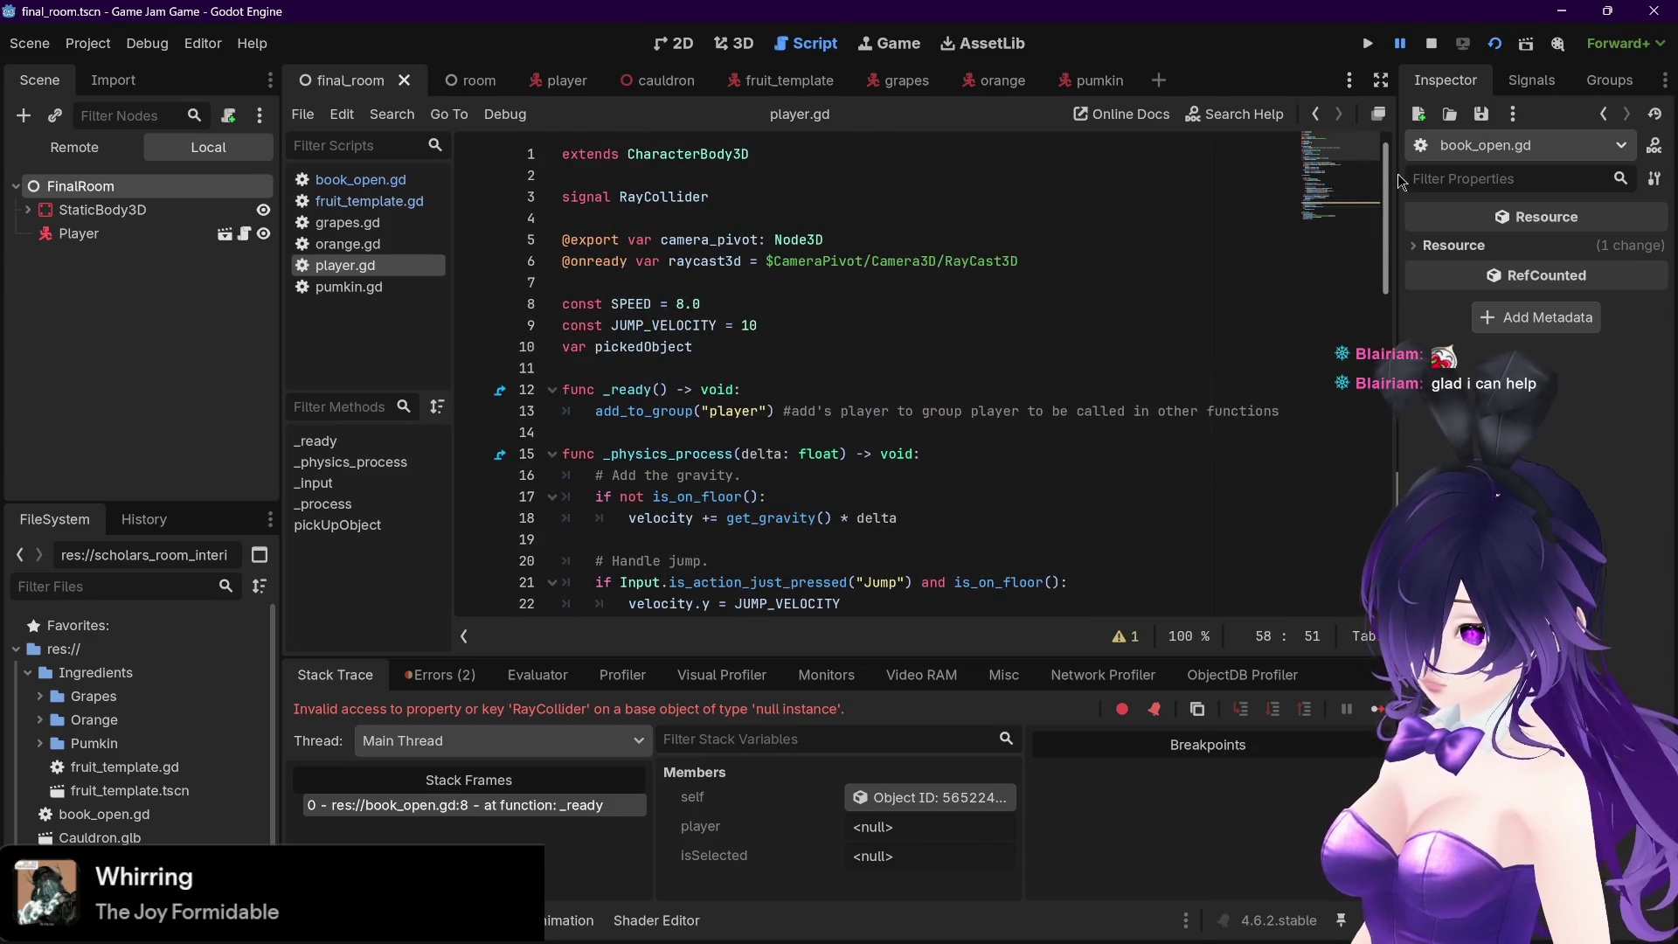
Step through player.gd lines 8–18, from the SPEED constant to the gravity velocity code
left_click(814, 362)
left_click(814, 328)
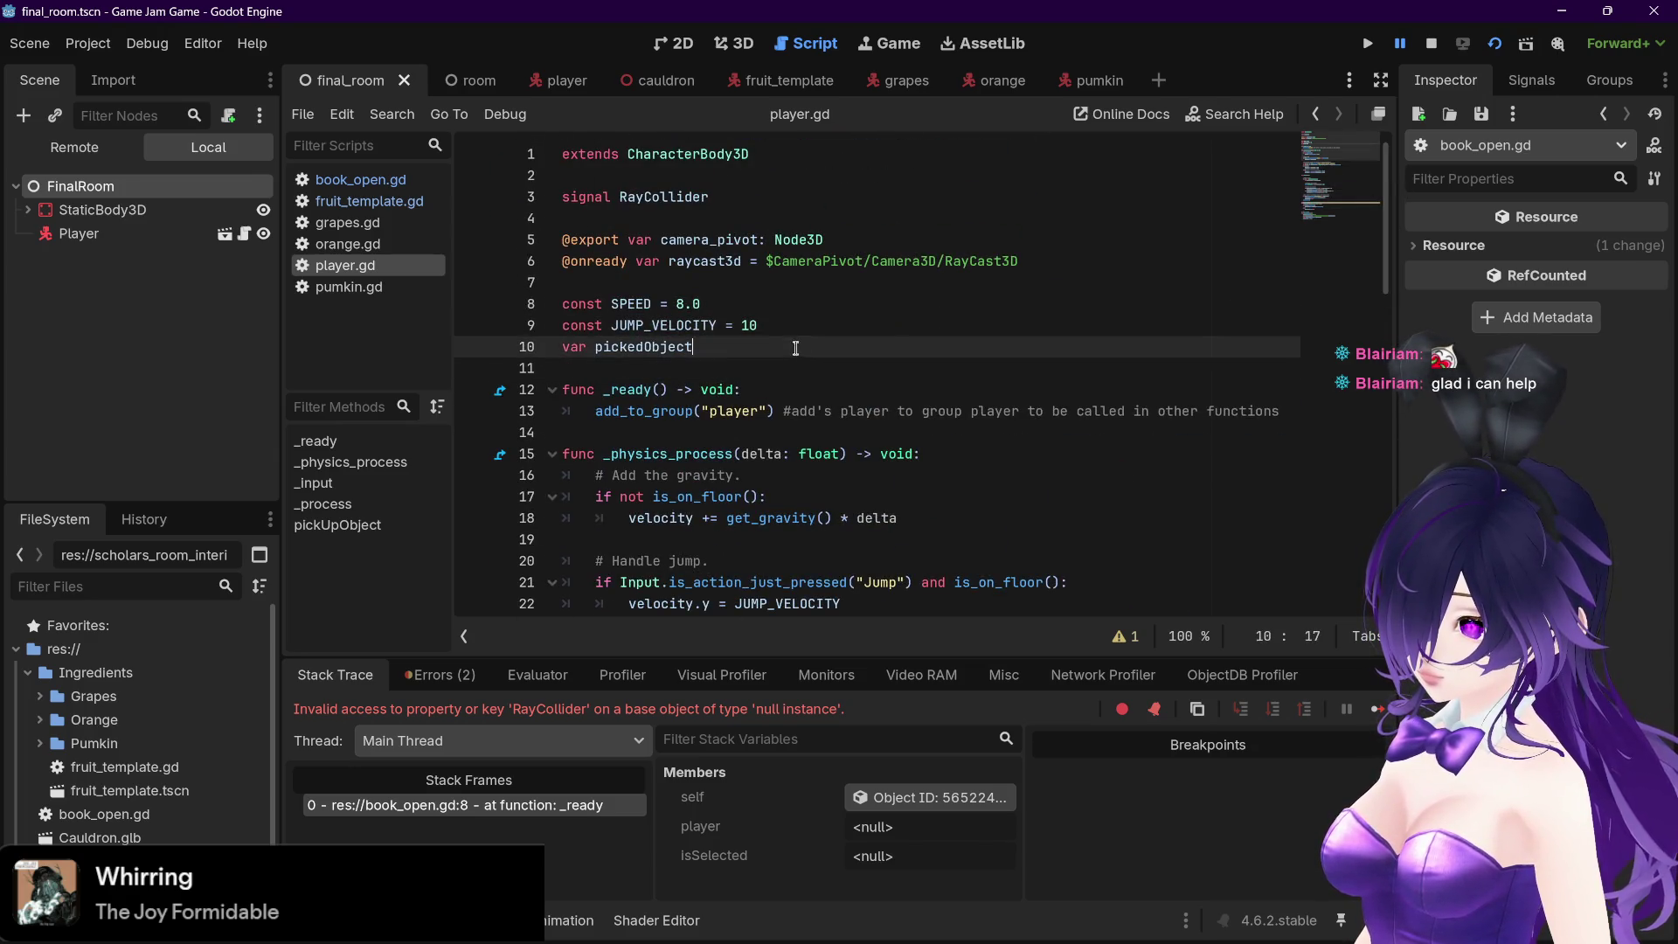
left_click(799, 303)
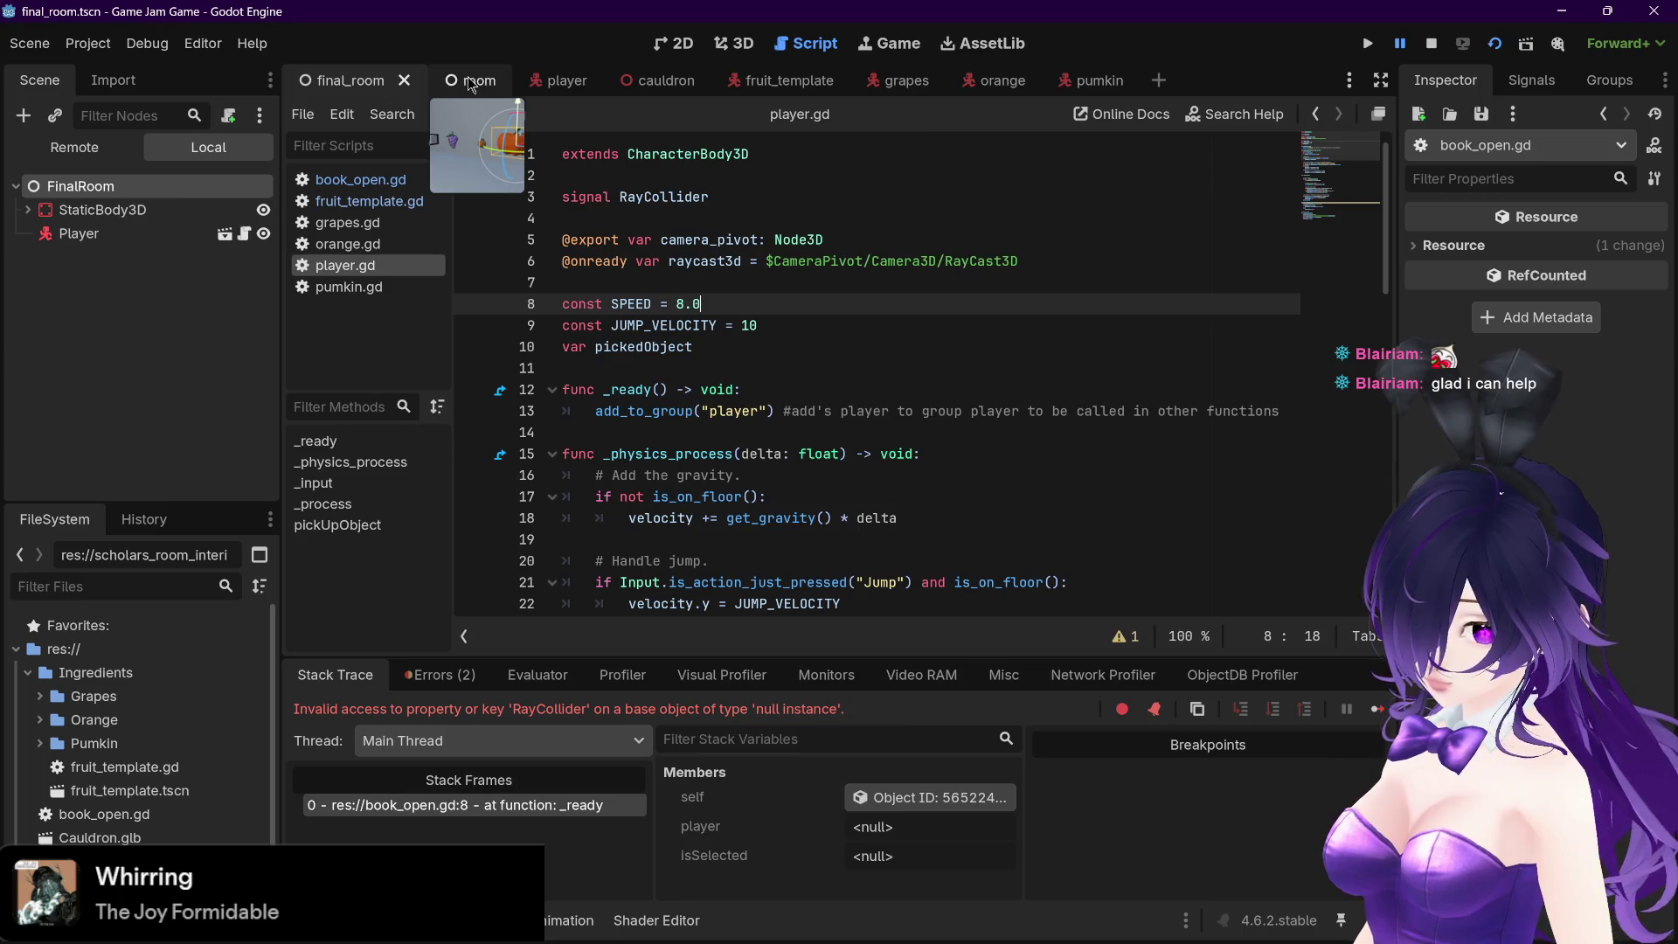
left_click(869, 497)
left_click(802, 477)
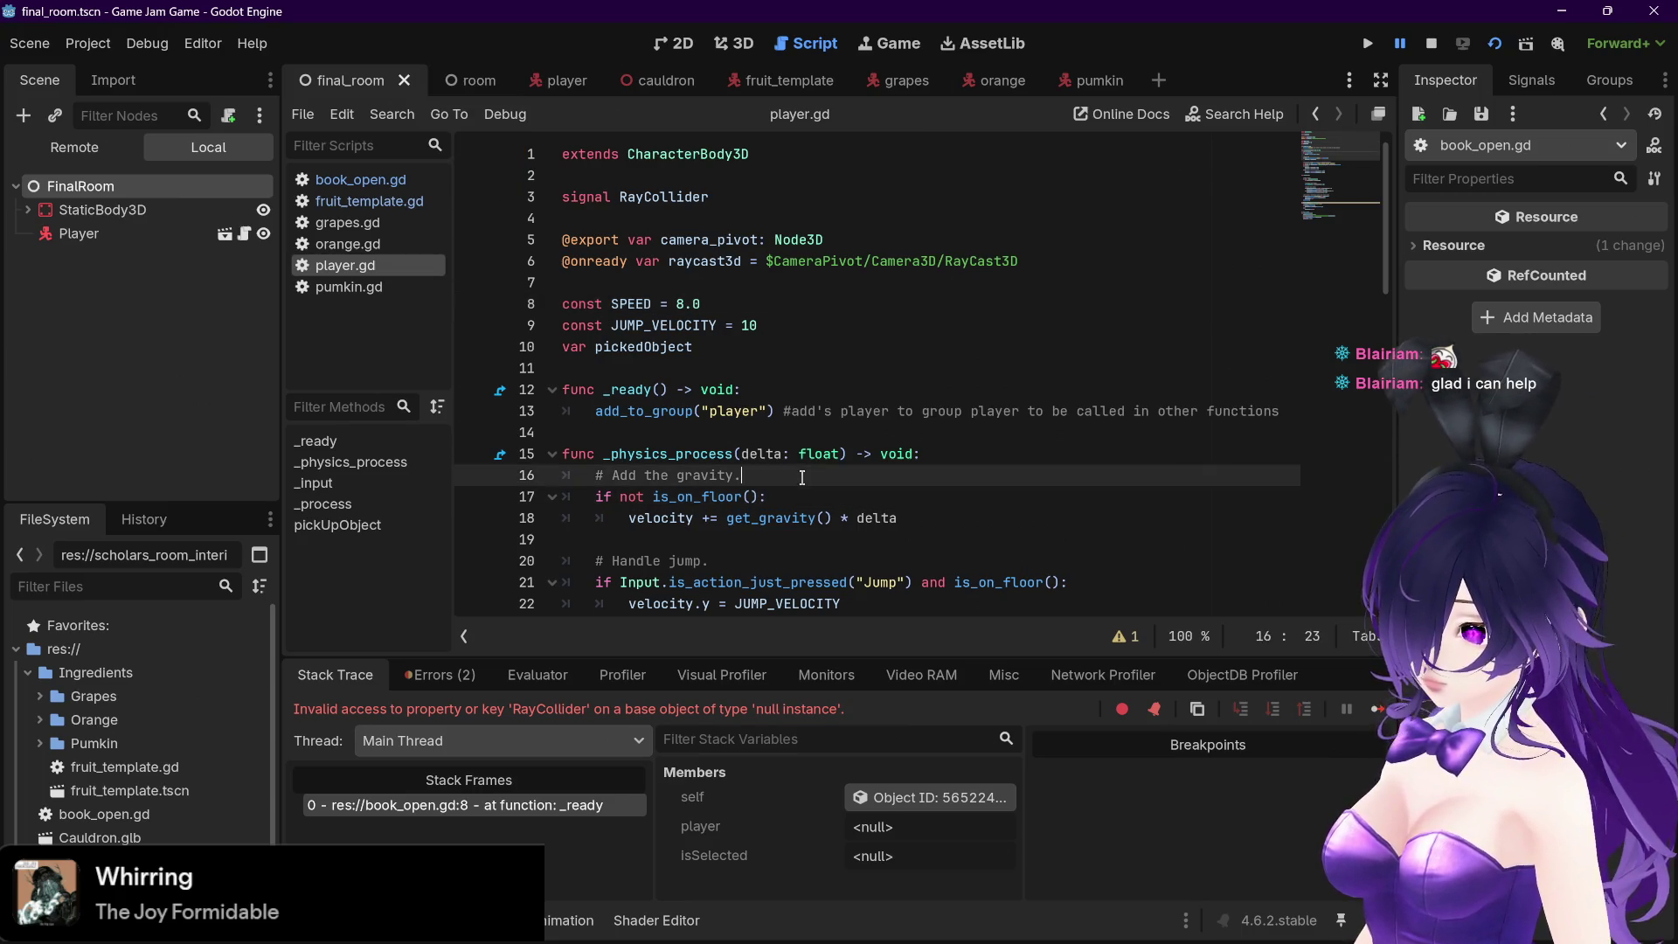
left_click(943, 450)
left_click(934, 479)
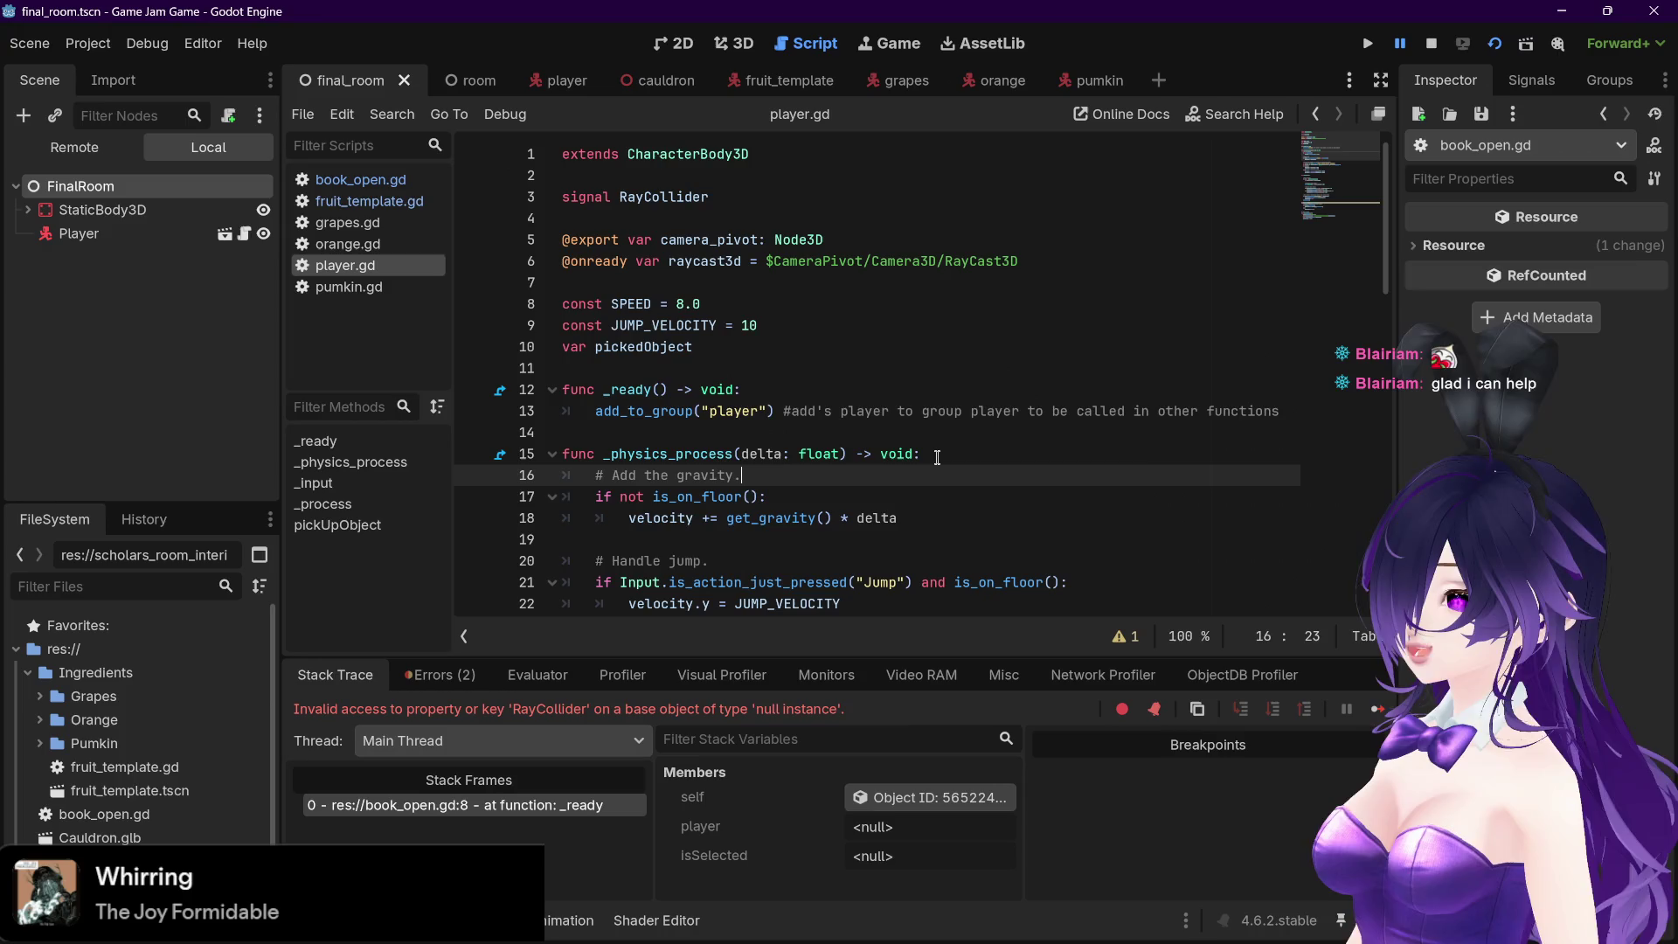
left_click(877, 506)
left_click(942, 516)
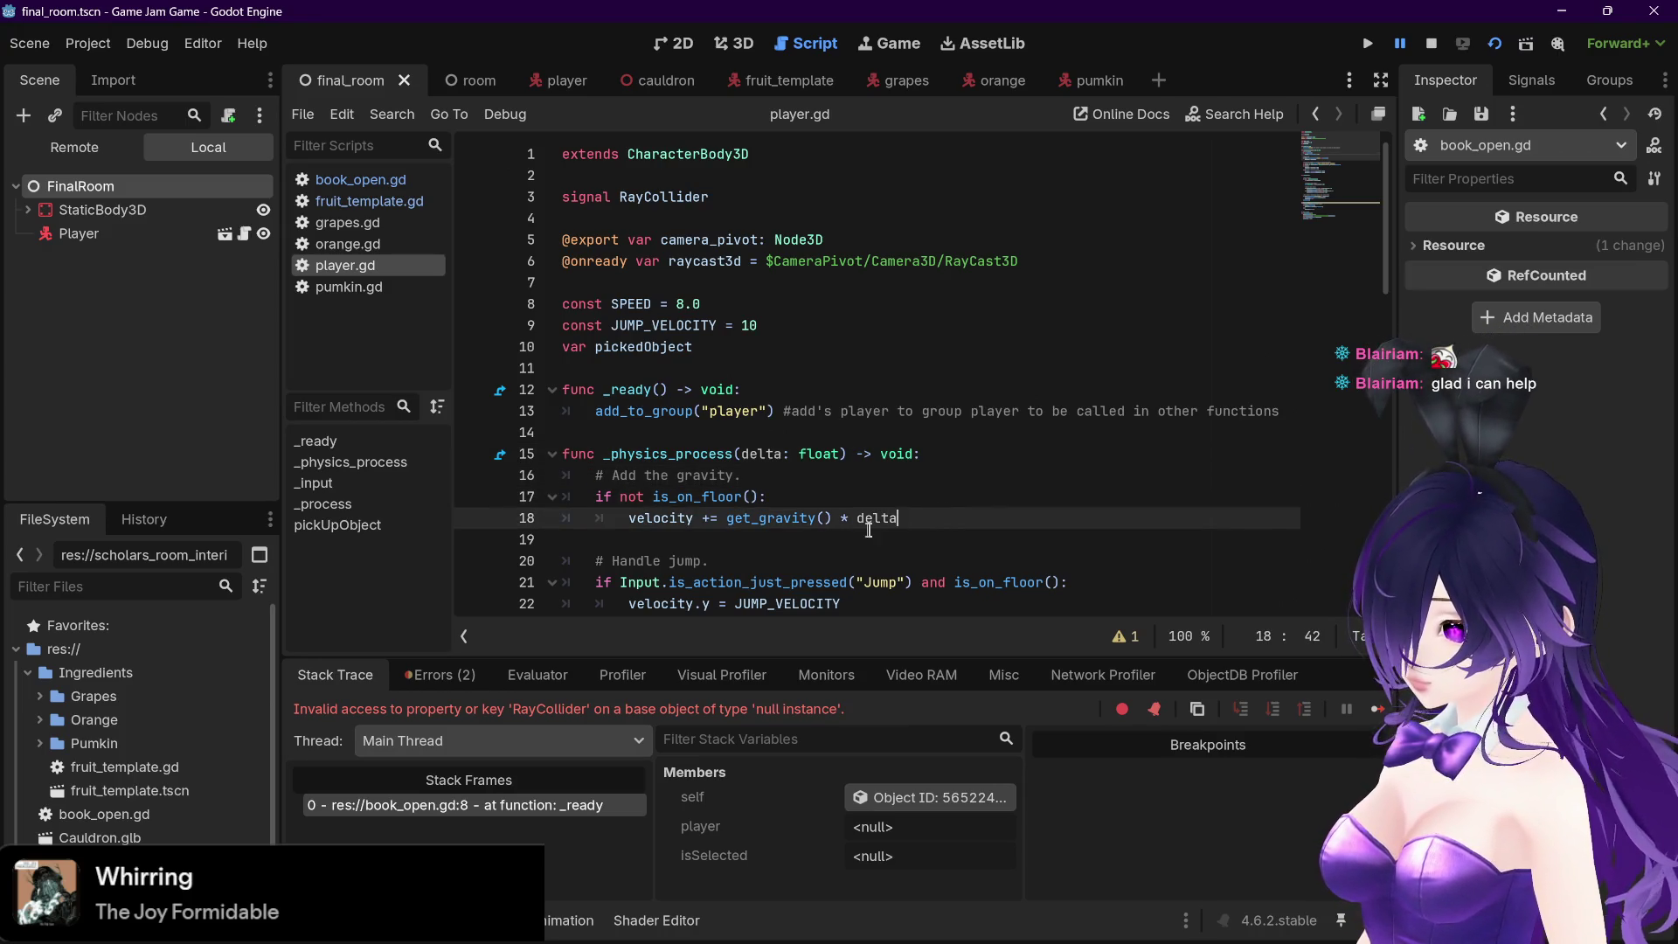
left_click(817, 544)
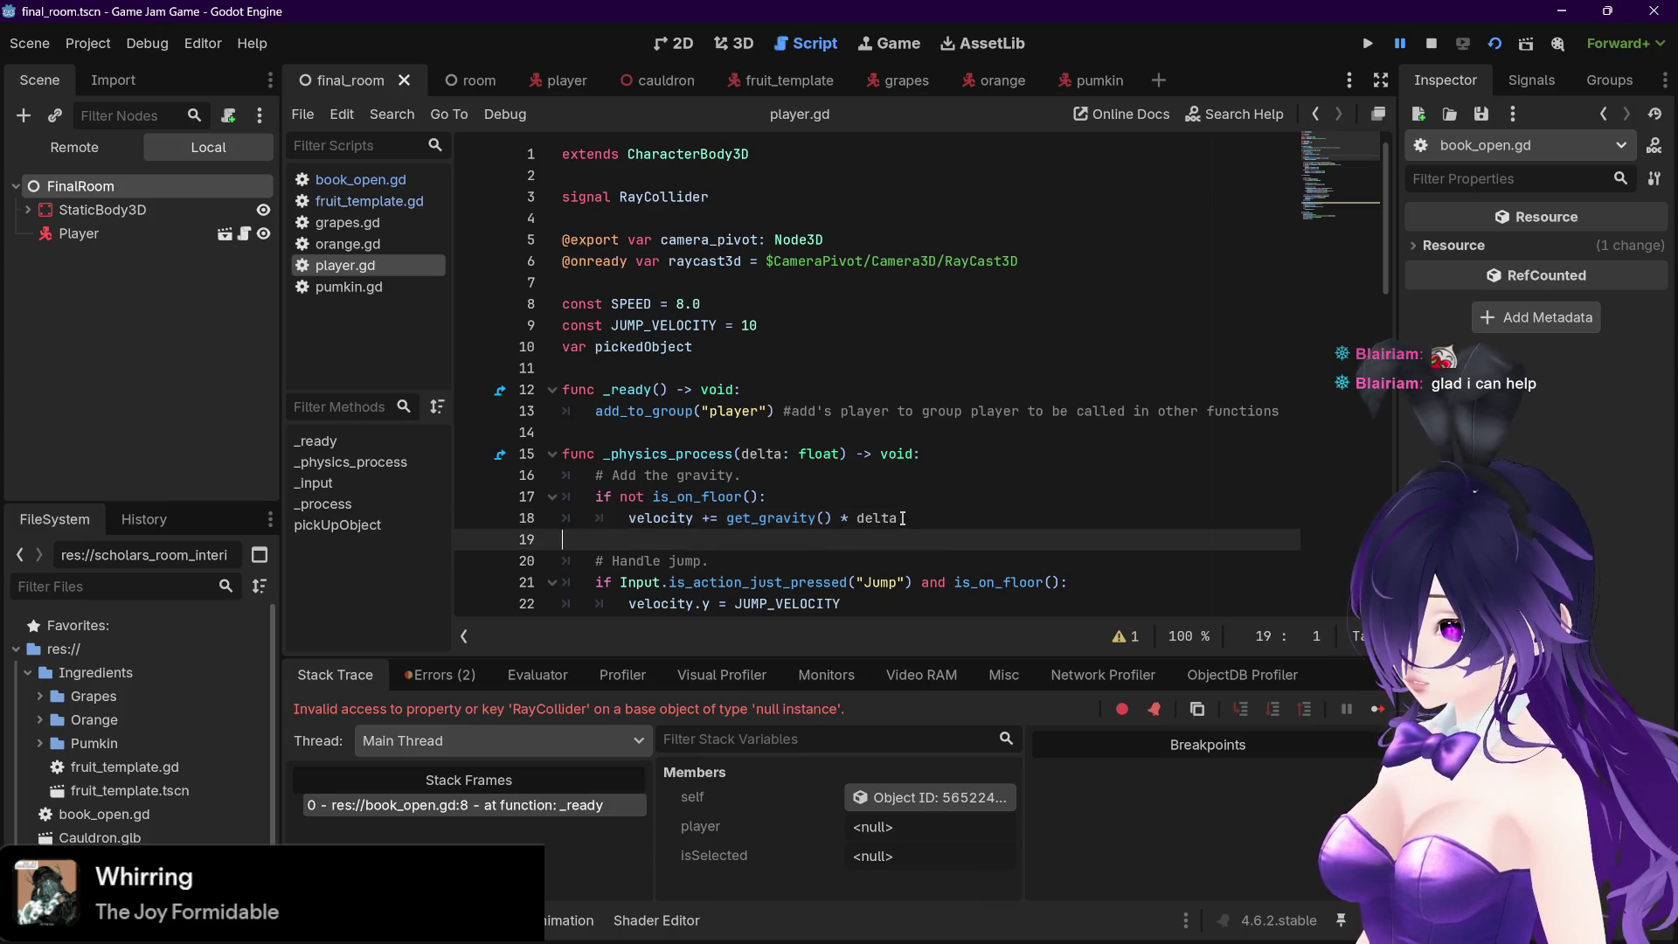
left_click(902, 518)
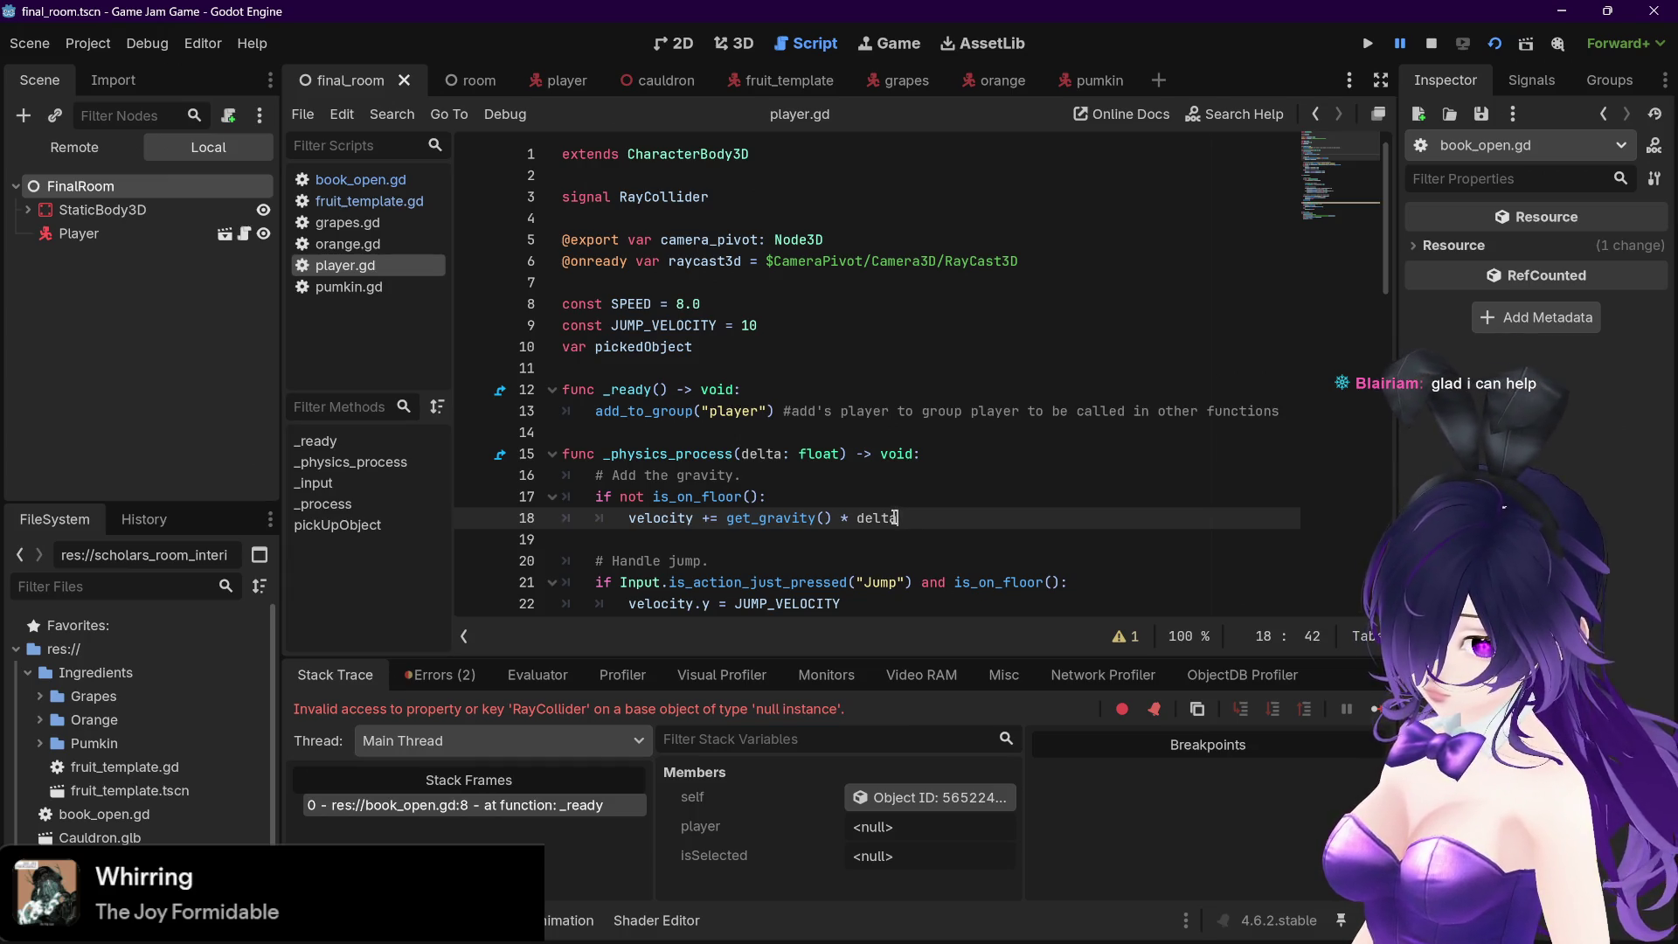
mouse_move(878, 513)
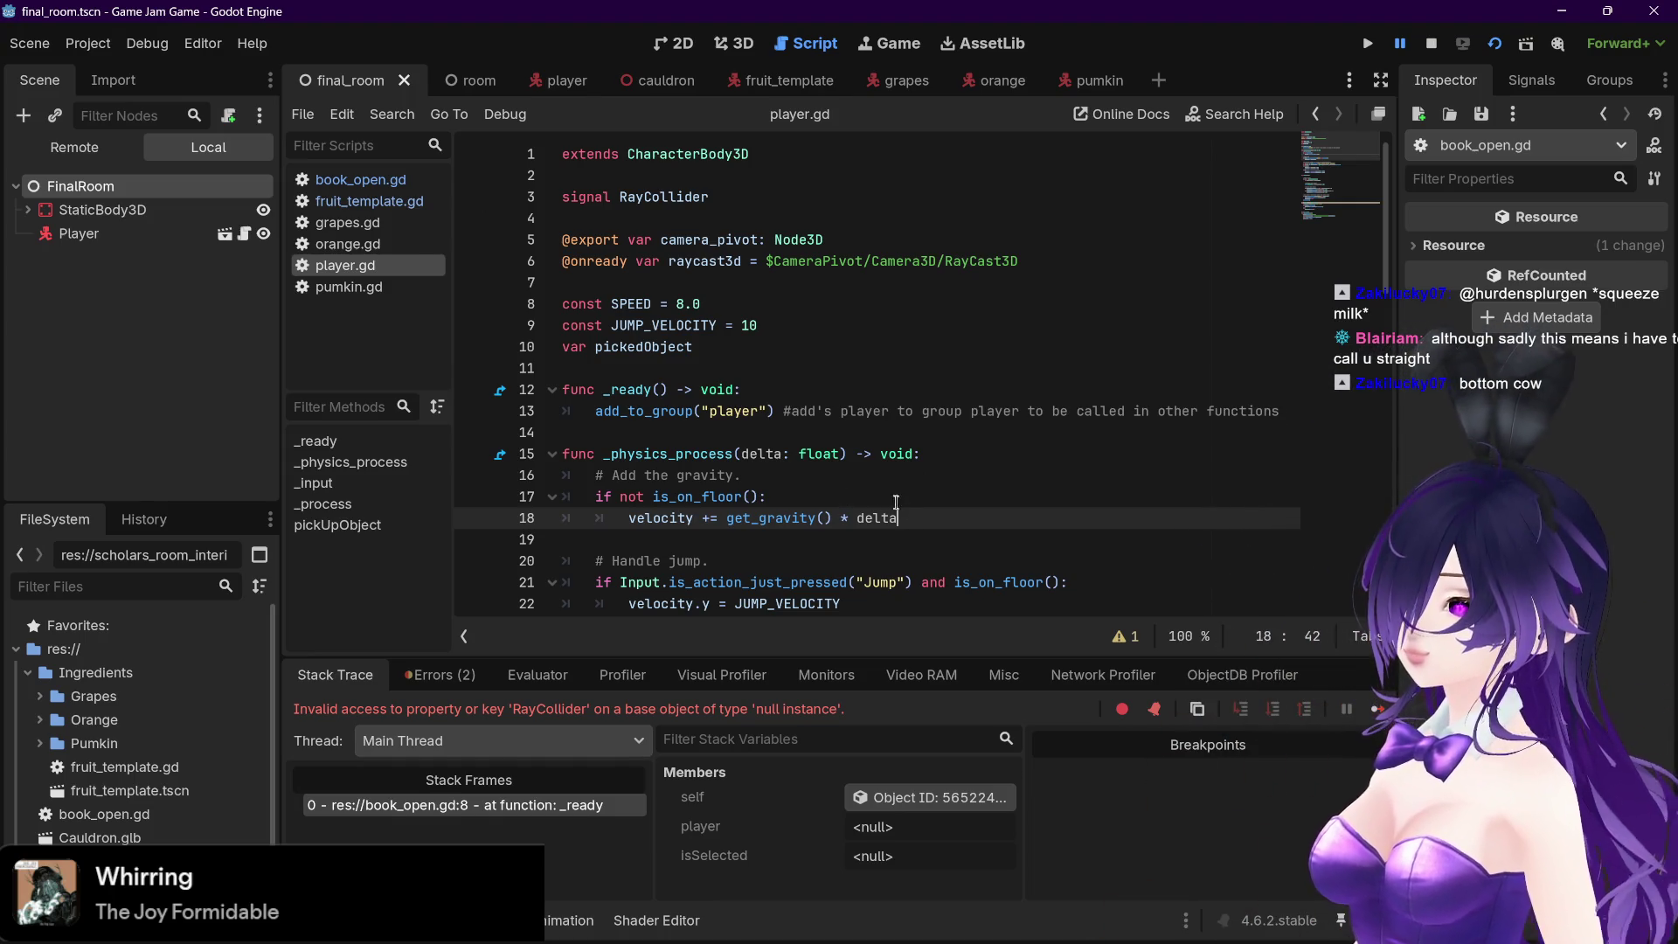
Highlight the is_on_floor() call on line 17, then switch to fruit_template.gd
left_click(759, 497)
left_click_drag(759, 498, 649, 499)
left_click(798, 494)
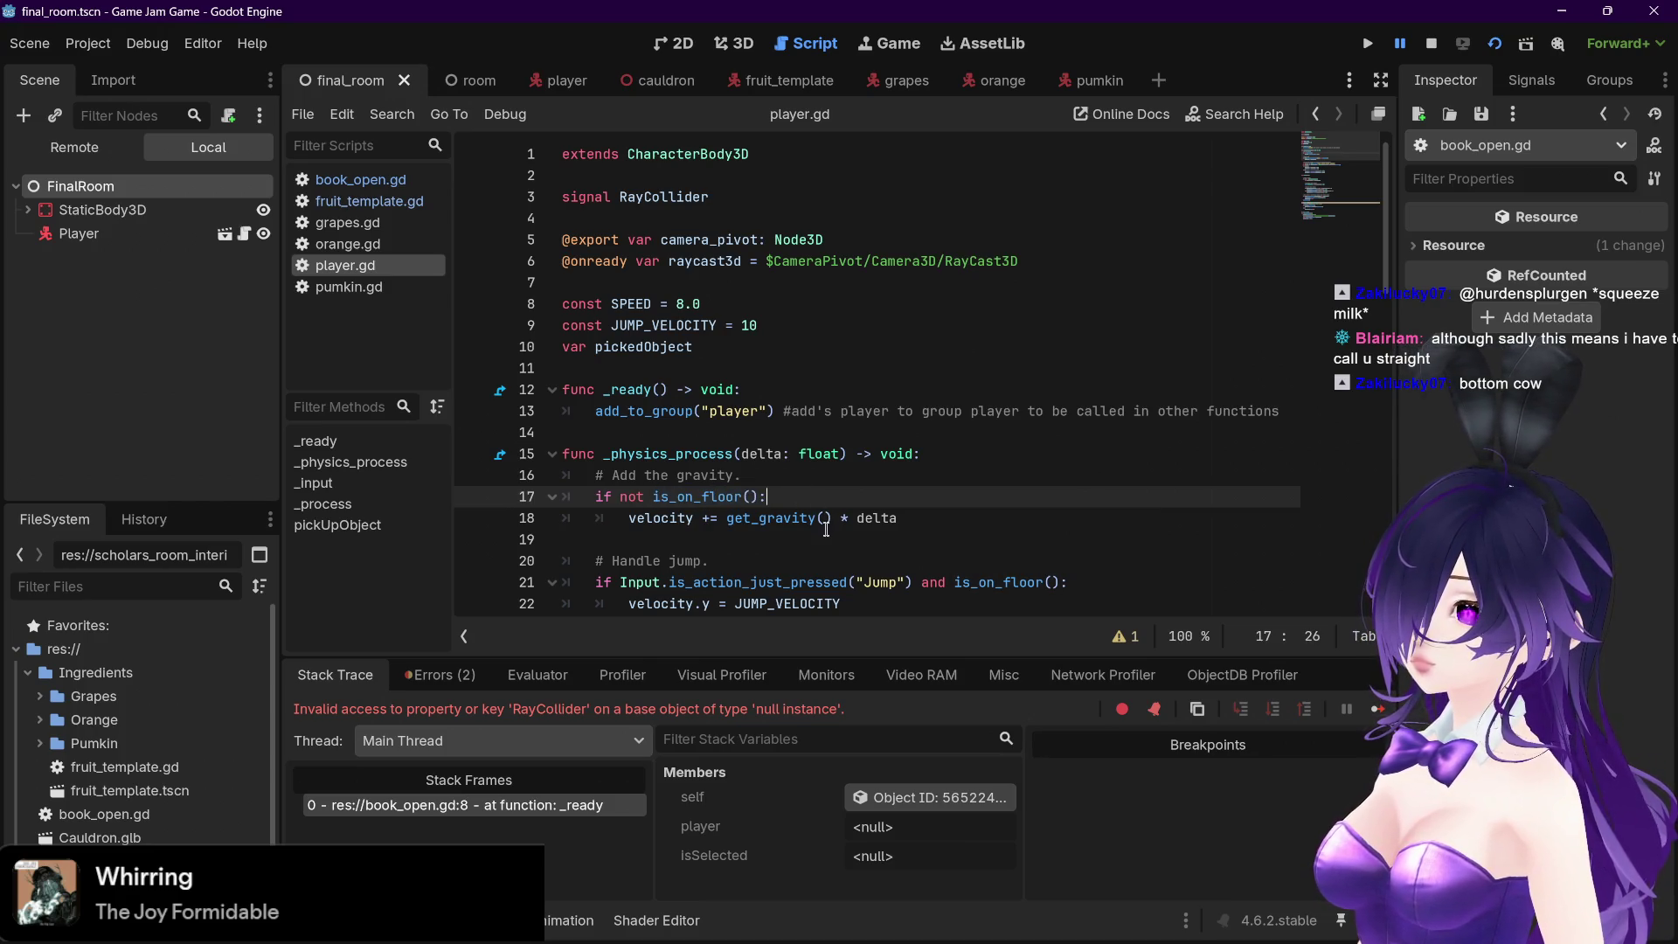
left_click(393, 200)
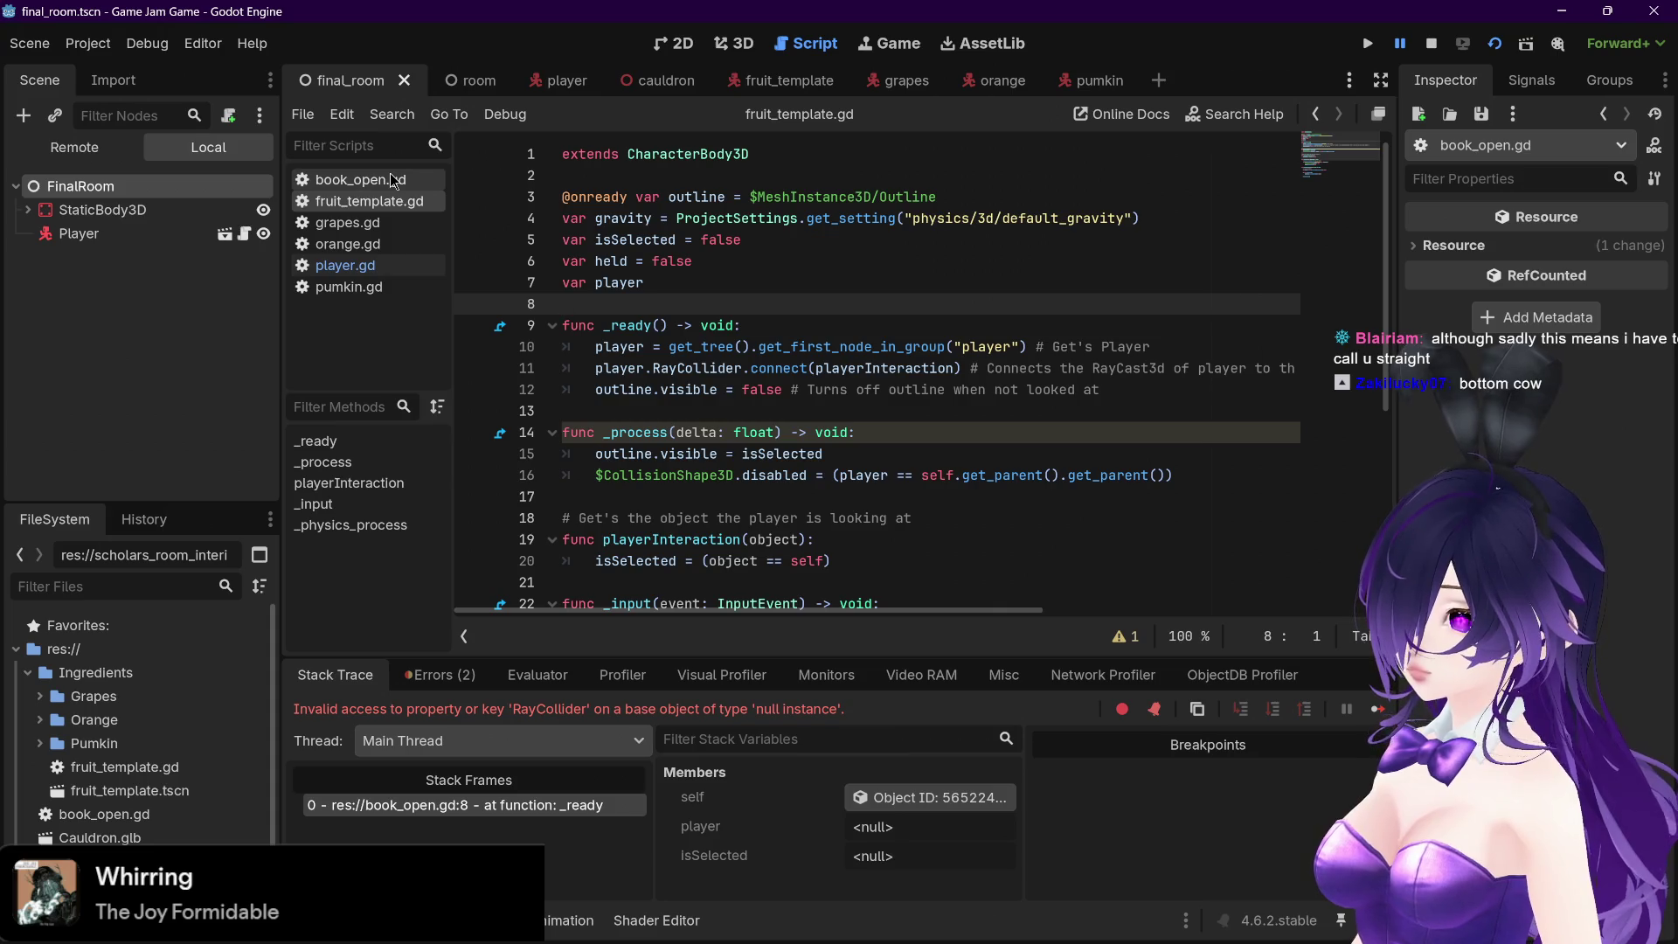
left_click(393, 180)
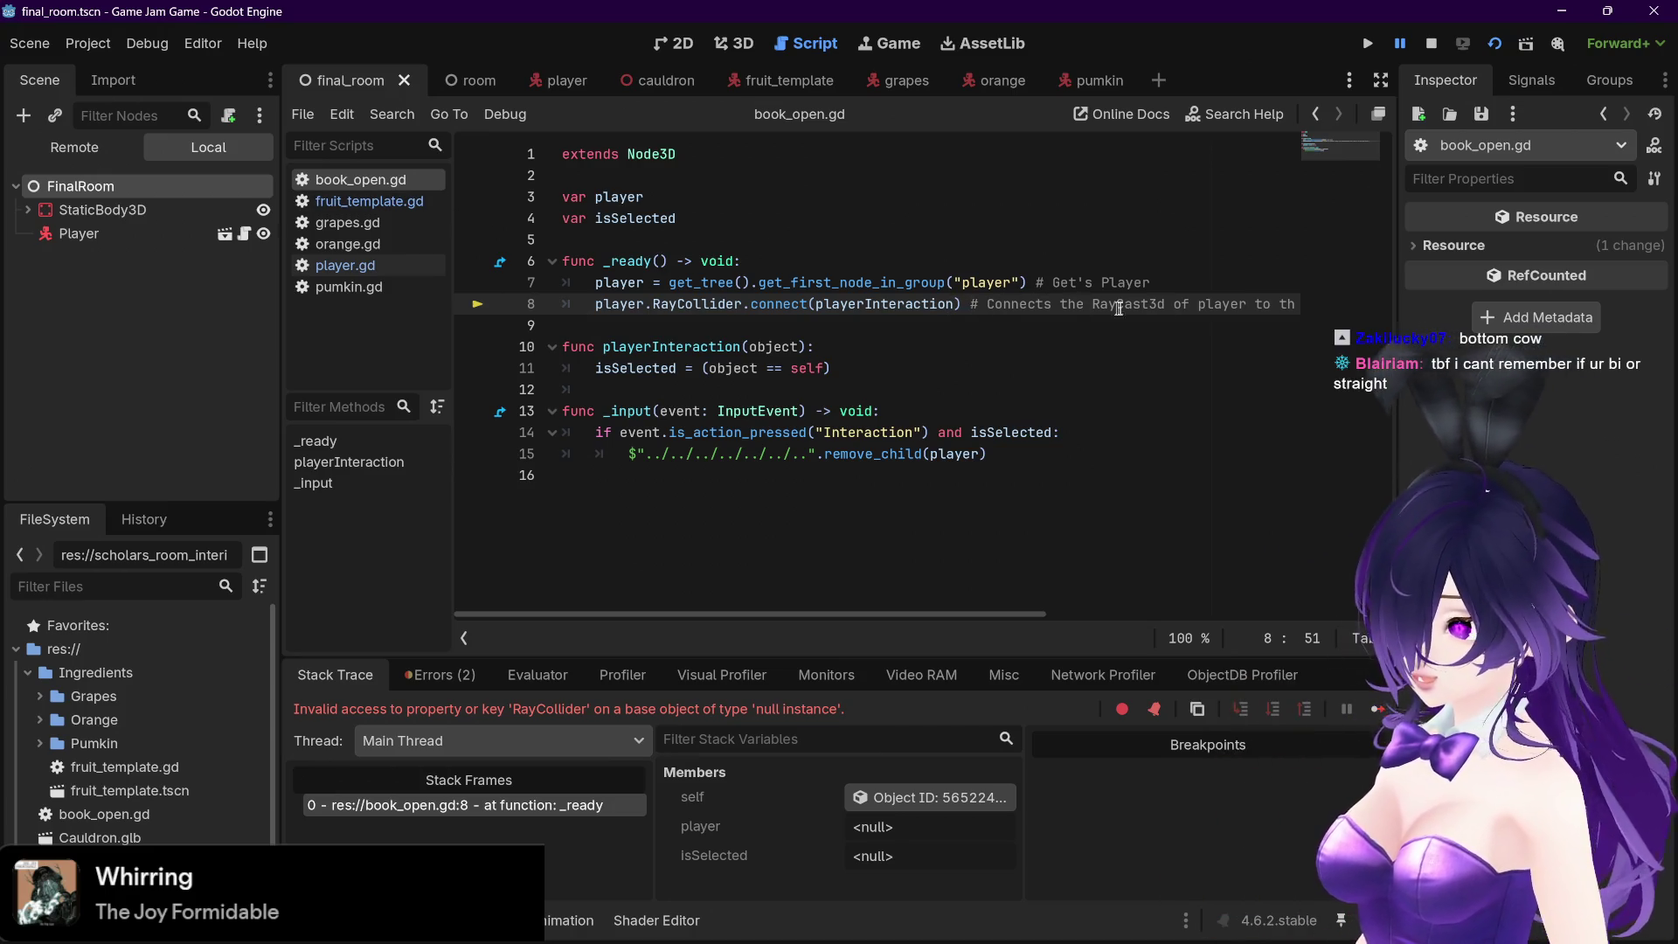
mouse_move(921, 614)
left_mouse_down()
mouse_move(1145, 609)
mouse_move(743, 630)
left_mouse_up()
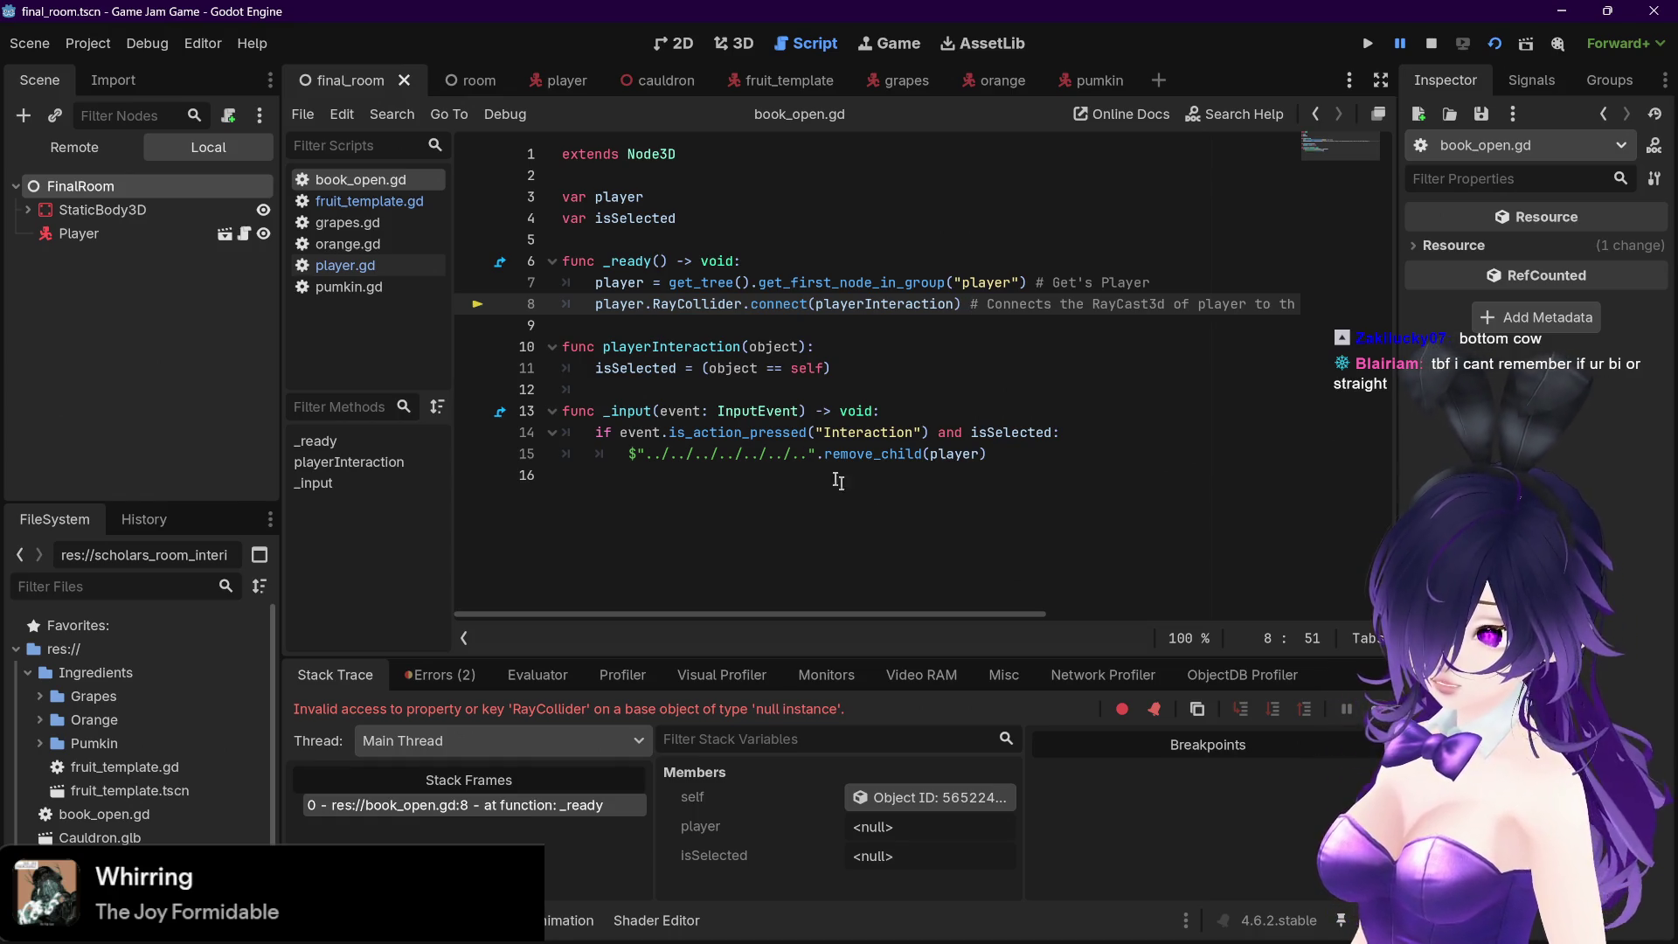
left_click(860, 368)
key("shift+Home")
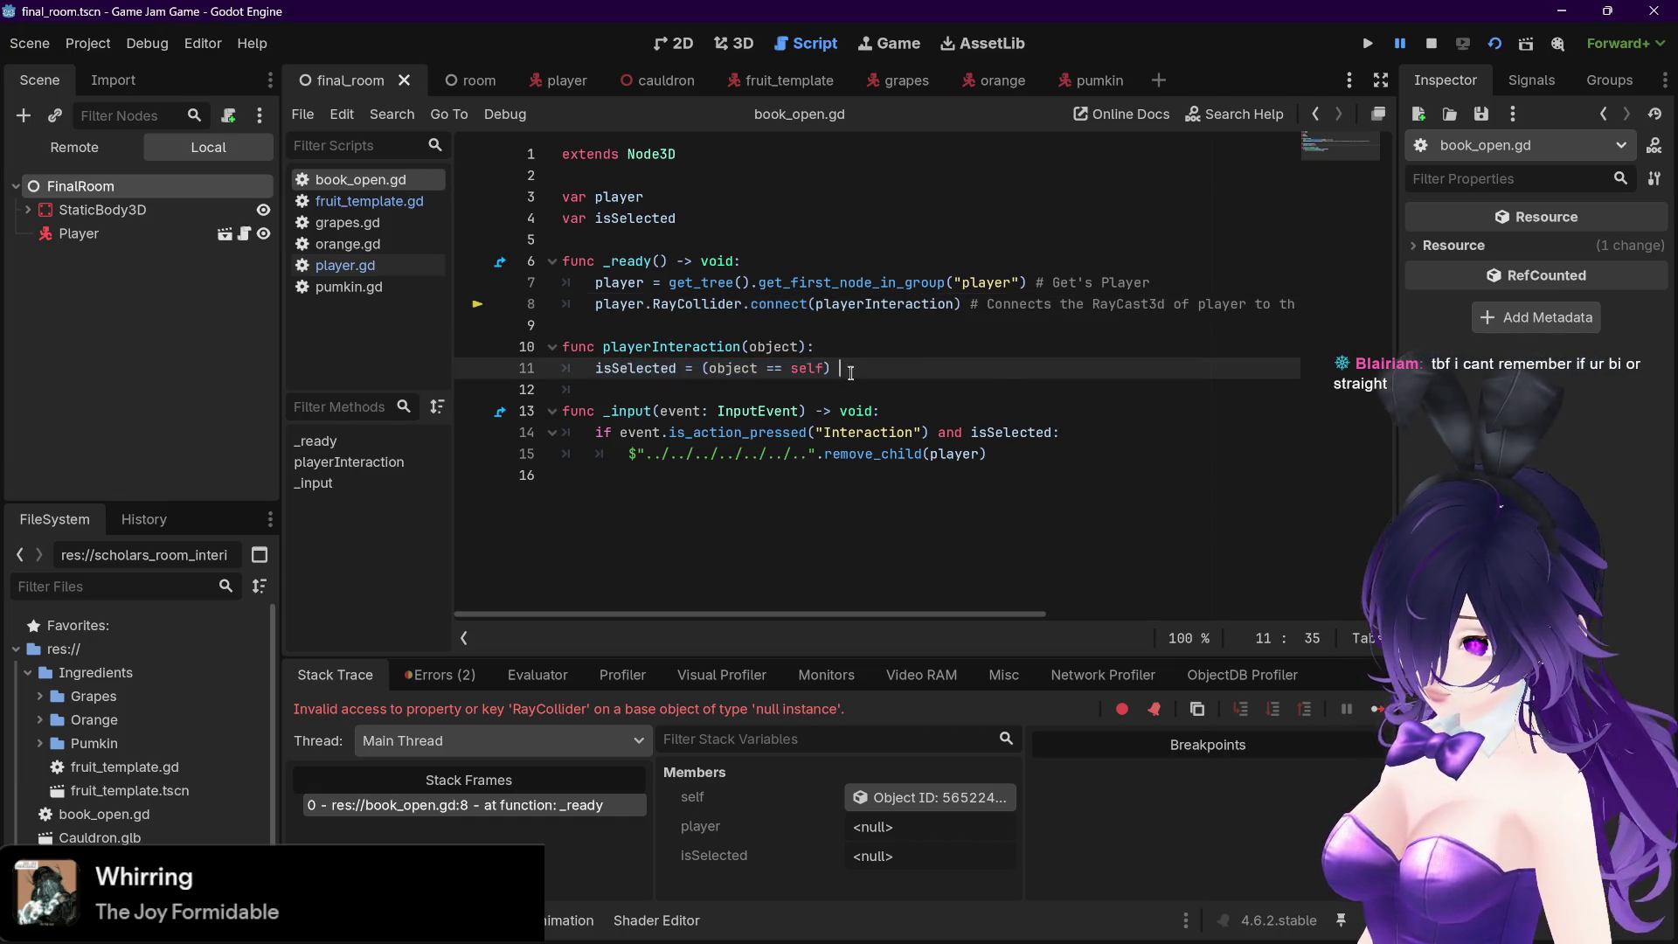
left_click_drag(595, 303, 953, 305)
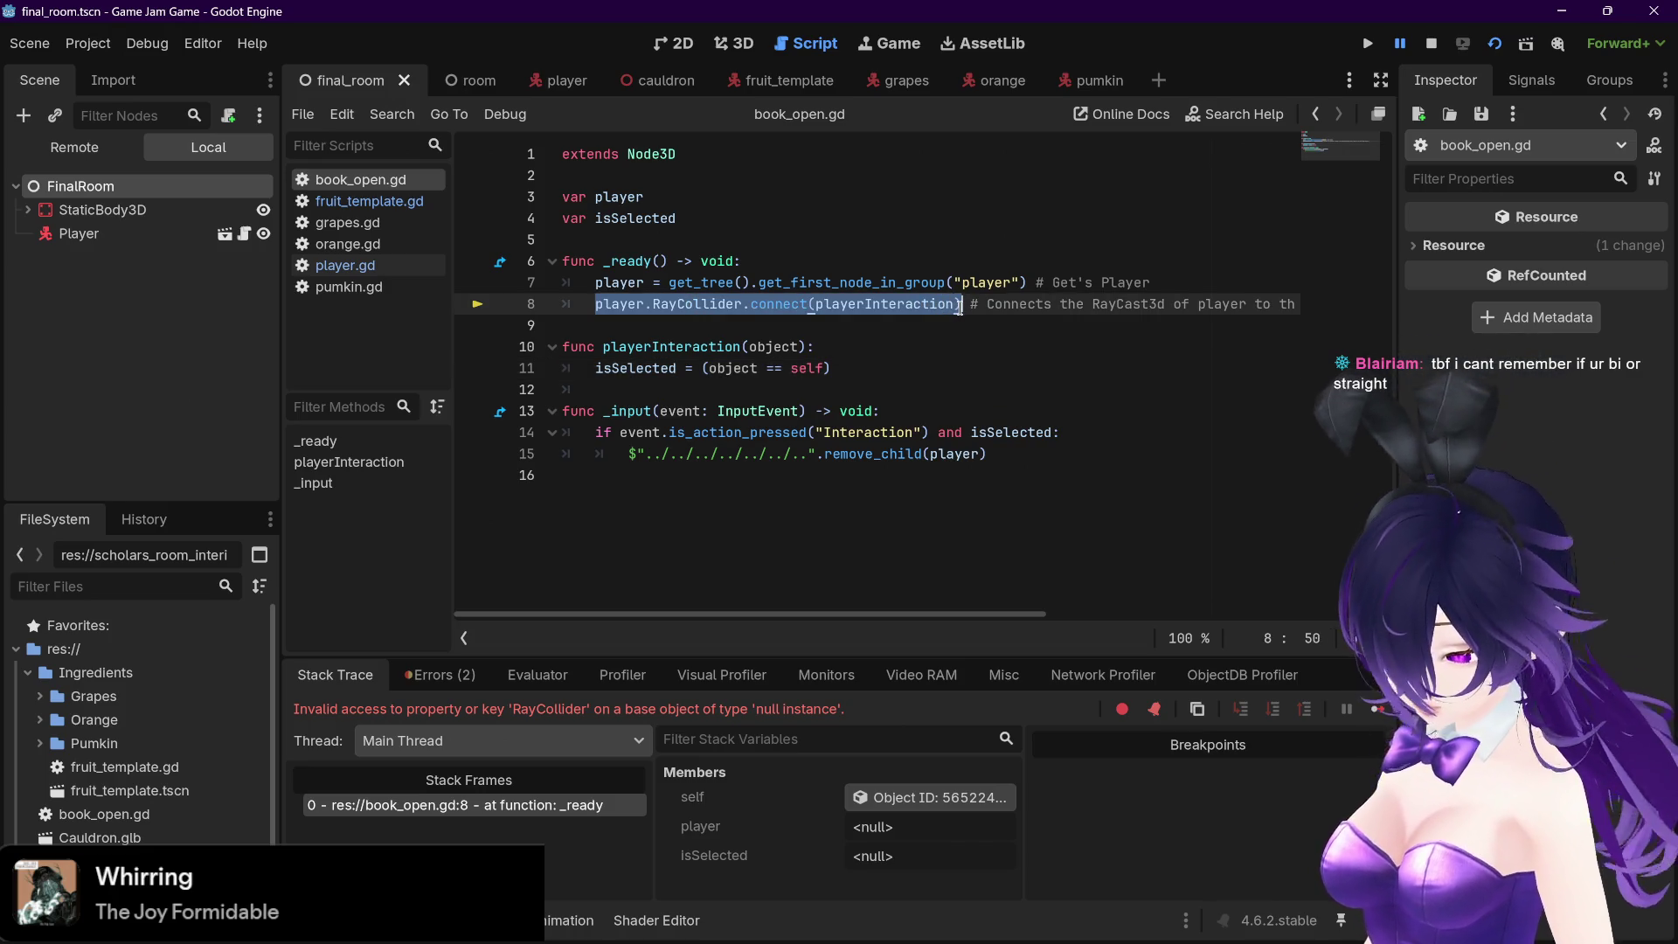
left_click(1035, 306)
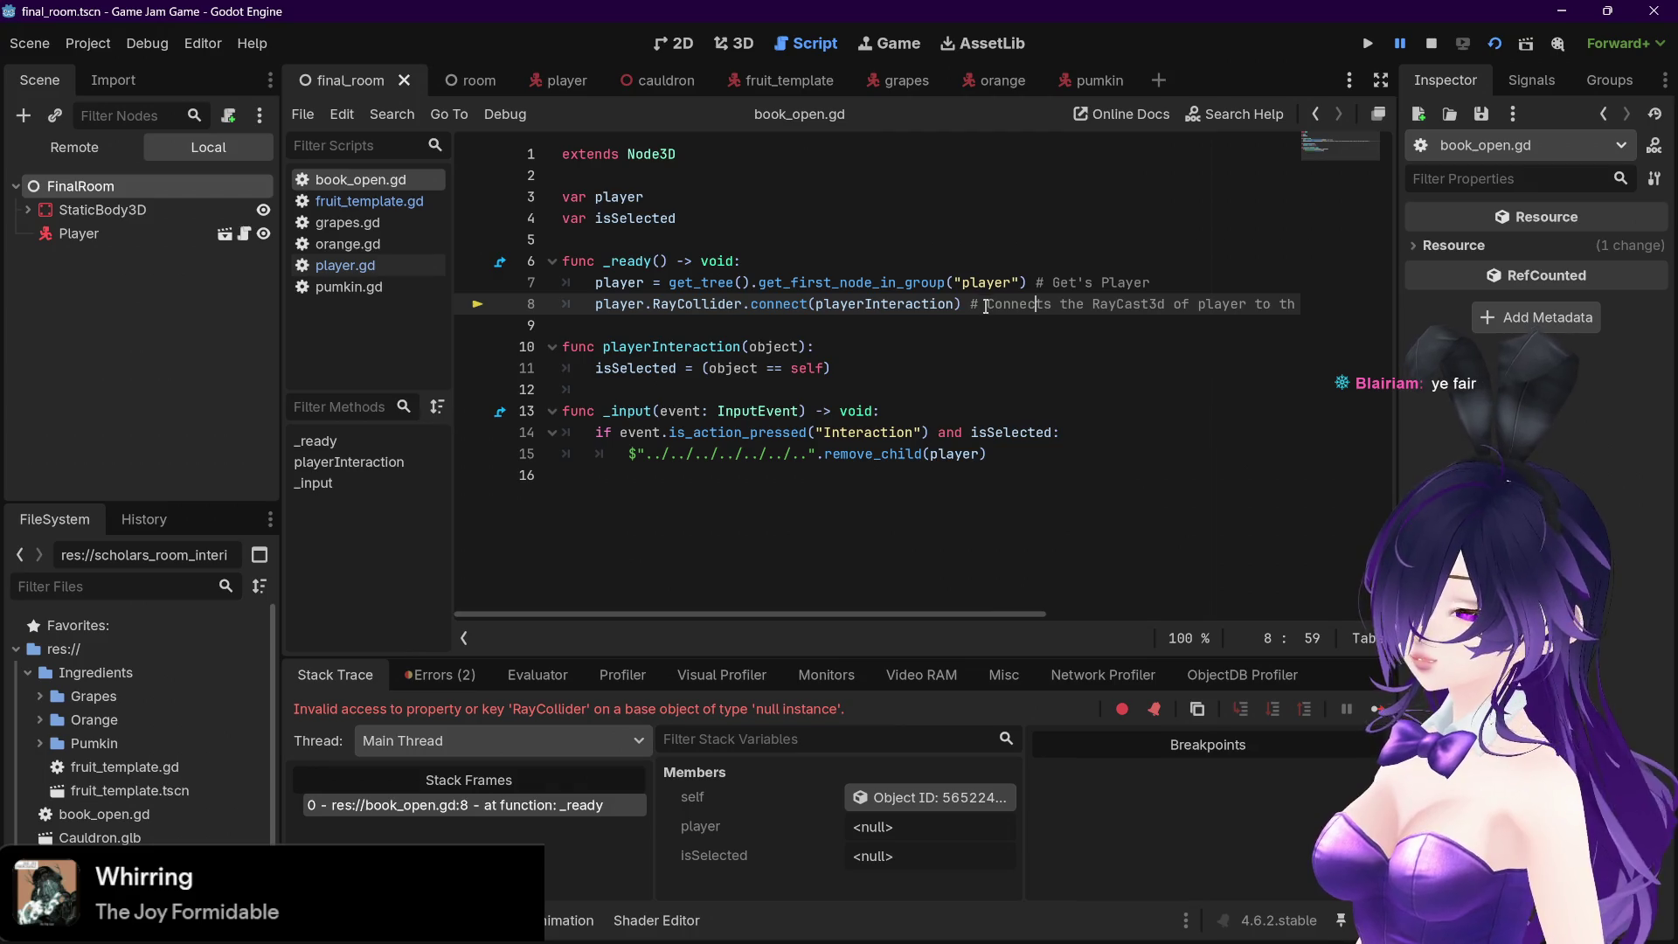
mouse_move(789, 614)
left_mouse_down()
mouse_move(1125, 614)
mouse_move(789, 615)
left_mouse_up()
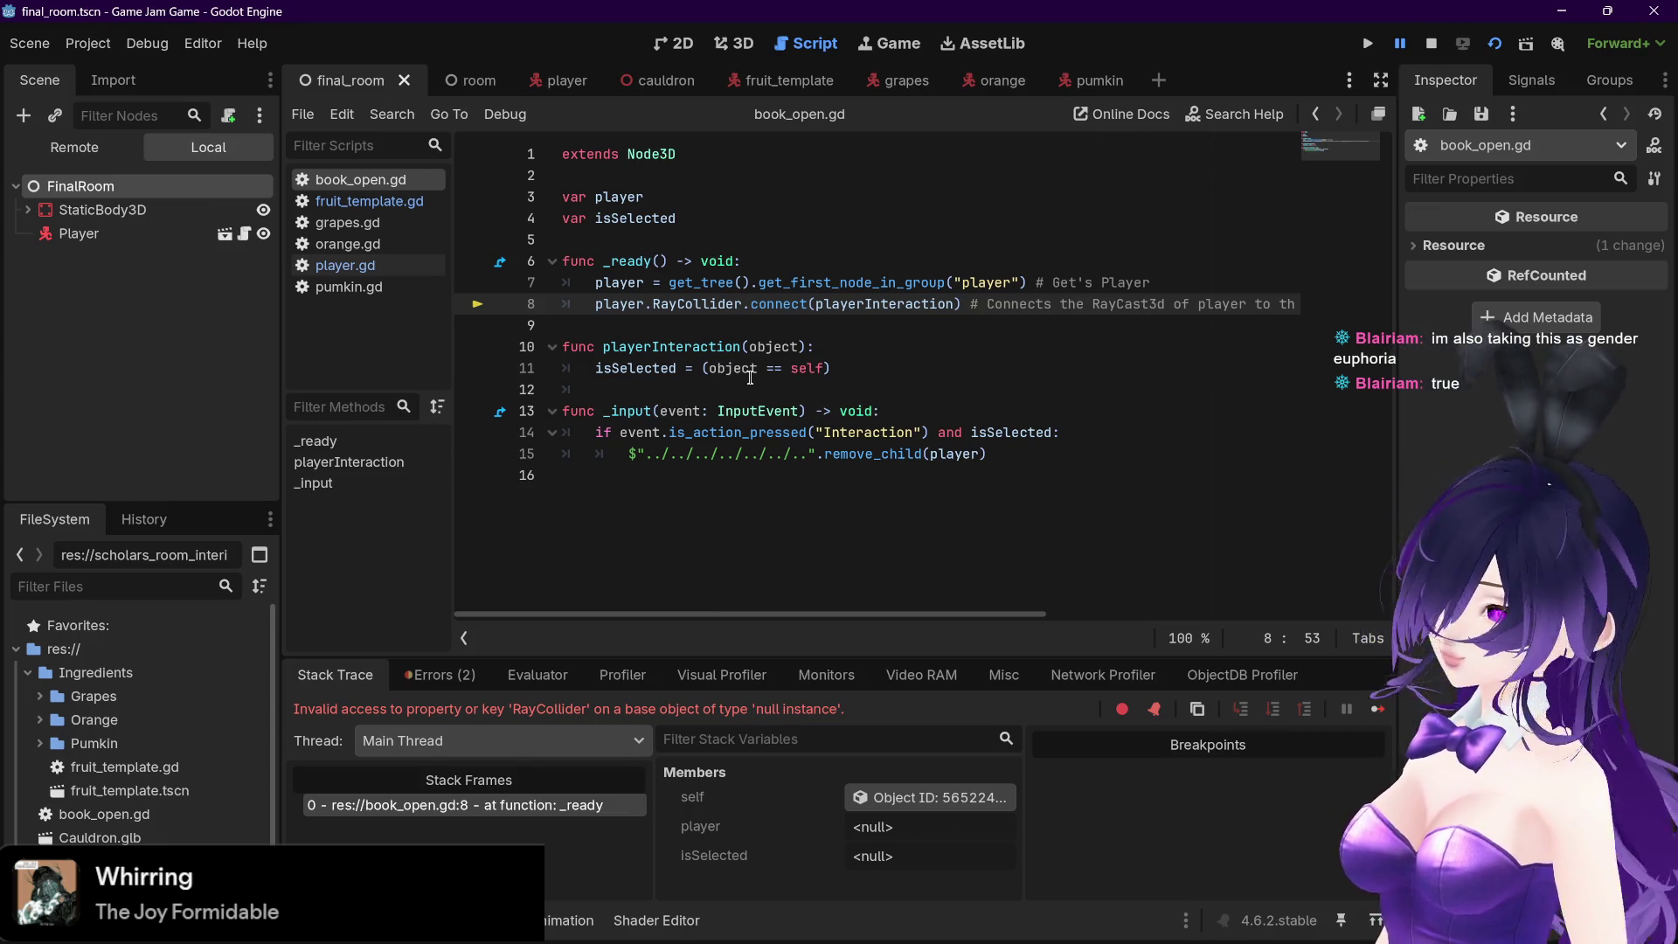
mouse_move(760, 390)
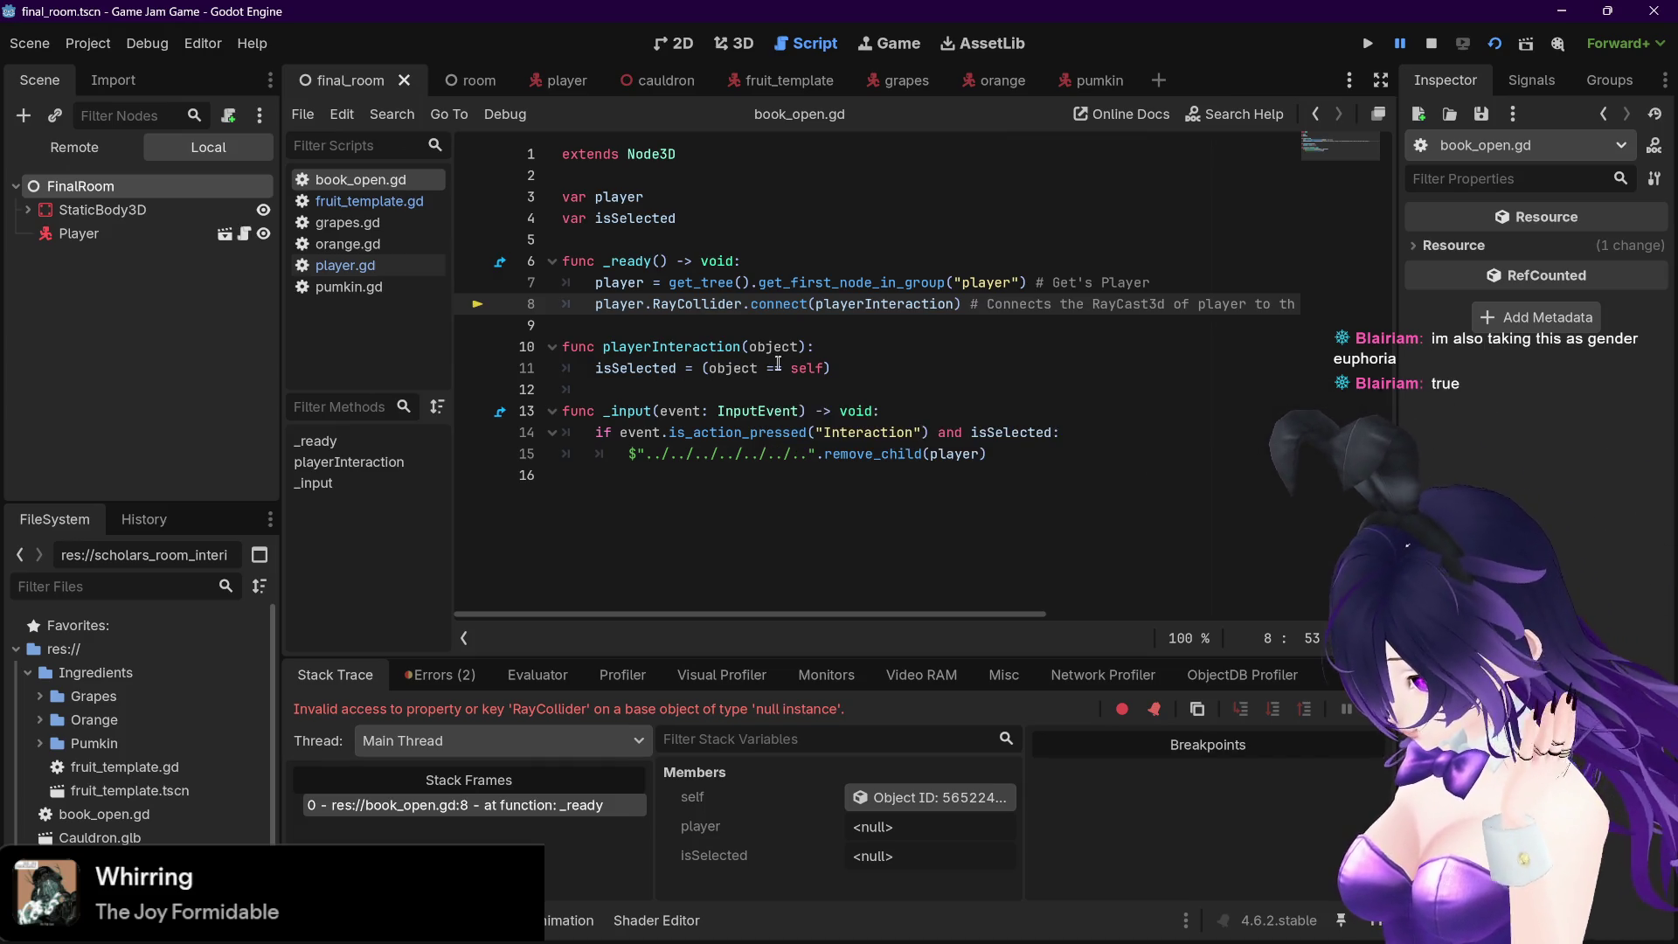
left_click(369, 201)
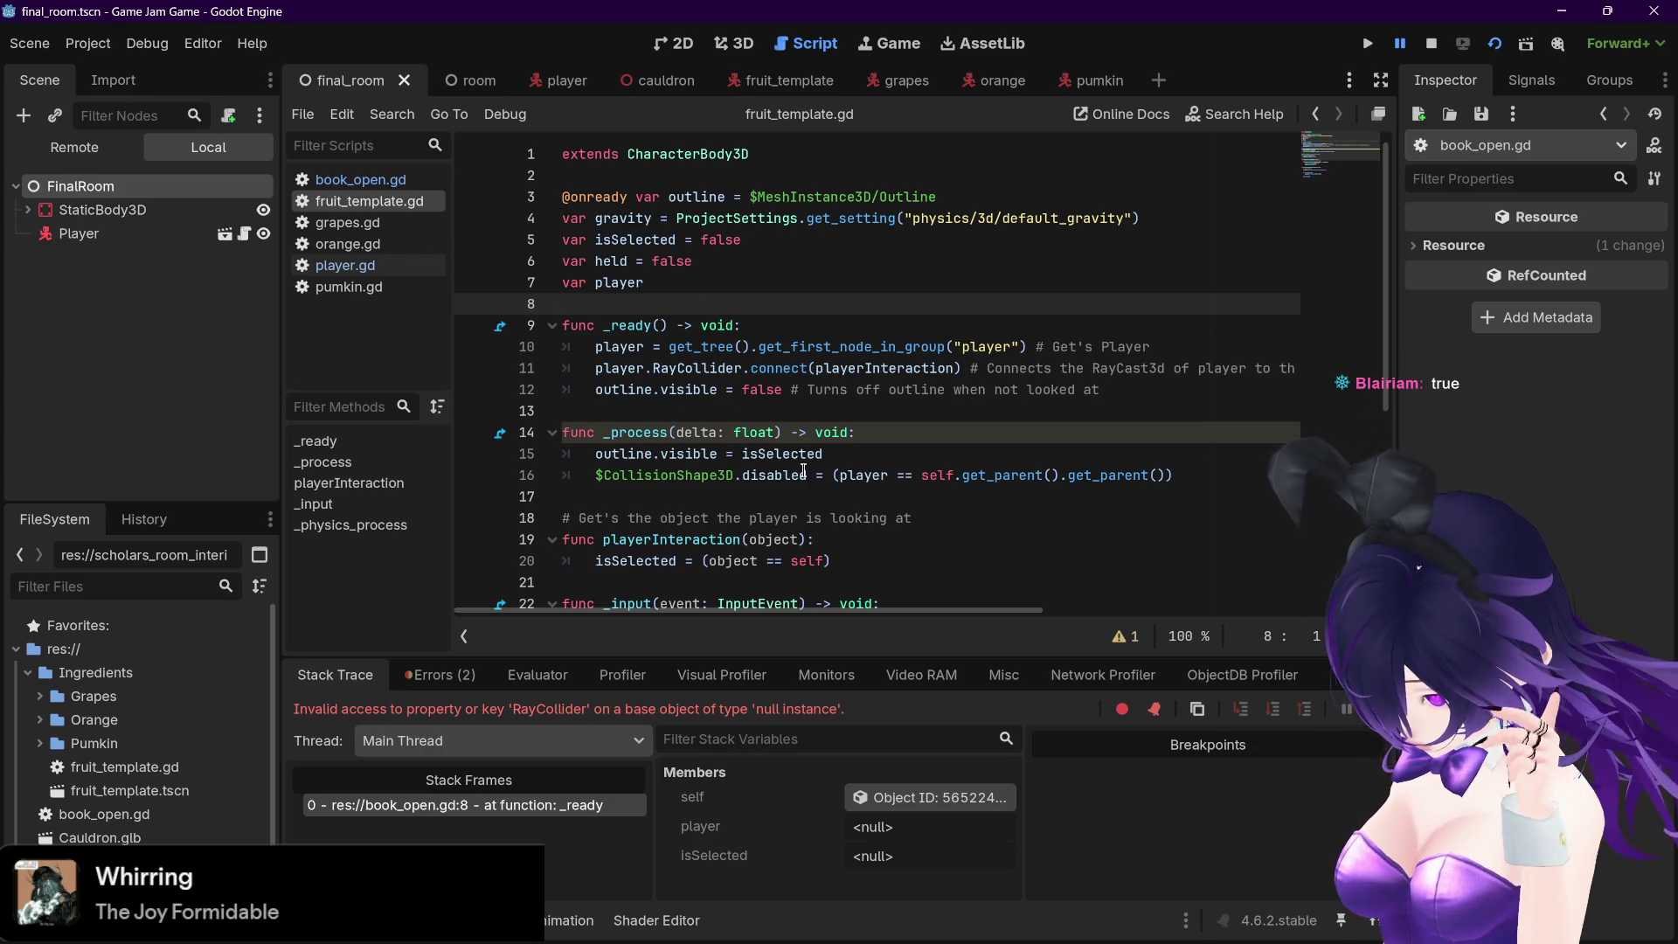
mouse_move(479, 88)
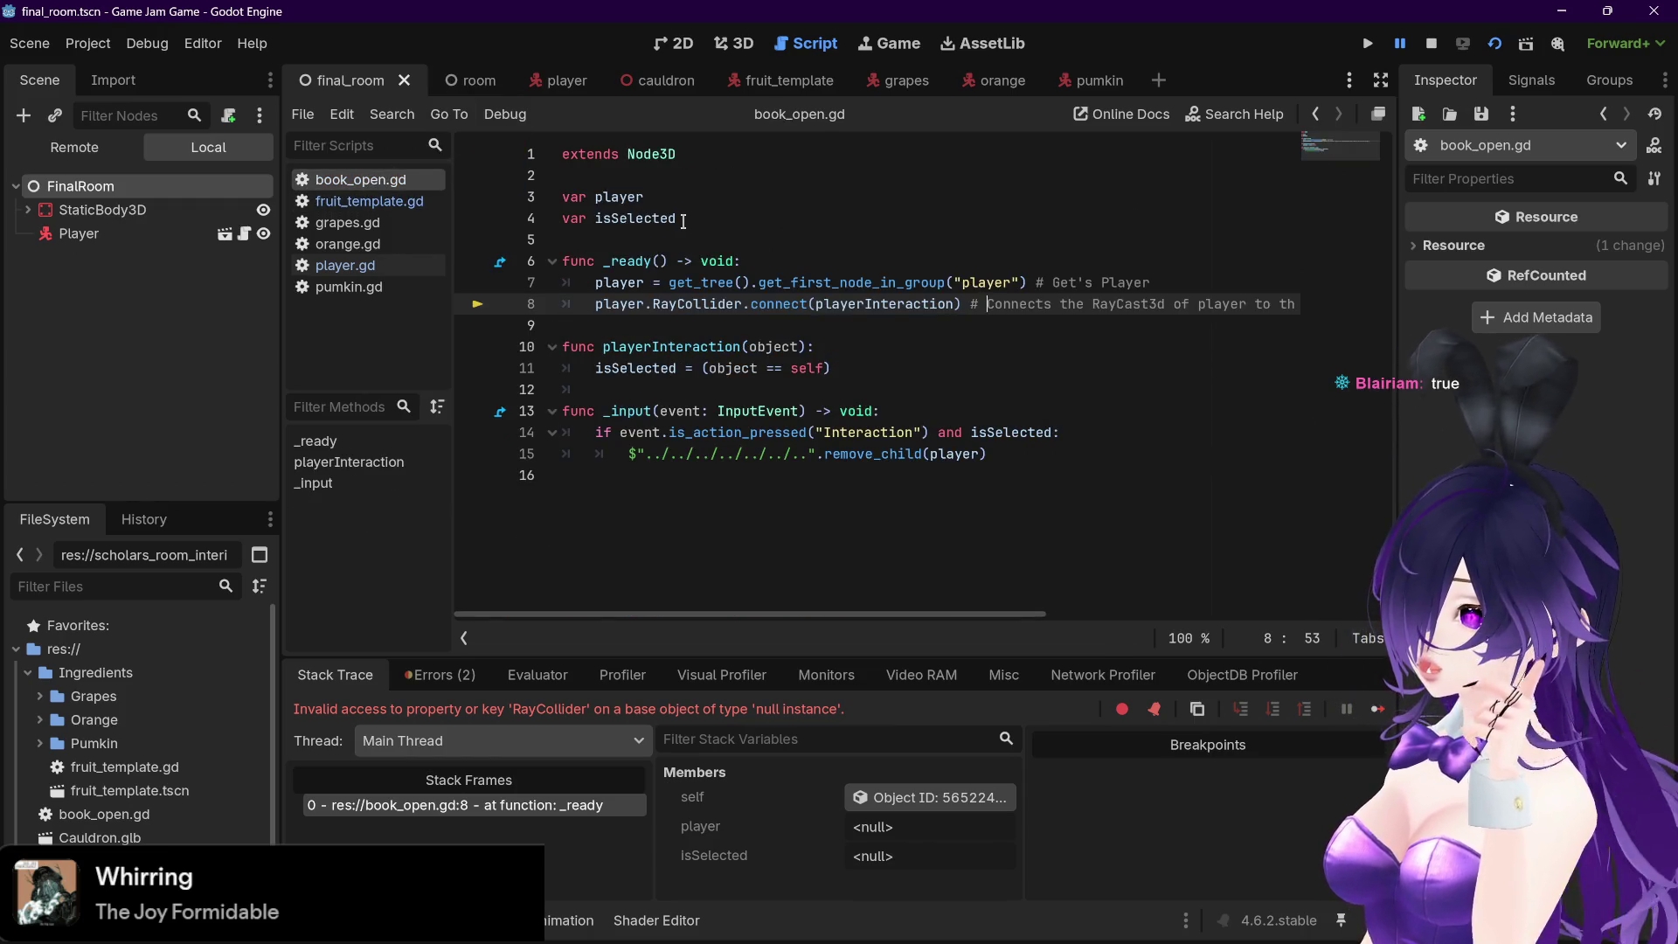
Initialise isSelected to false in book_open.gd and rerun the current scene
left_click(689, 225)
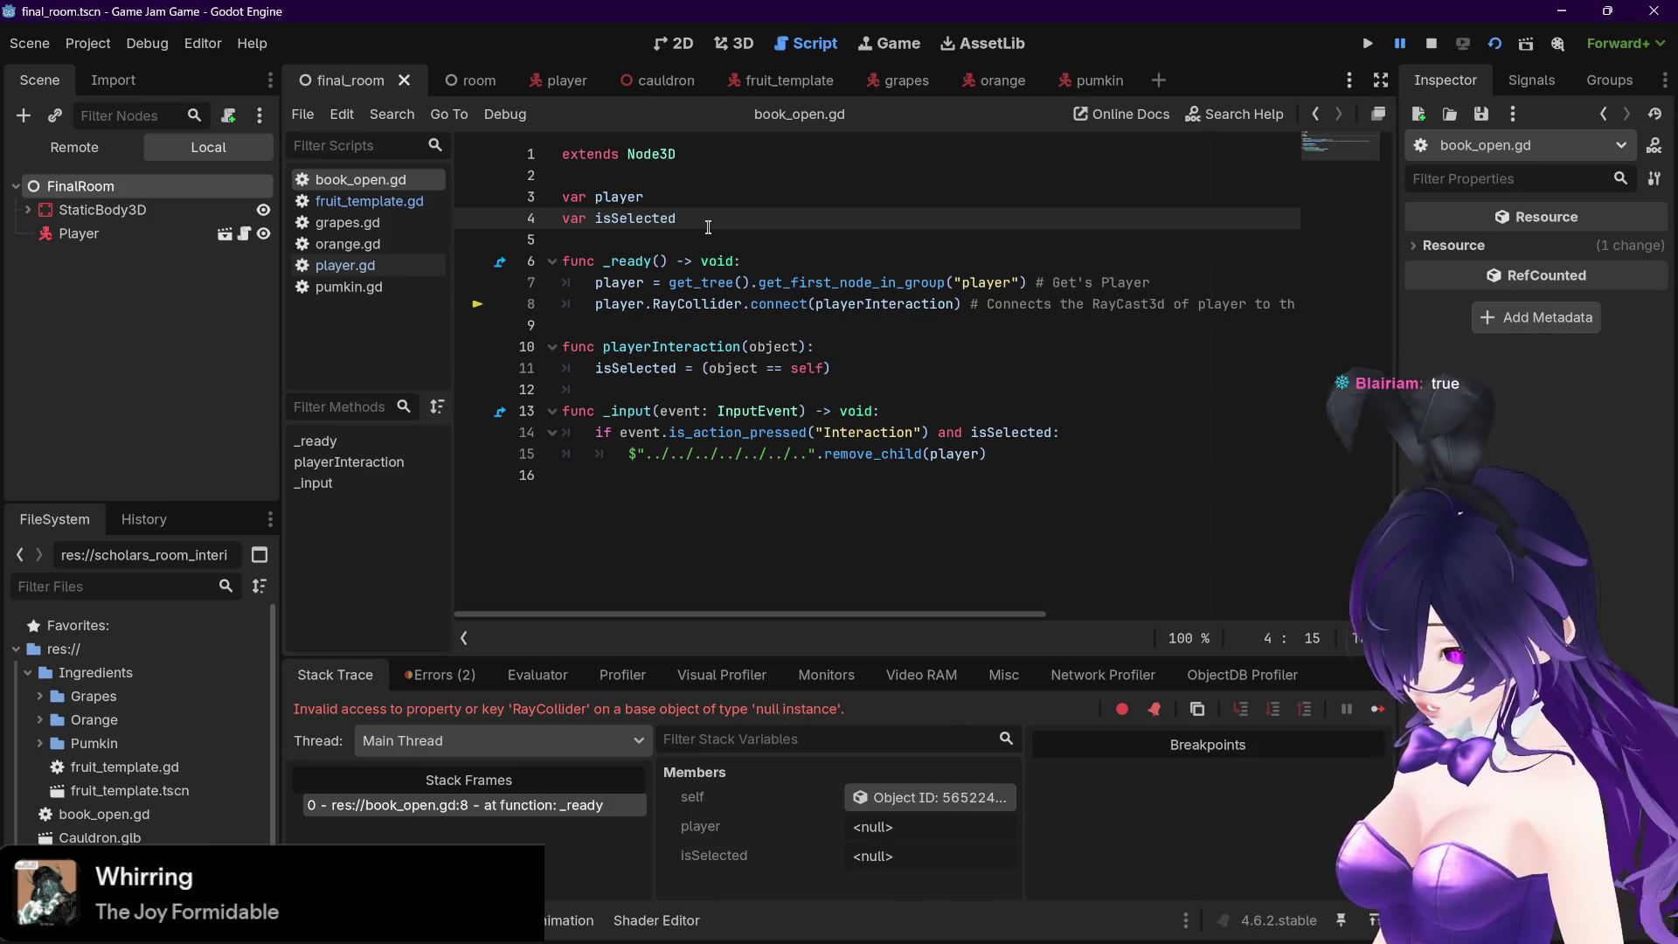
type("=false")
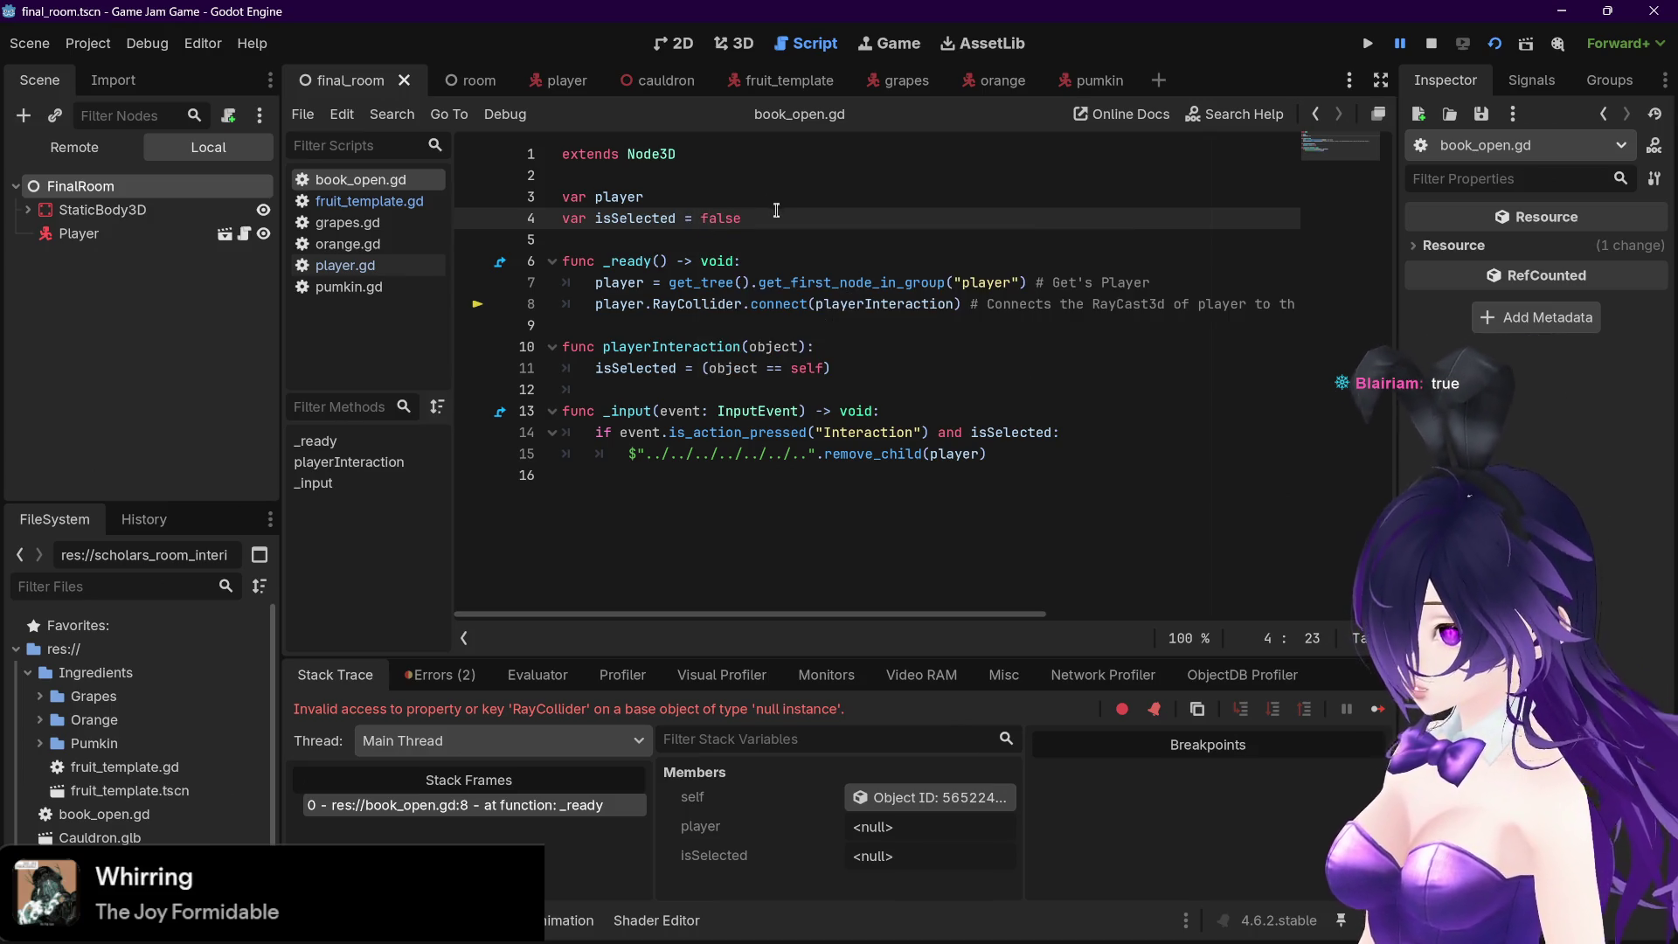
left_click(1493, 44)
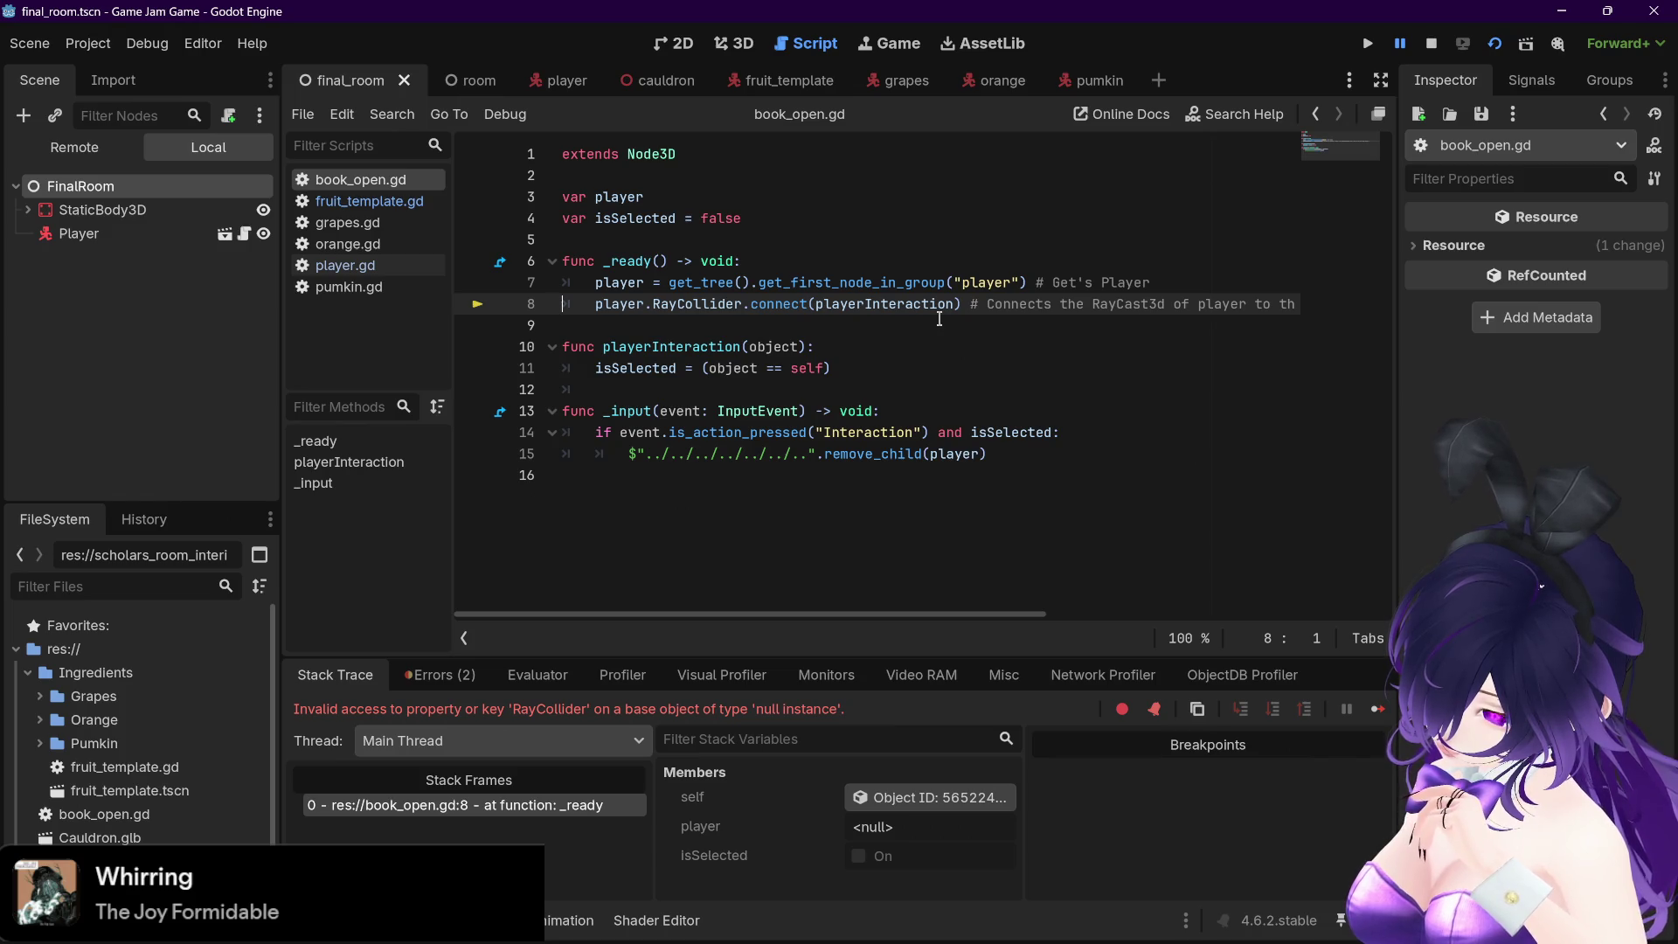
Compare fruit_template.gd with book_open.gd, ending back in book_open.gd
left_click(395, 202)
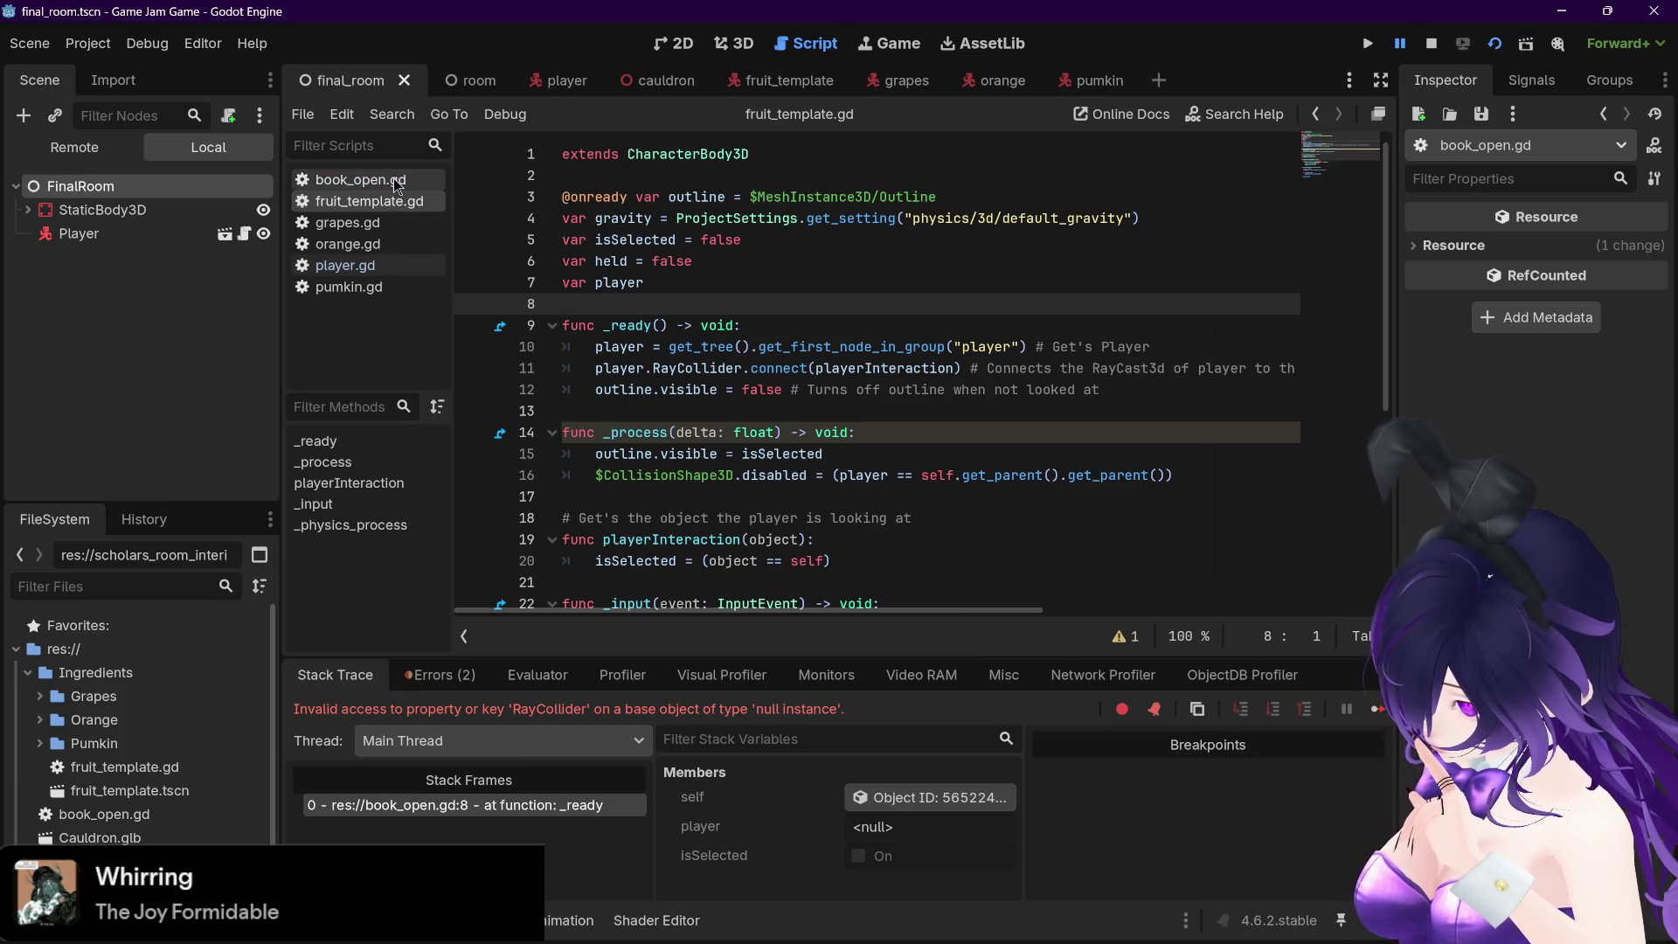
left_click(395, 181)
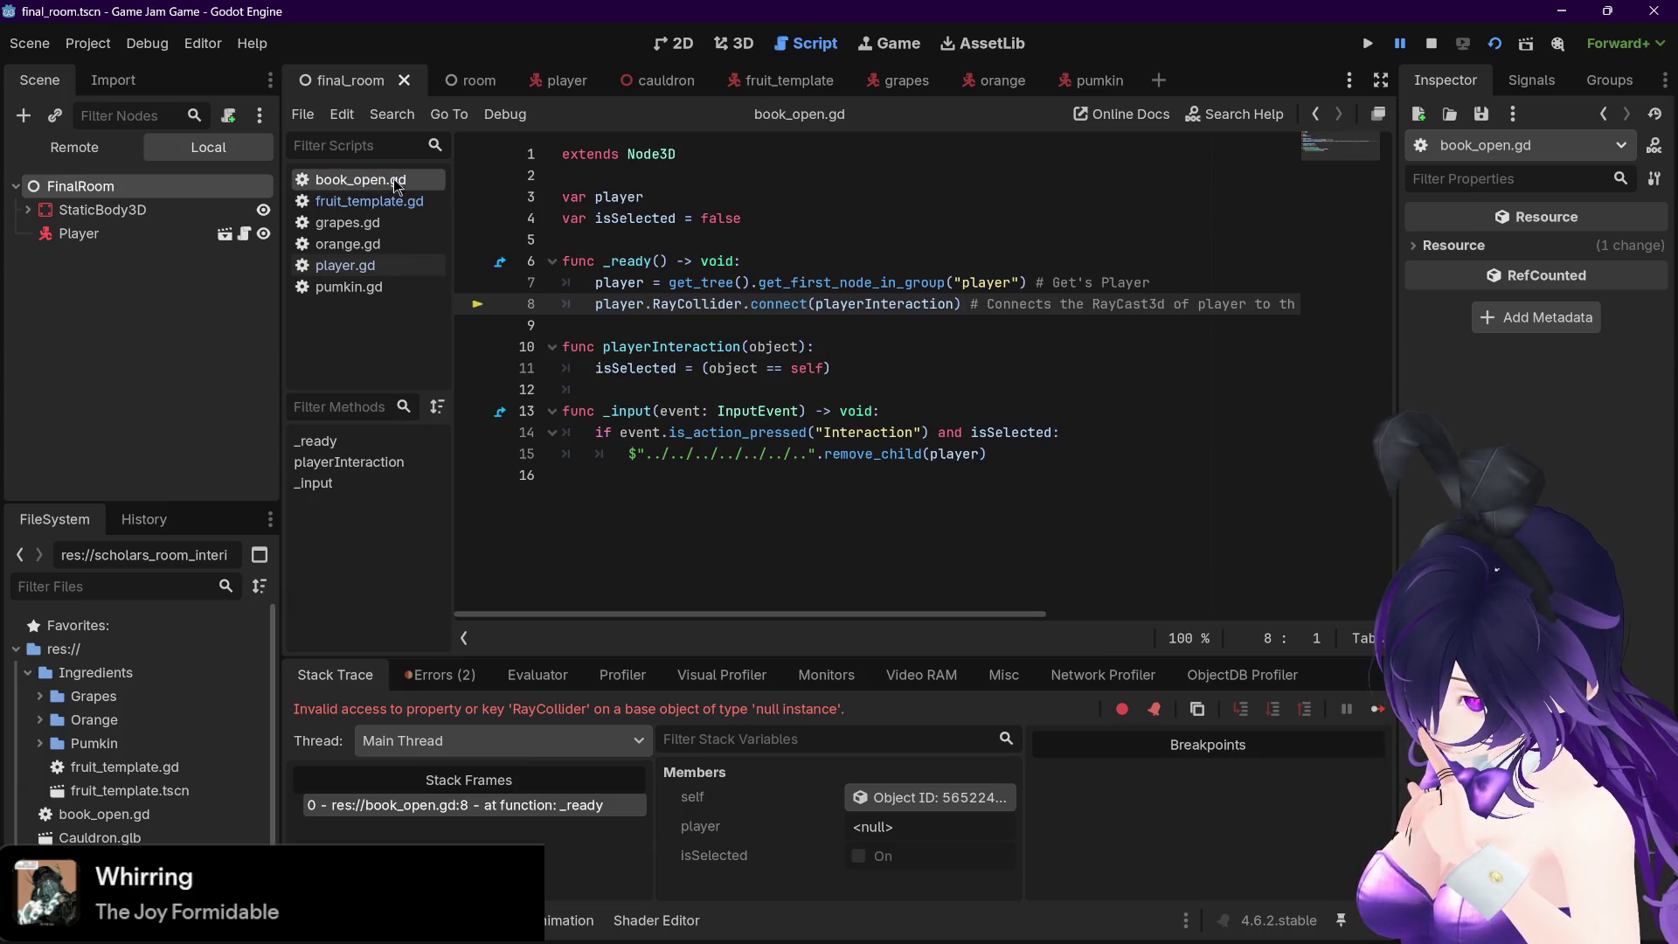
left_click(385, 201)
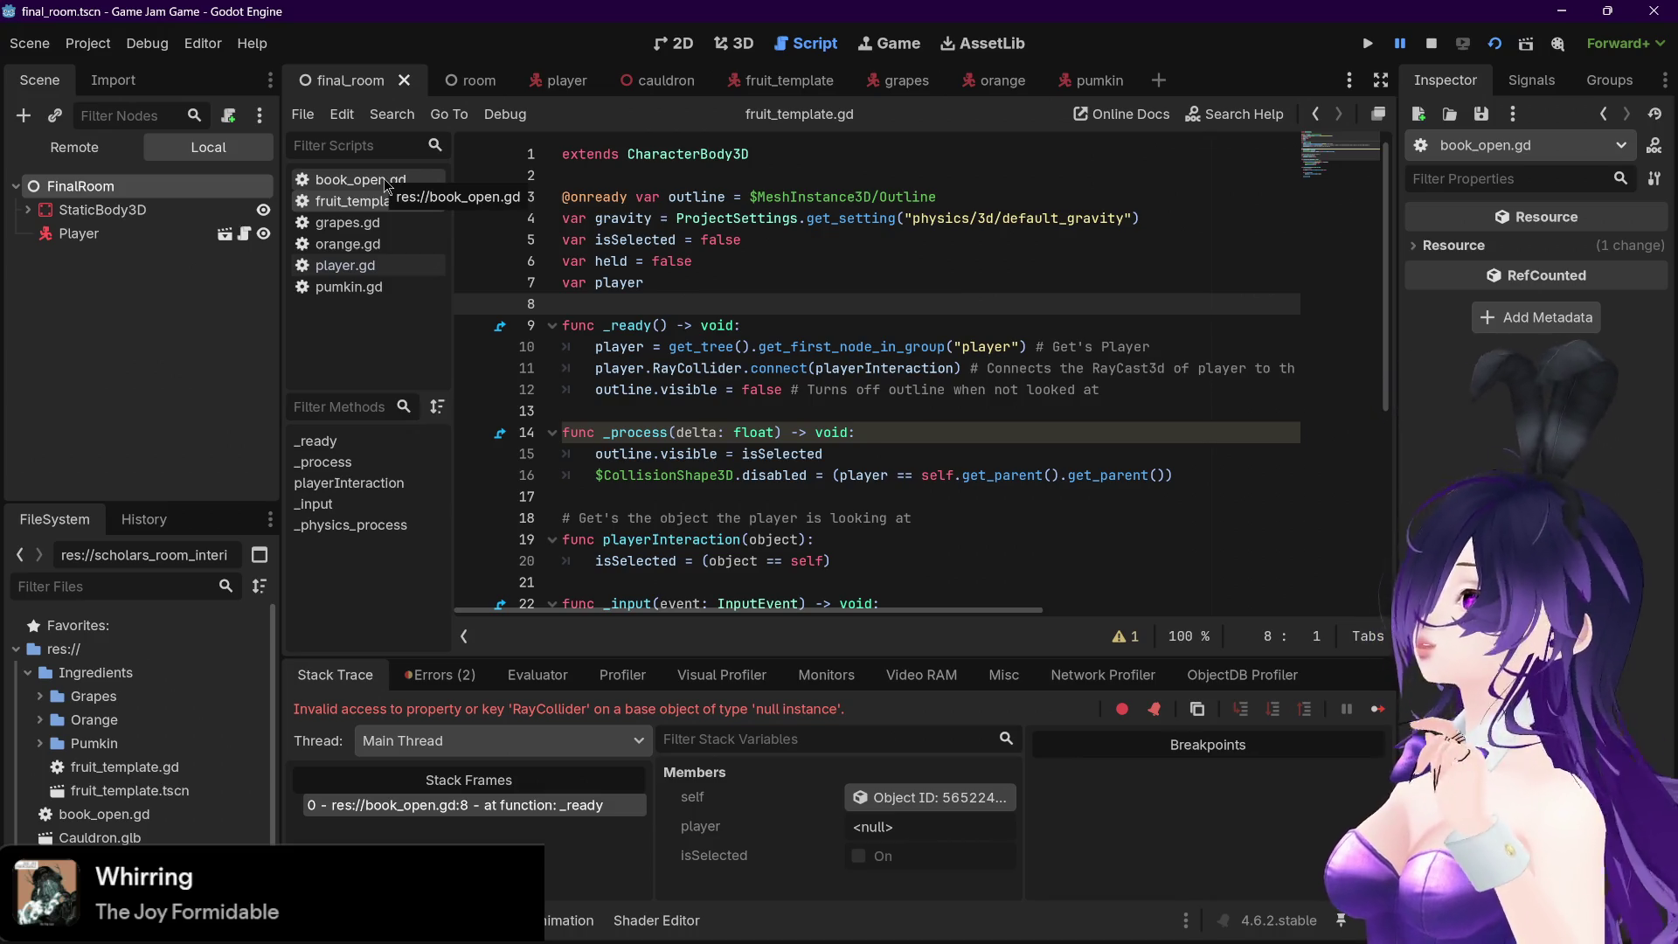
left_click(384, 183)
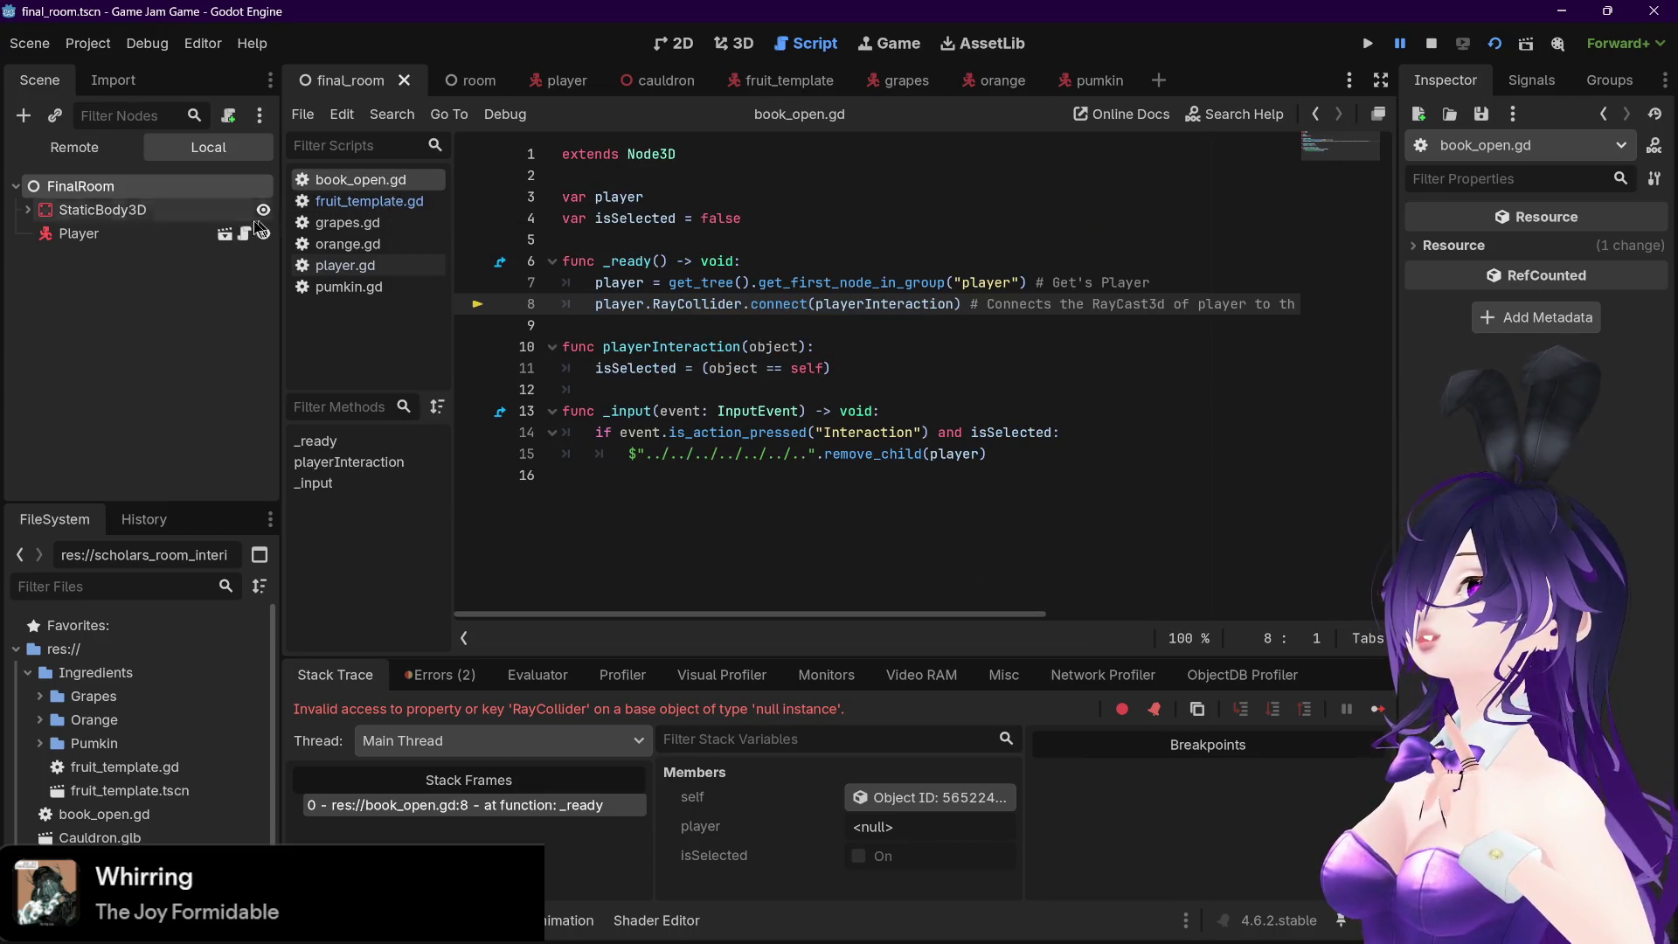
Expand StaticBody3D in the Scene dock and scroll down through its many nested model child nodes
left_click(28, 210)
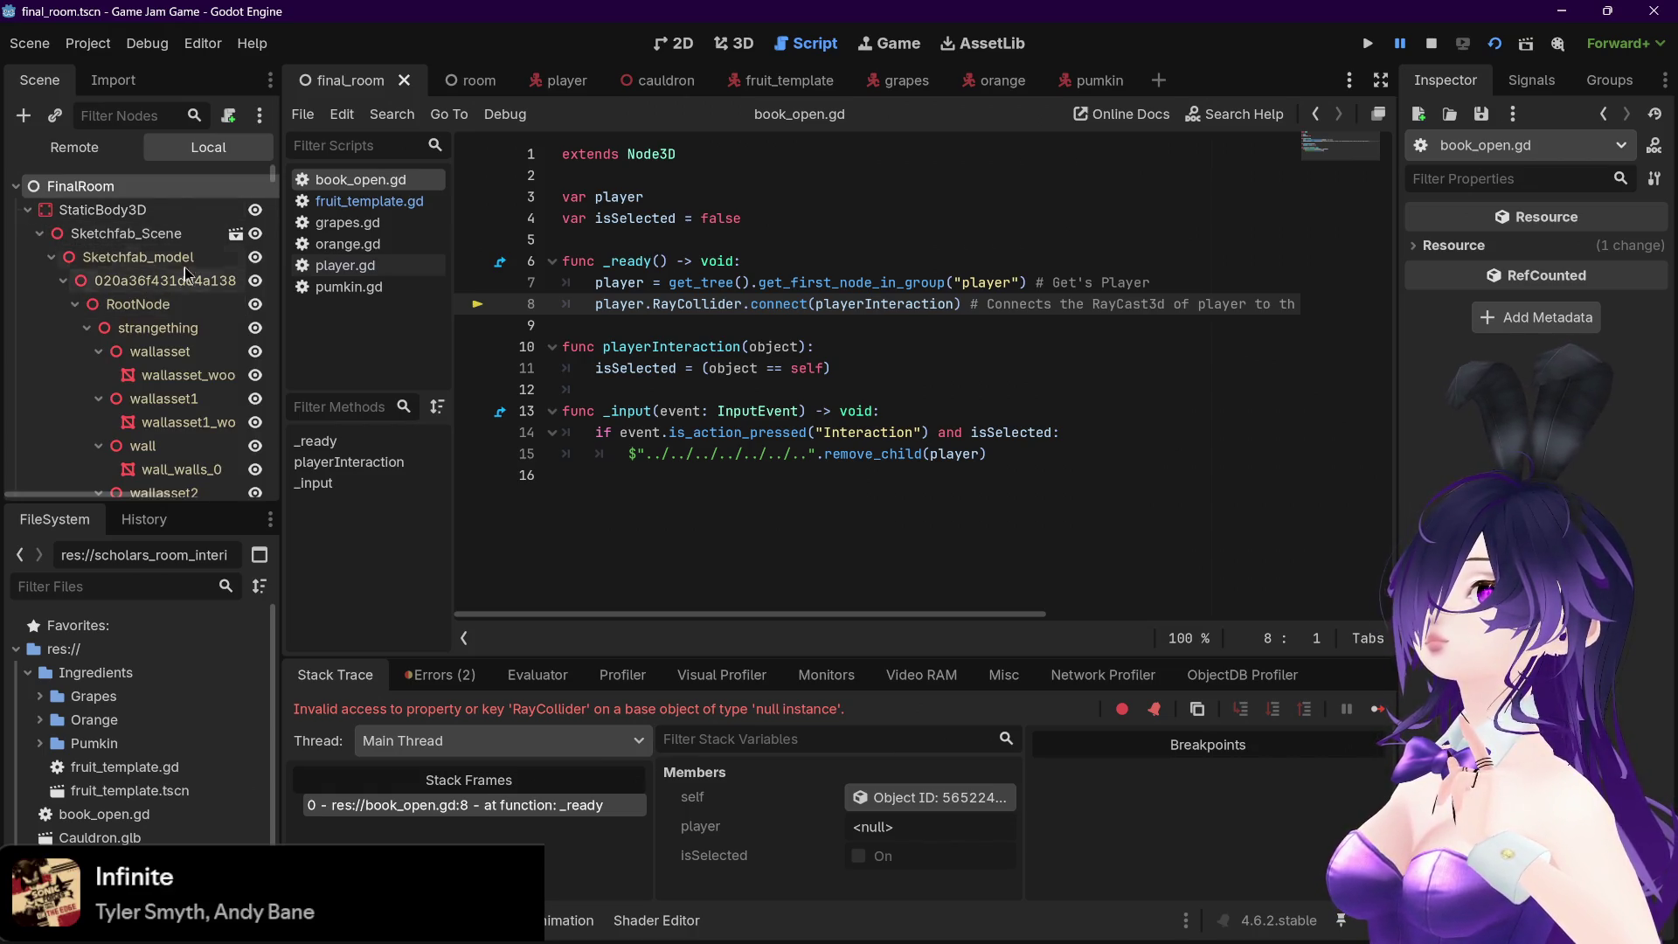
scroll(144, 262, "down", 10)
left_click_drag(271, 188, 263, 412)
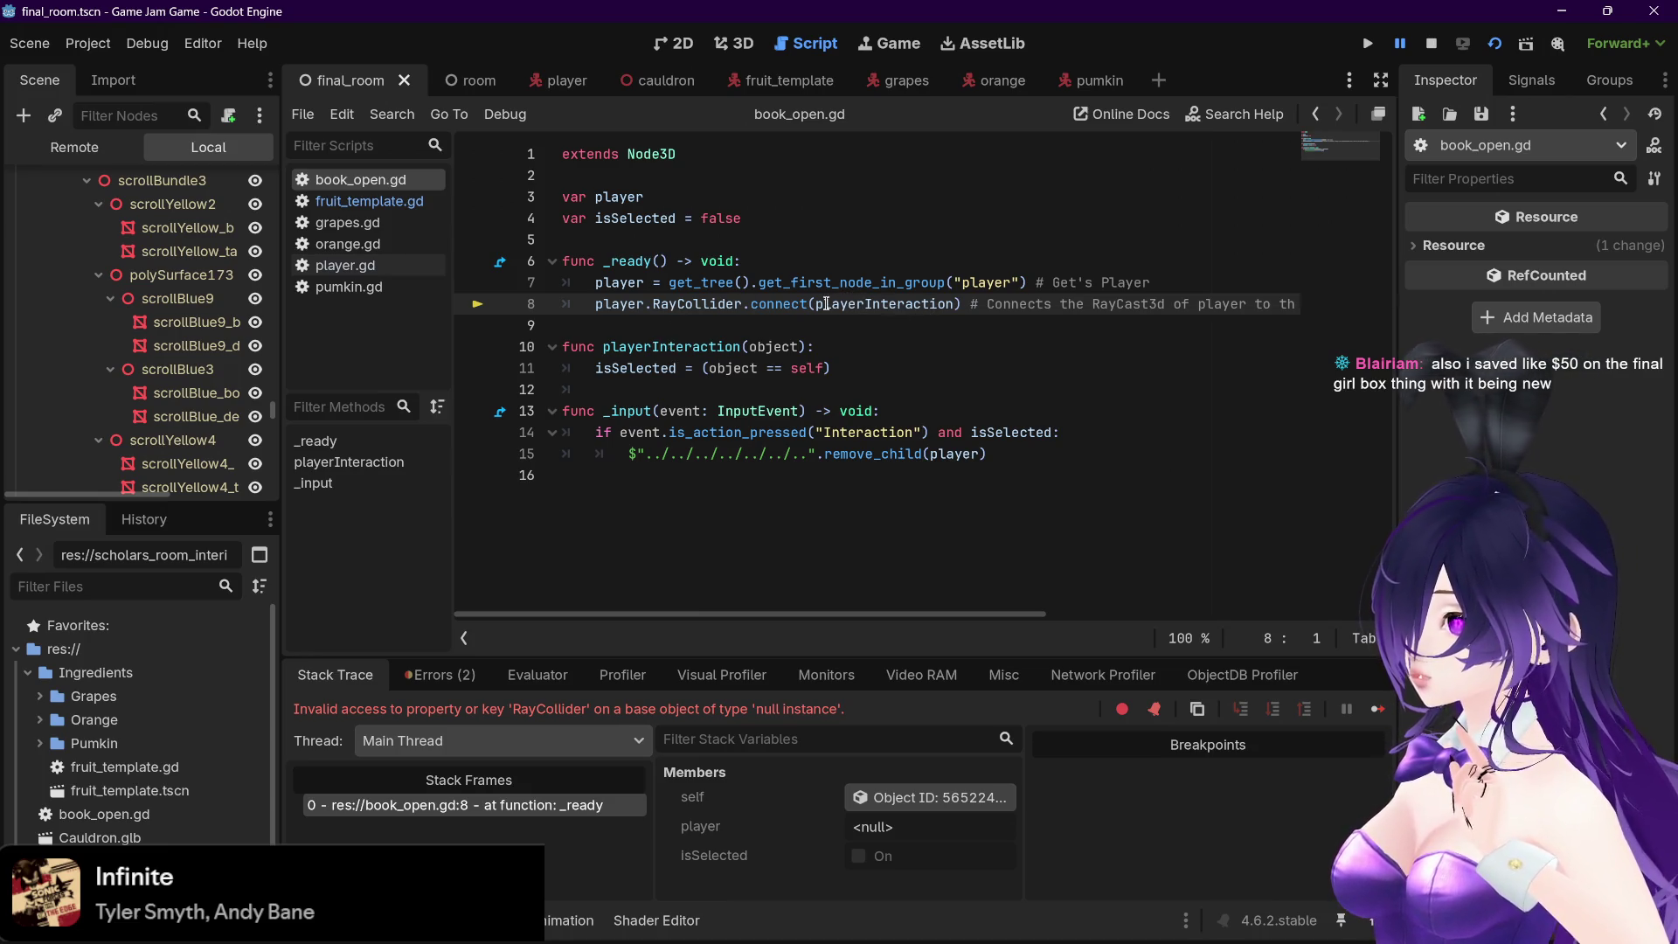
mouse_move(827, 303)
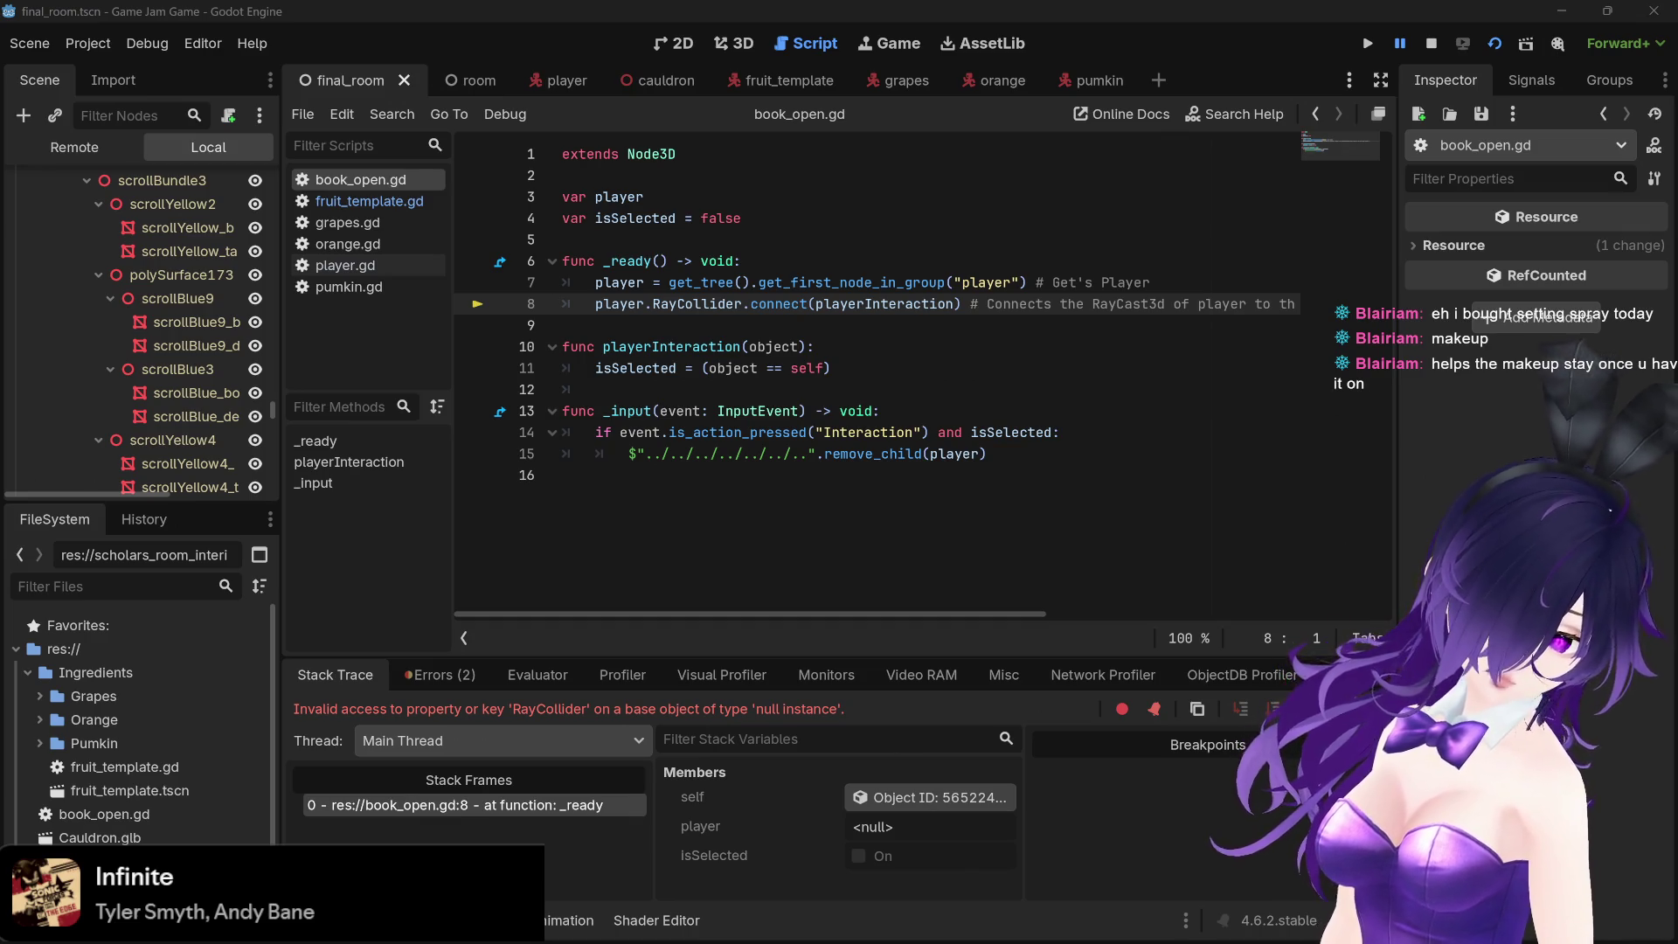
left_click(1009, 467)
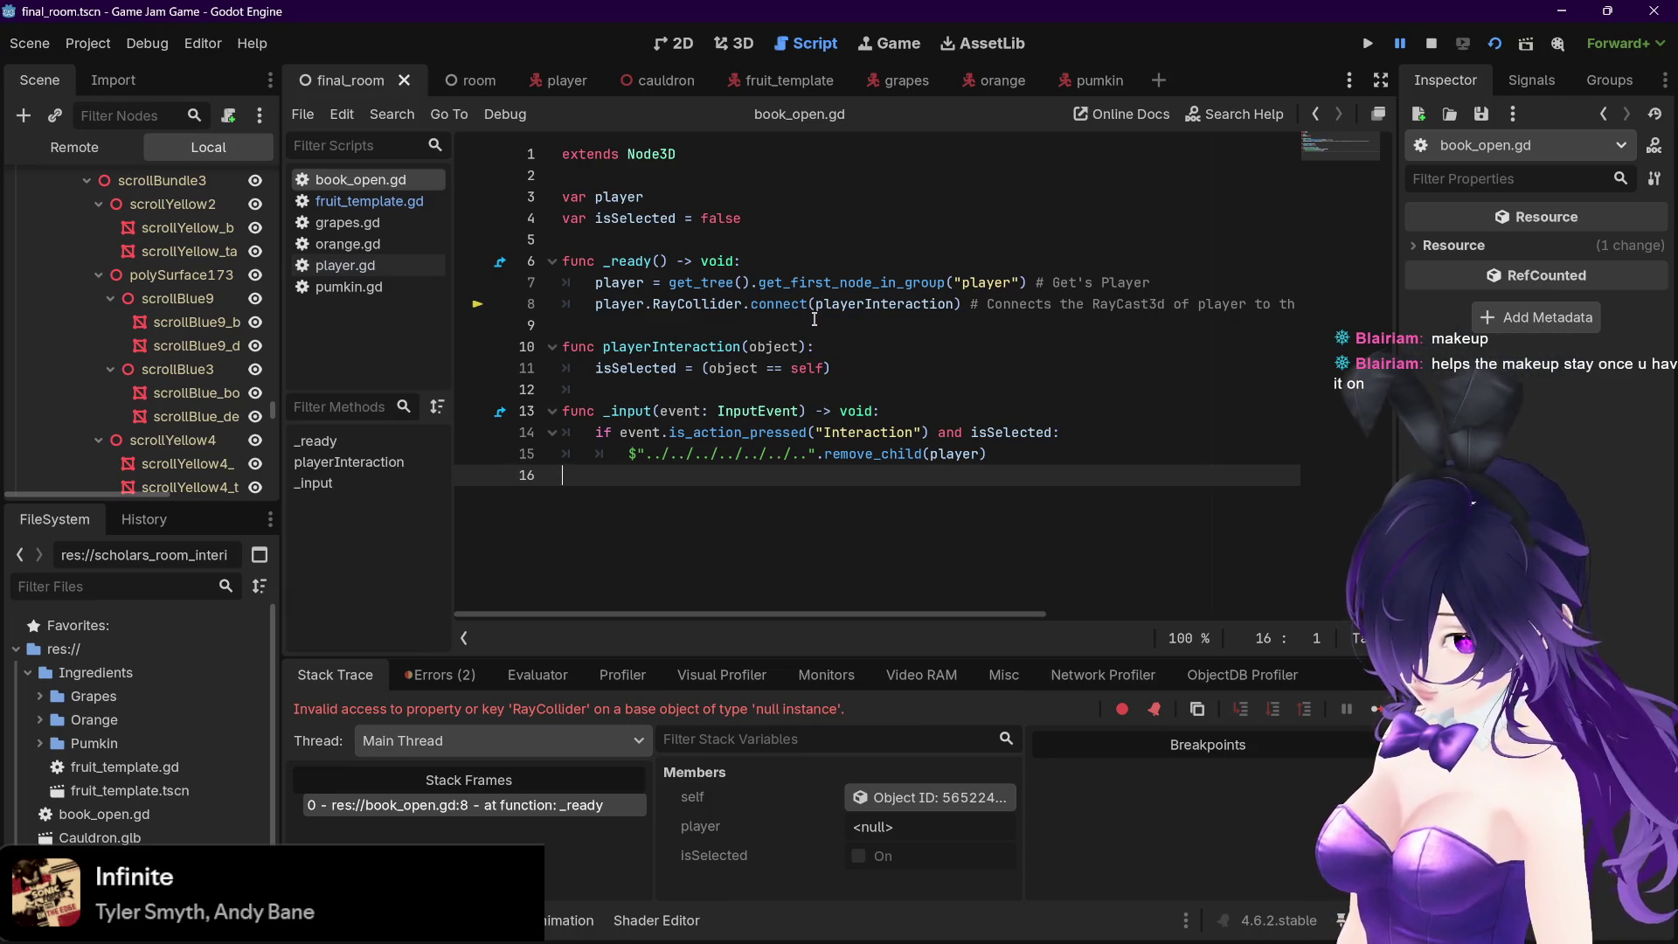
scroll(735, 577, "right", 5)
scroll(734, 577, "left", 5)
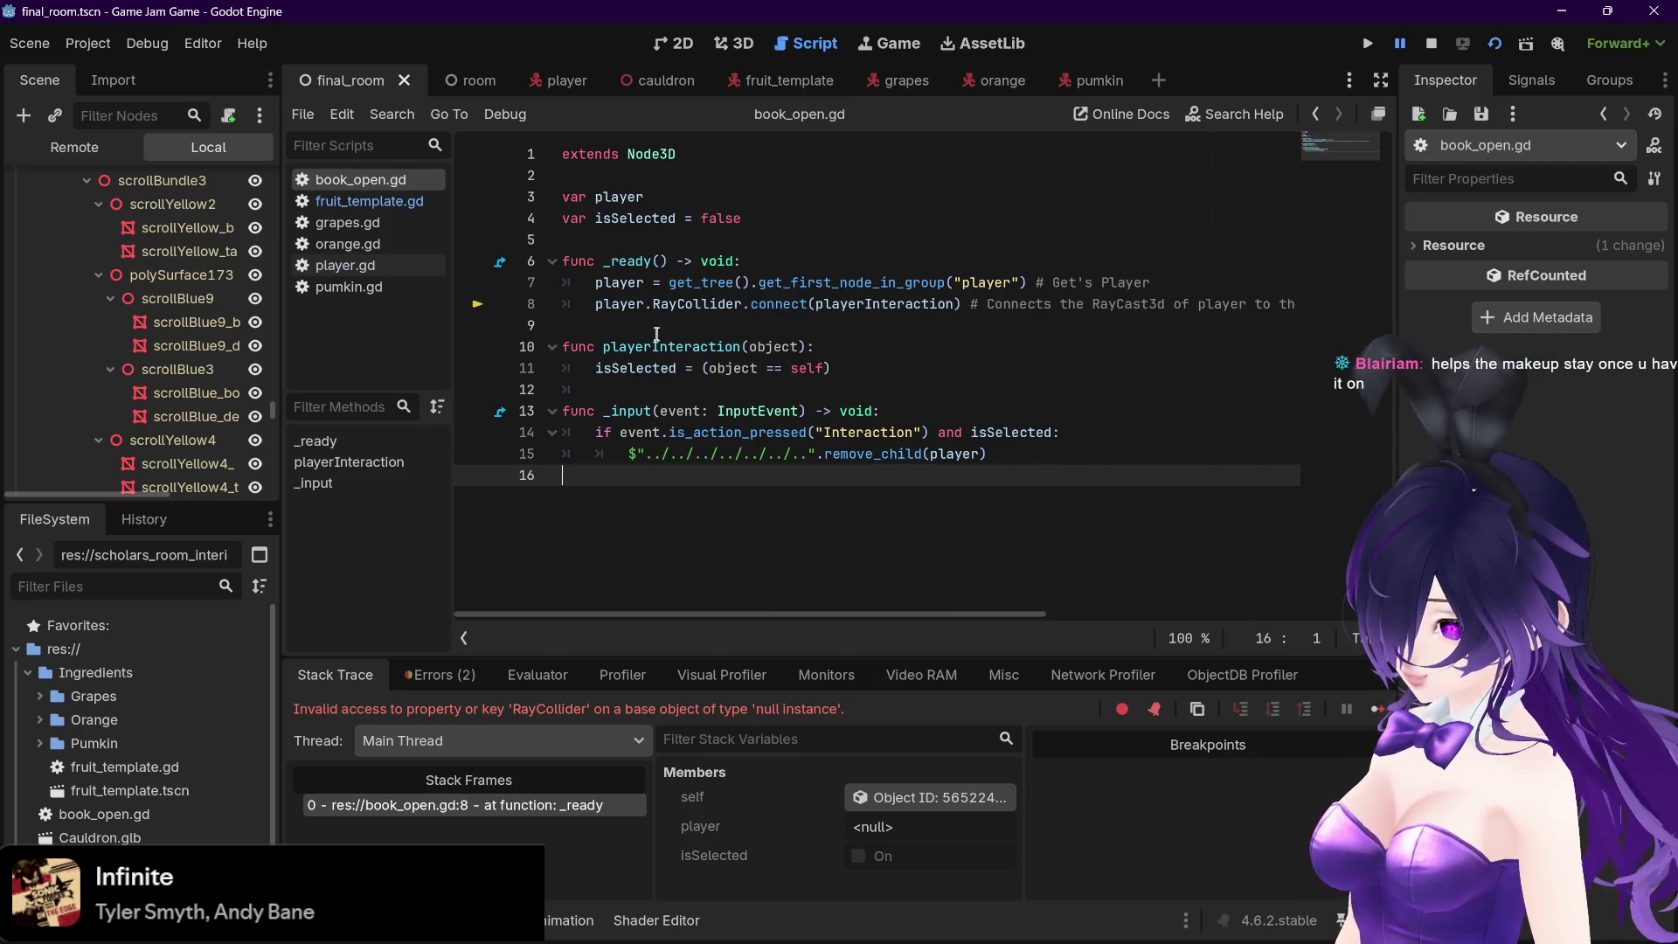
mouse_move(596, 311)
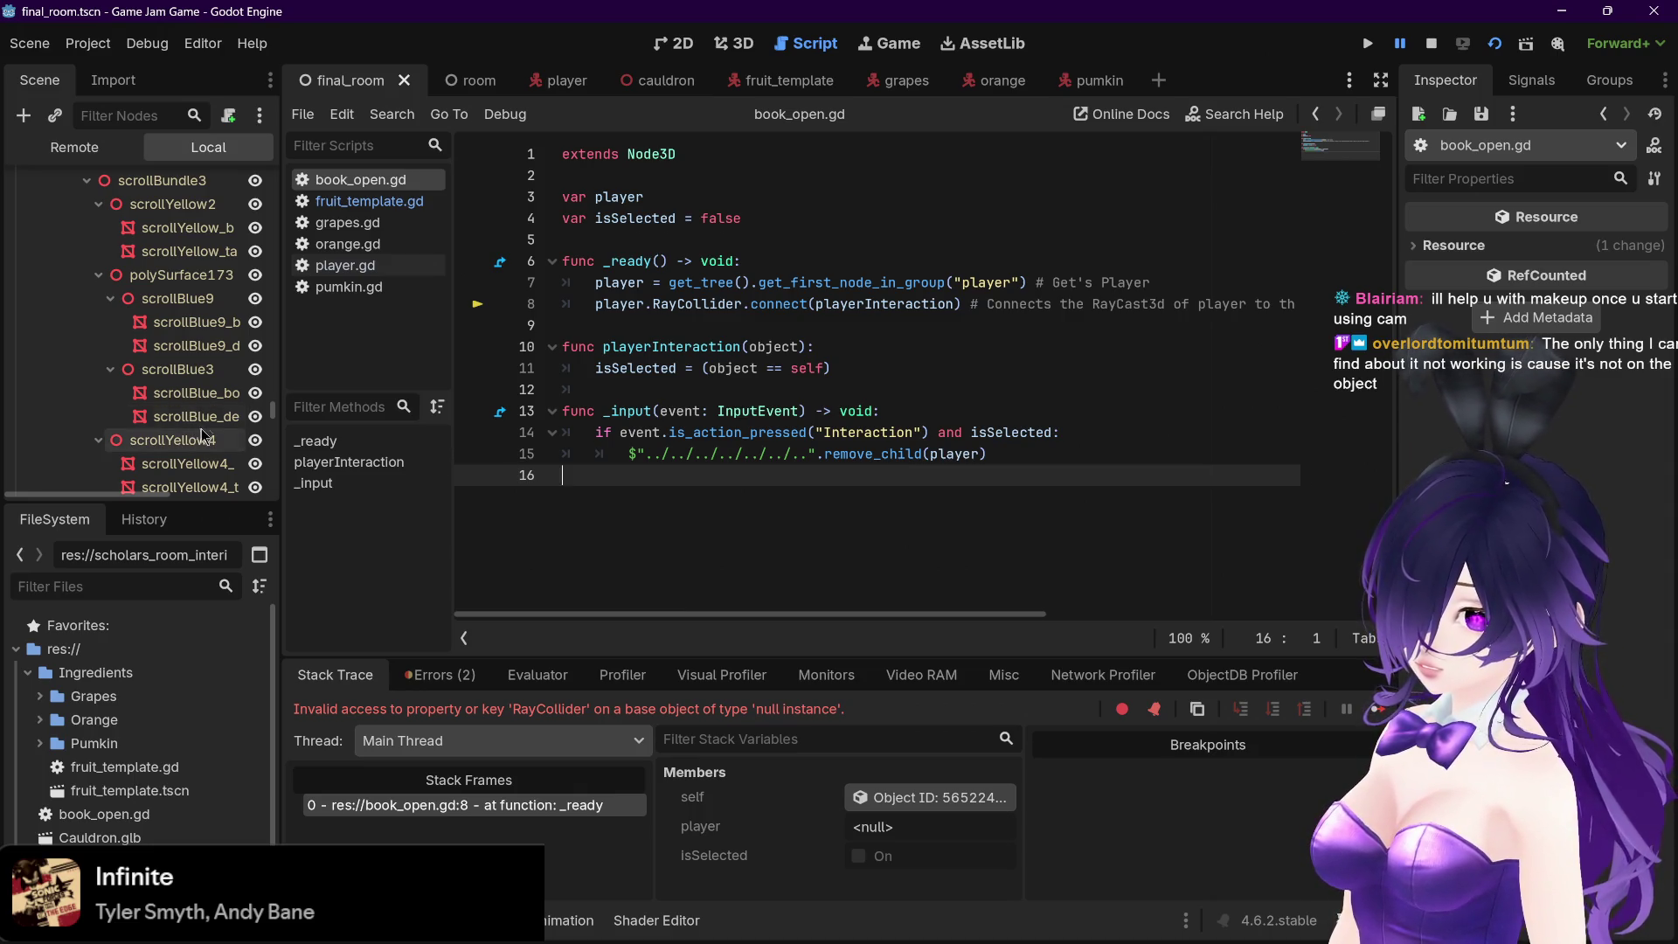
left_click_drag(274, 418, 271, 407)
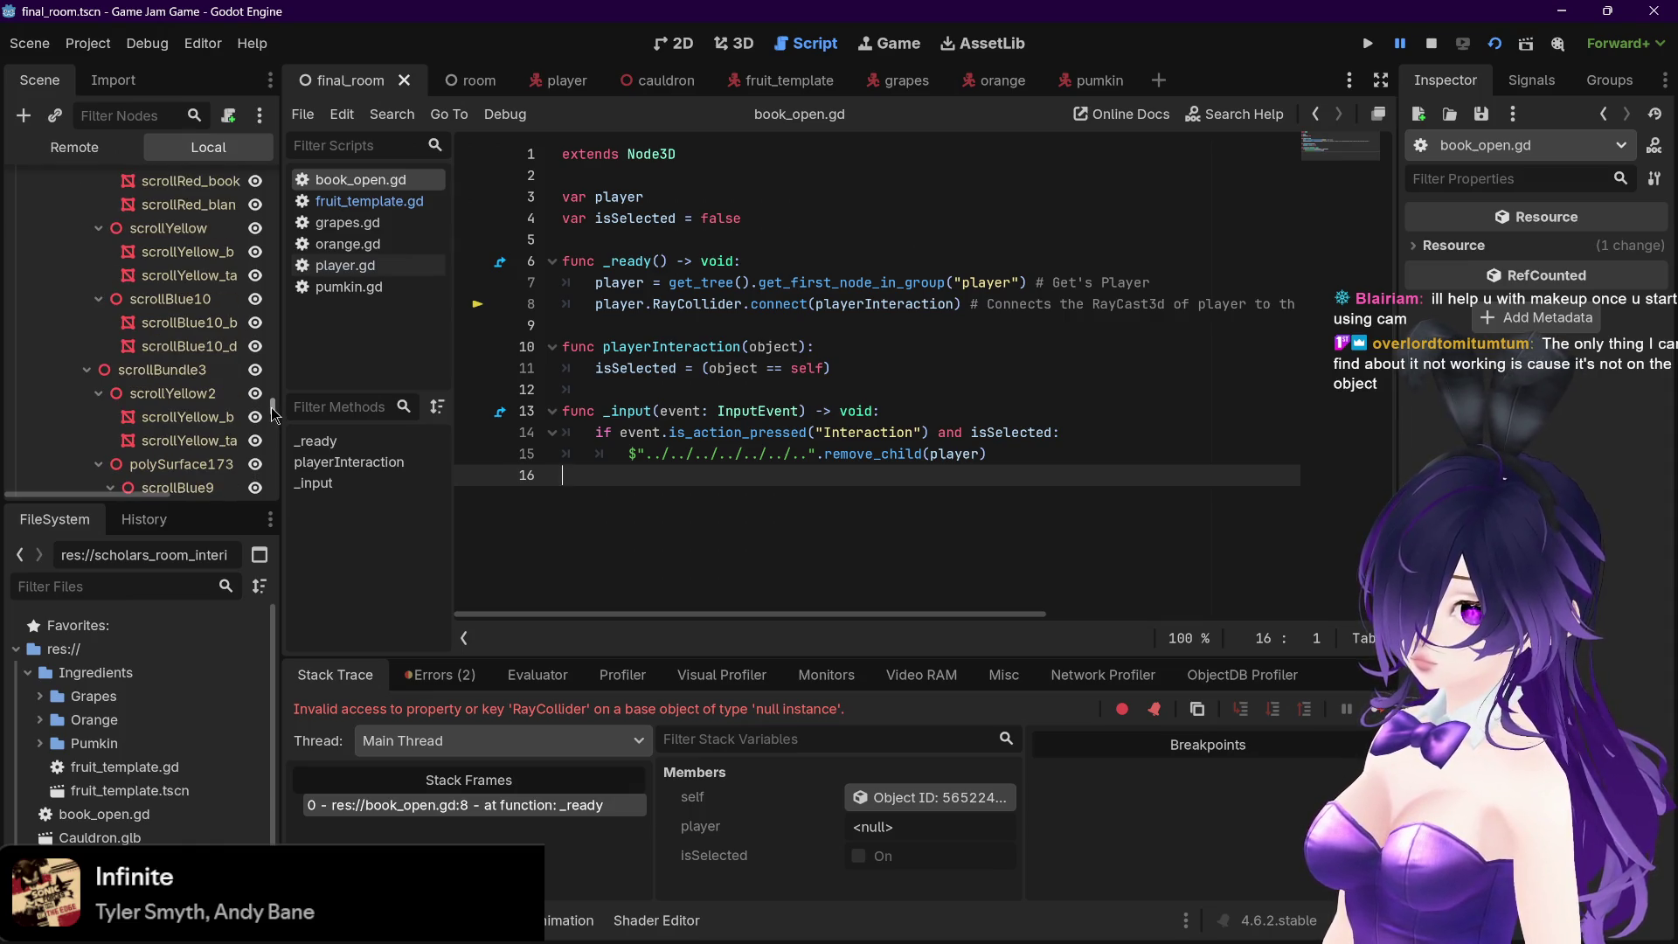
left_click_drag(271, 407, 266, 404)
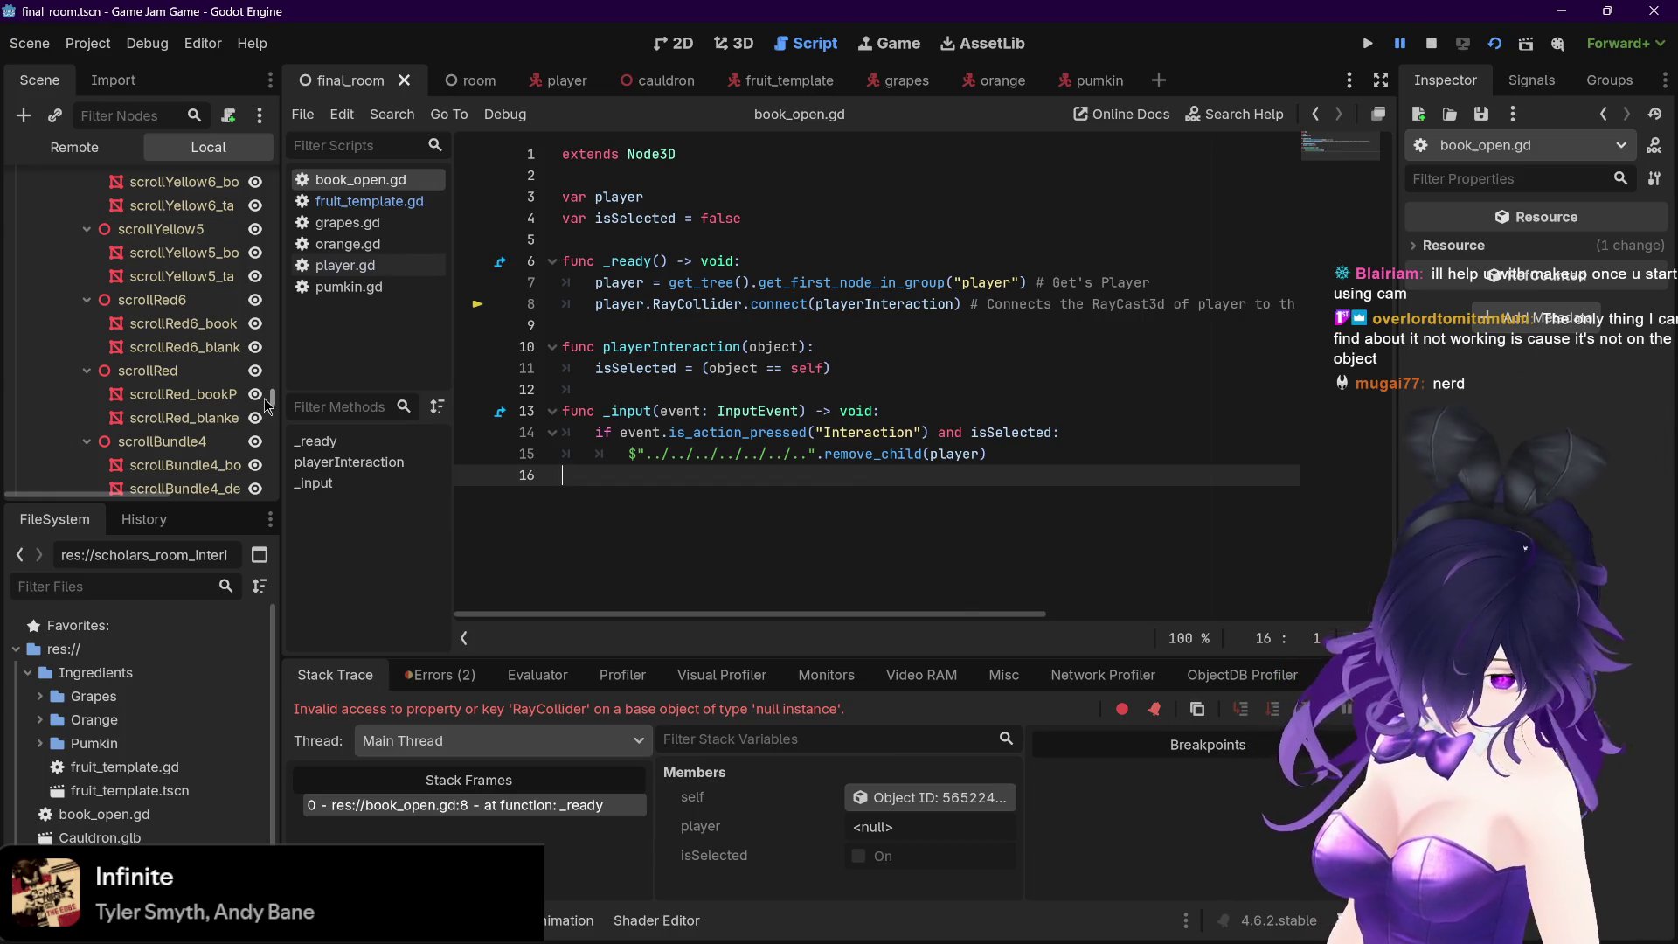
left_click_drag(266, 404, 271, 462)
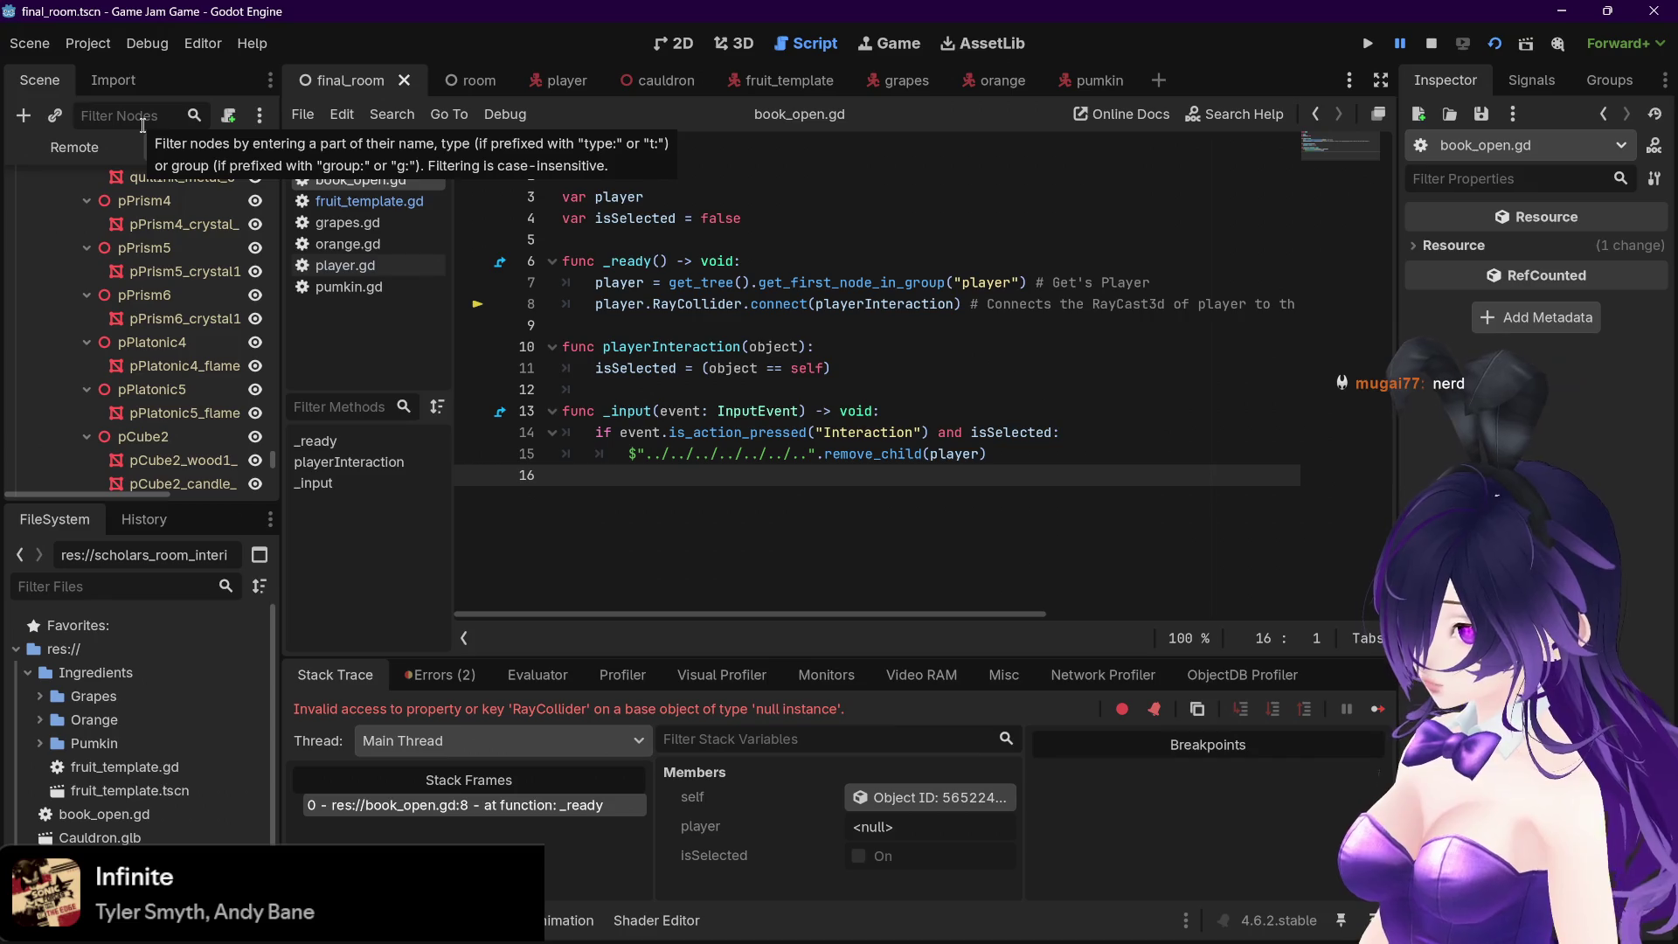
Filter the Scene dock to list bookOpen with its cover and paper meshes, plus chestOpen
type("boo")
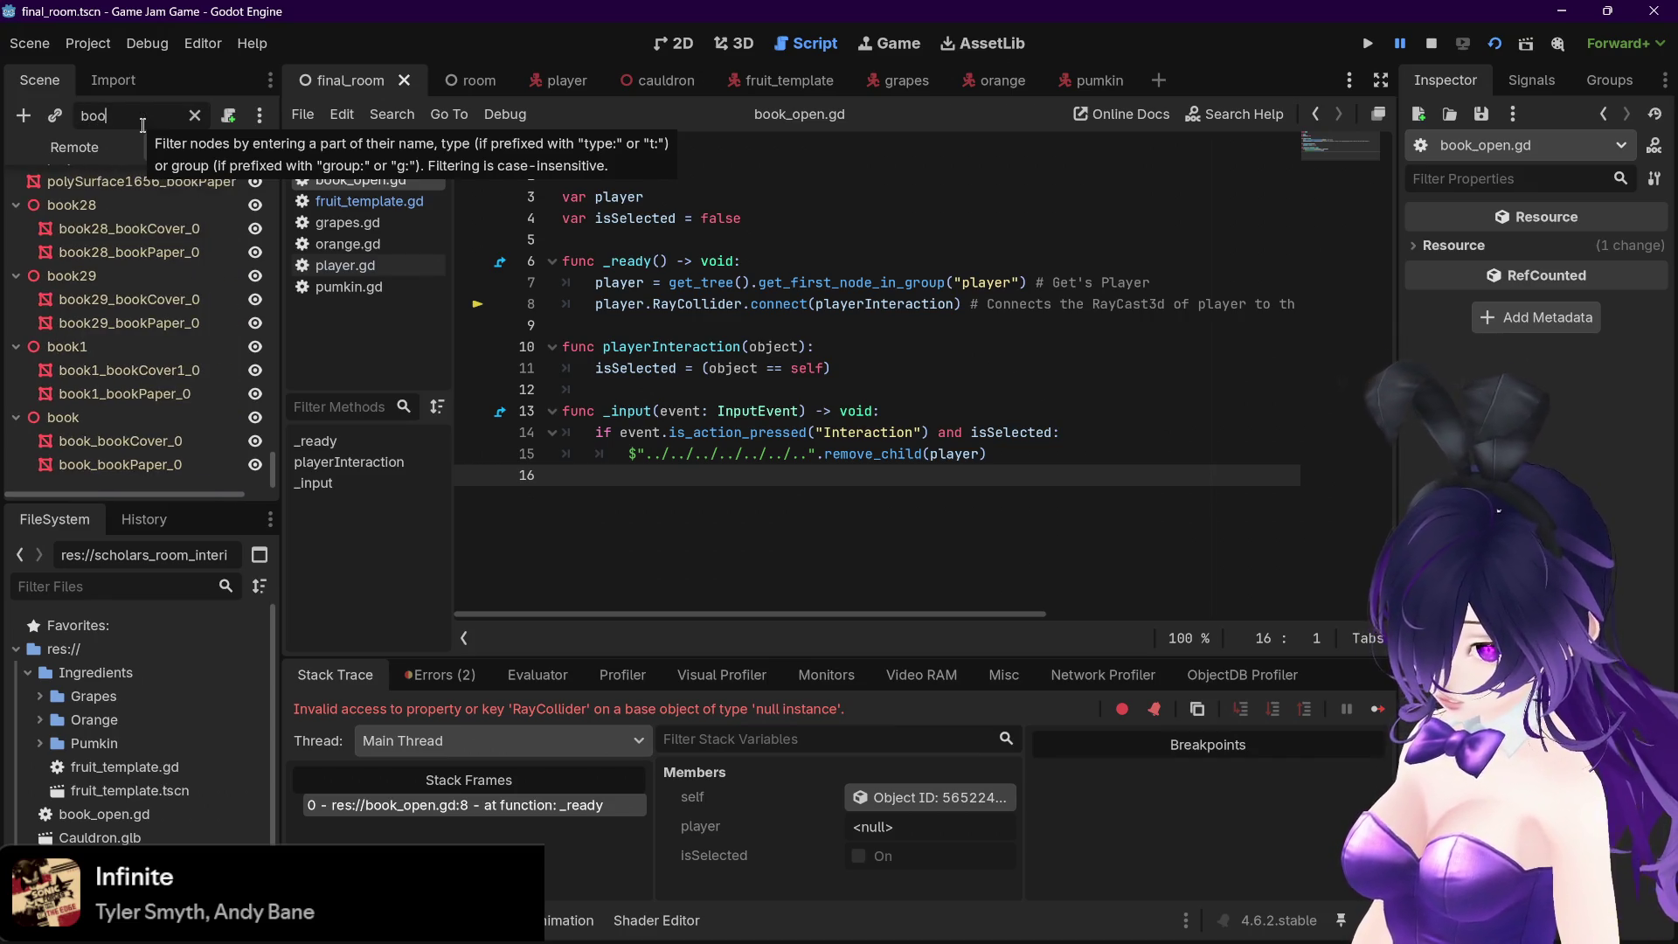
left_click_drag(276, 457, 274, 161)
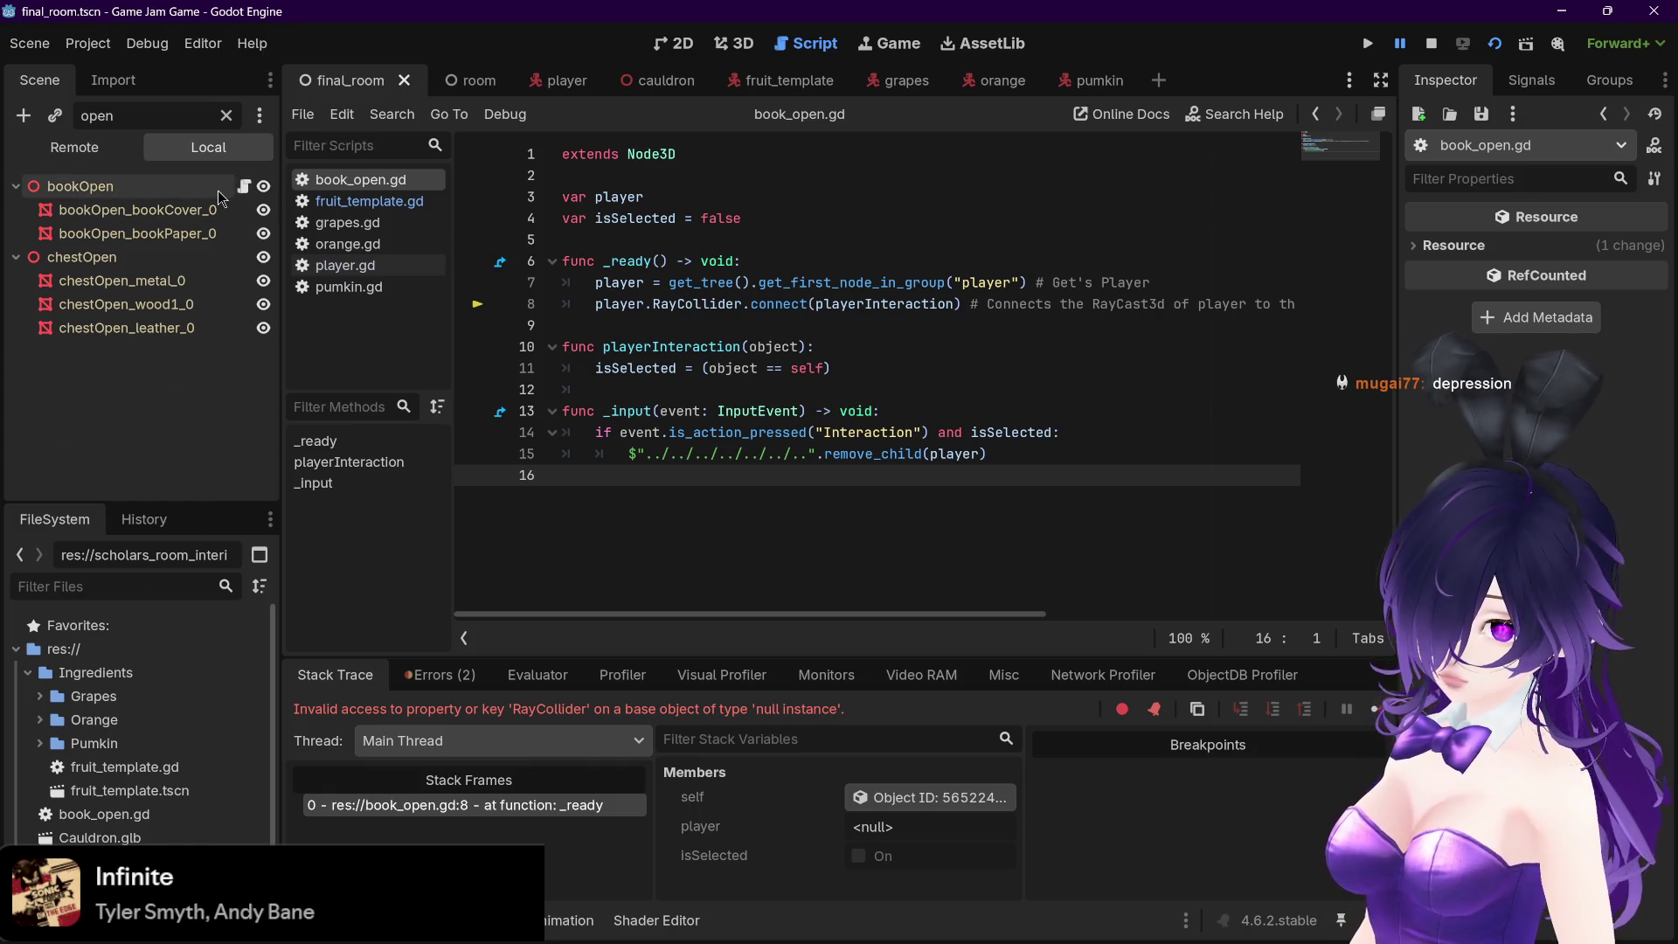
mouse_move(446, 81)
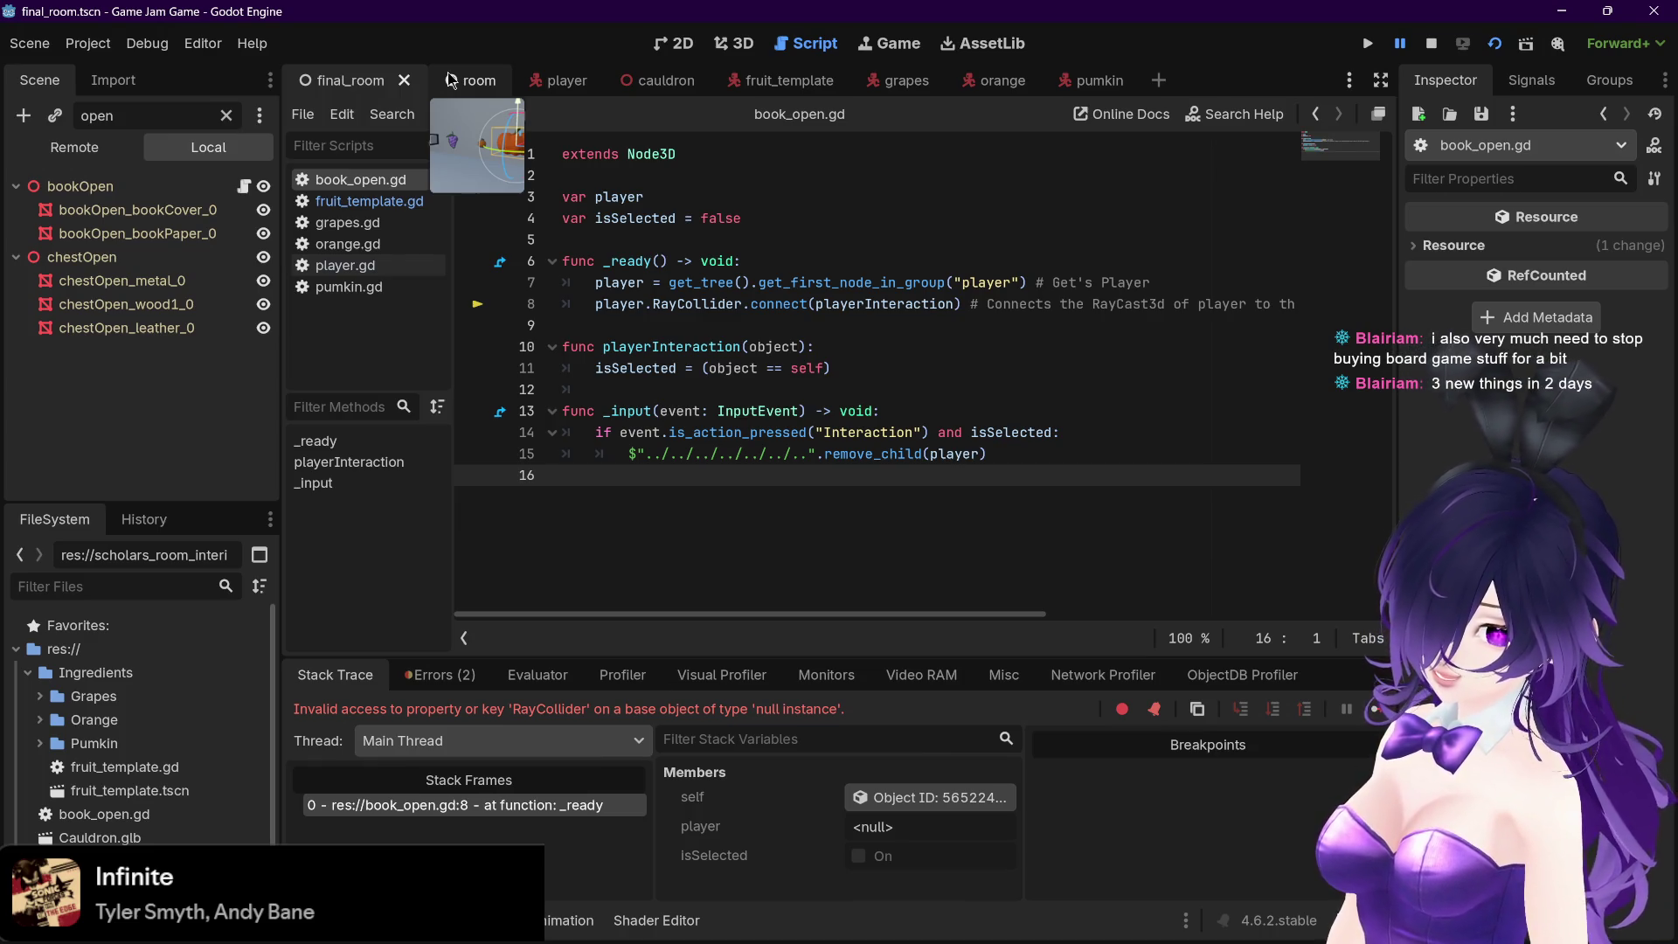
left_click(450, 80)
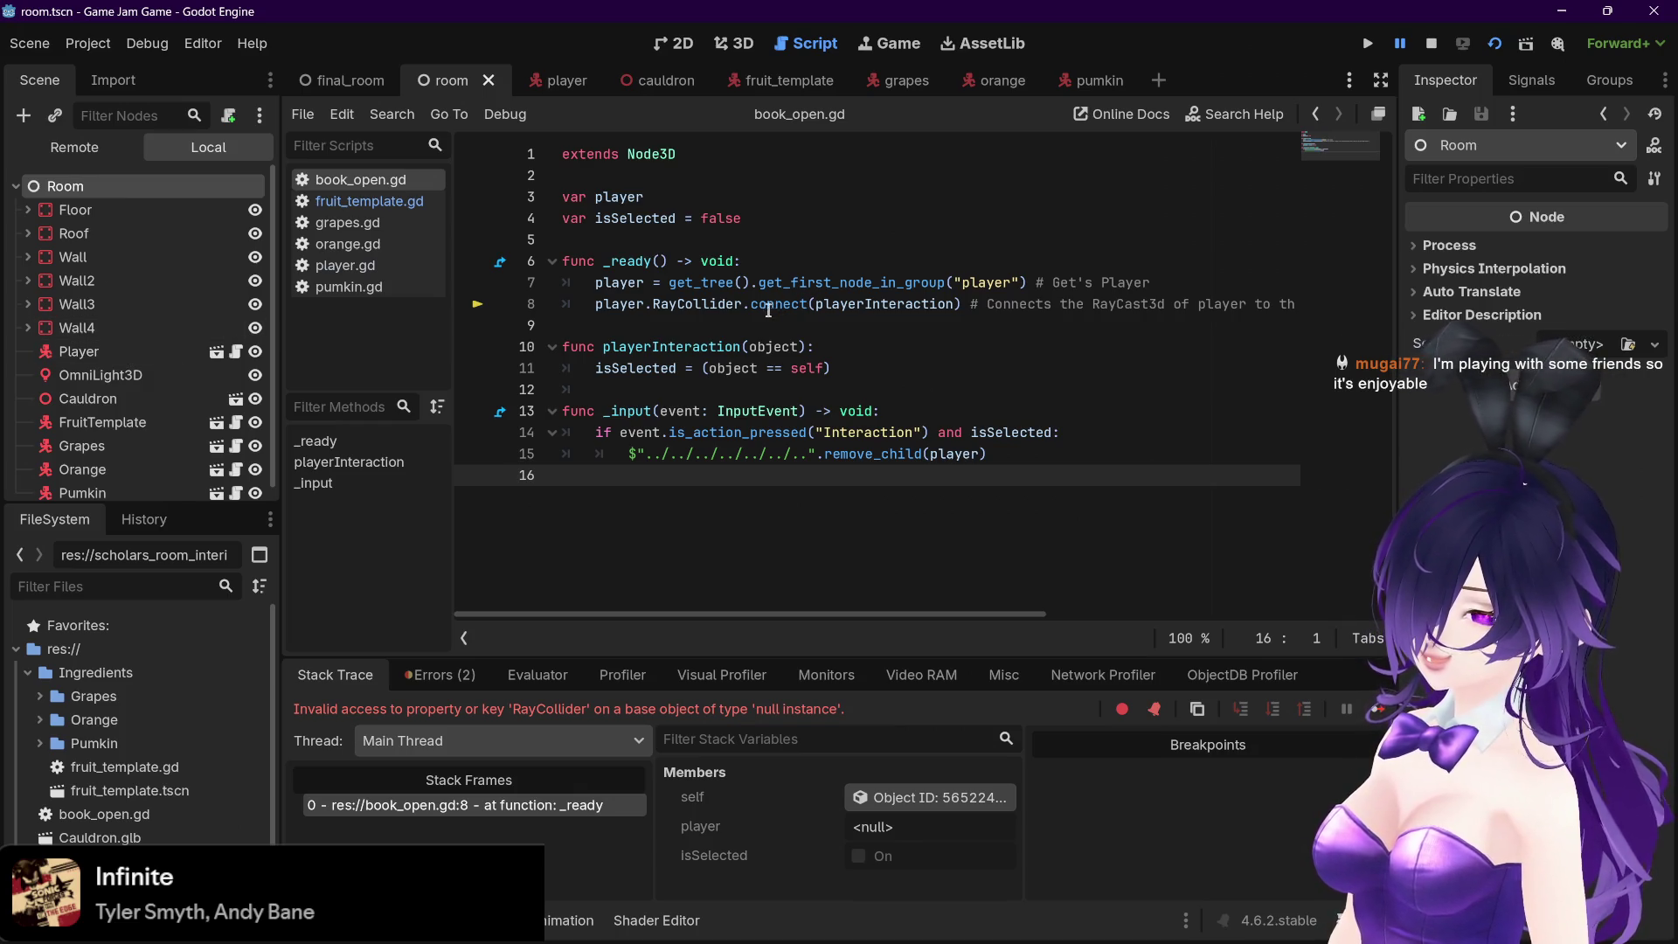
scroll(109, 288, "down", 1)
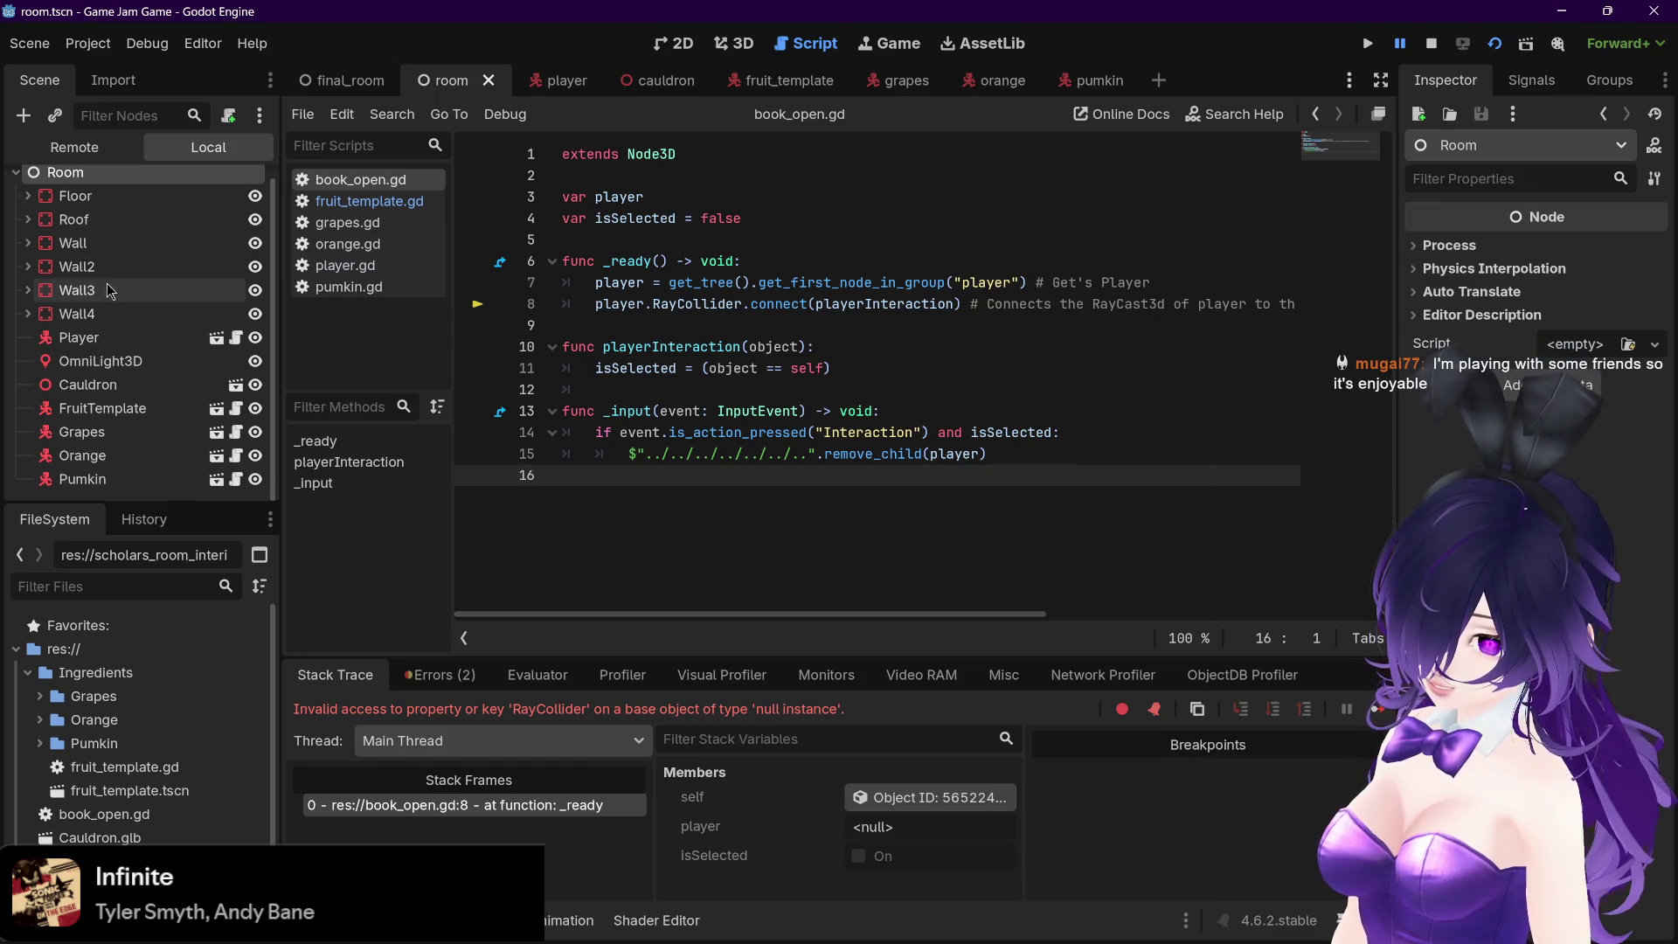
left_click(123, 411)
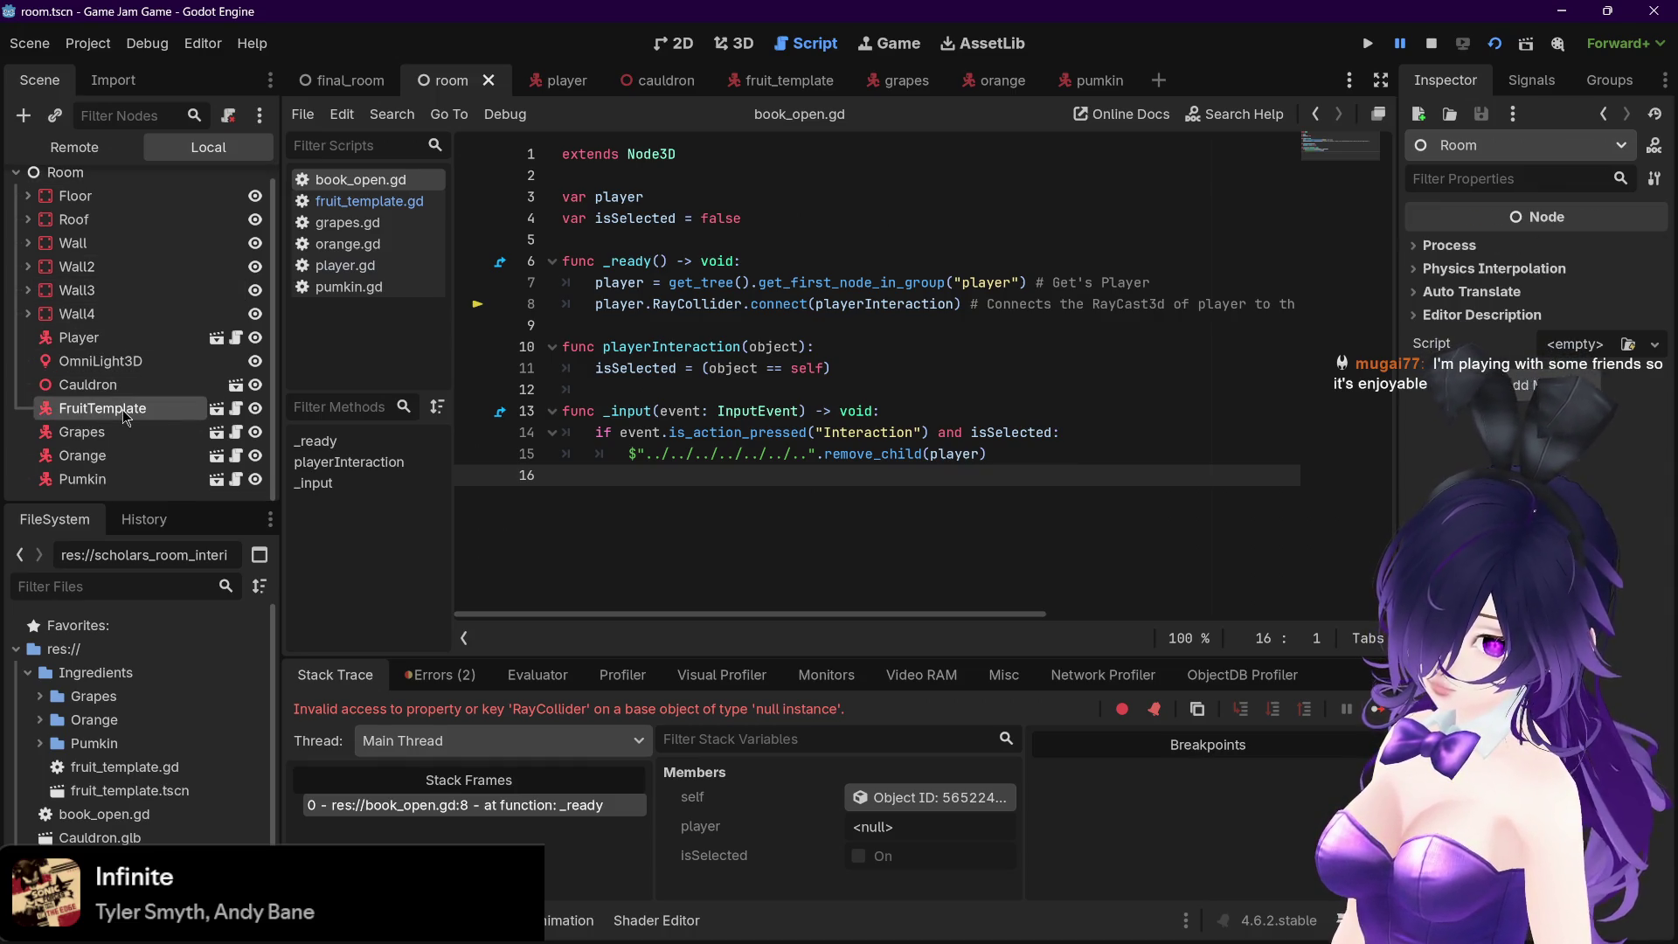
left_click(295, 89)
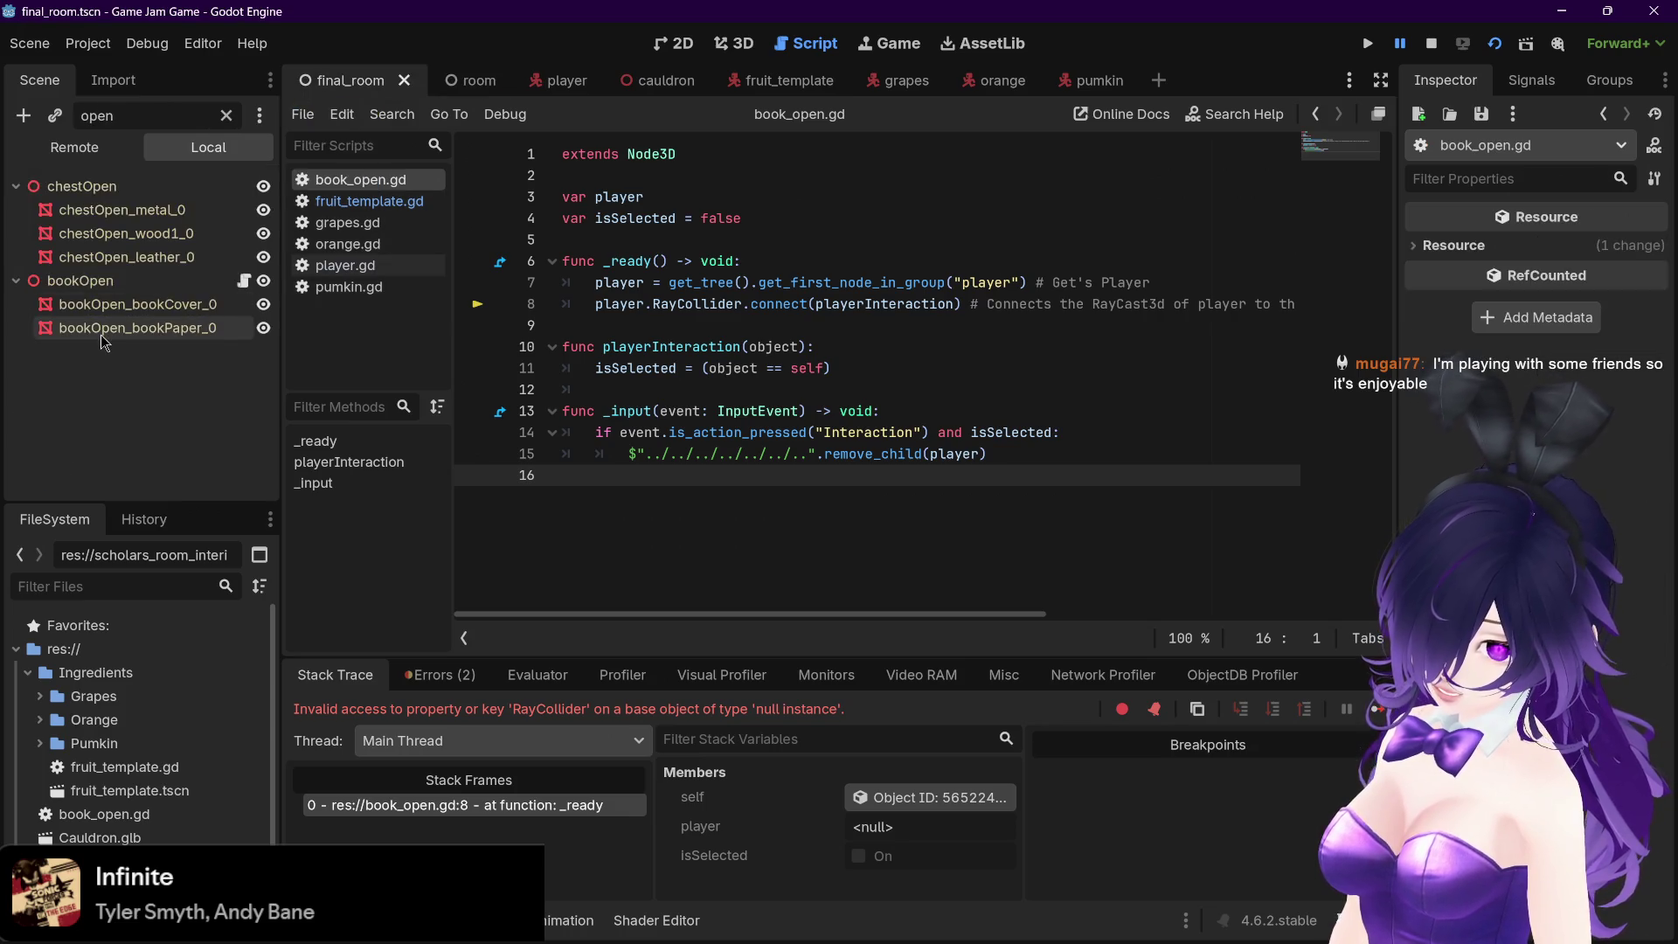
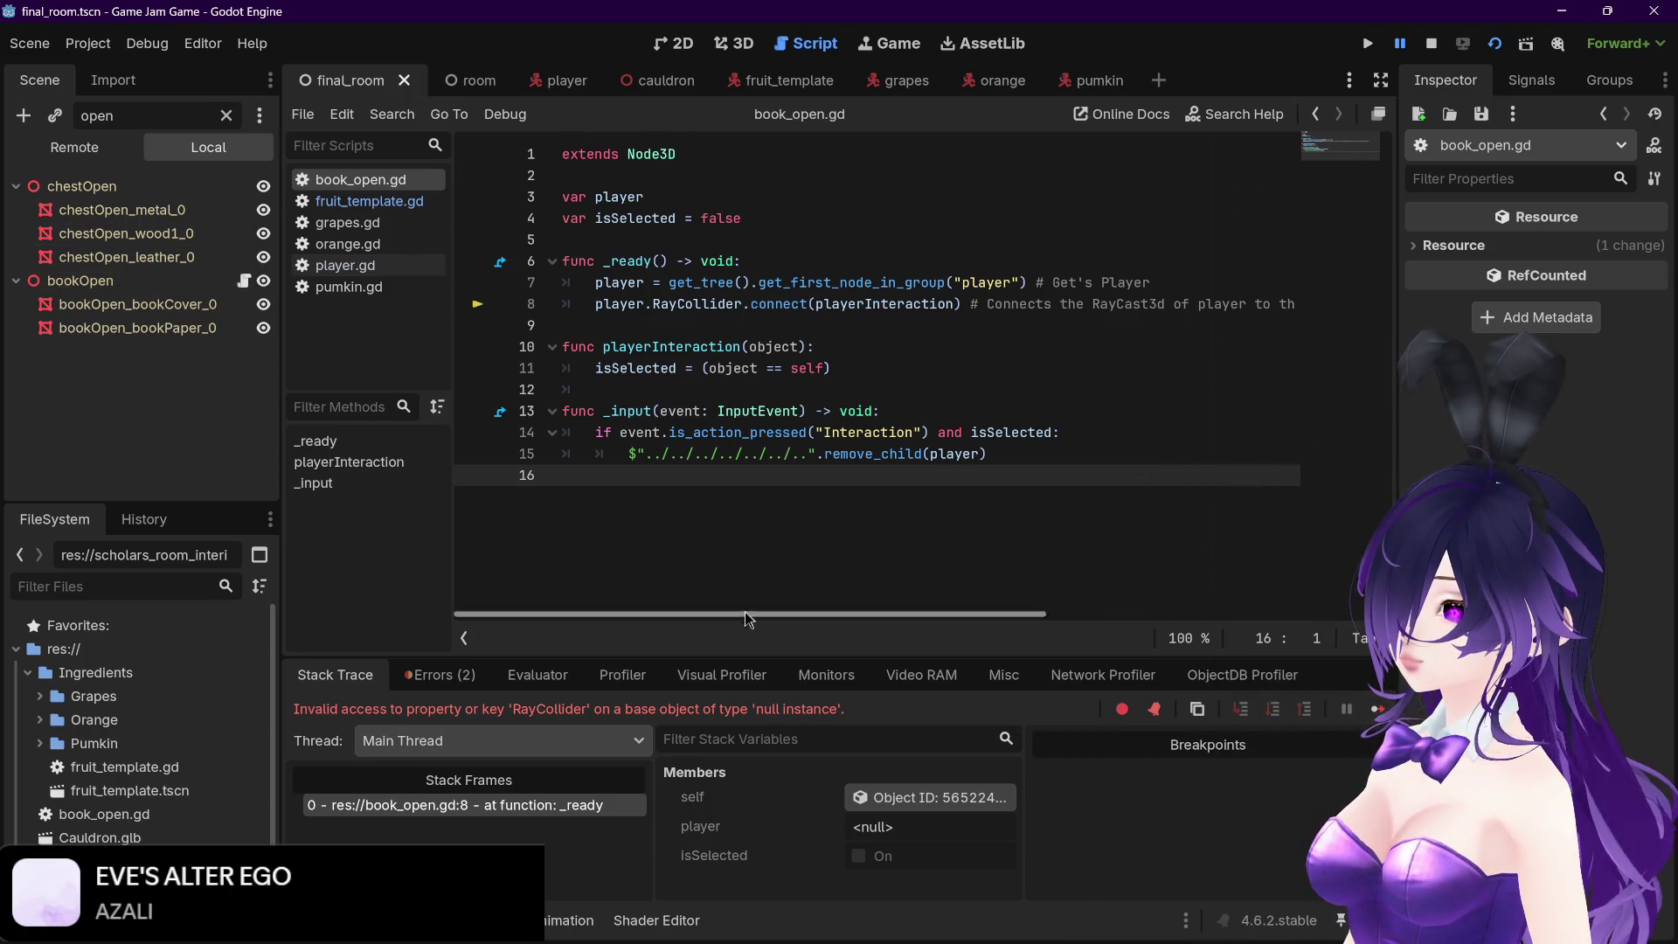
Add a breakpoint on line 8 of book_open.gd, then stop the running game session
mouse_move(741, 616)
left_mouse_down()
mouse_move(1047, 609)
mouse_move(734, 614)
left_mouse_up()
right_click(154, 277)
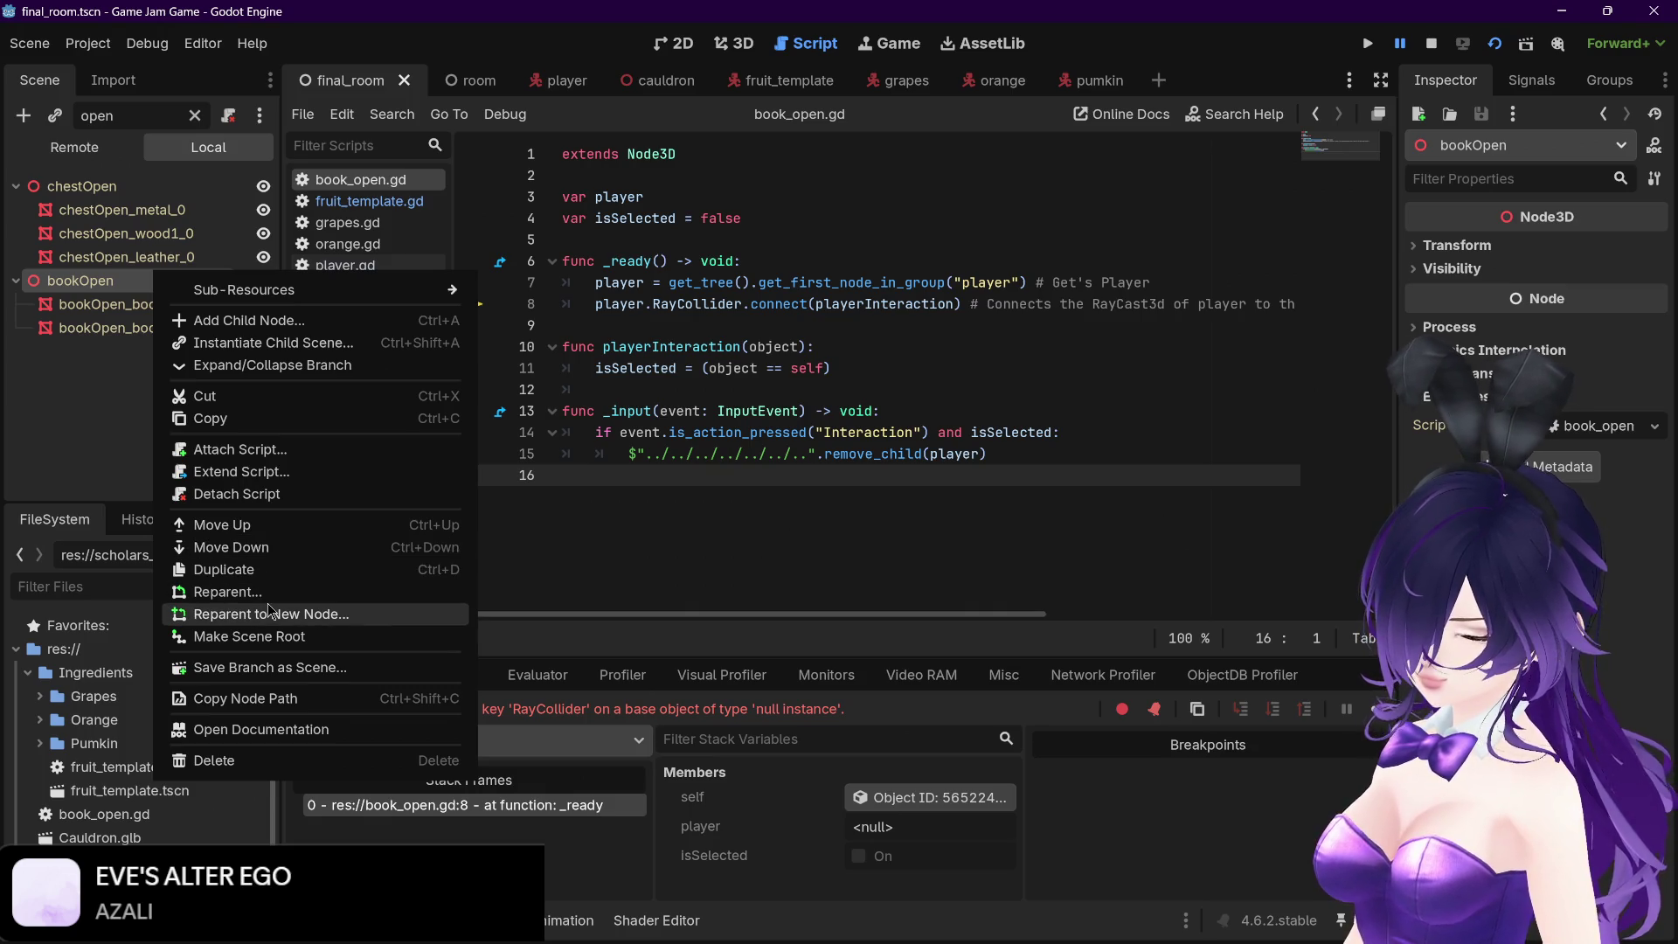
left_click(612, 535)
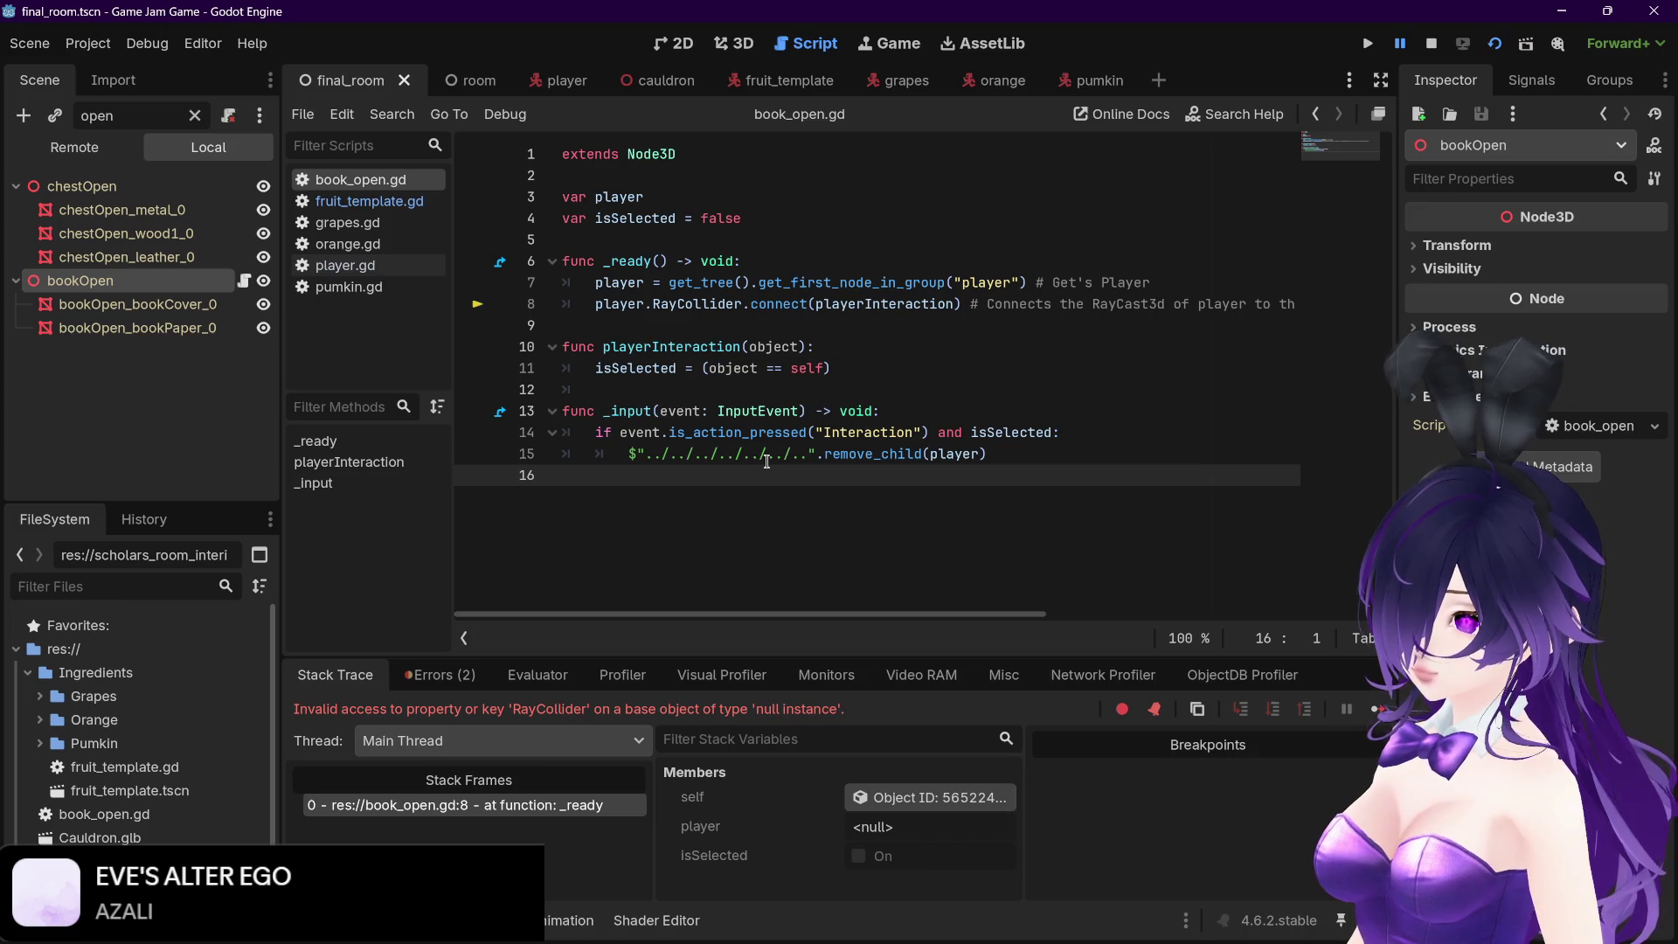
left_click(473, 308)
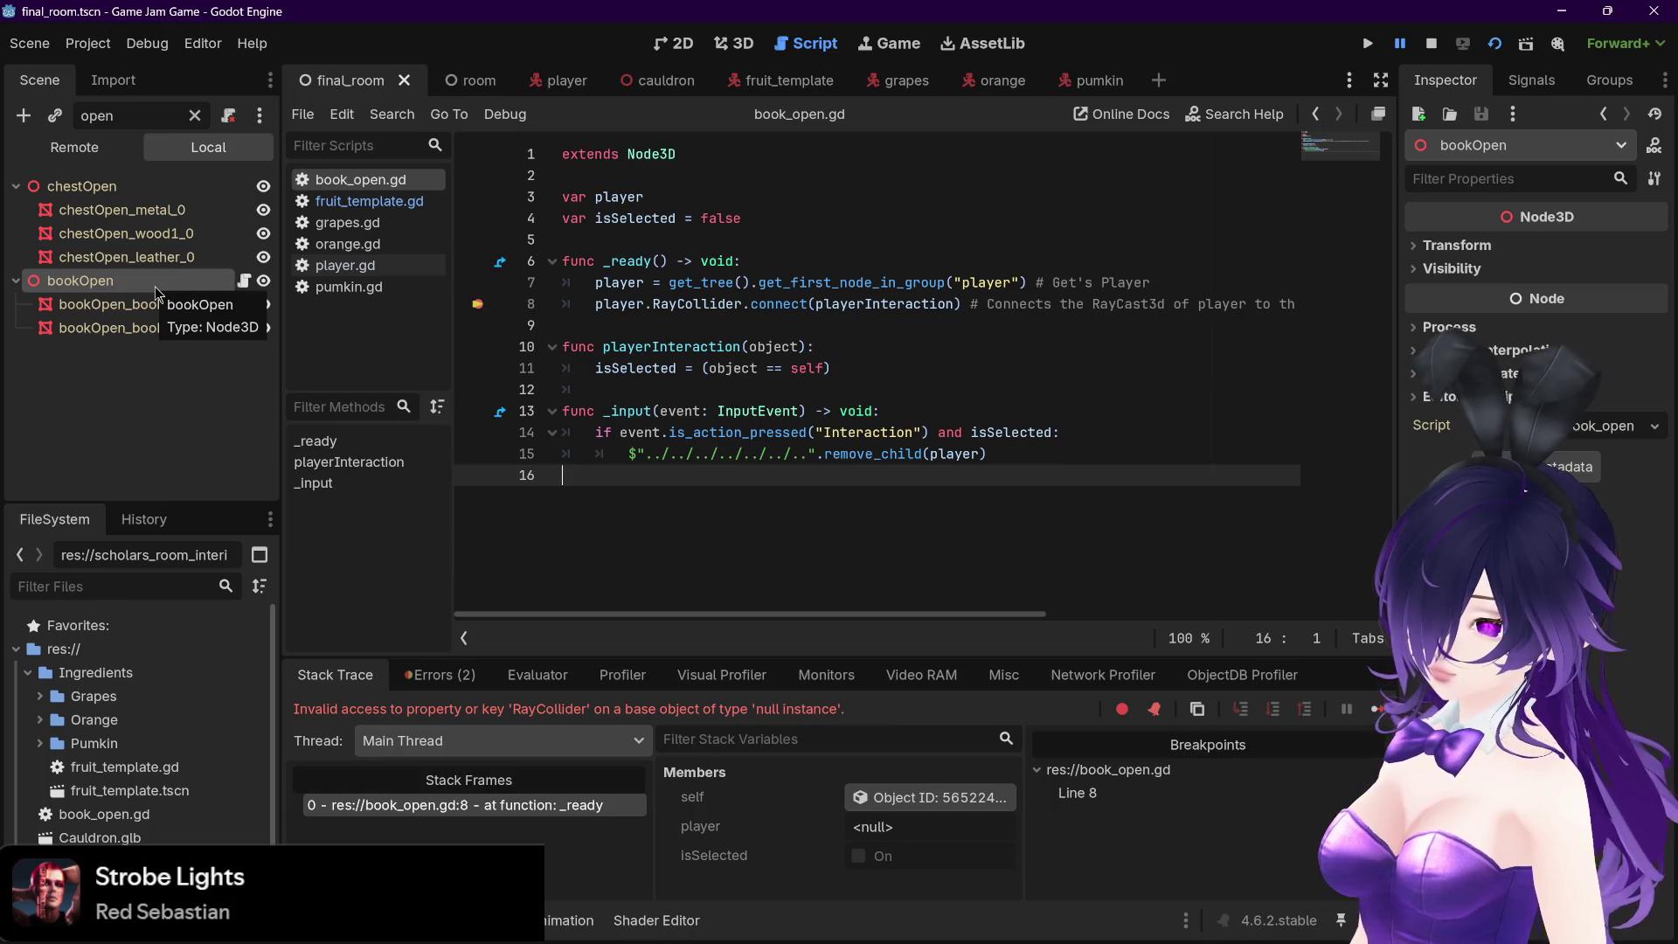
left_click(1420, 45)
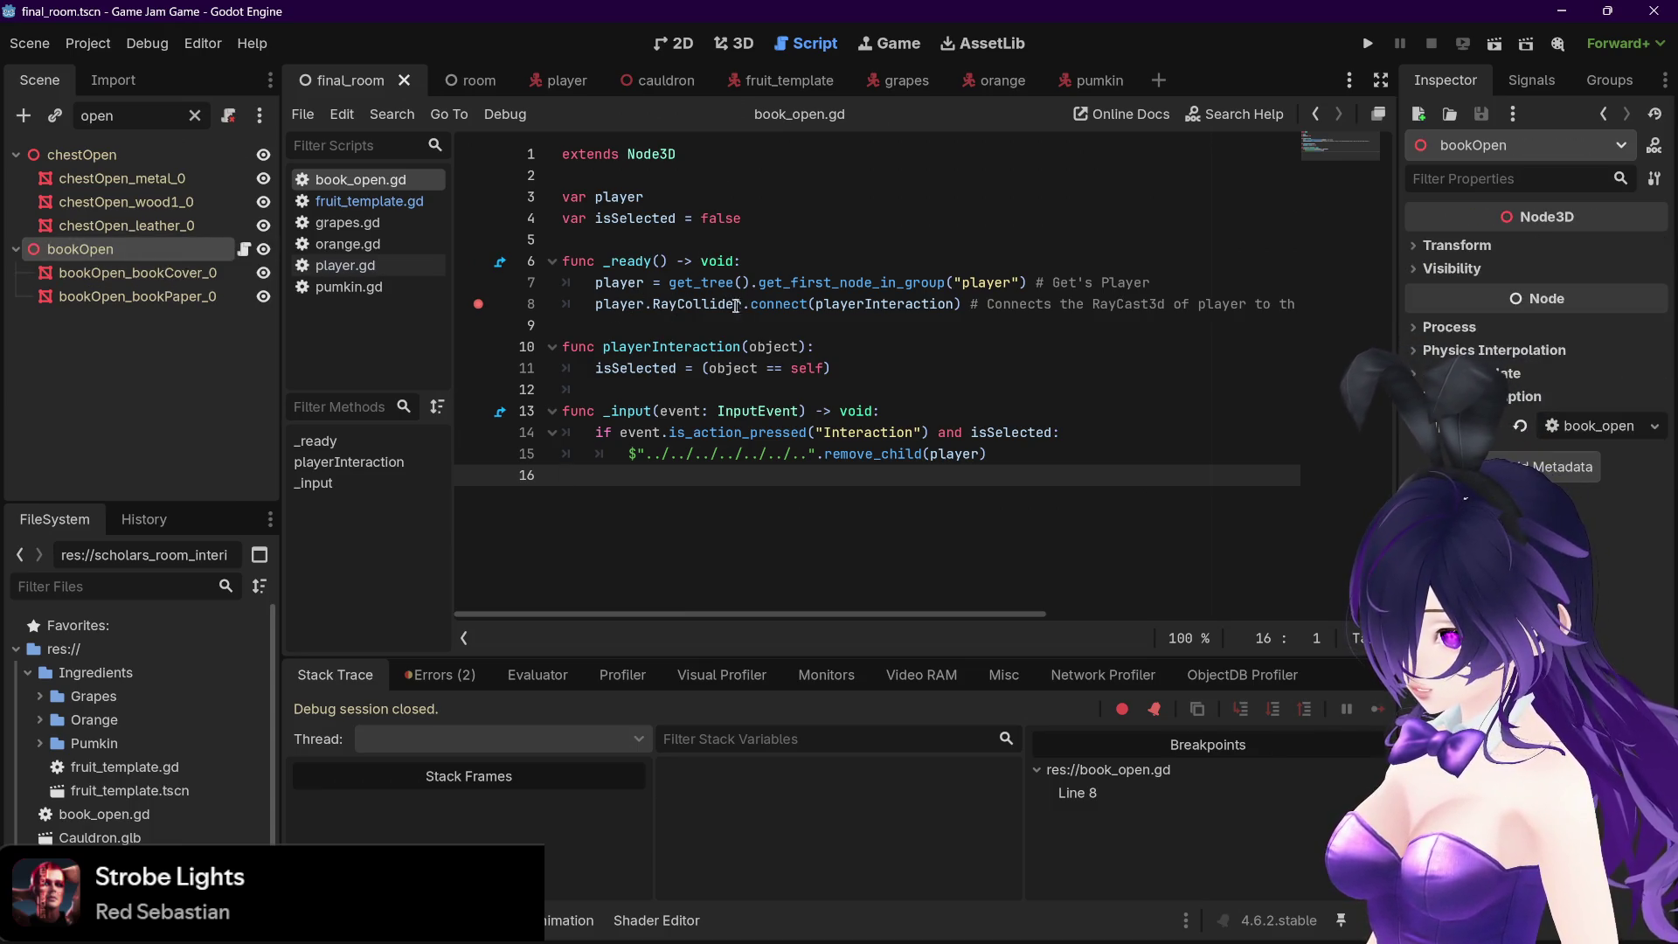
Clear the Scene dock filter and launch the project in debug mode
mouse_move(929, 310)
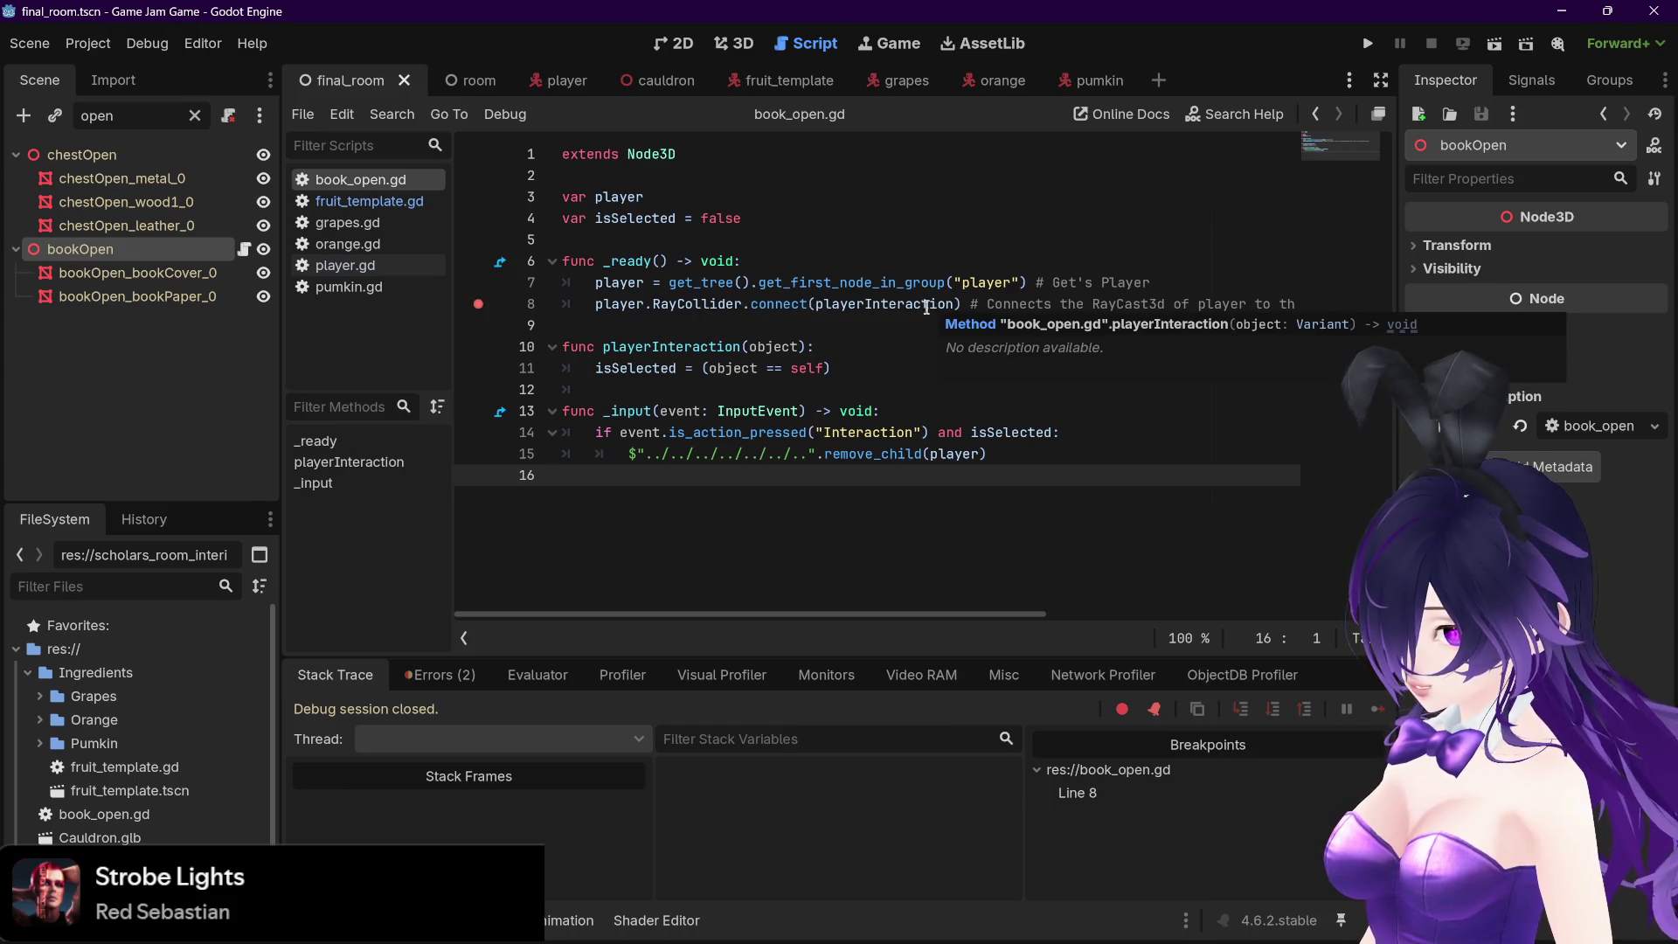
left_click(193, 120)
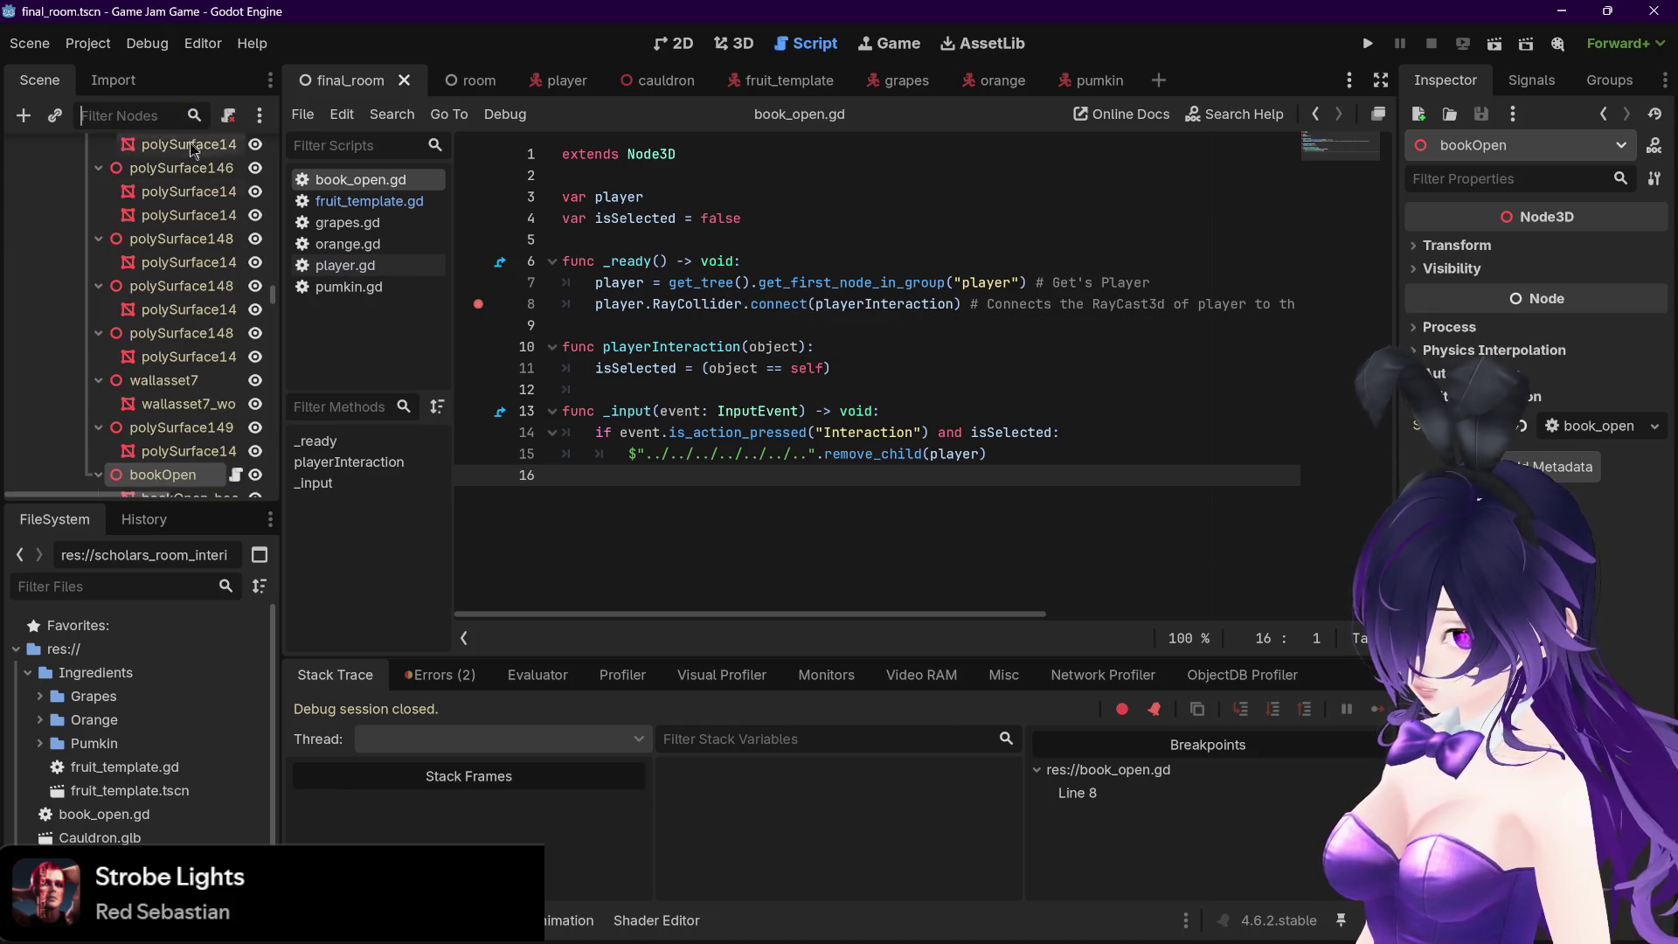
scroll(247, 303, "up", 10)
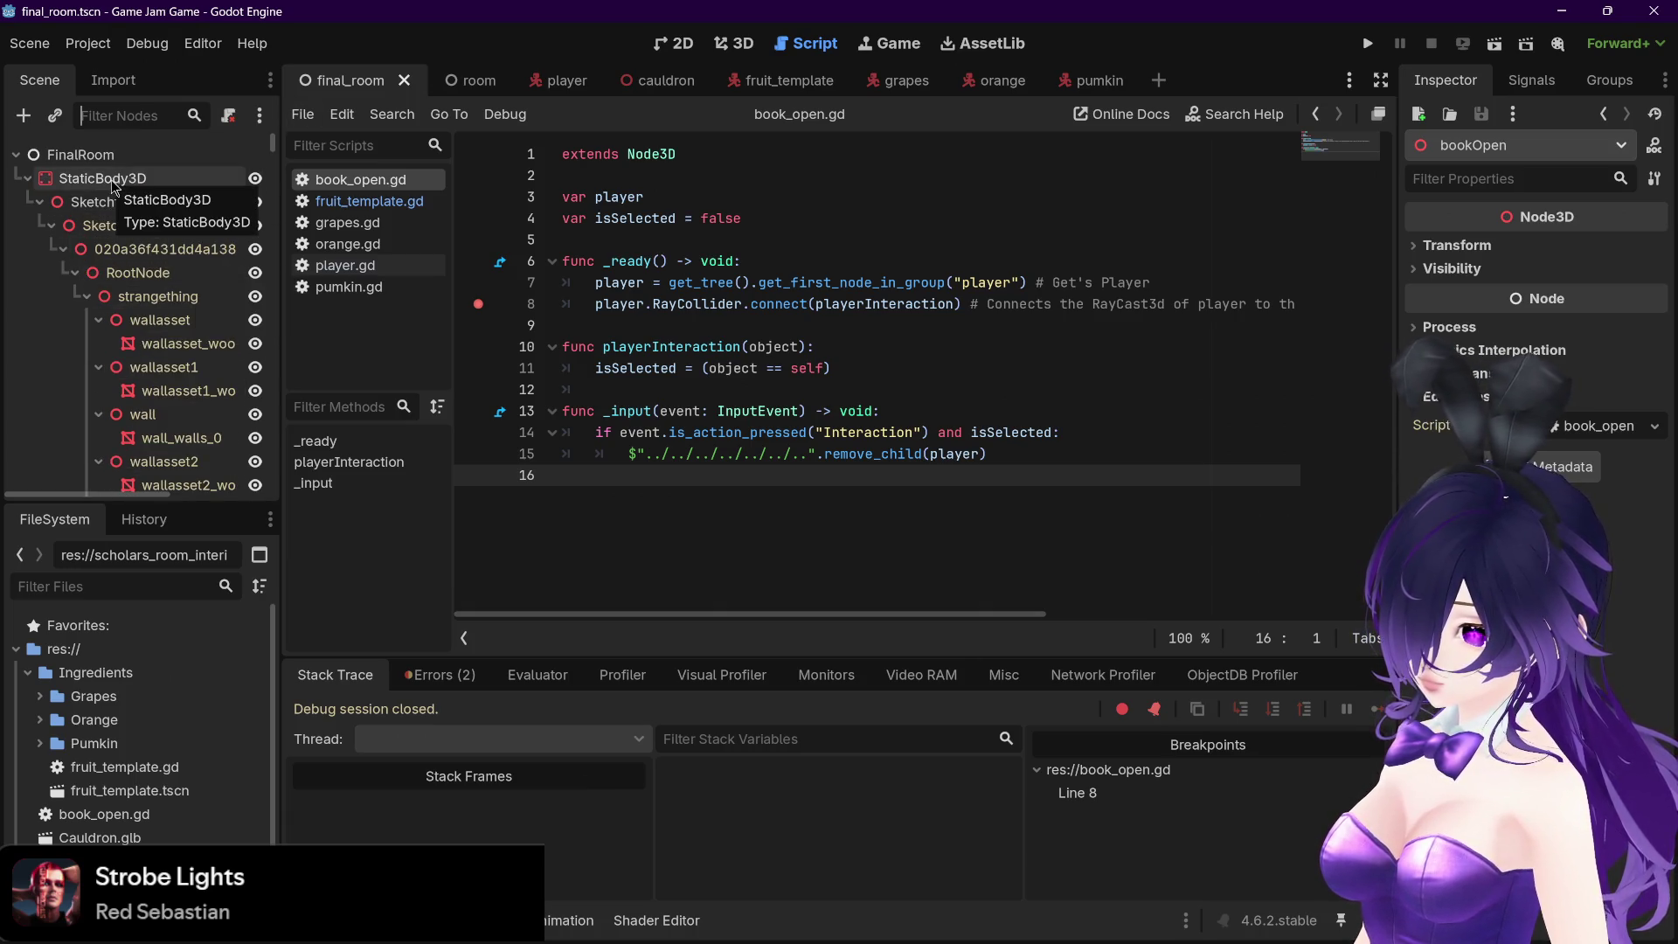
key("F5")
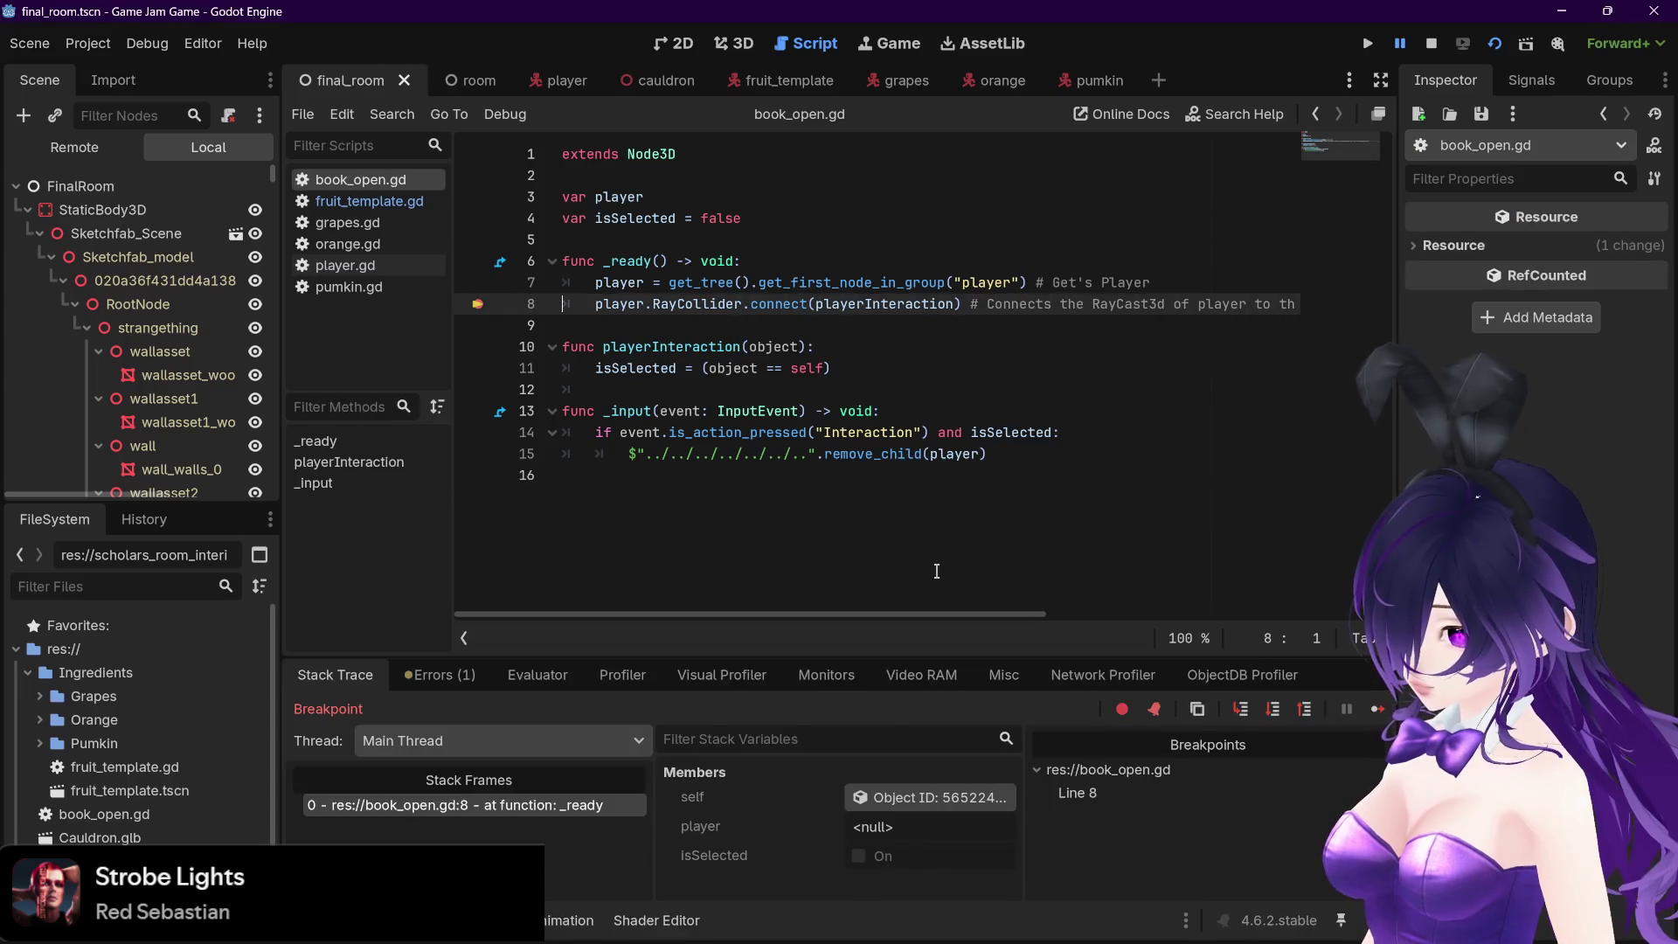
Remove the line 8 breakpoint, stop the session, and relaunch the game
left_click(476, 306)
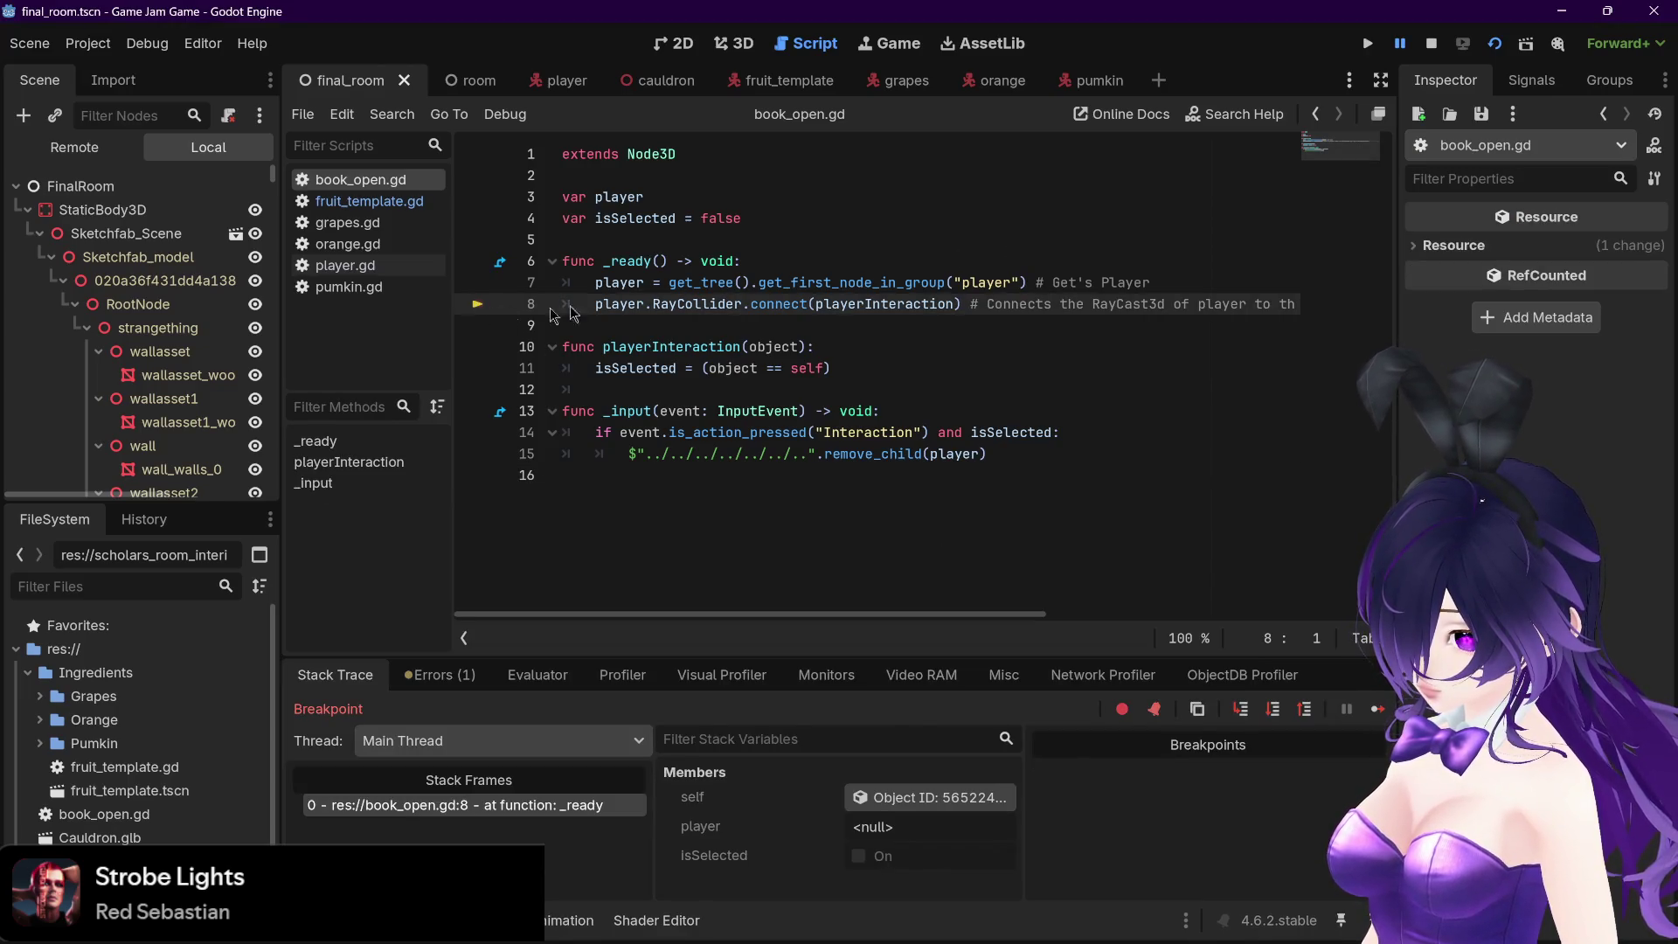
left_click(1431, 43)
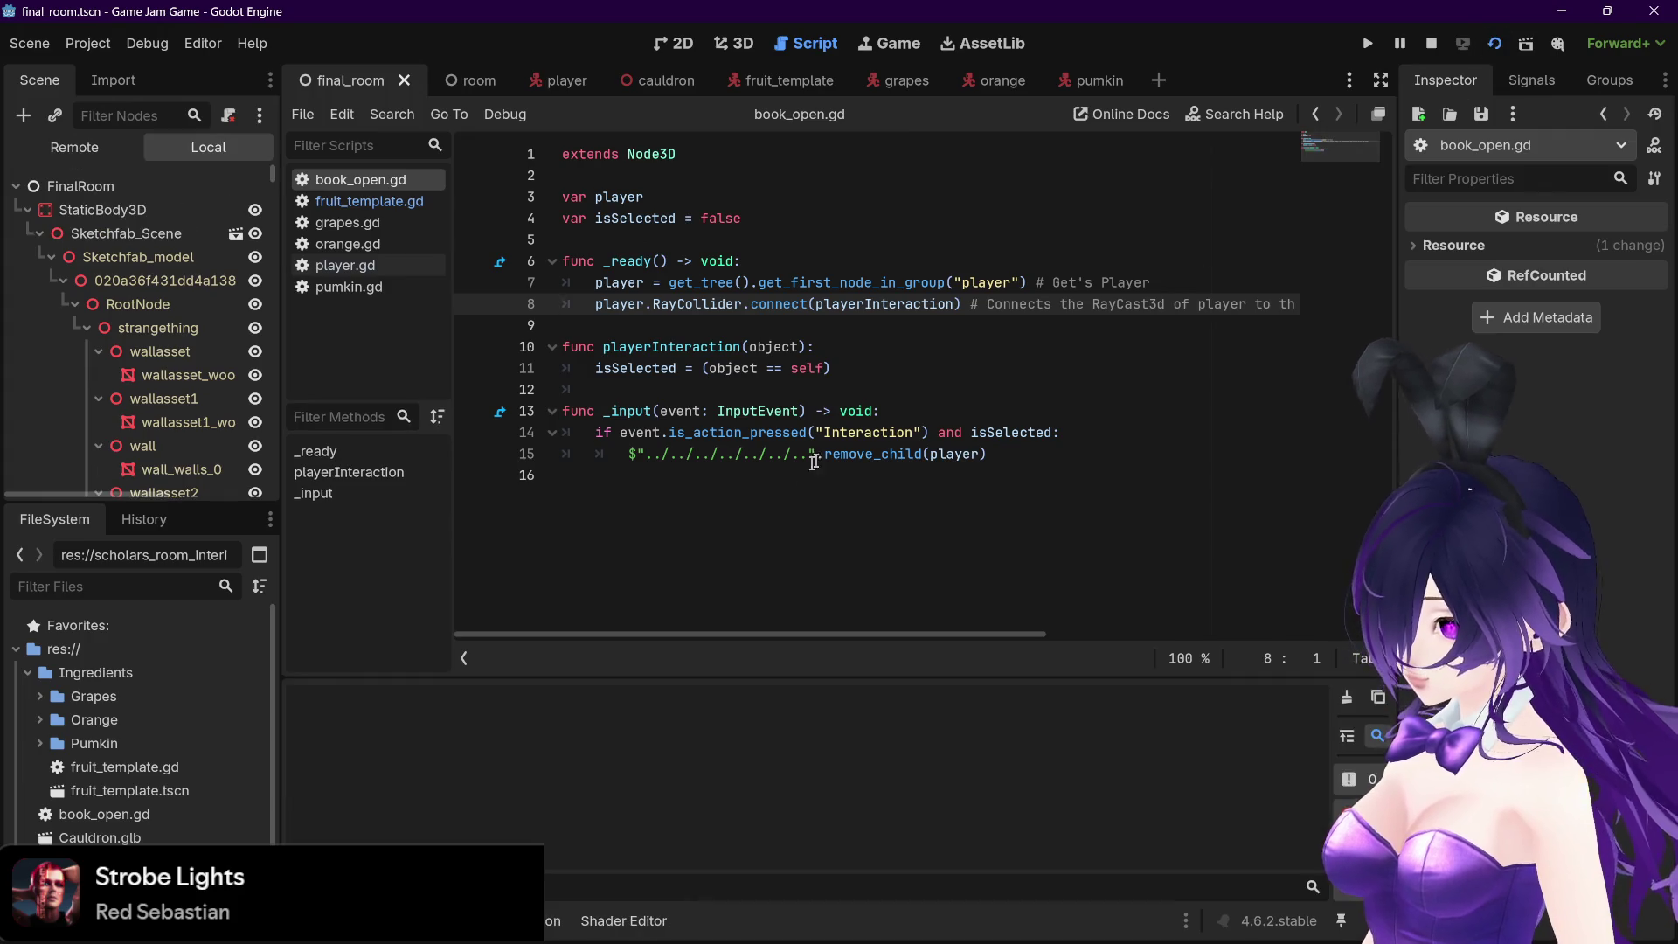
key("F5")
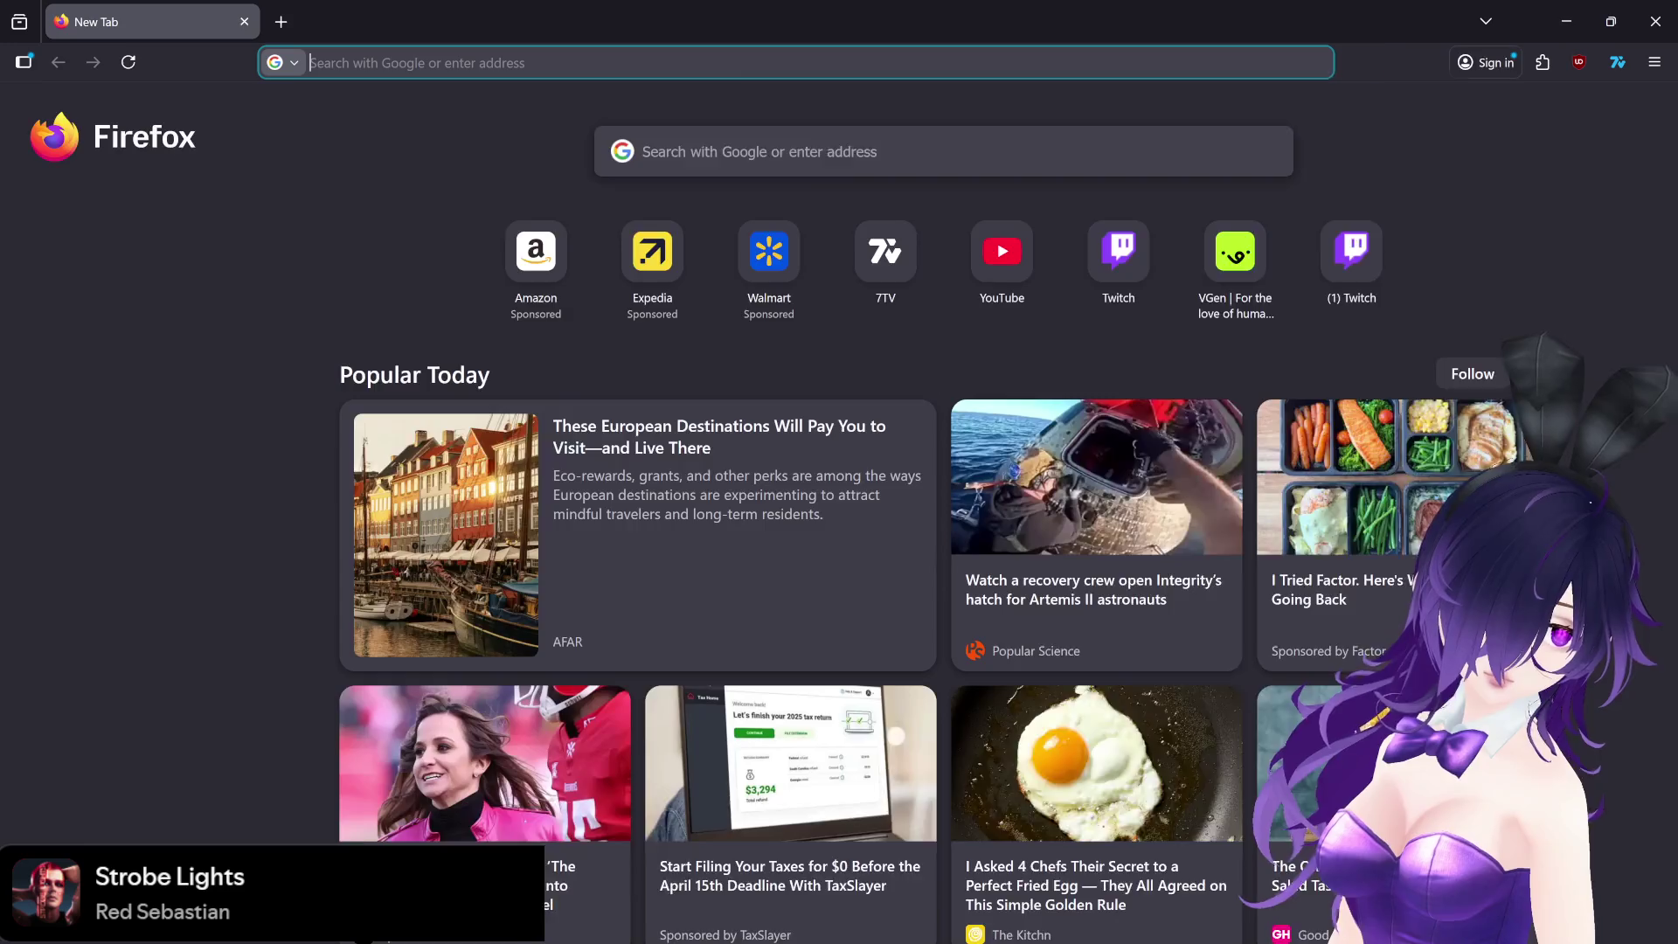
Bring back the Firefox window with the search for Godot's 'invalid access to property' error
key("alt+F4")
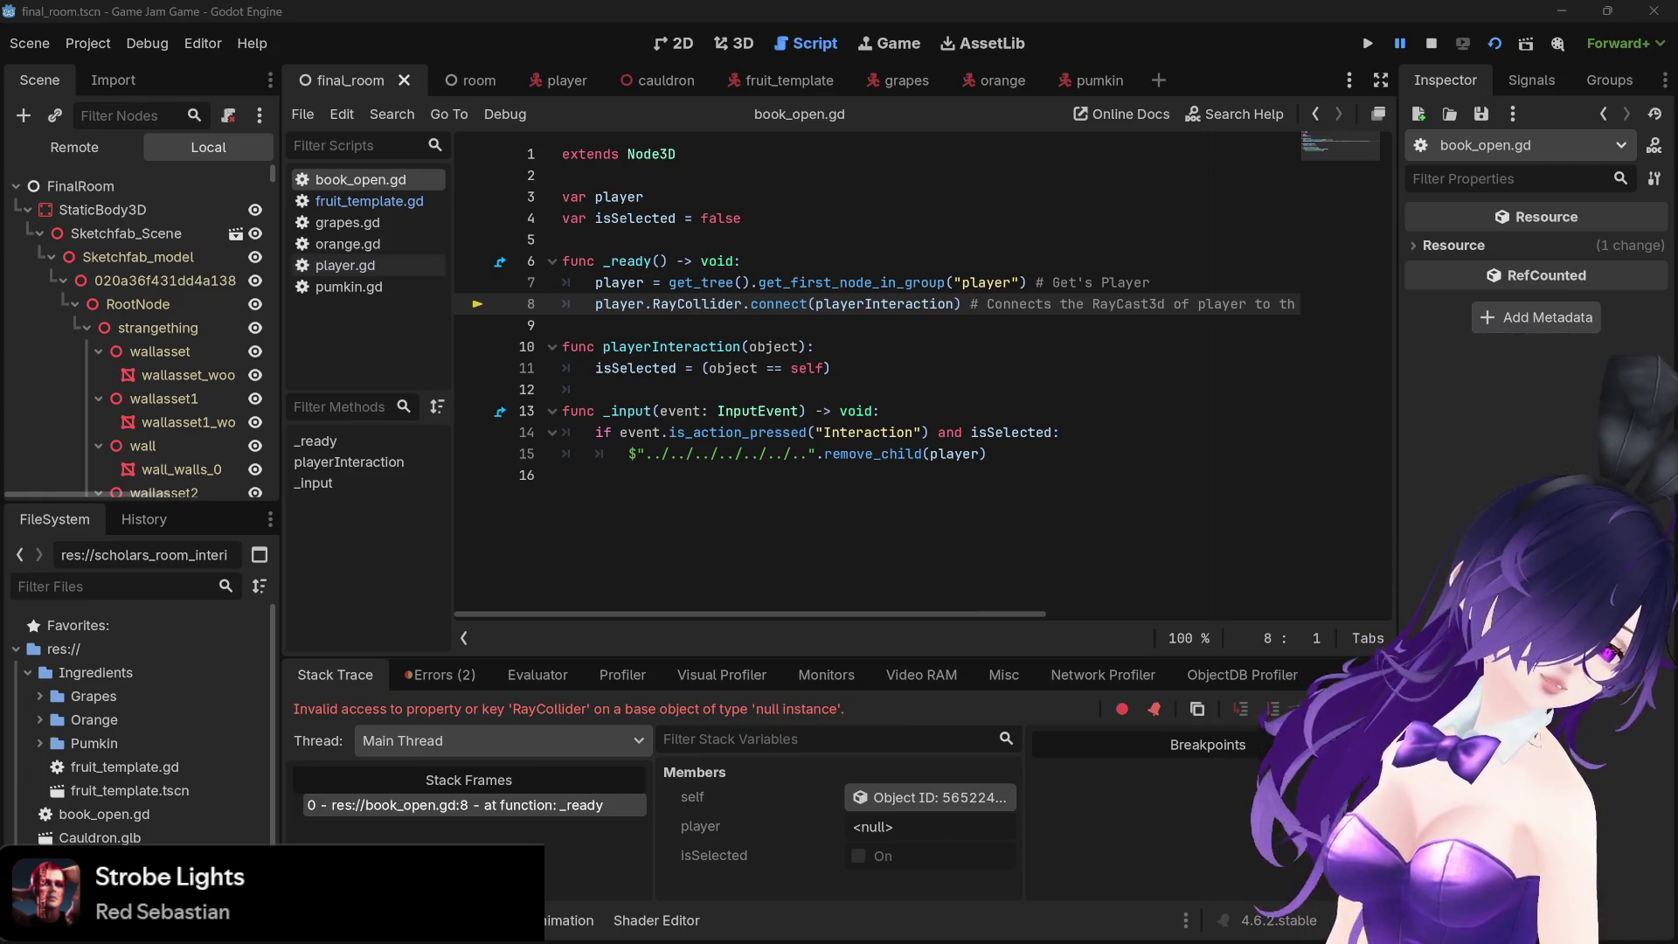
key("alt+Tab")
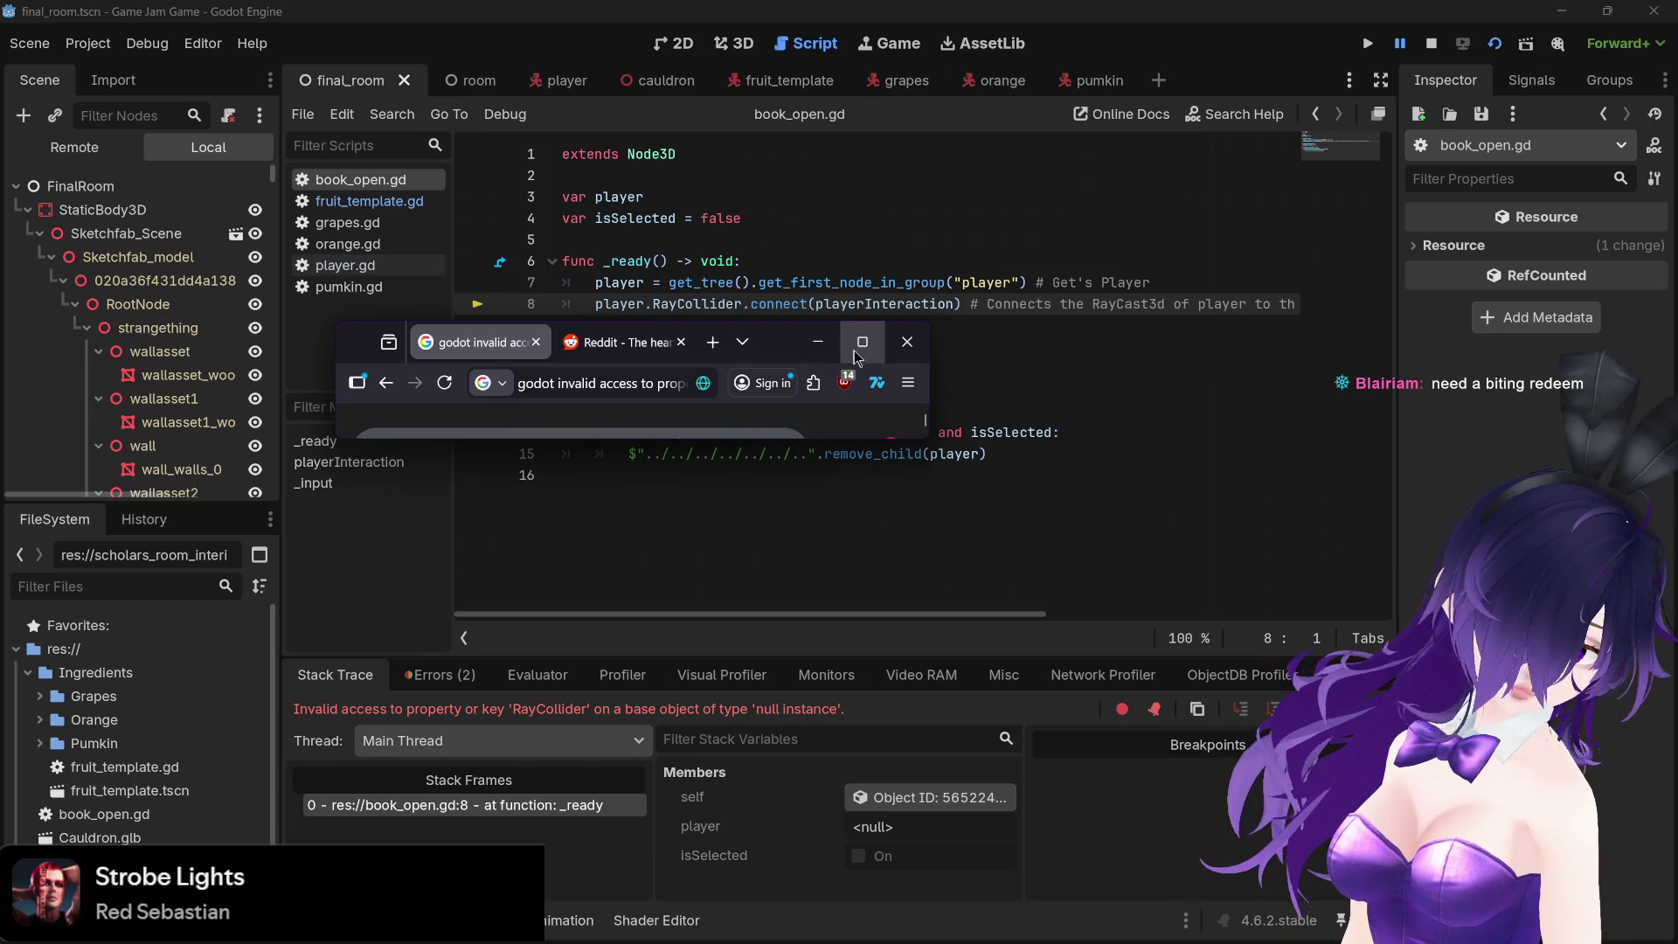
left_click(854, 358)
Read the r/godot Reddit replies about the null-instance error, then return to Godot
left_click(371, 22)
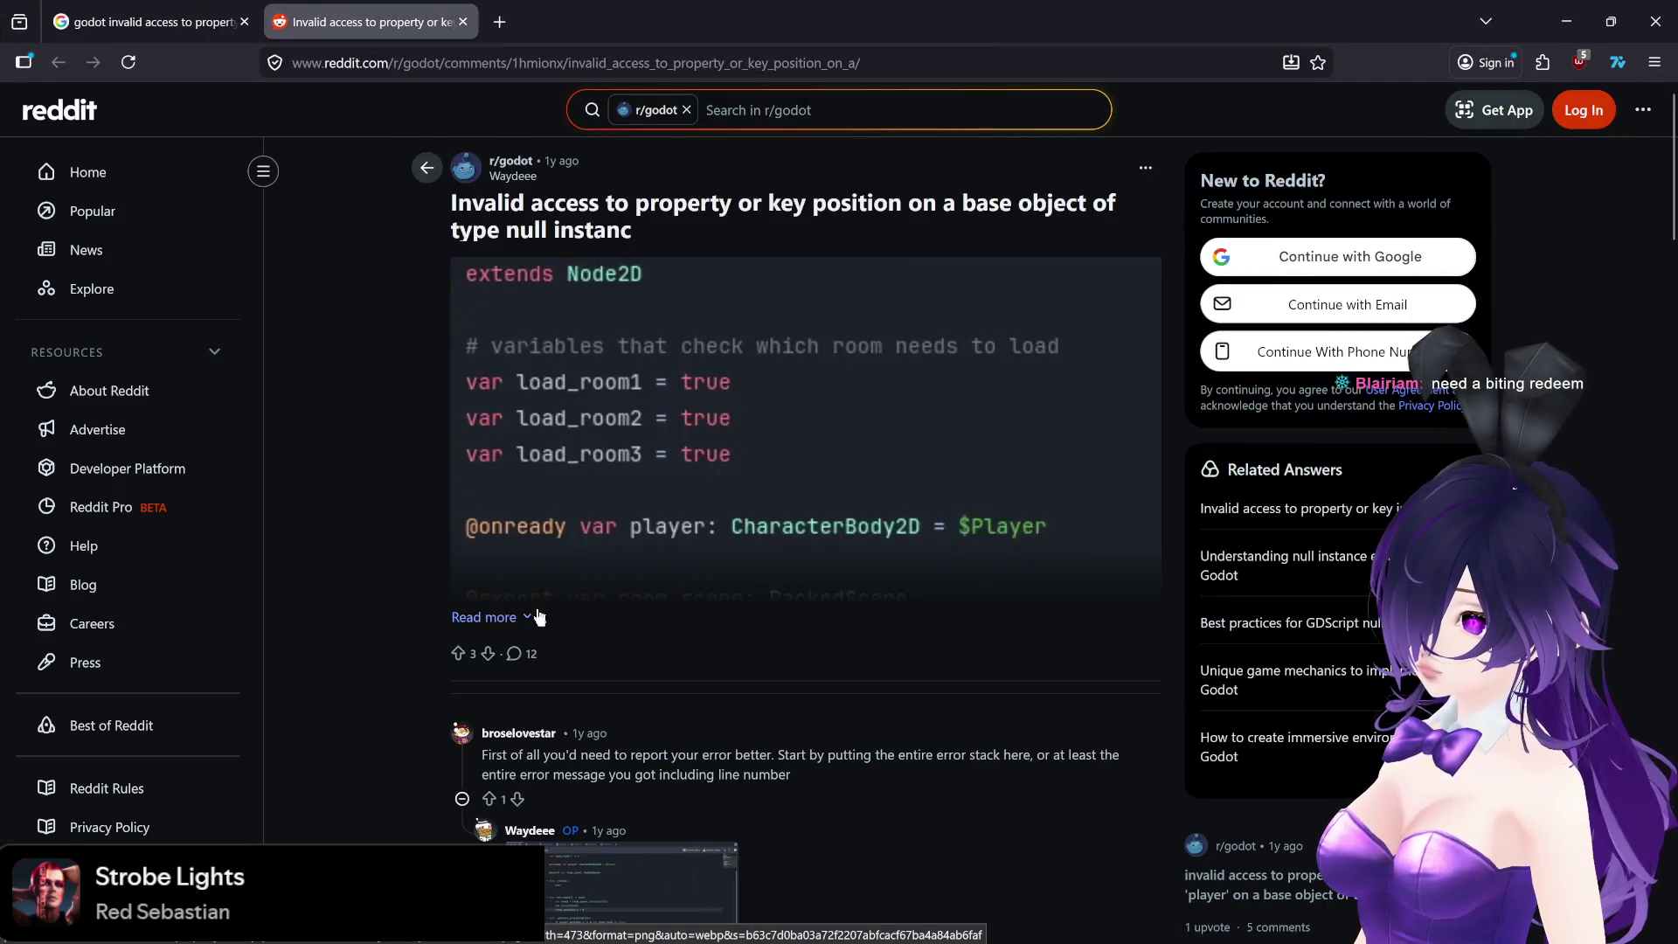
scroll(393, 616, "down", 5)
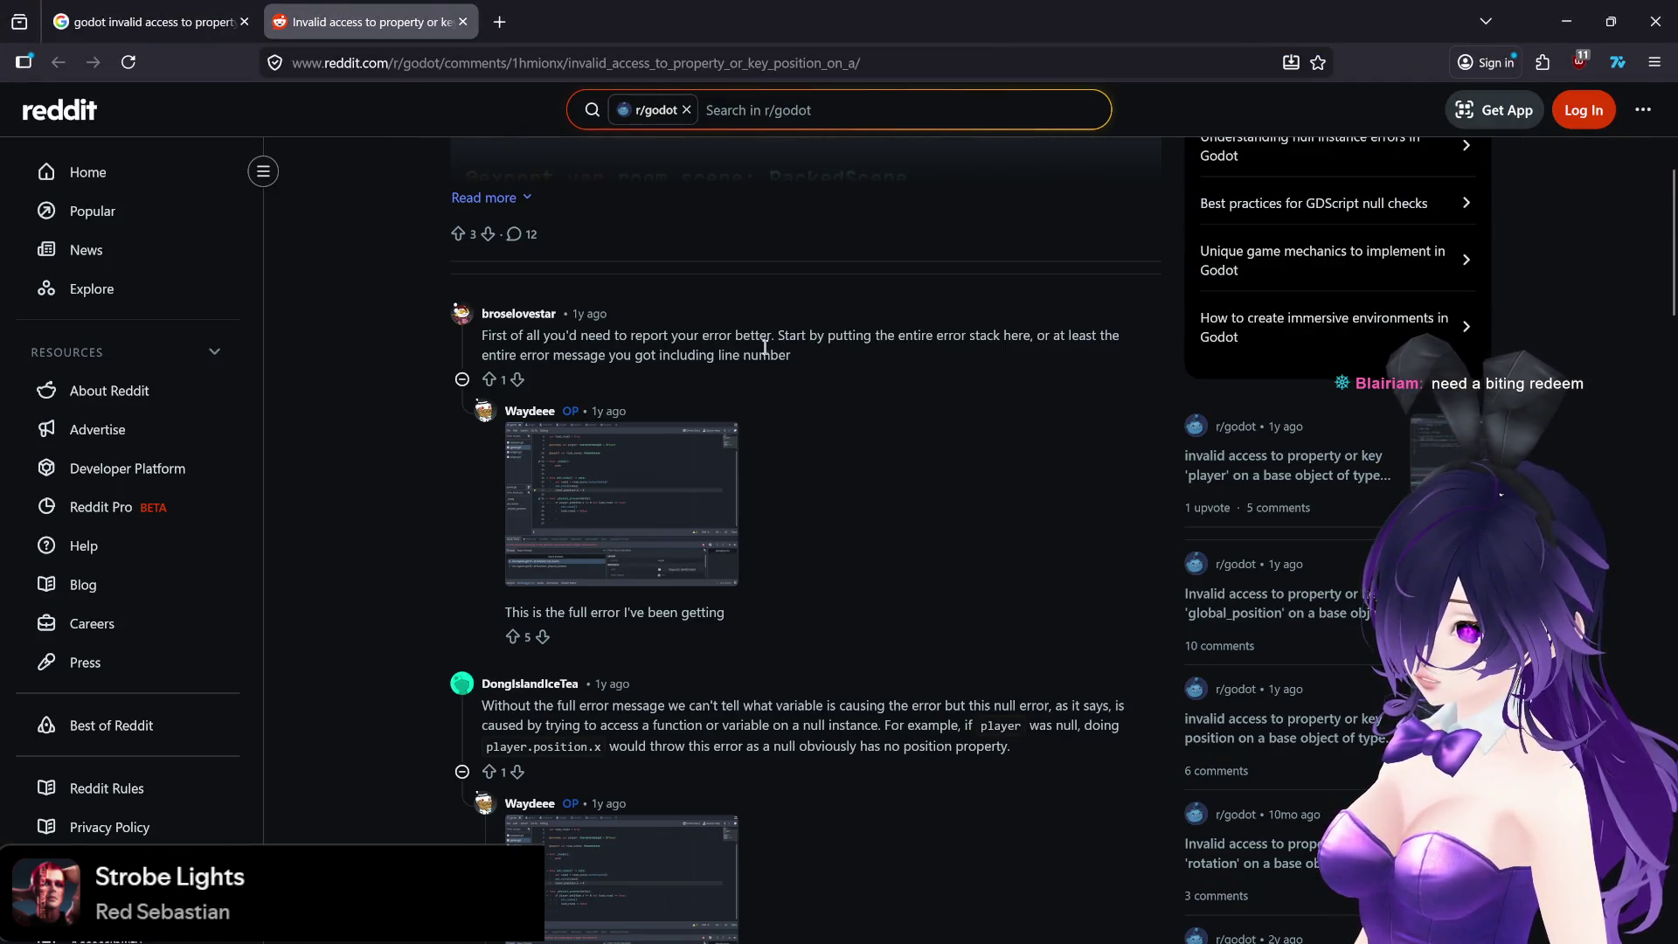
scroll(759, 348, "down", 3)
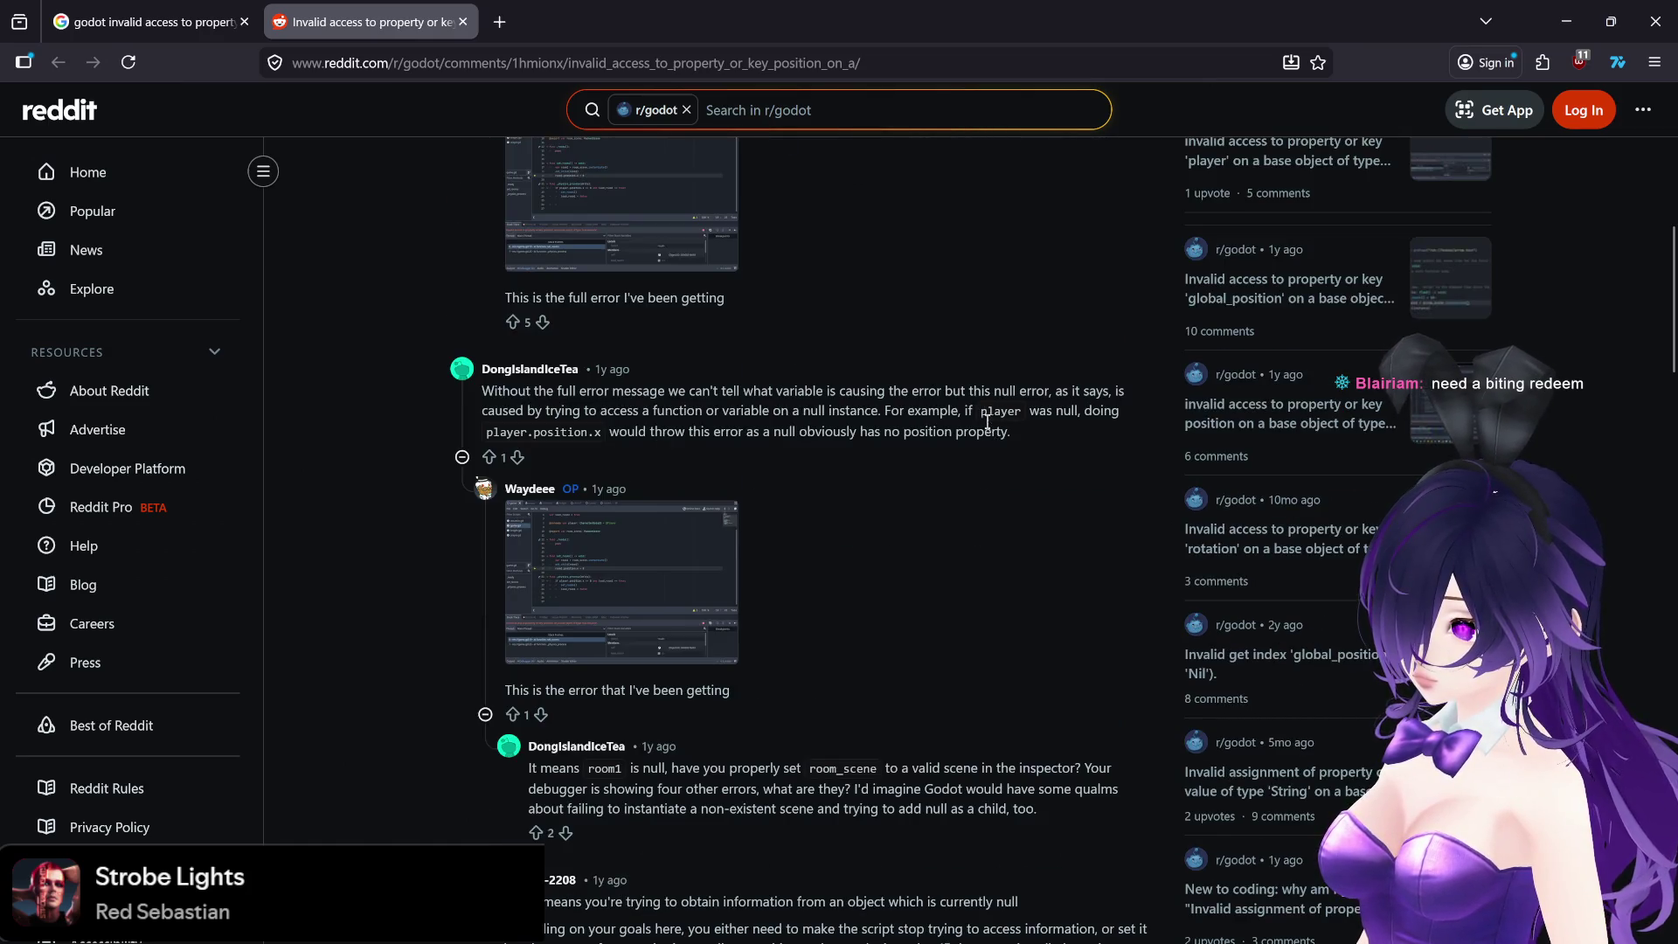
scroll(810, 452, "down", 1)
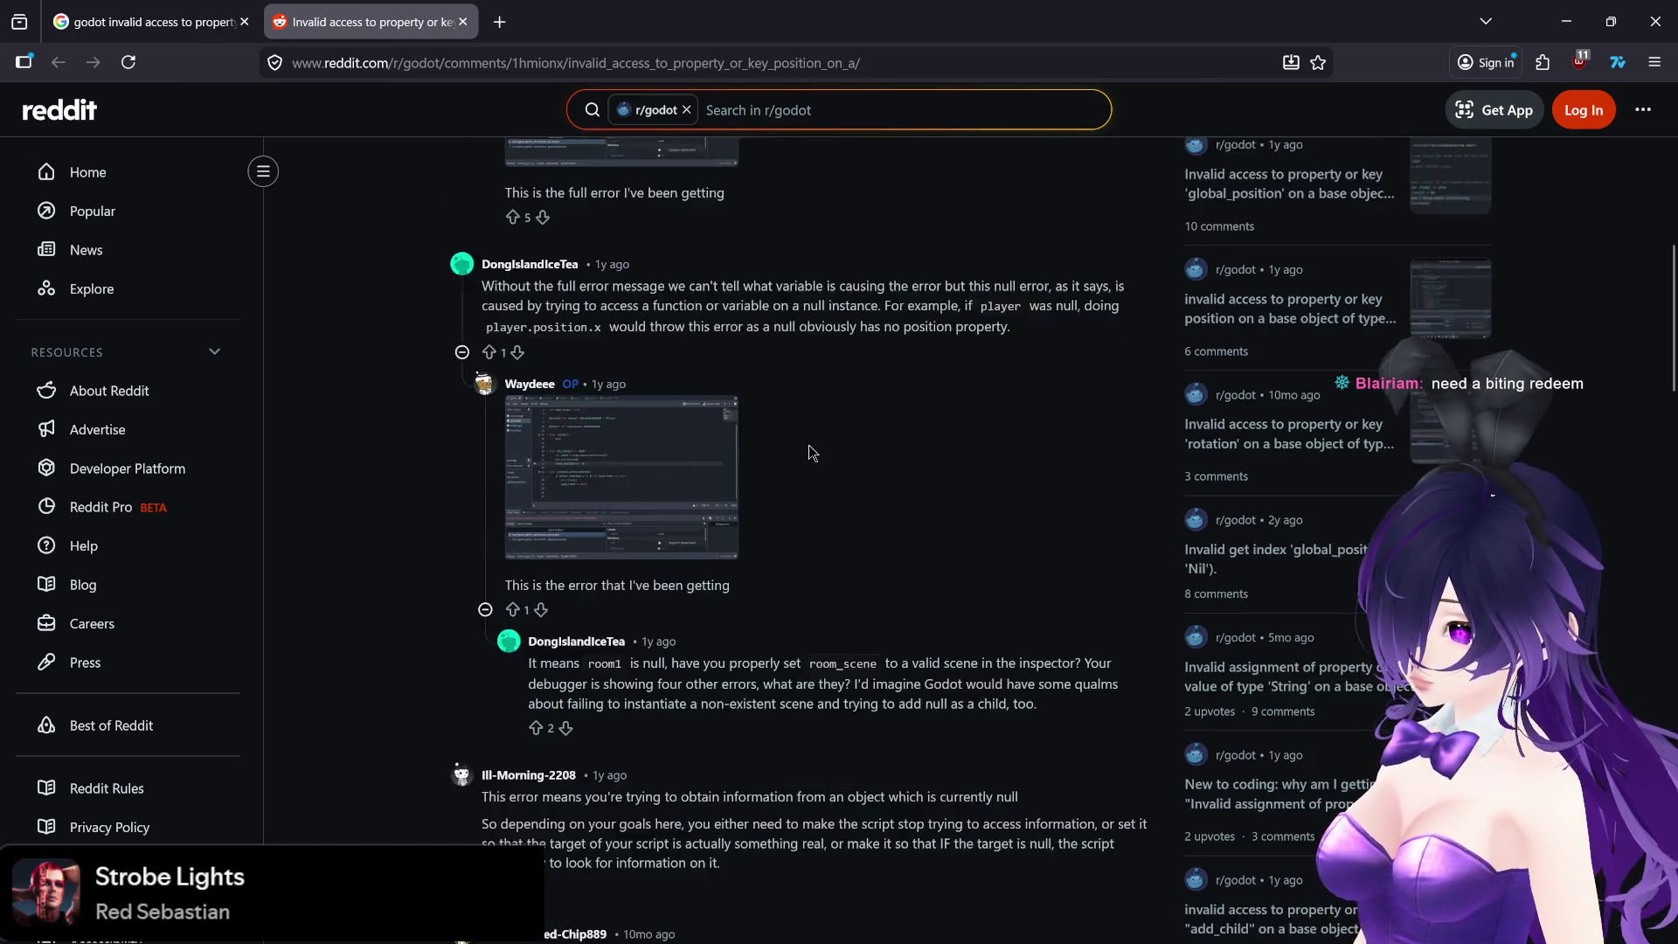
scroll(809, 453, "down", 1)
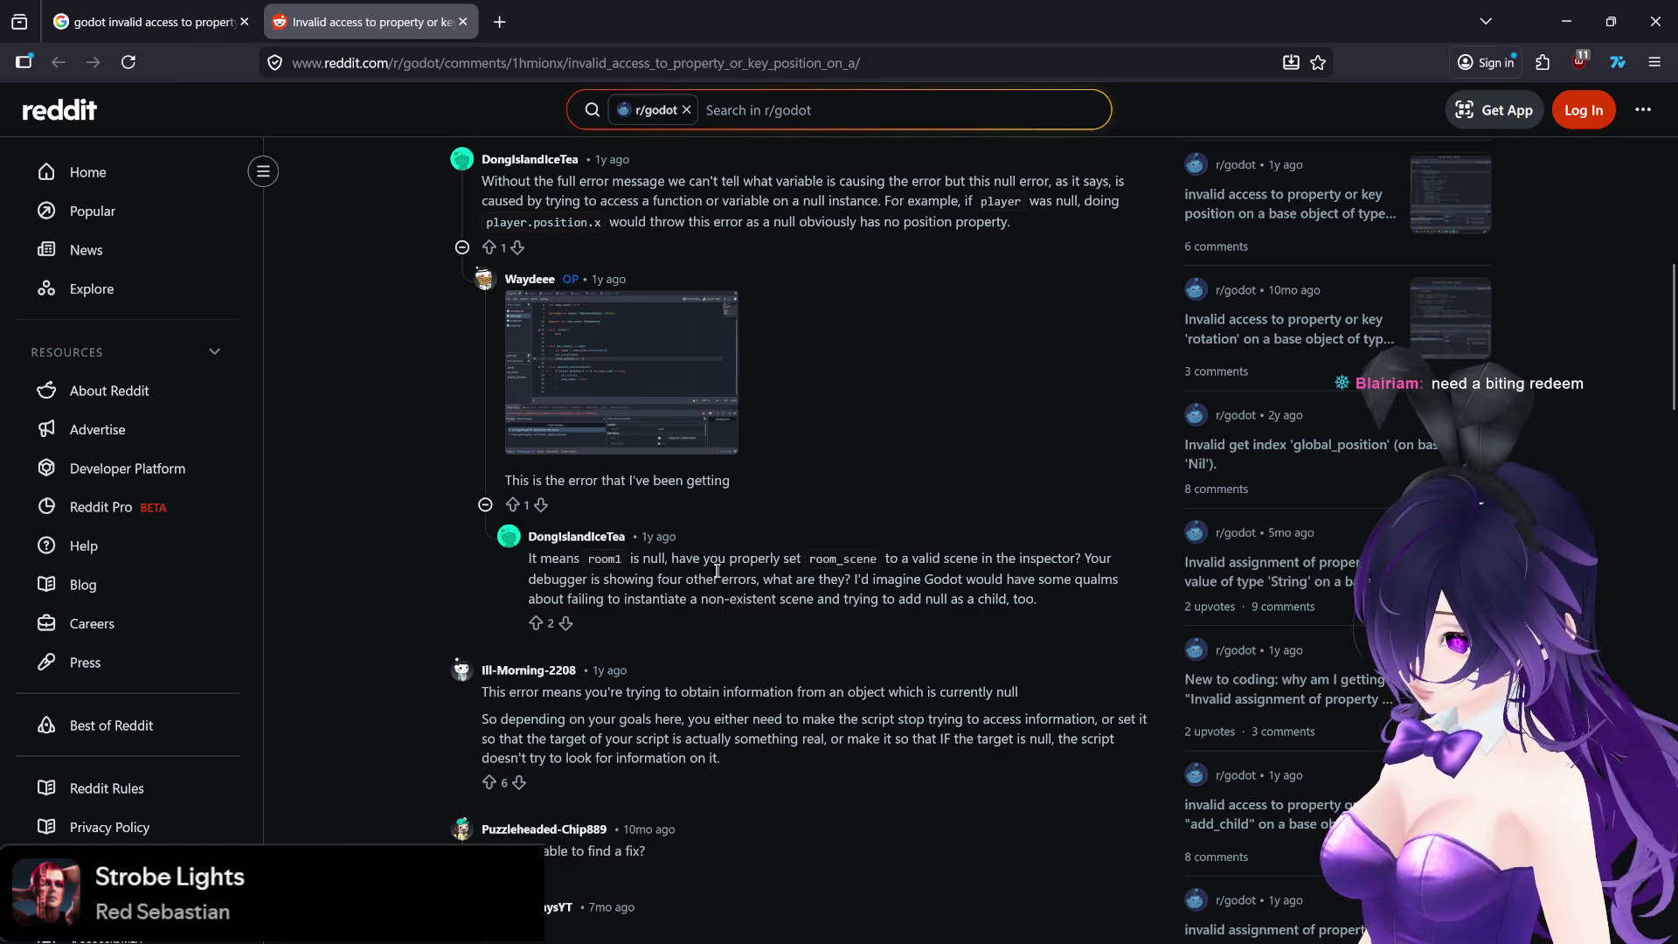
scroll(642, 616, "down", 1)
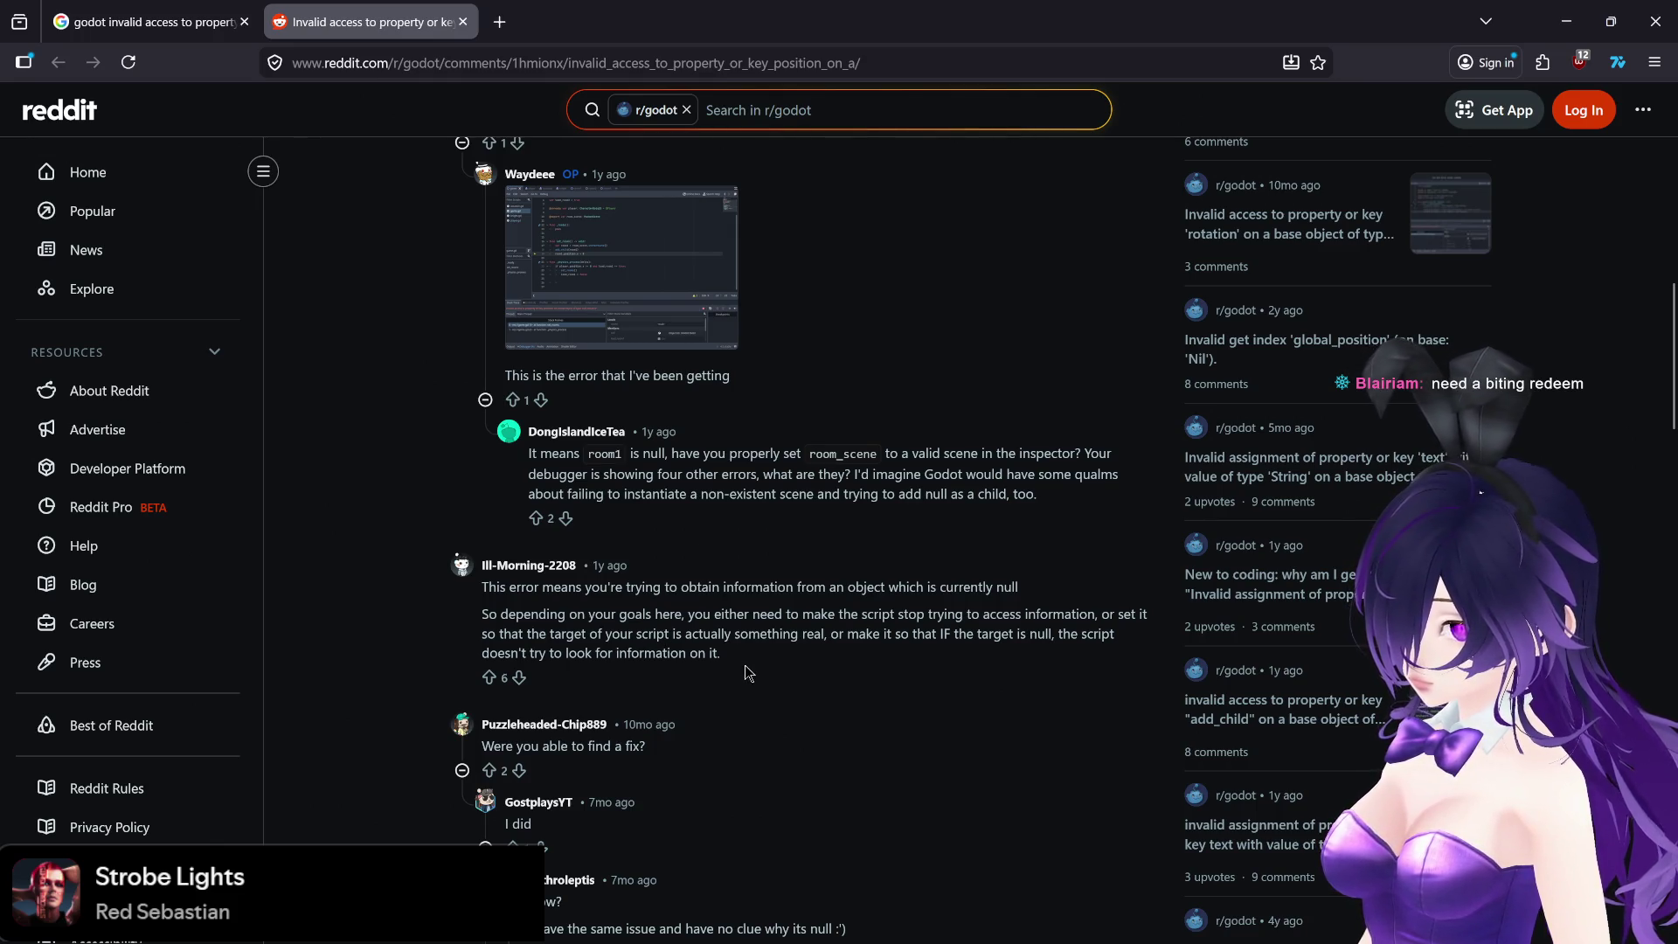
left_click(1567, 22)
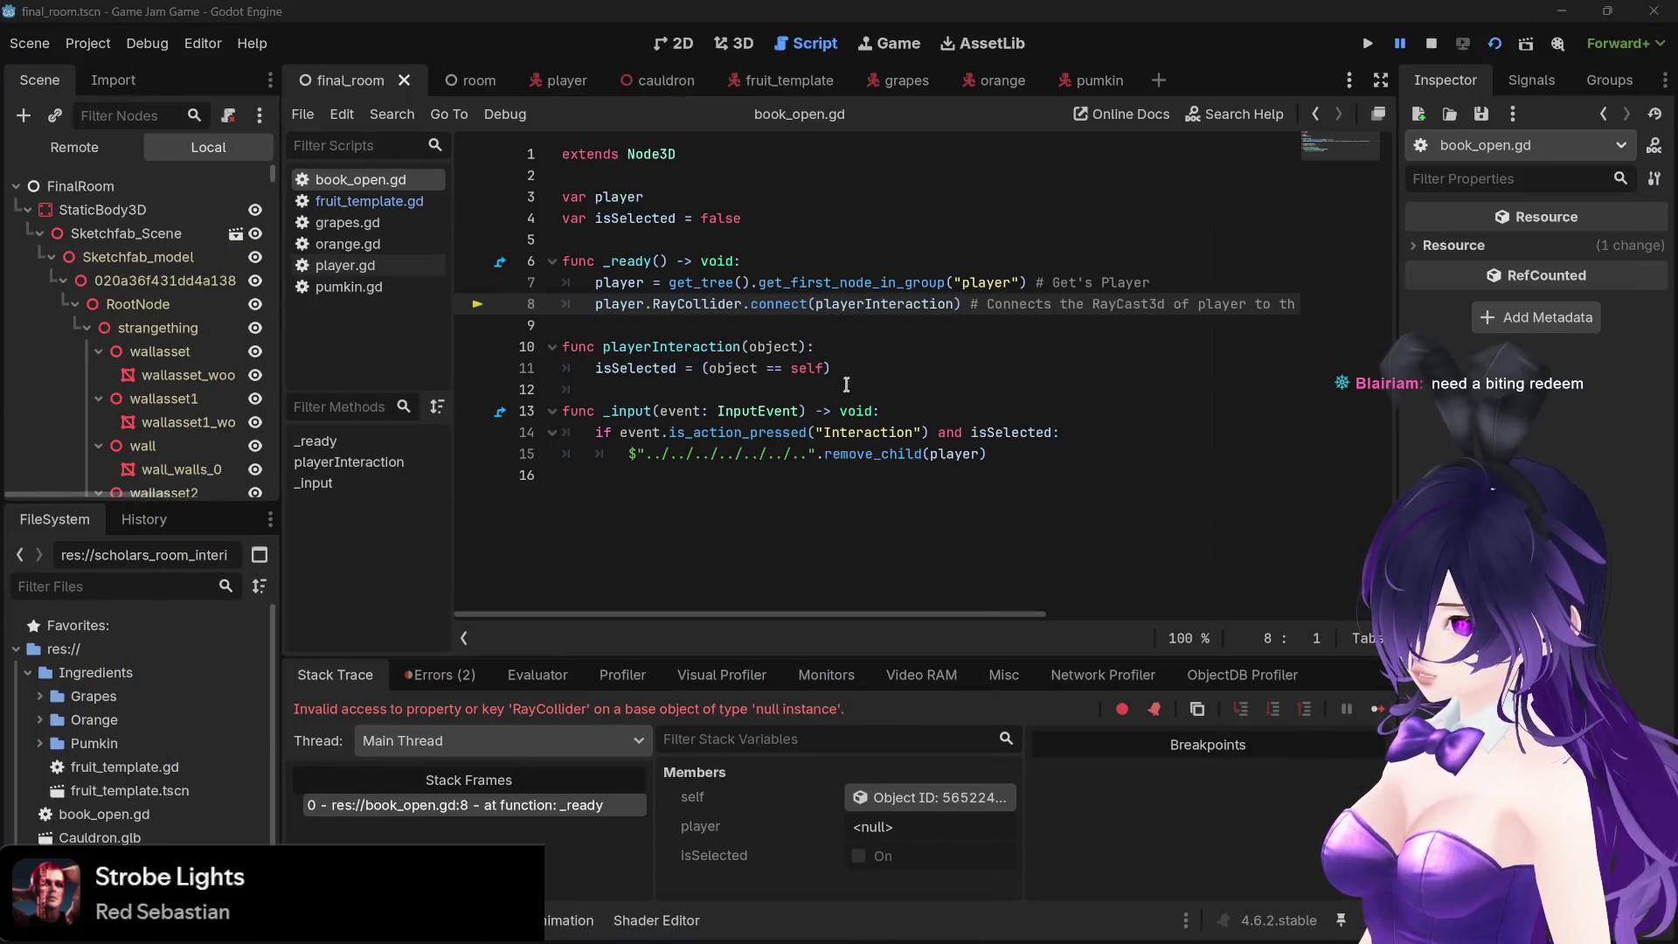
Open player.gd from the Scripts list to check where RayCollider is defined
left_click(862, 346)
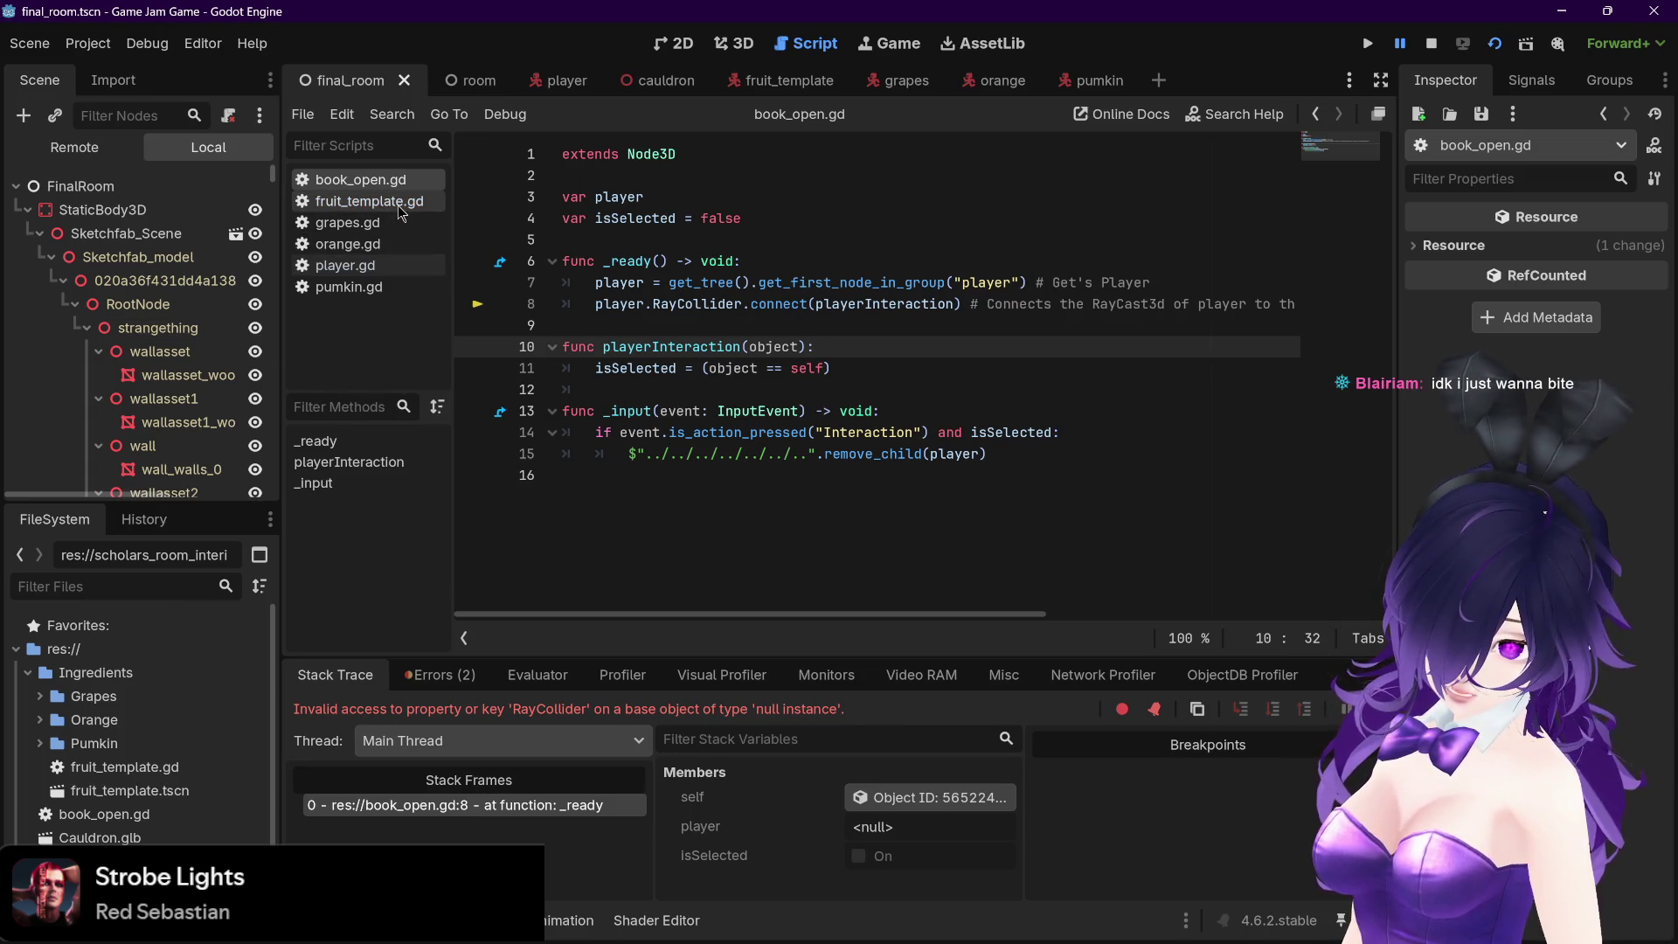
left_click(350, 266)
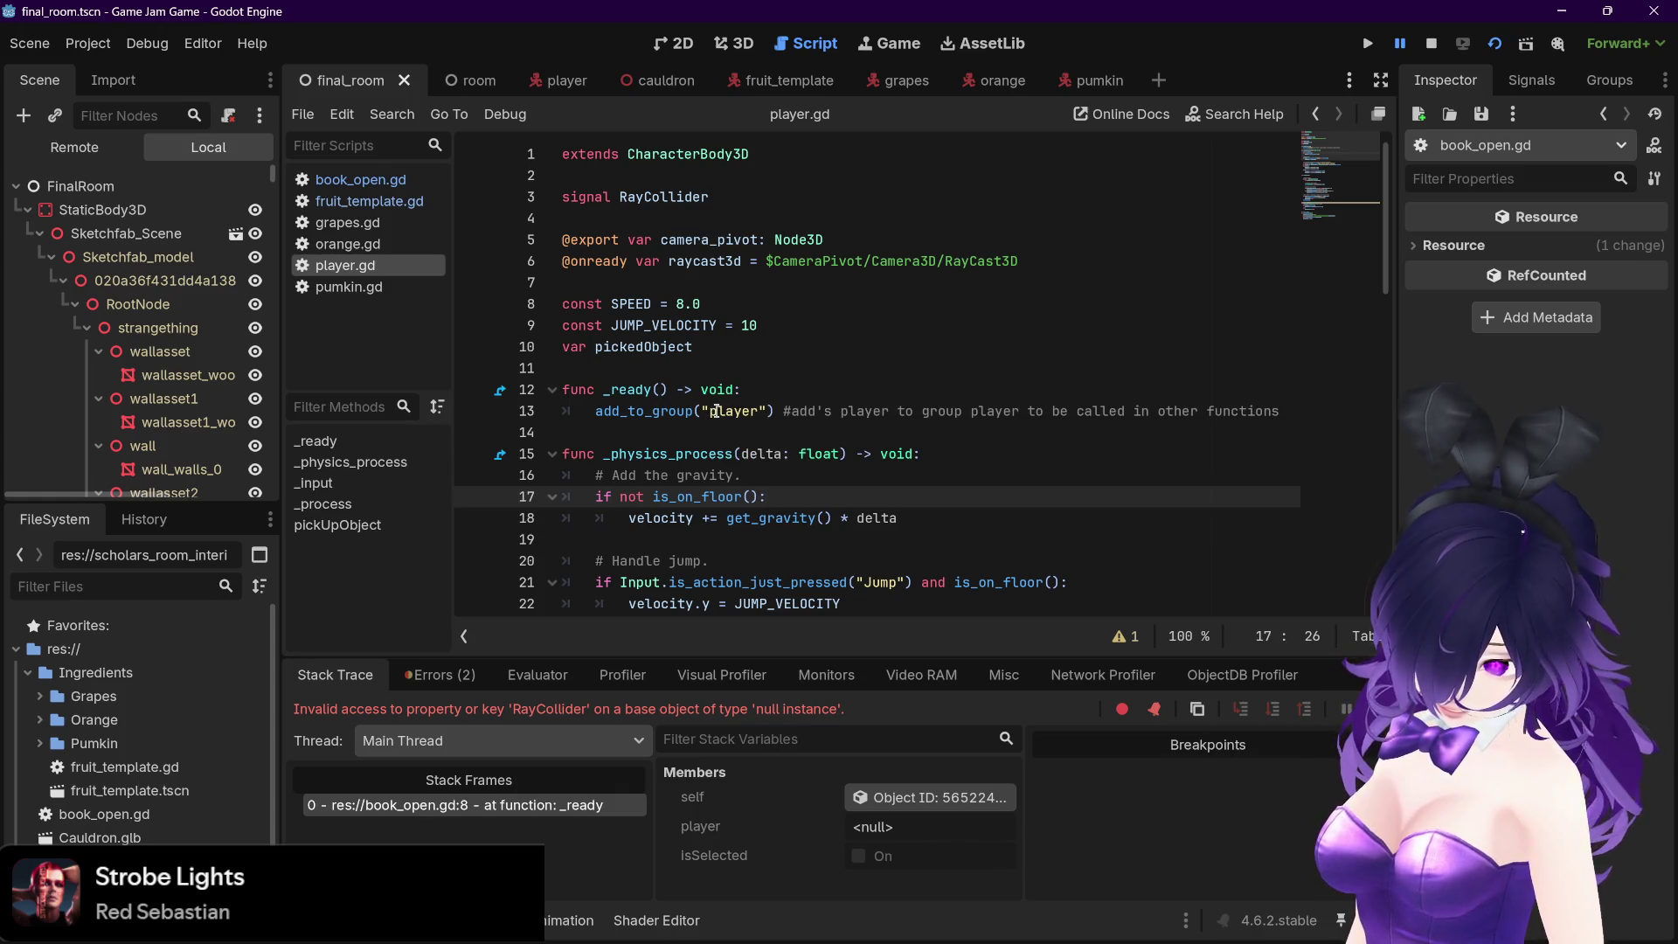
Relaunch the game, walk the player toward the pumpkin, then open the room scene
key("F5")
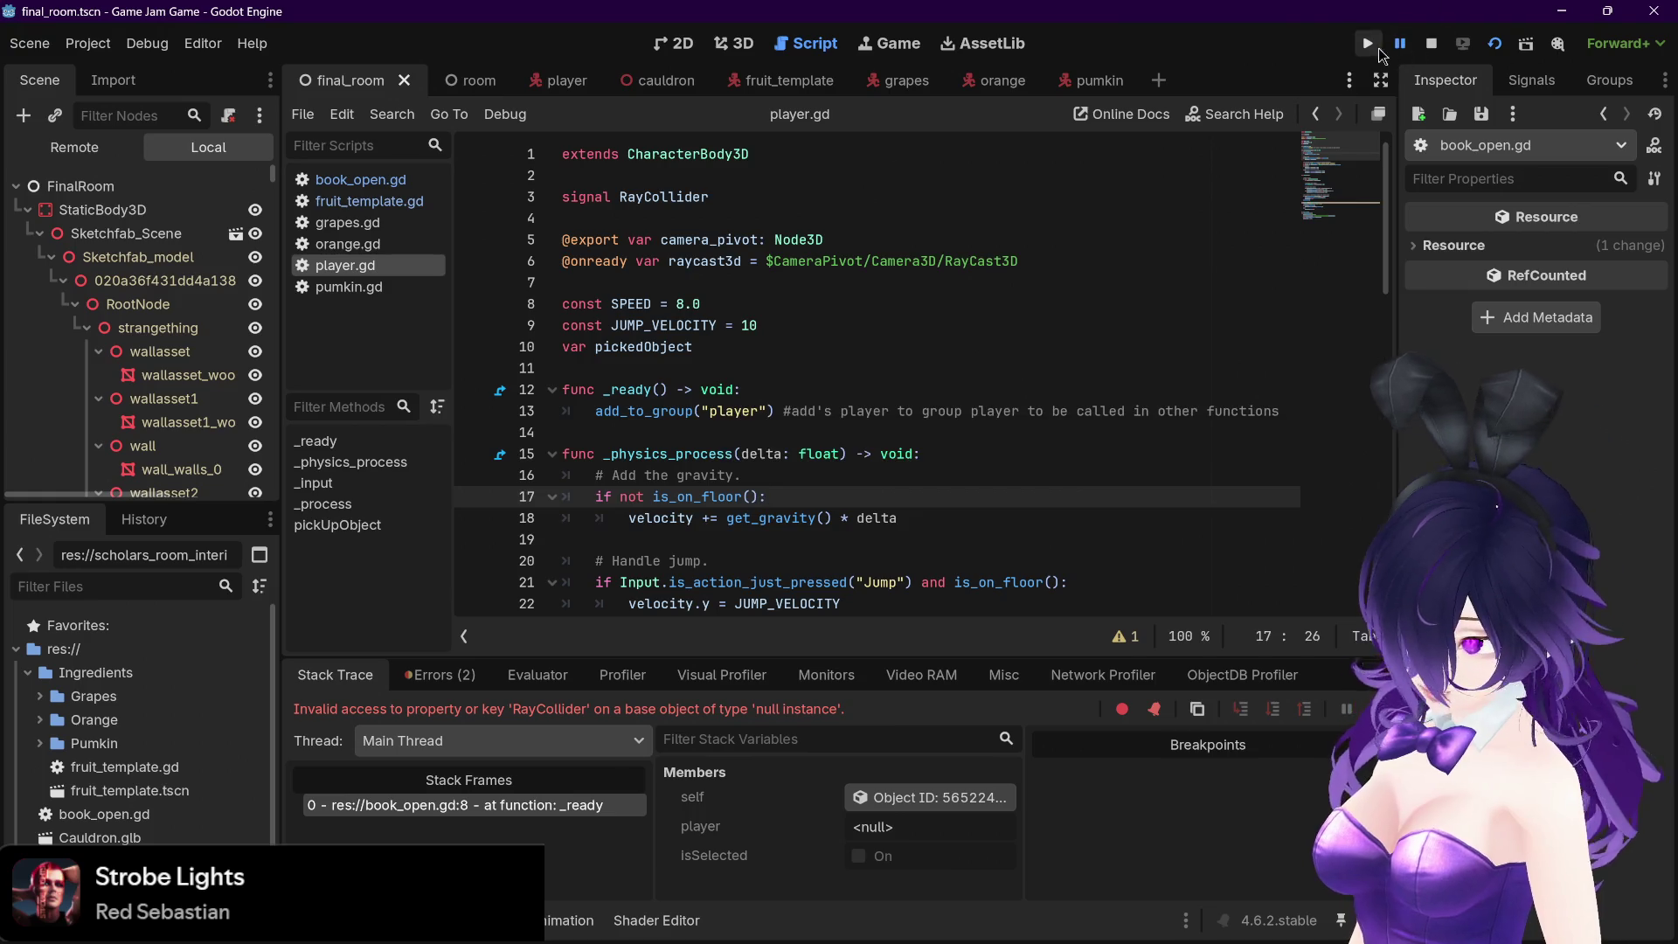
key("w")
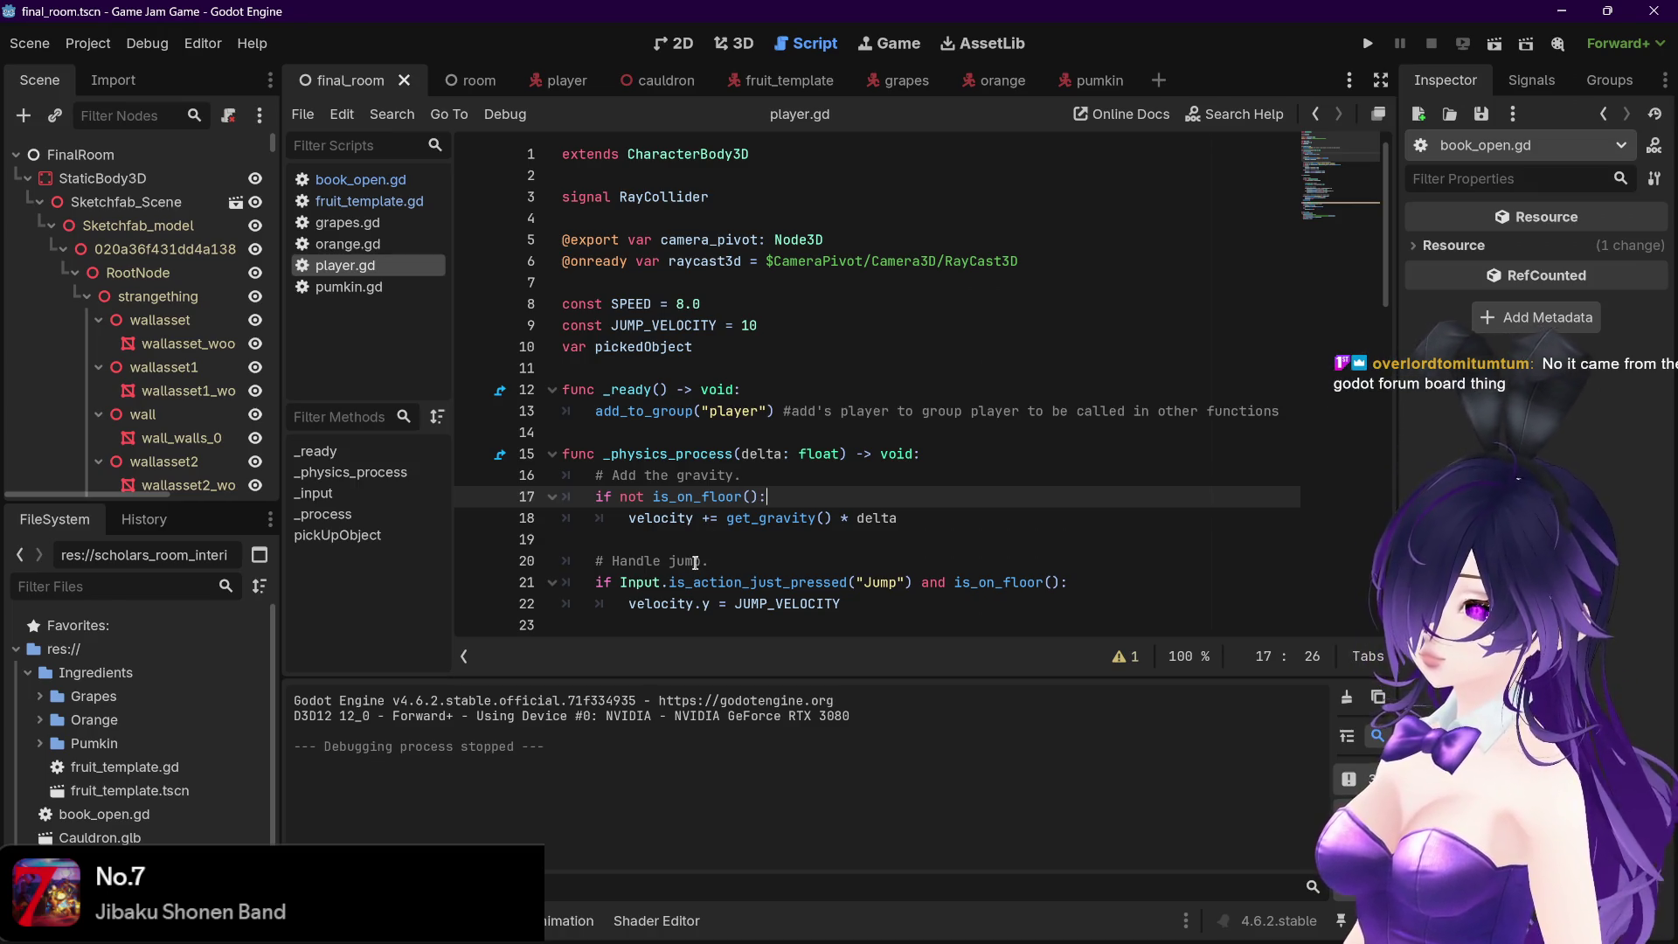
scroll(718, 555, "down", 1)
scroll(724, 555, "up", 1)
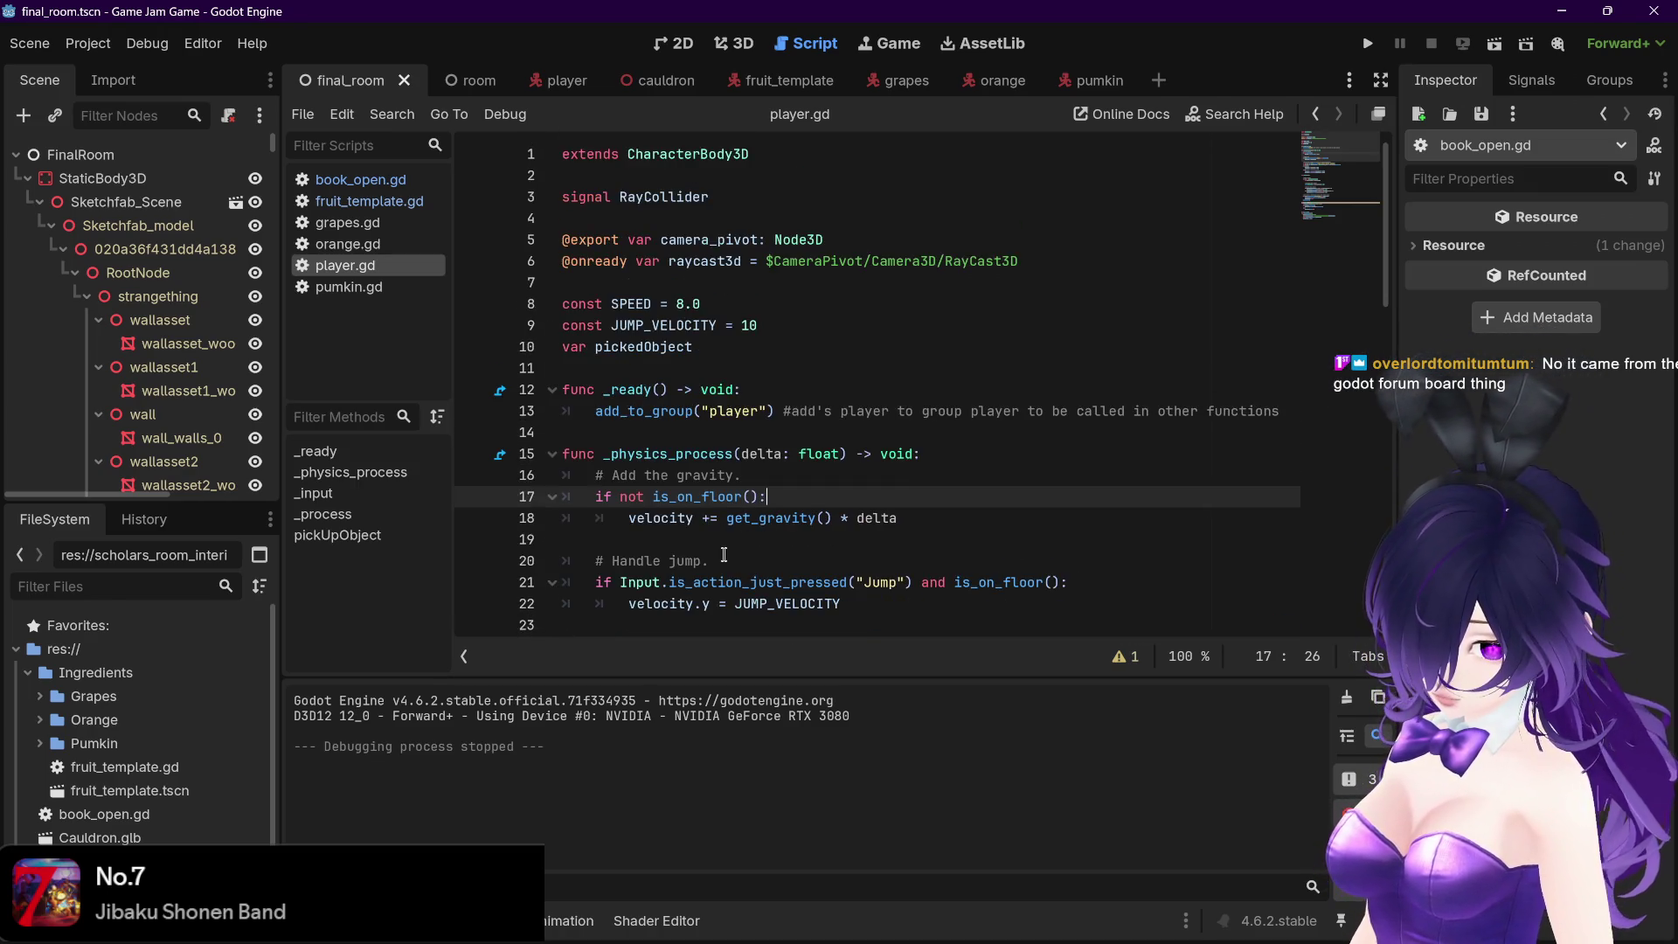
left_click(476, 83)
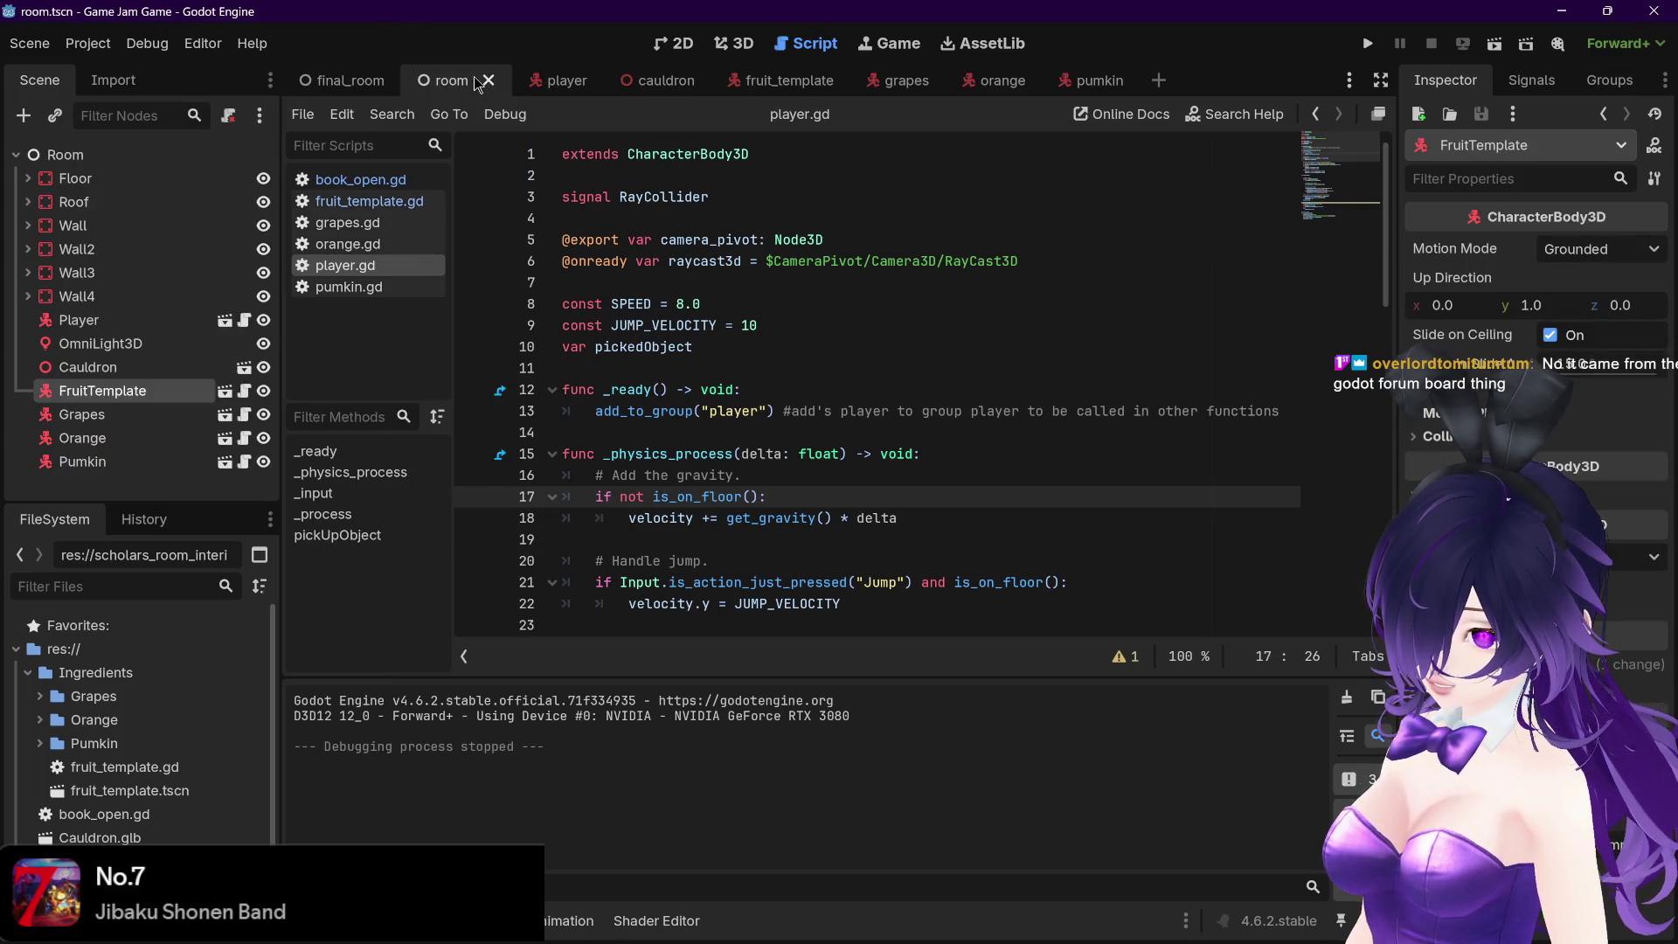
In book_open.gd, cut the get_first_node_in_group call on line 7 and paste it back
left_click(349, 179)
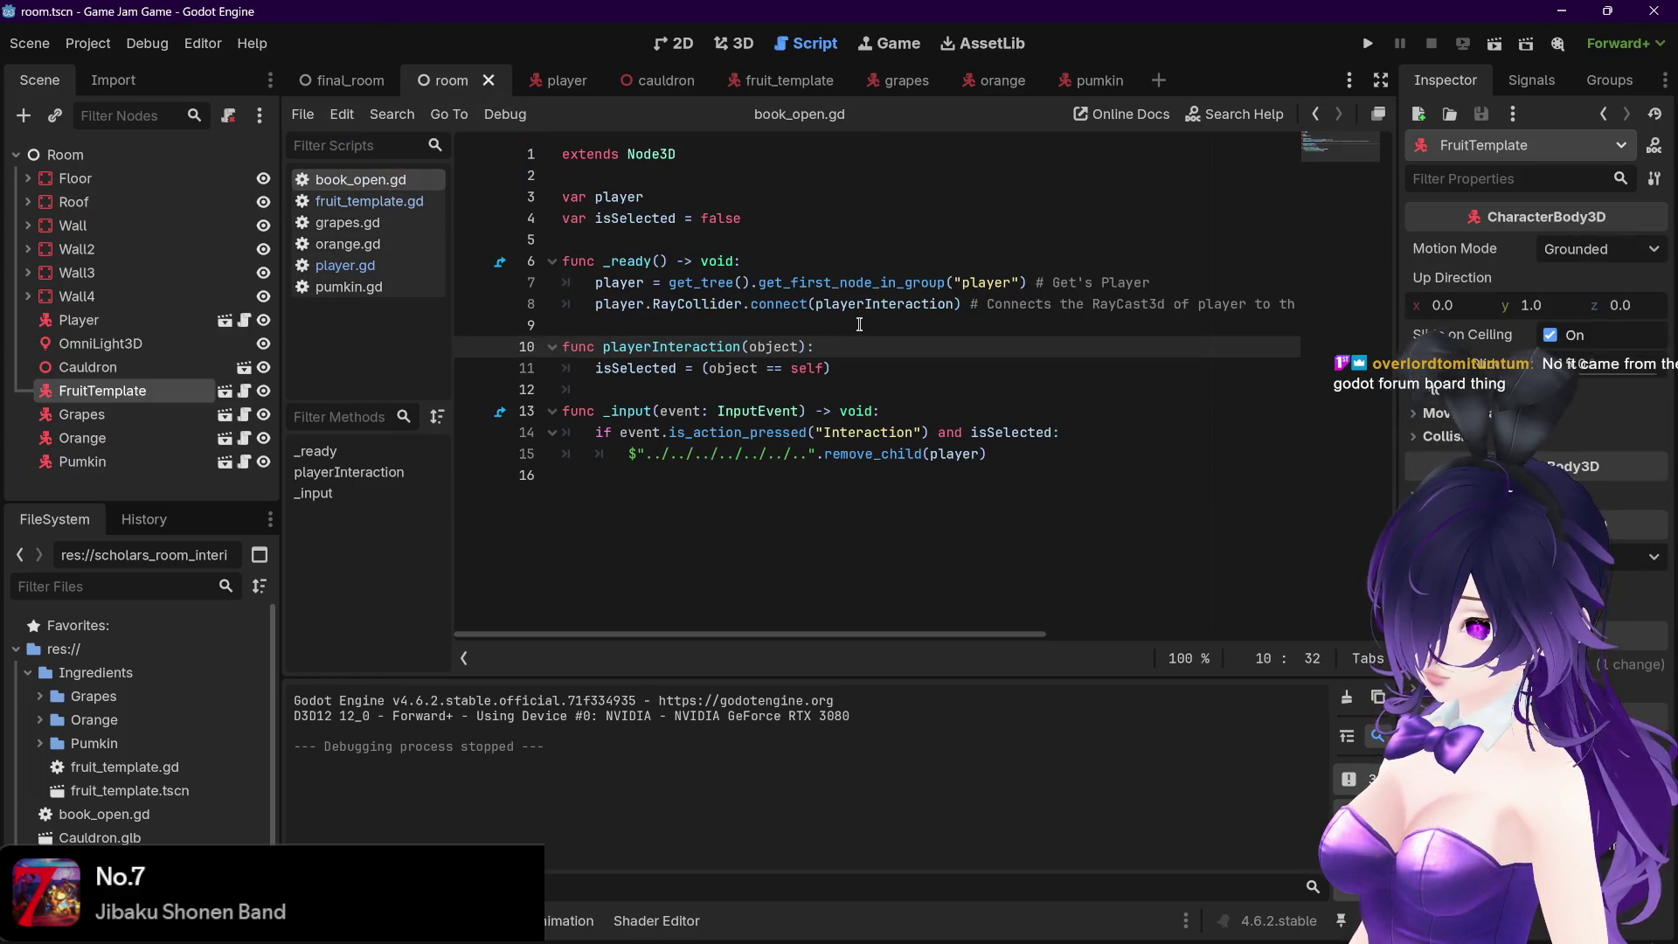
left_click_drag(1028, 283, 751, 282)
key("ctrl+c")
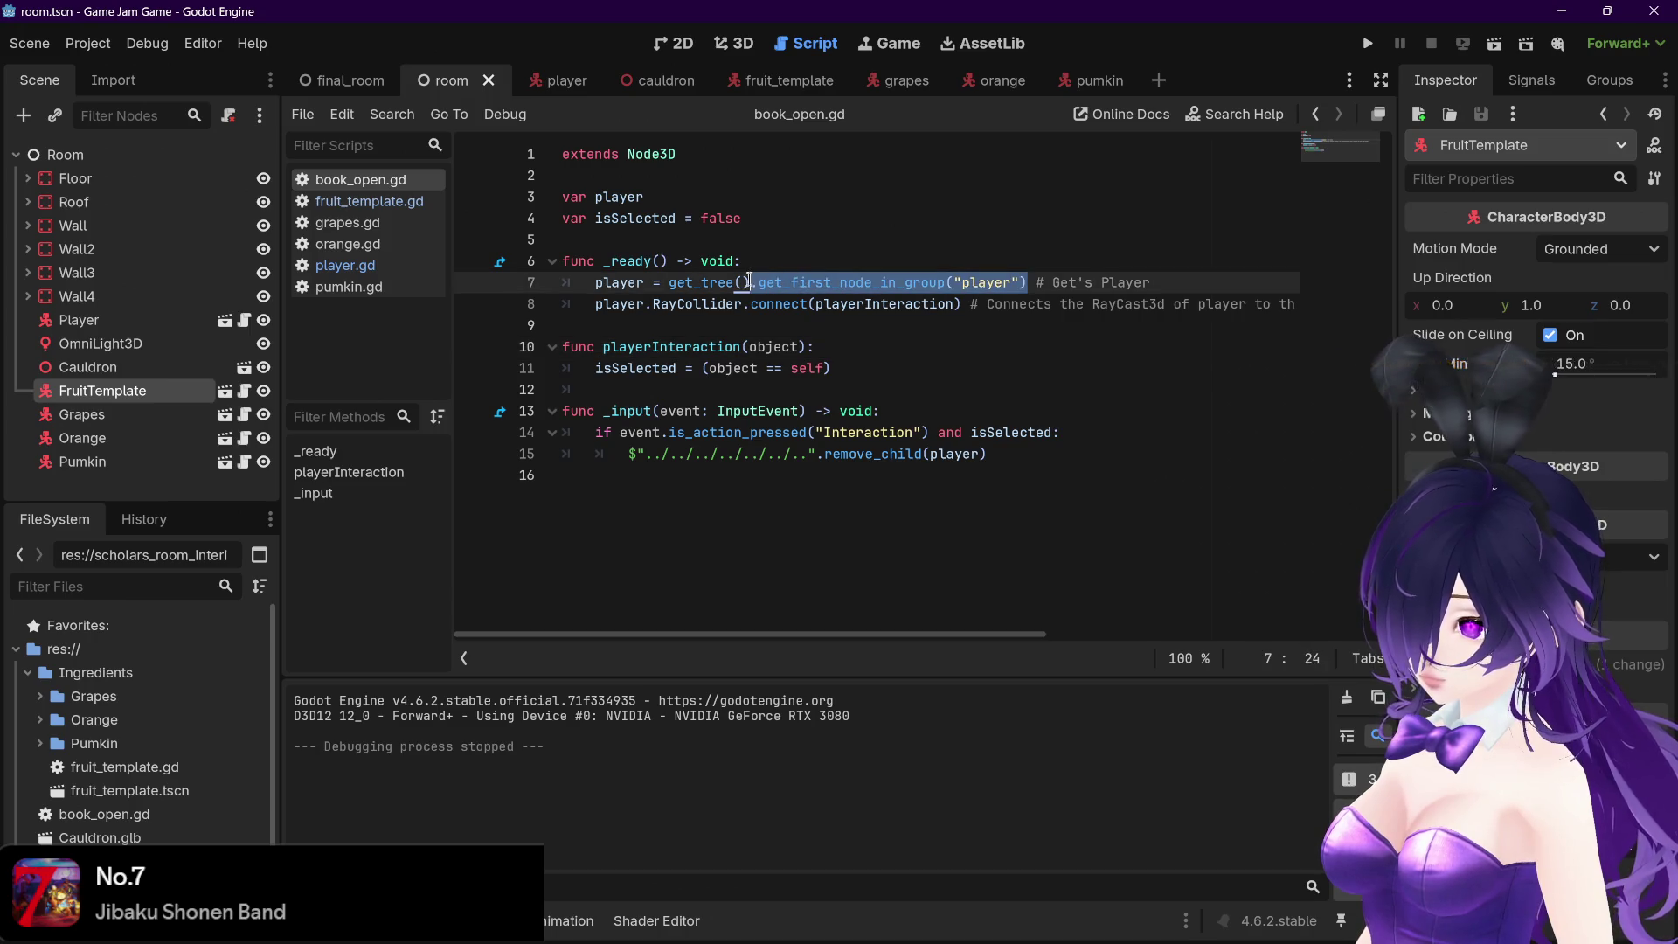
key("BackSpace")
left_click(909, 284)
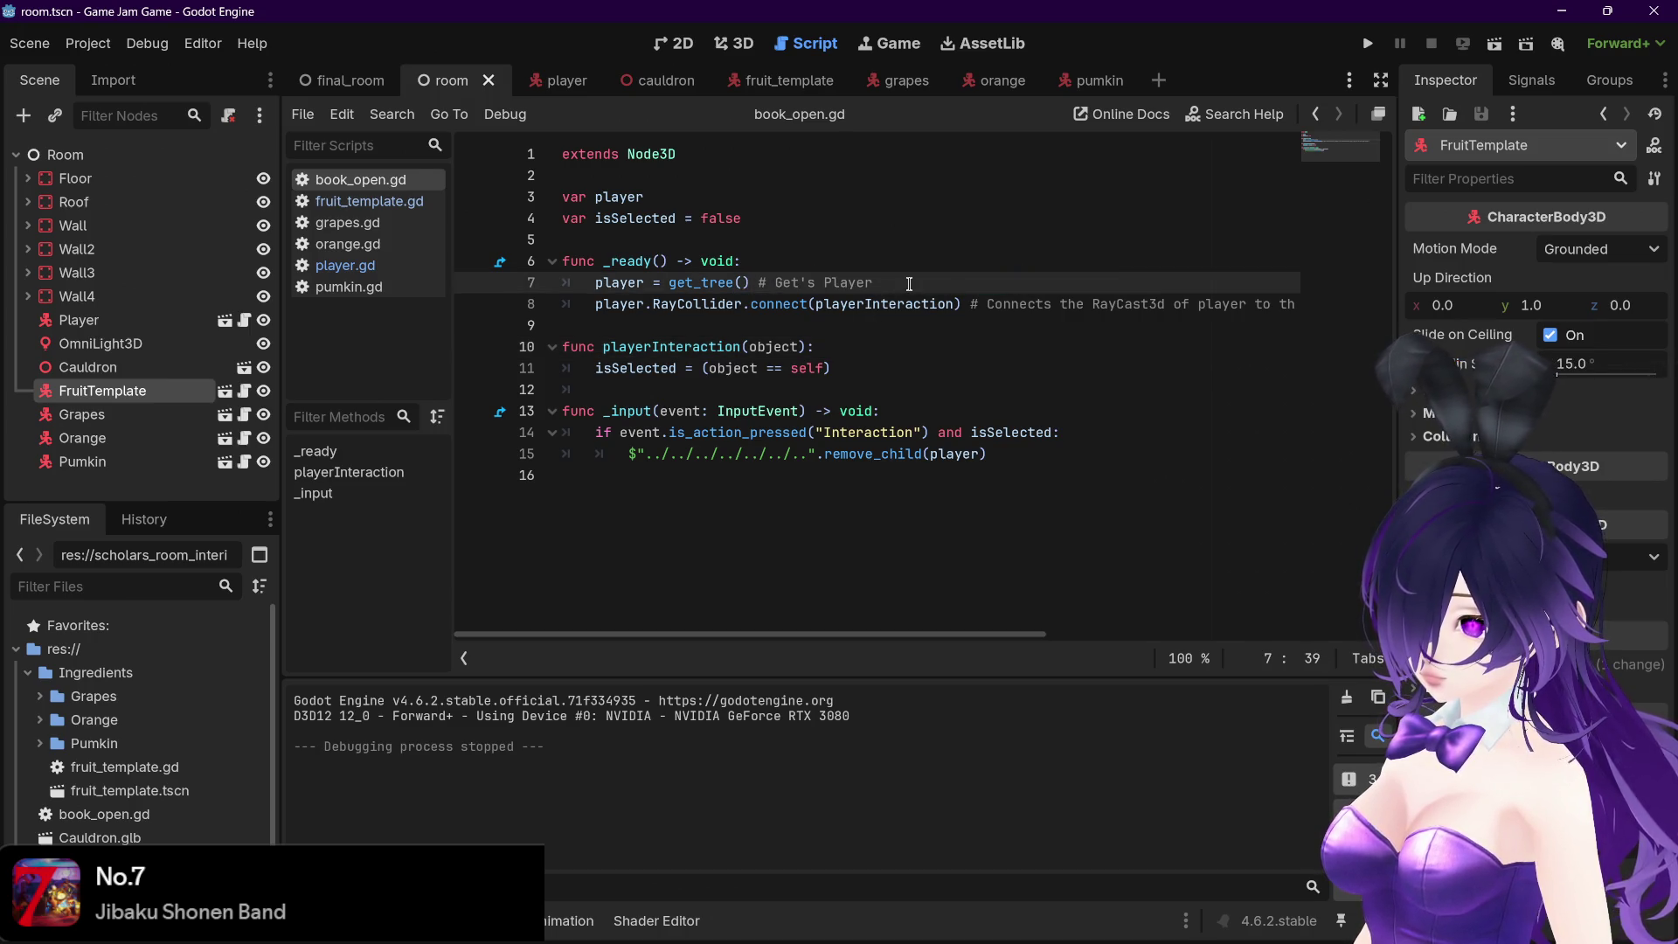
left_click(749, 283)
key("ctrl+v")
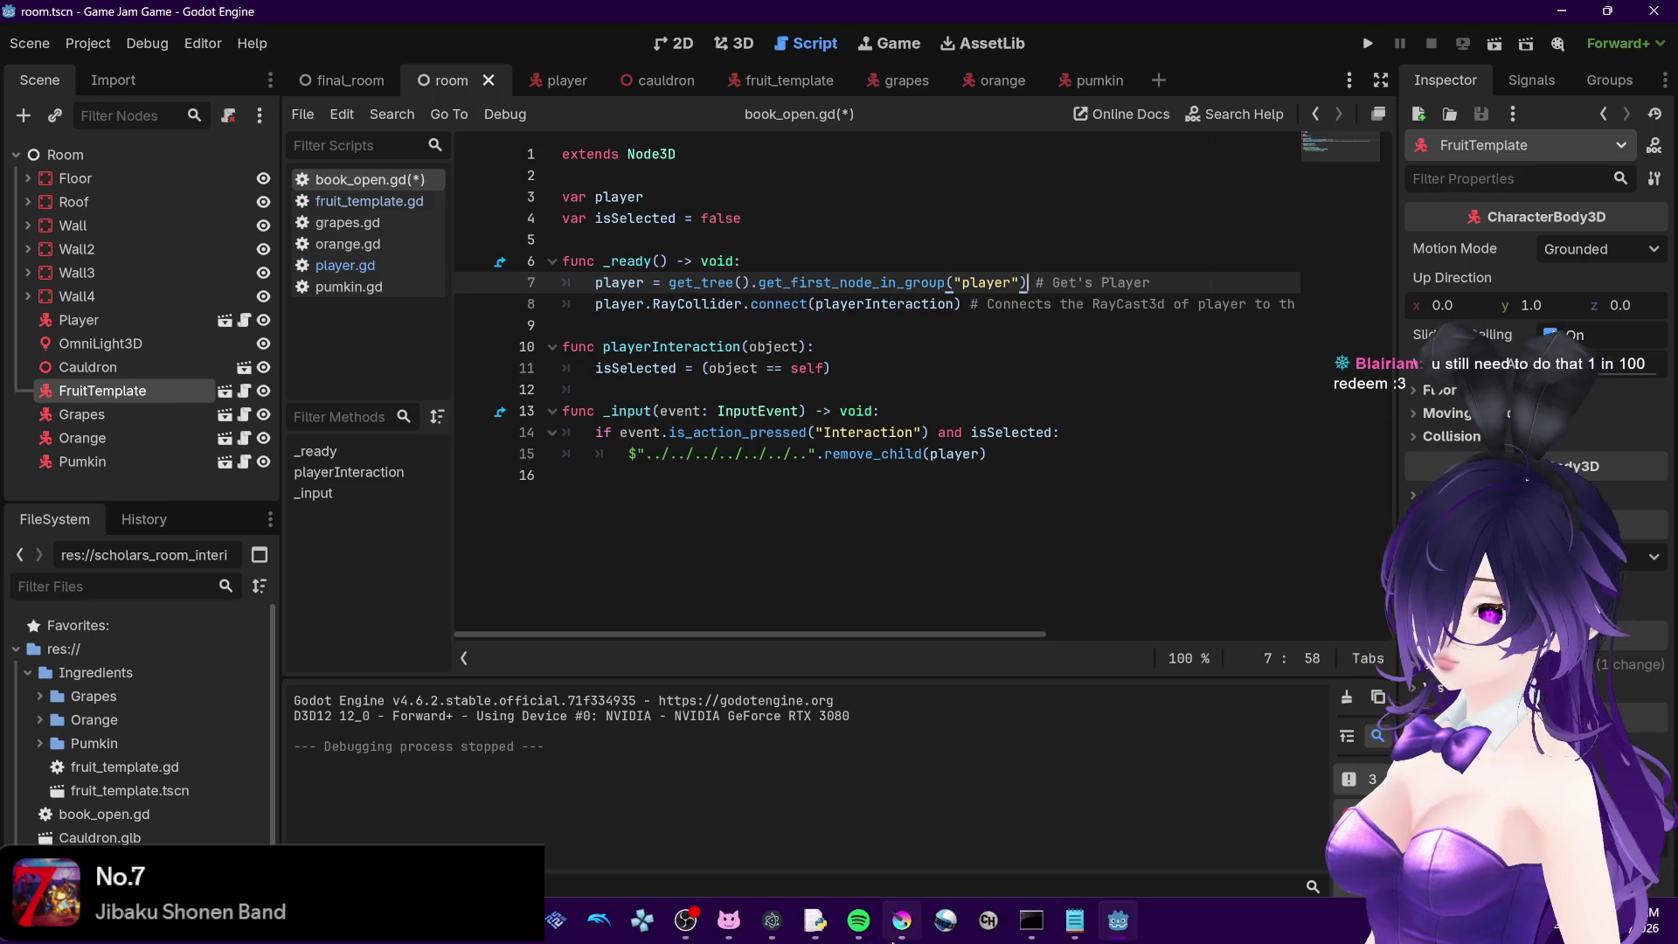
Delete .get_first_node_in_group("player") so line 7 reads player = get_tree(), then run the game
mouse_move(815, 920)
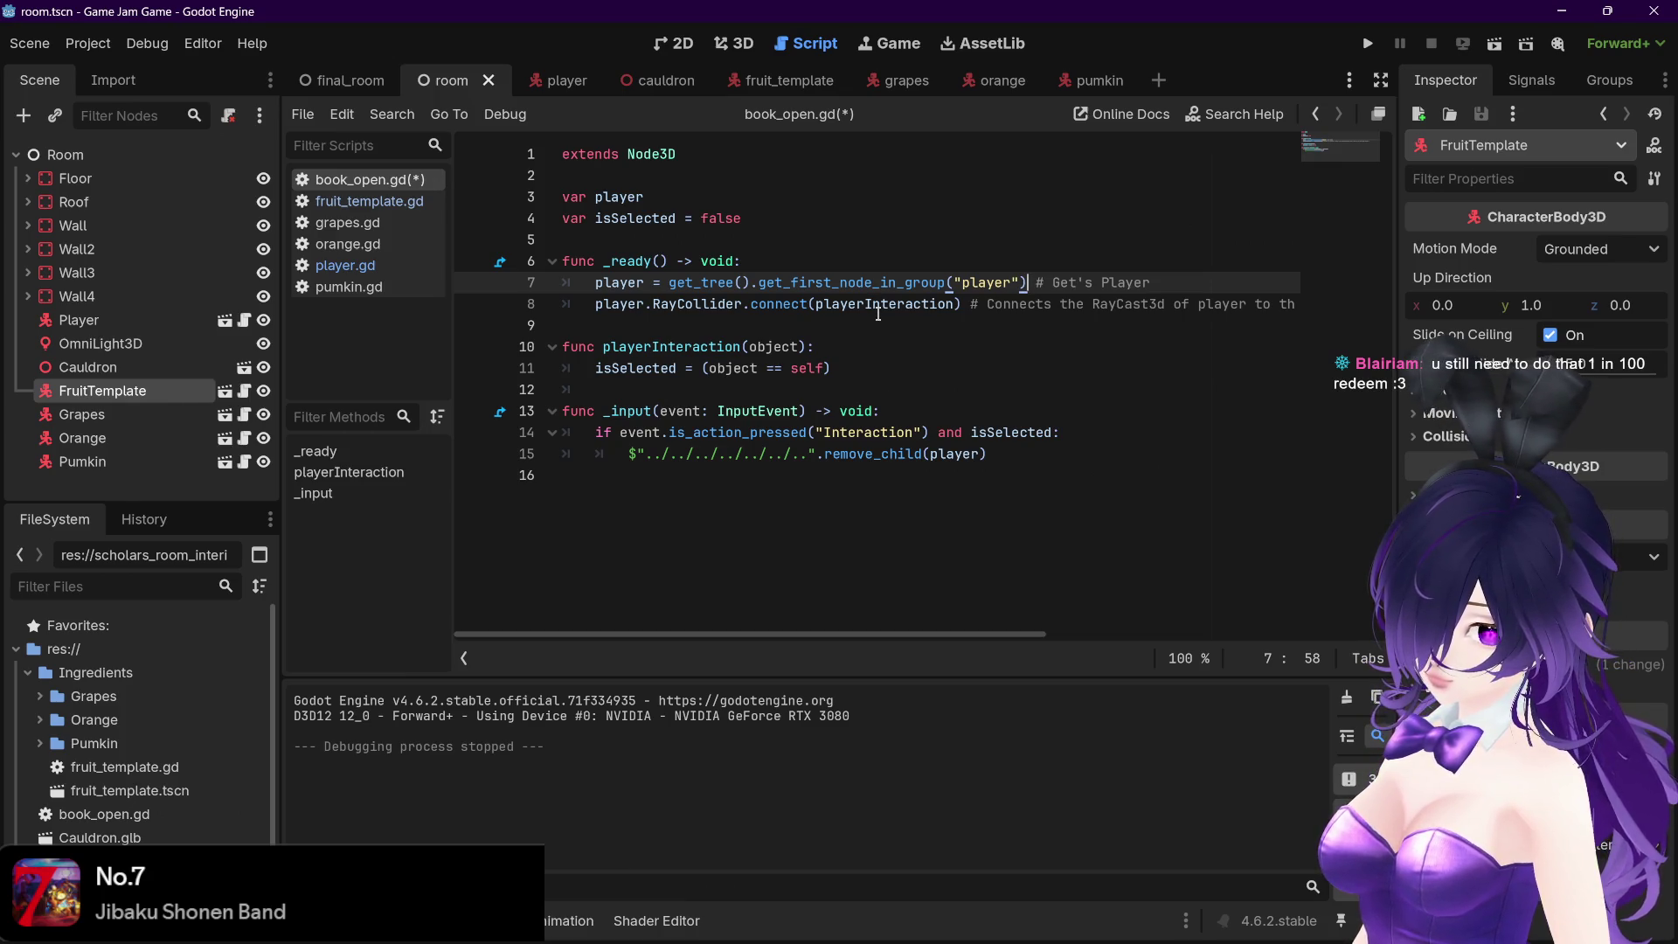
mouse_move(878, 313)
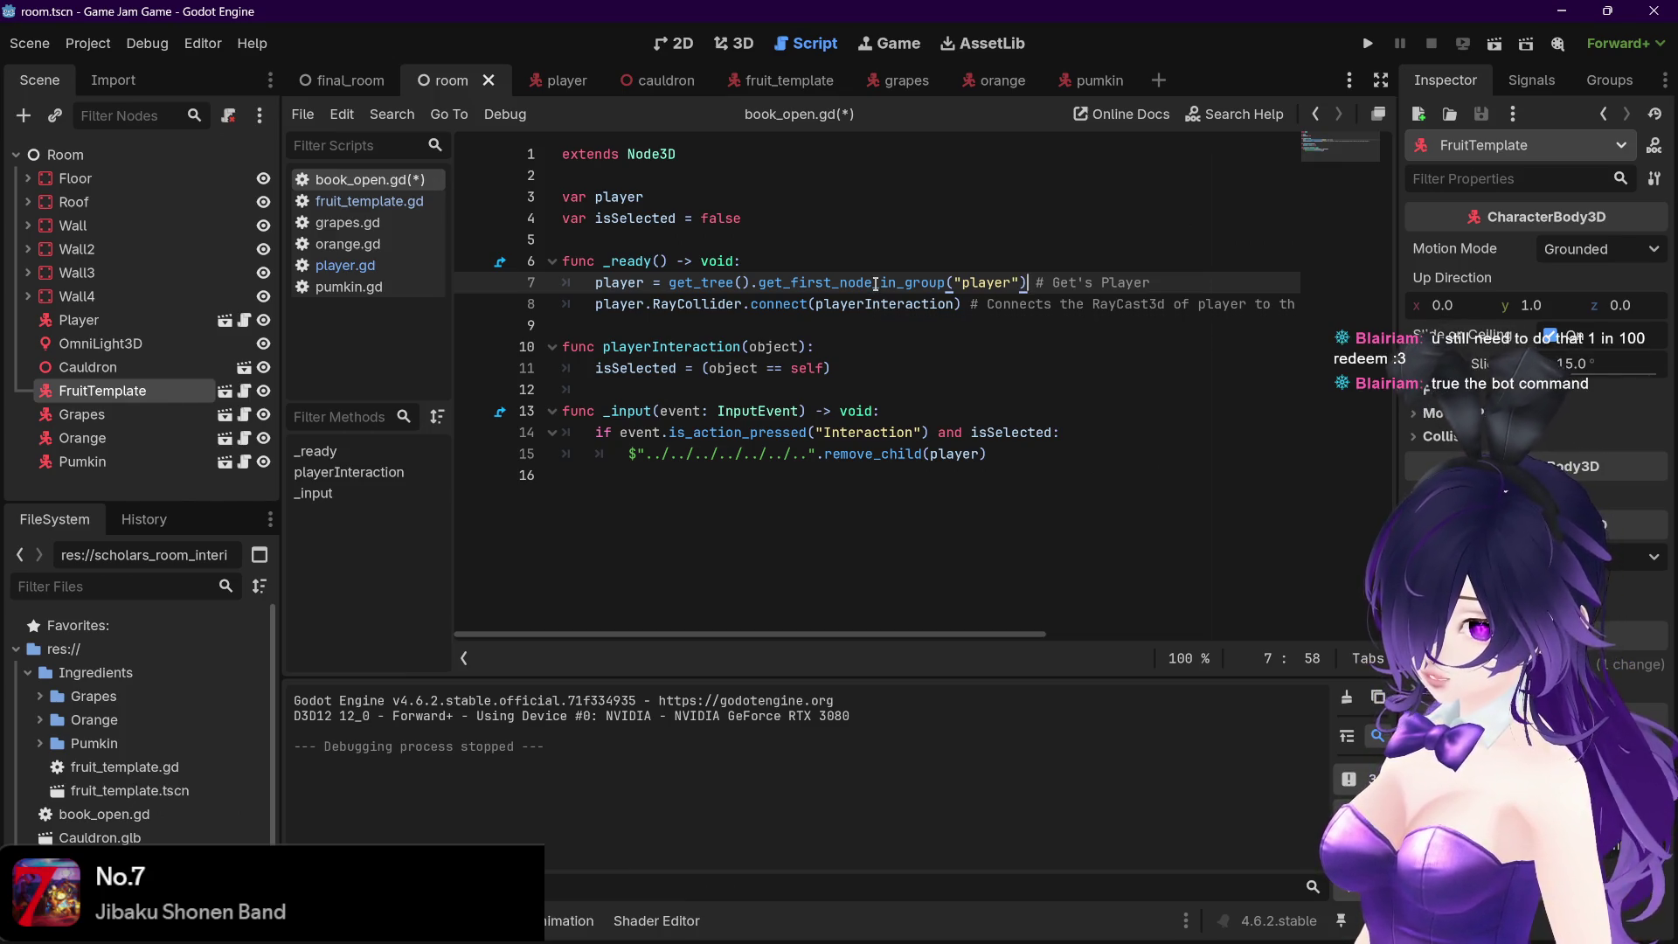
mouse_move(875, 284)
mouse_move(463, 941)
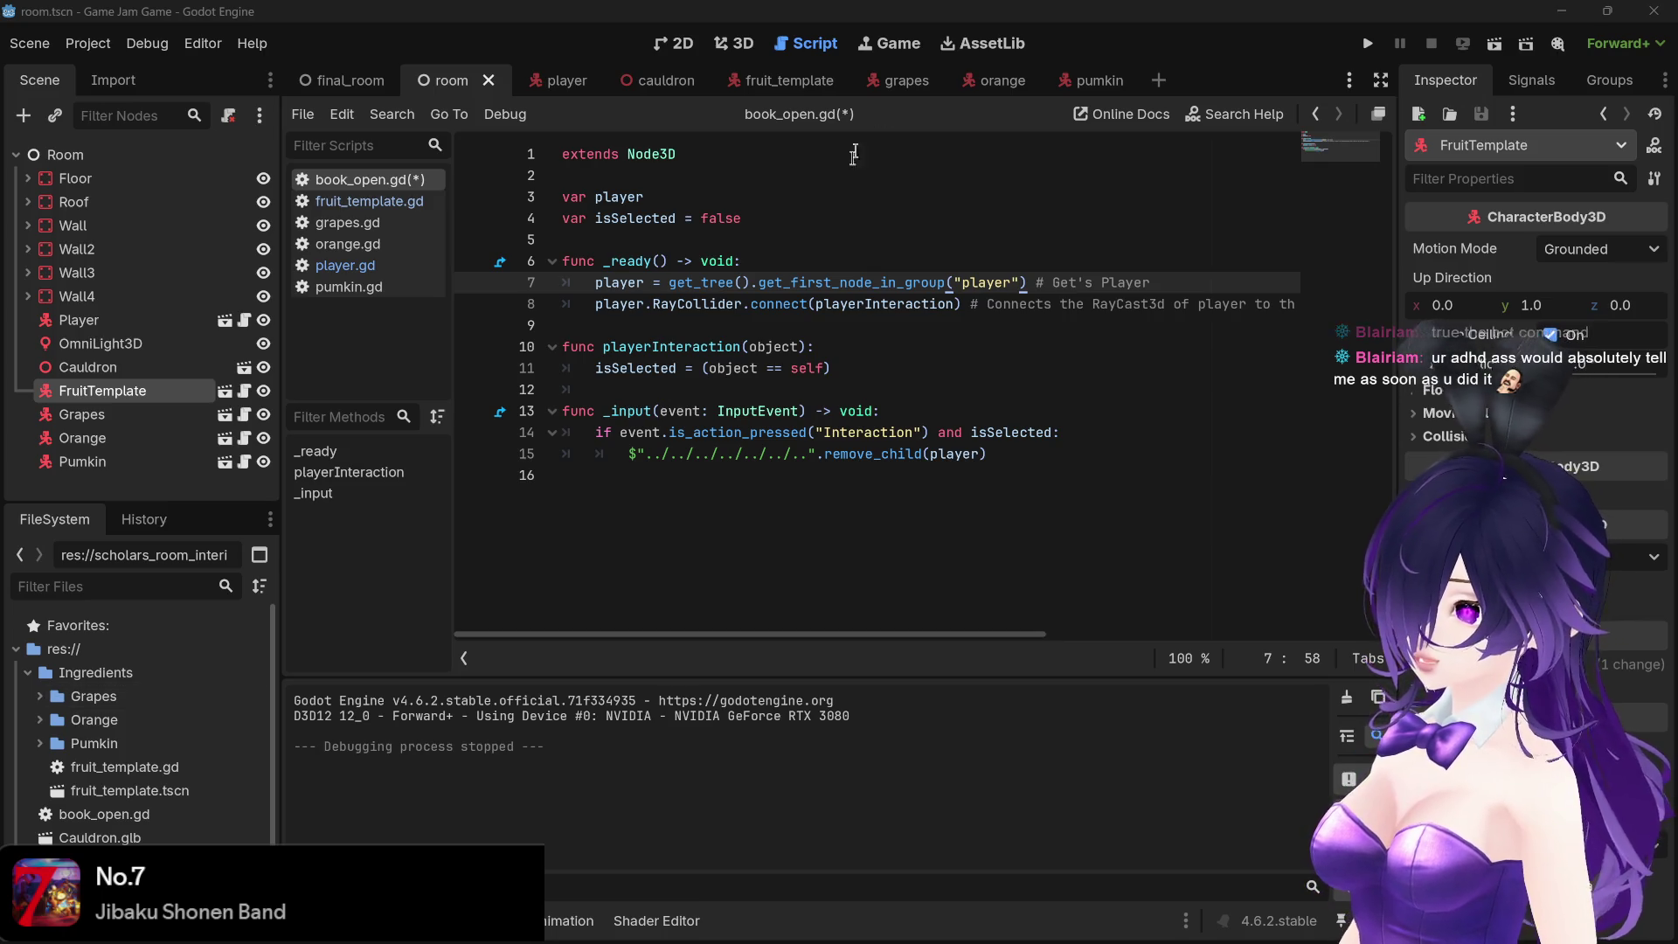
left_click_drag(1005, 283, 754, 291)
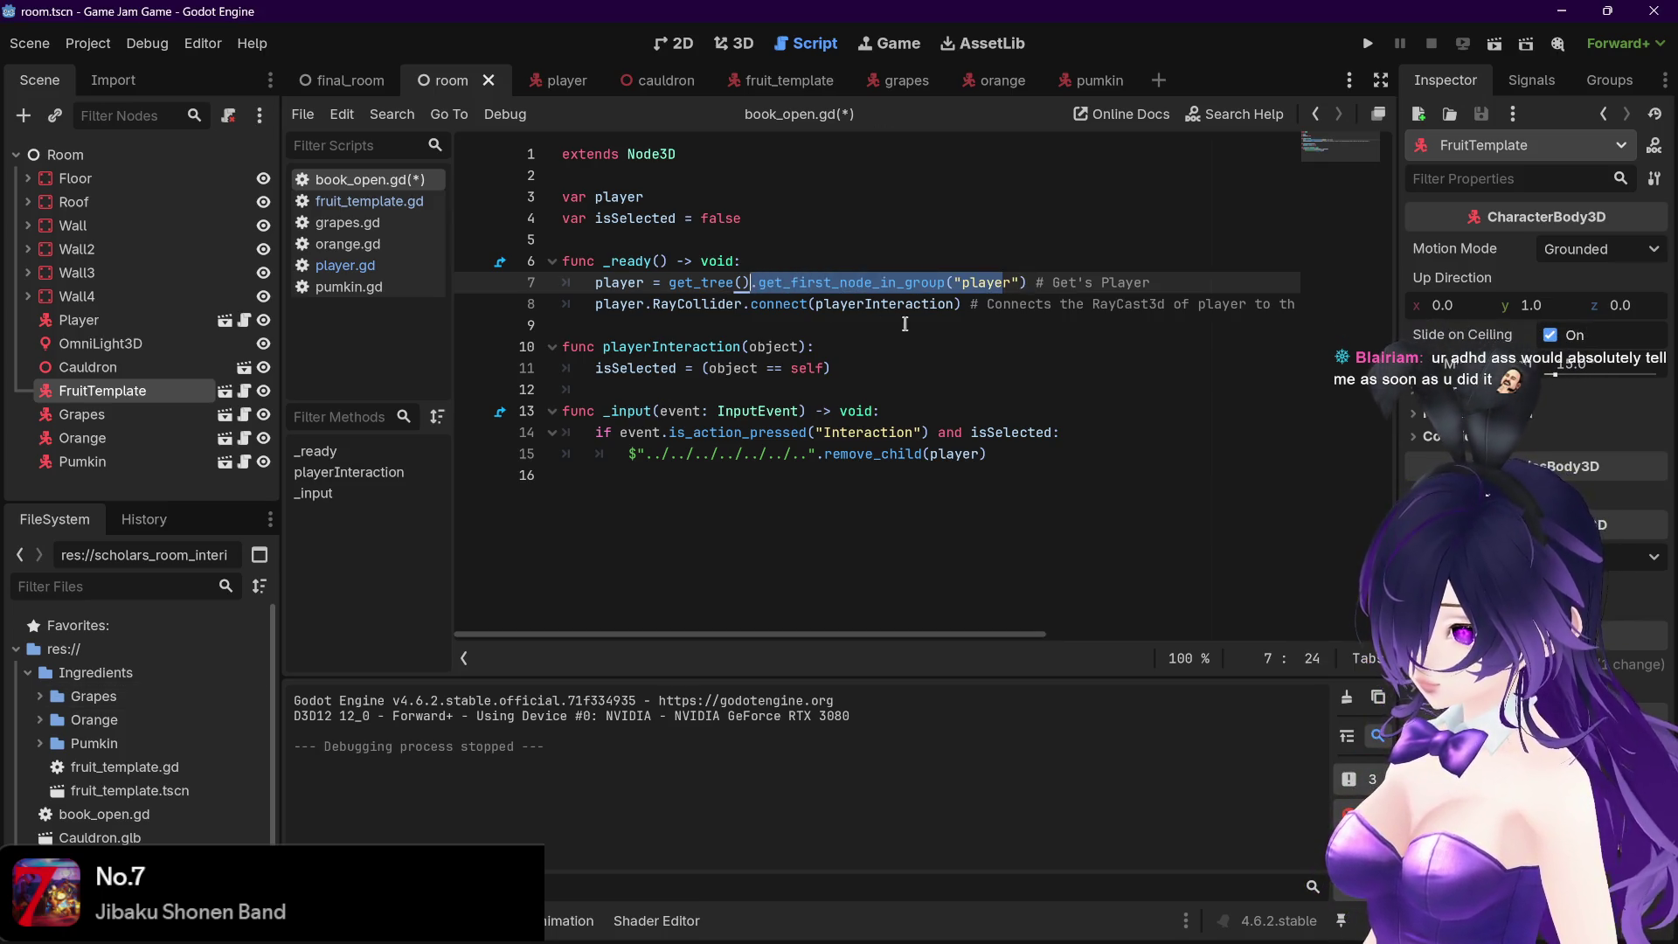
key("BackSpace")
key("ctrl+z")
left_click_drag(1028, 282, 756, 280)
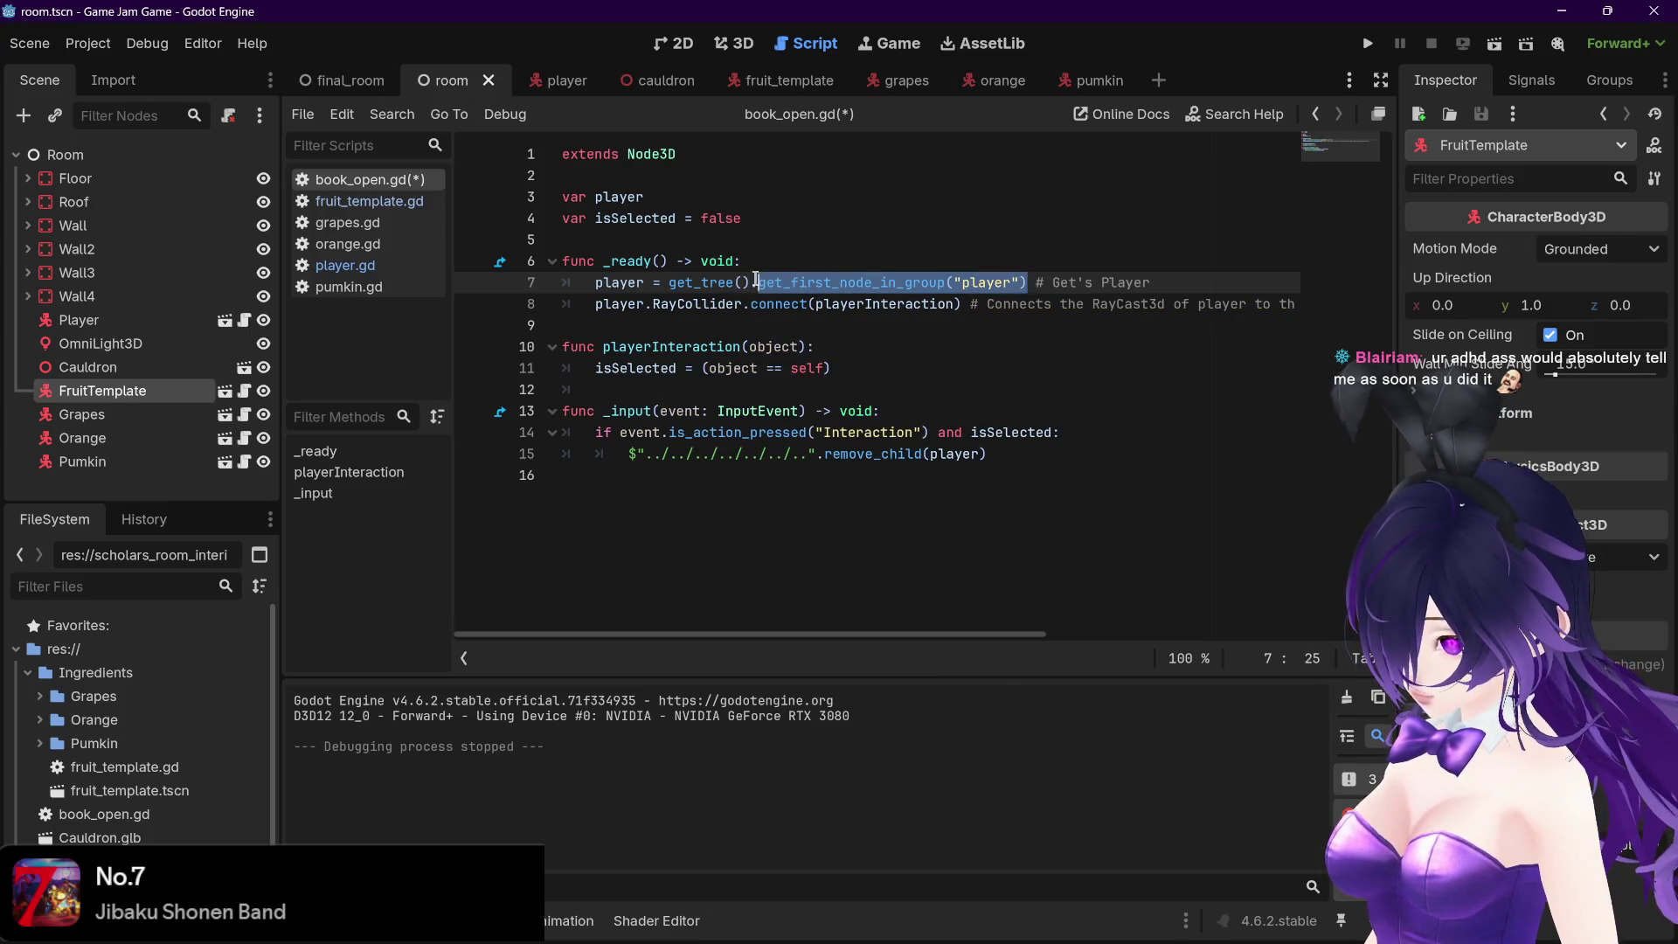
key("BackSpace")
key("BackSpace")
left_click(1368, 44)
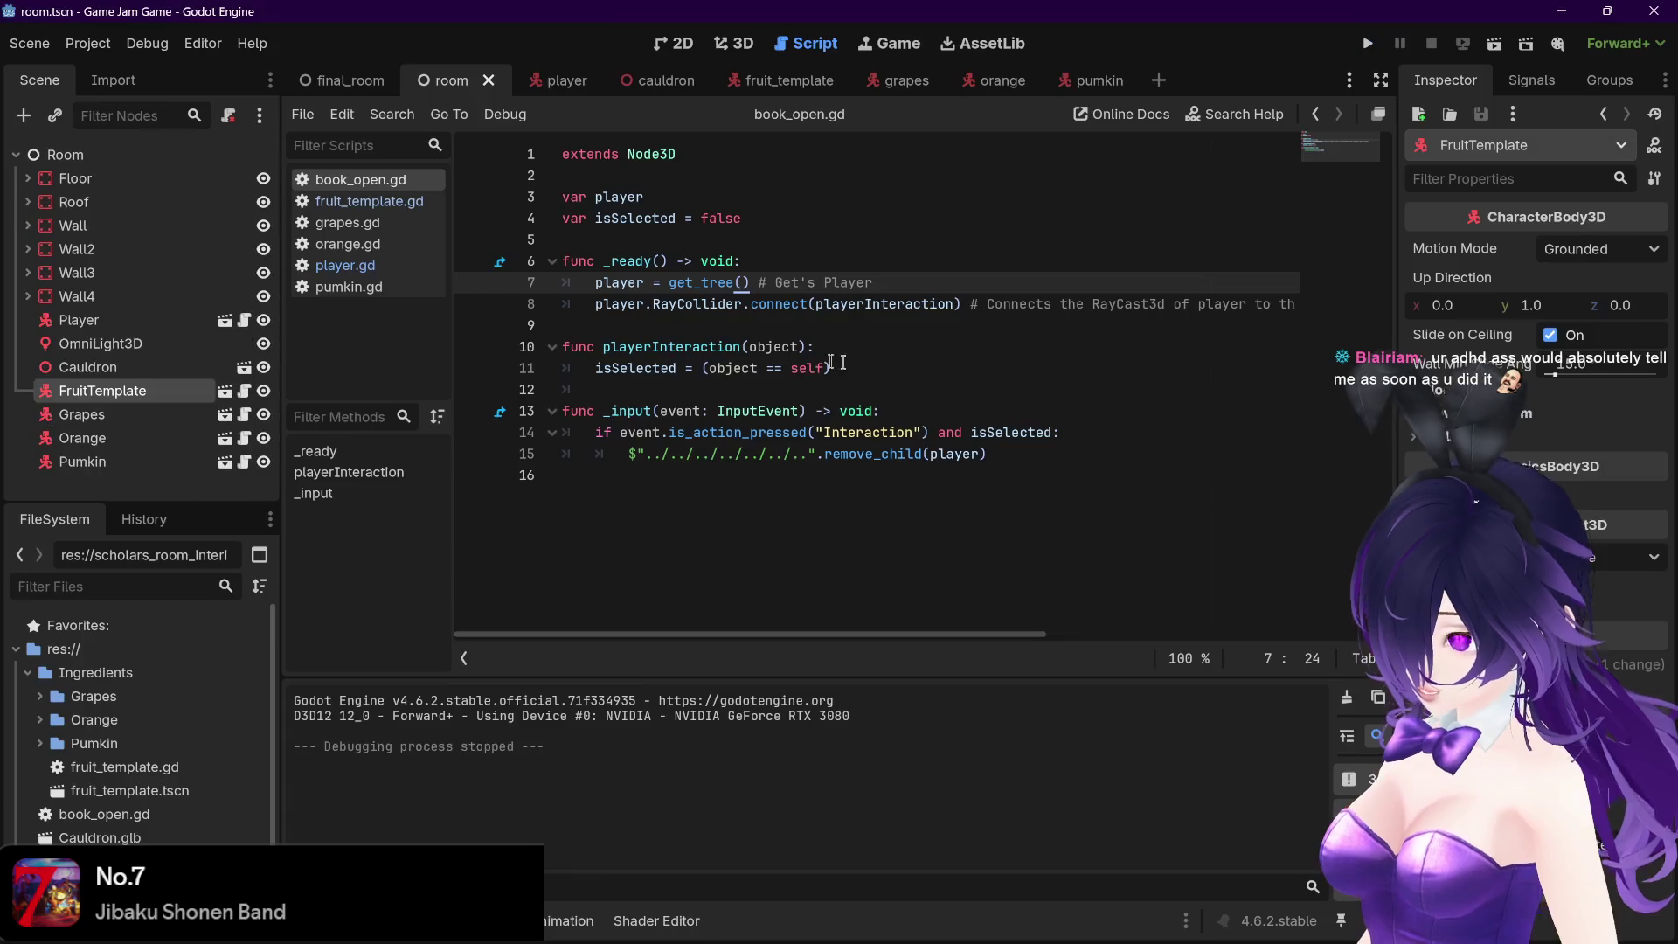
Close and relaunch the game, and restore the player group lookup on line 7
key("Escape")
left_click(1368, 44)
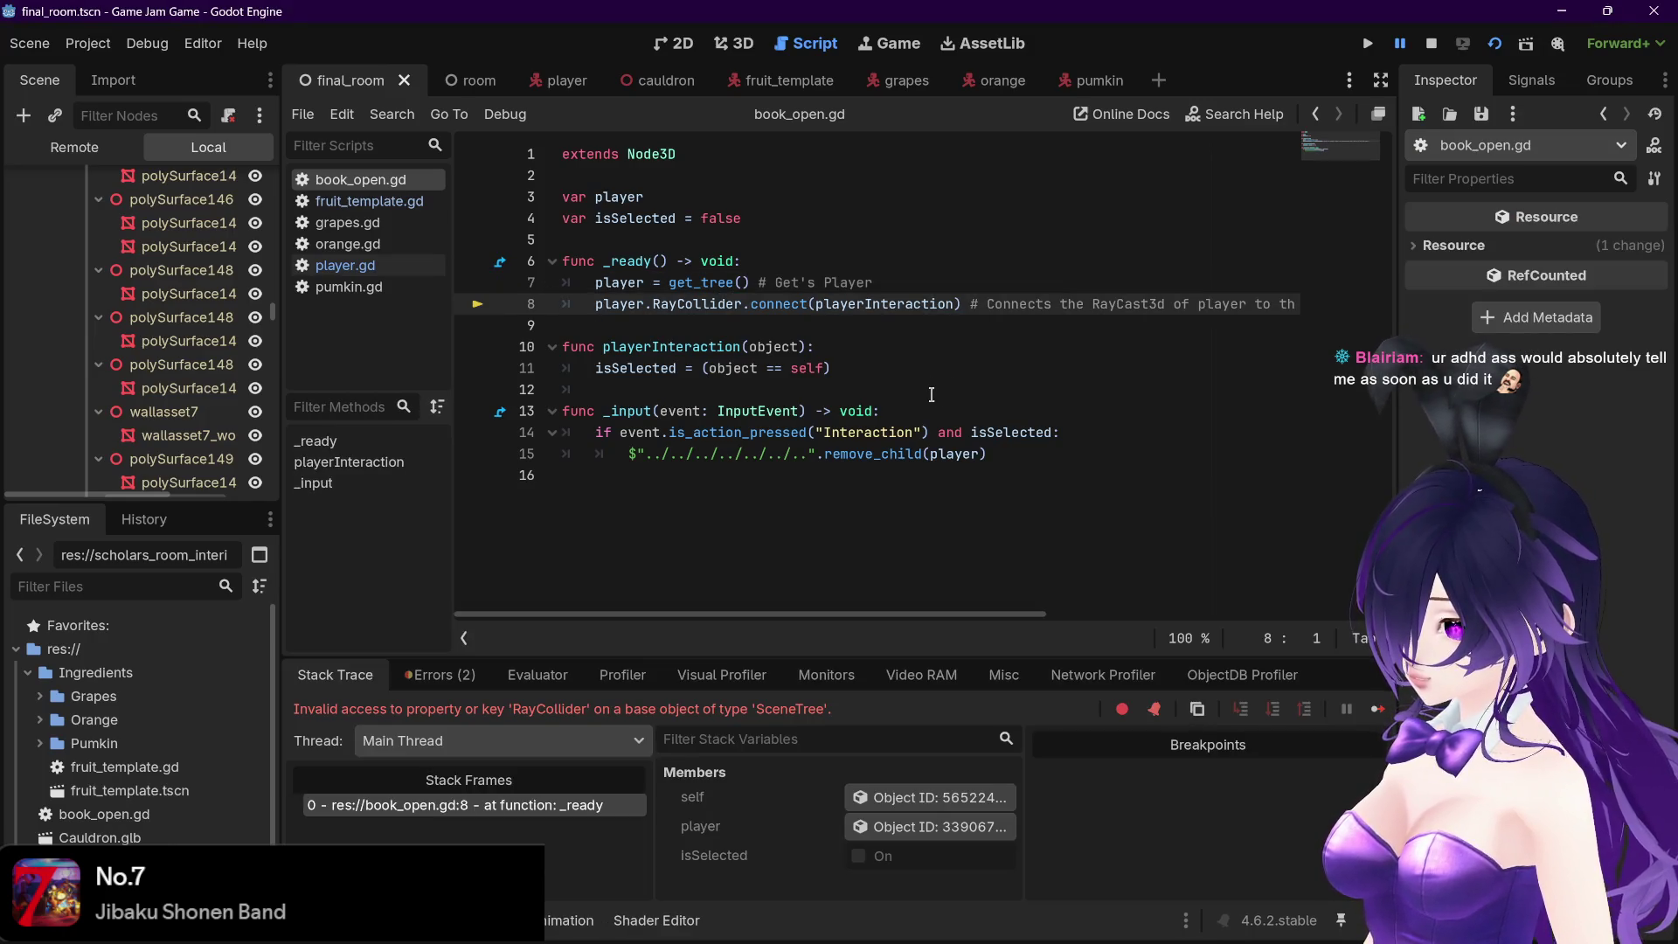
left_click(754, 291)
type(".get_first_node_in_group(\"player\")")
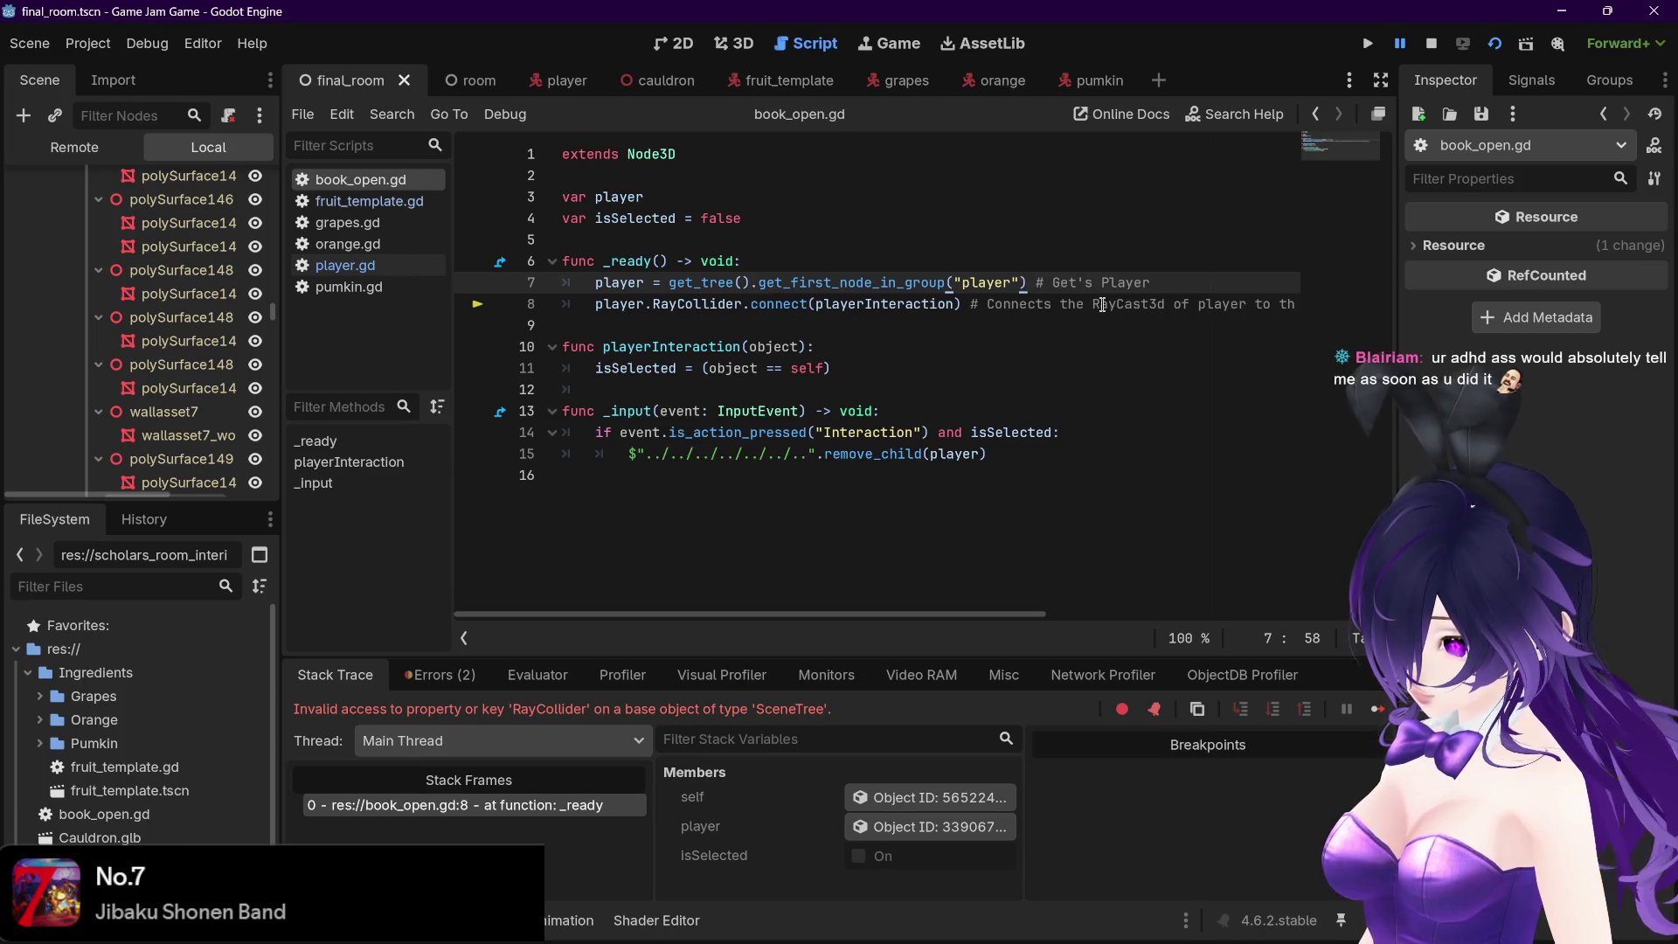
Move the Player node above StaticBody3D in the FinalRoom scene tree
scroll(131, 262, "up", 10)
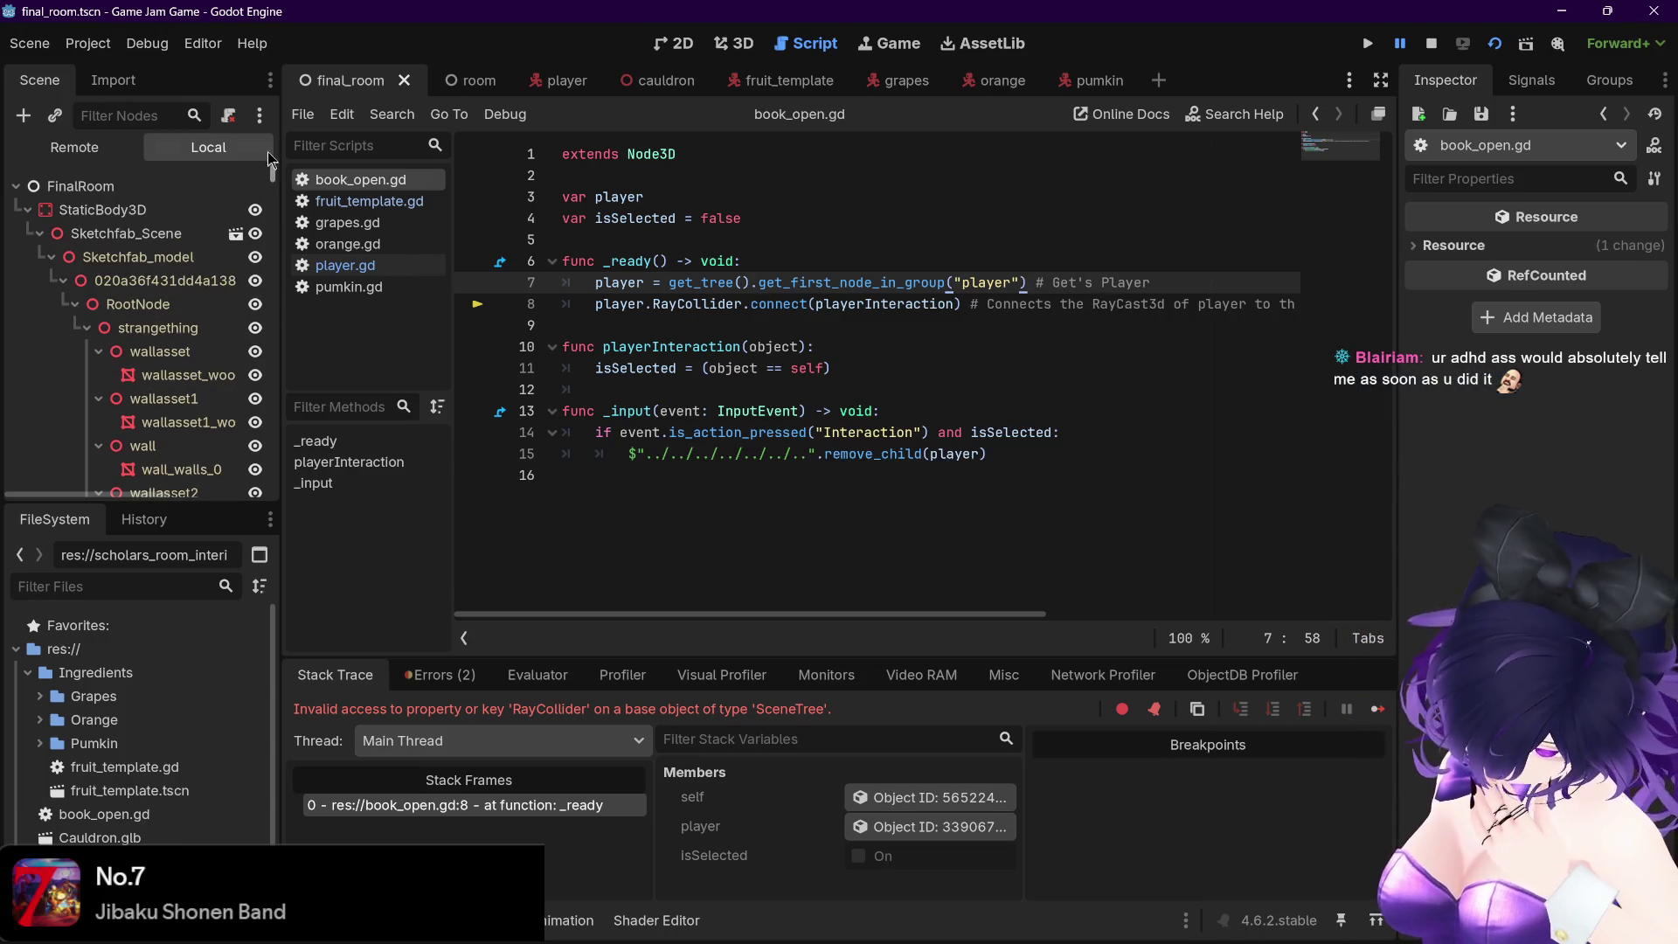
left_click(27, 210)
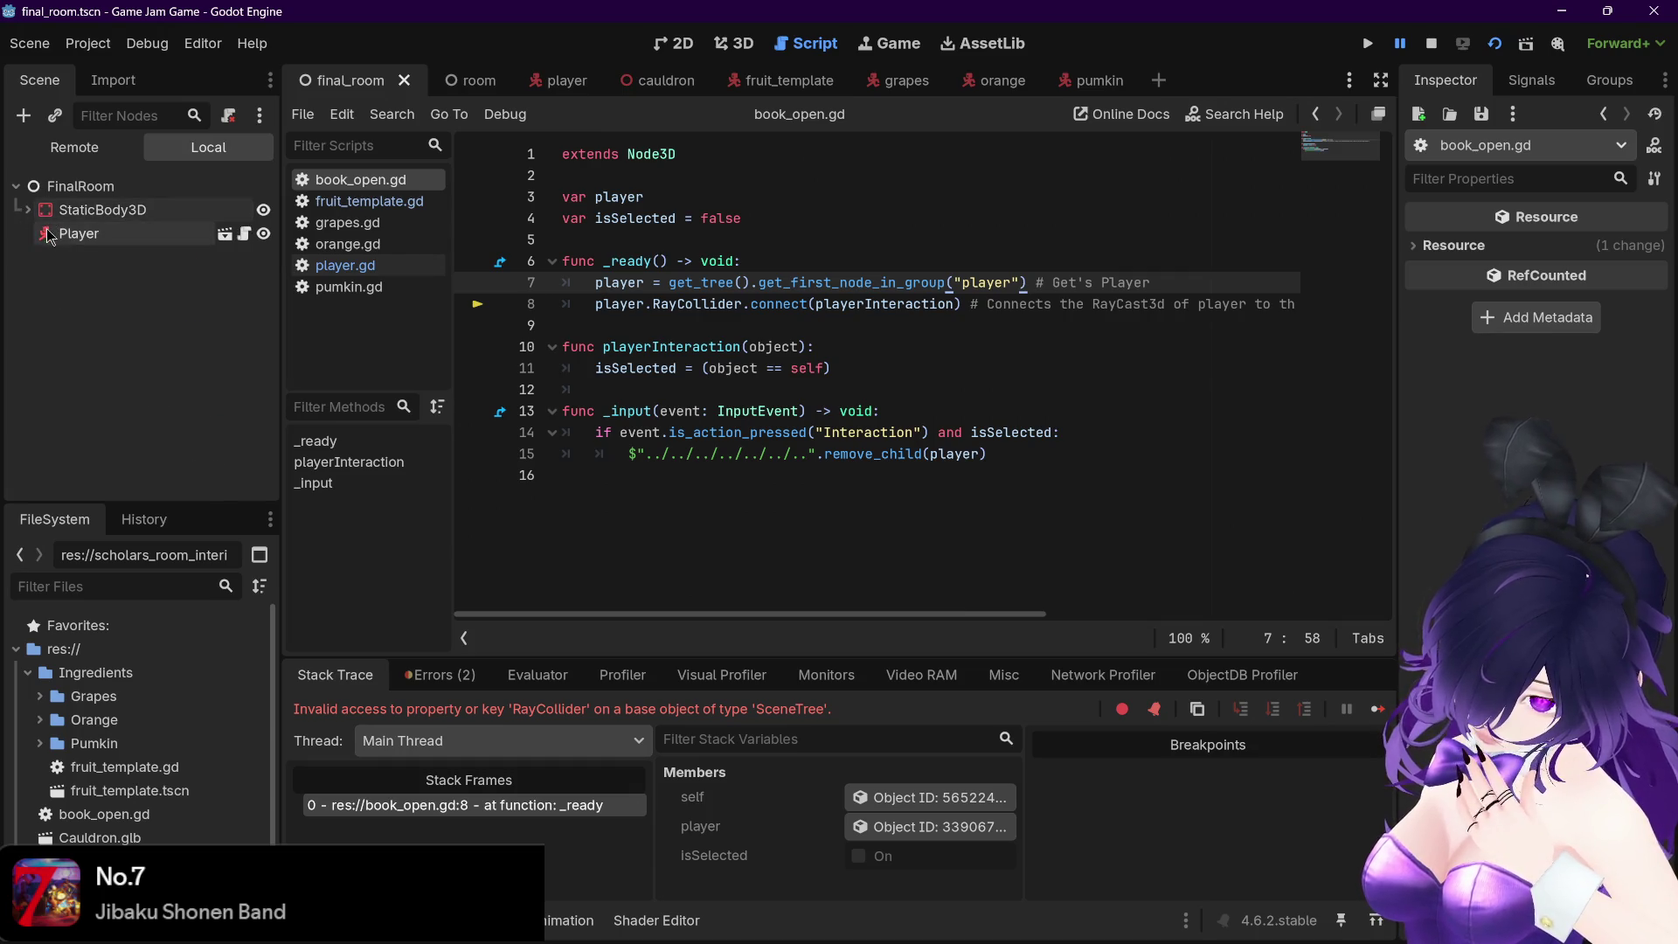
left_click(88, 236)
left_click_drag(91, 241, 109, 201)
left_click(142, 280)
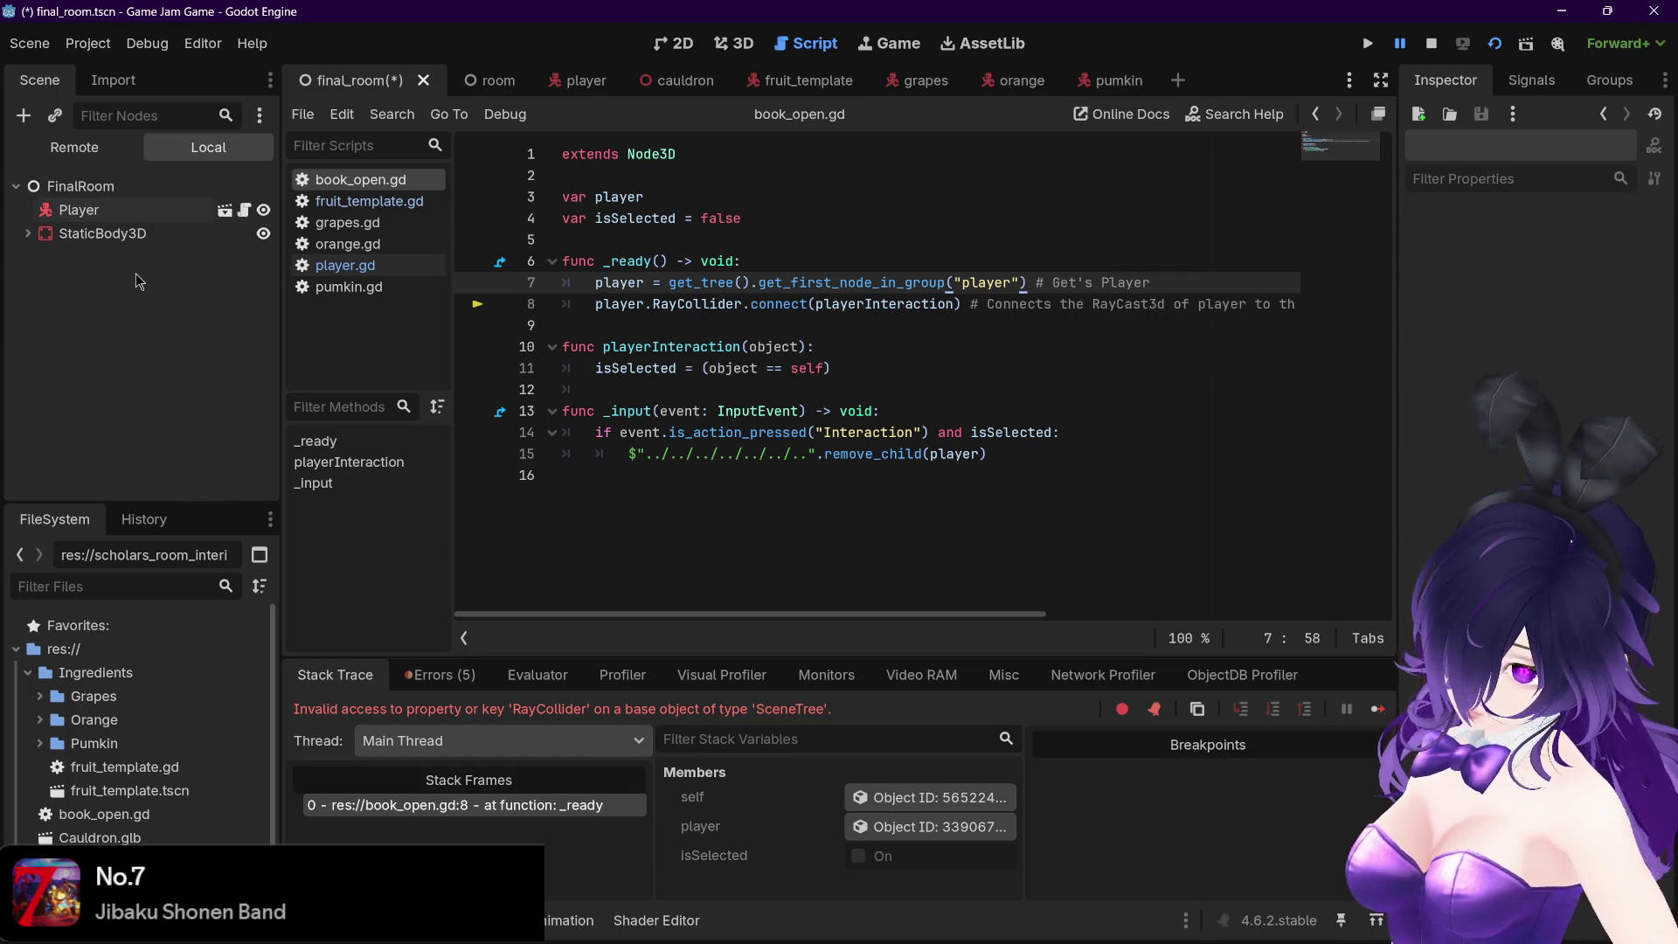
Switch between room and final_room, rerun and close the game, and expand StaticBody3D
left_click(491, 80)
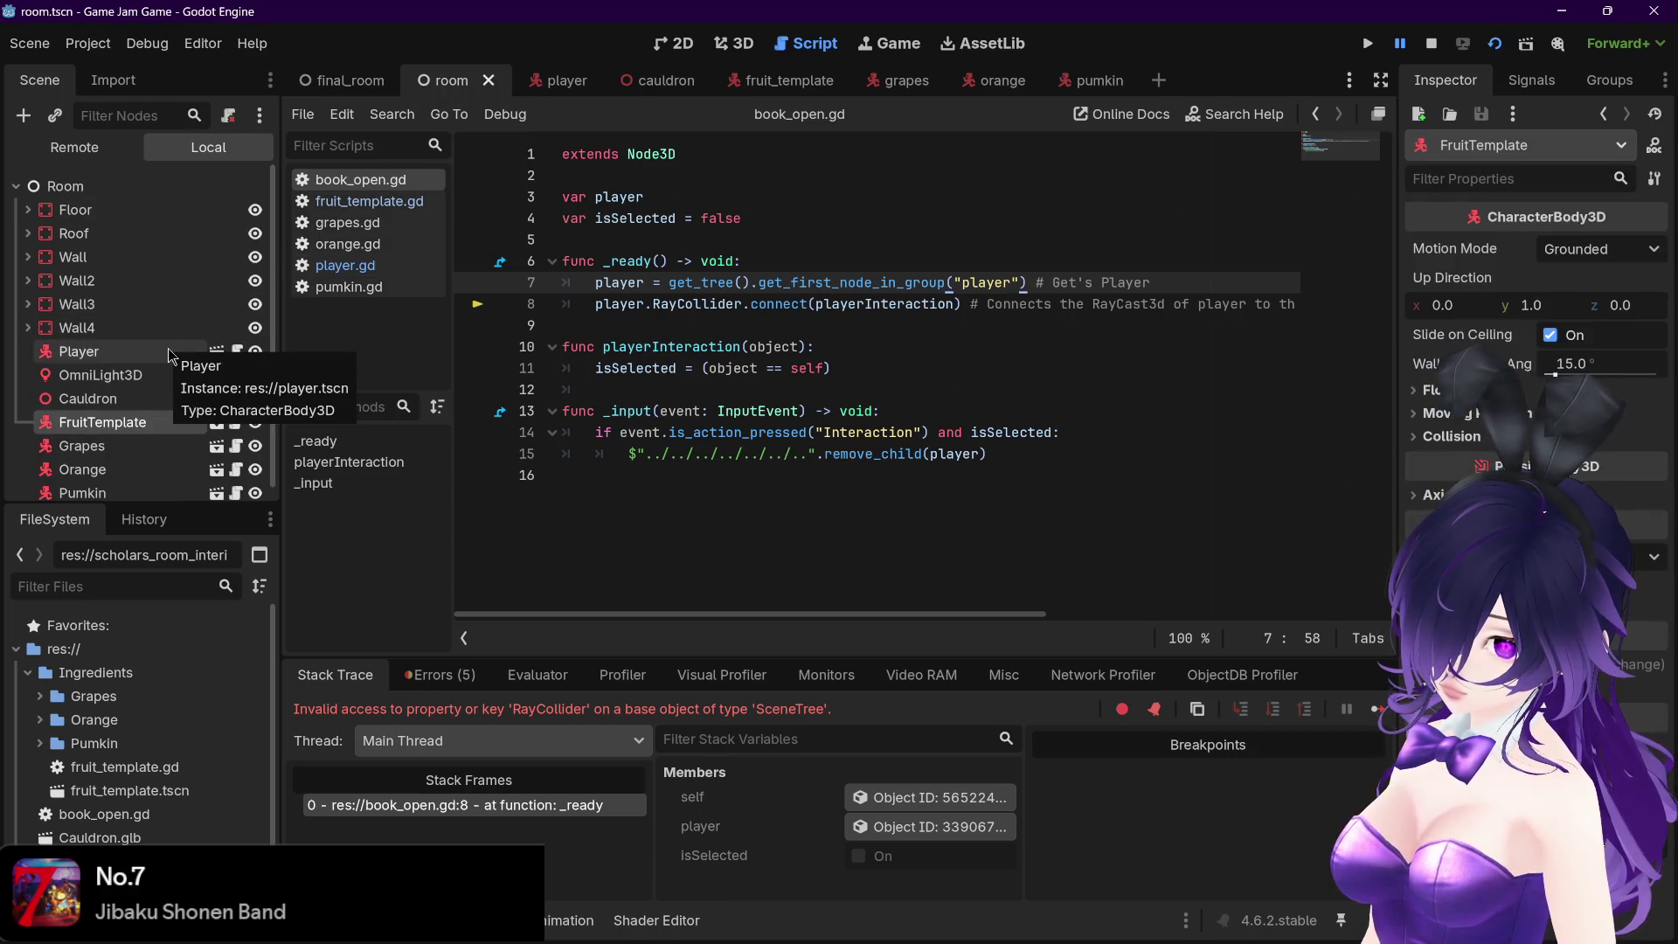
left_click(345, 81)
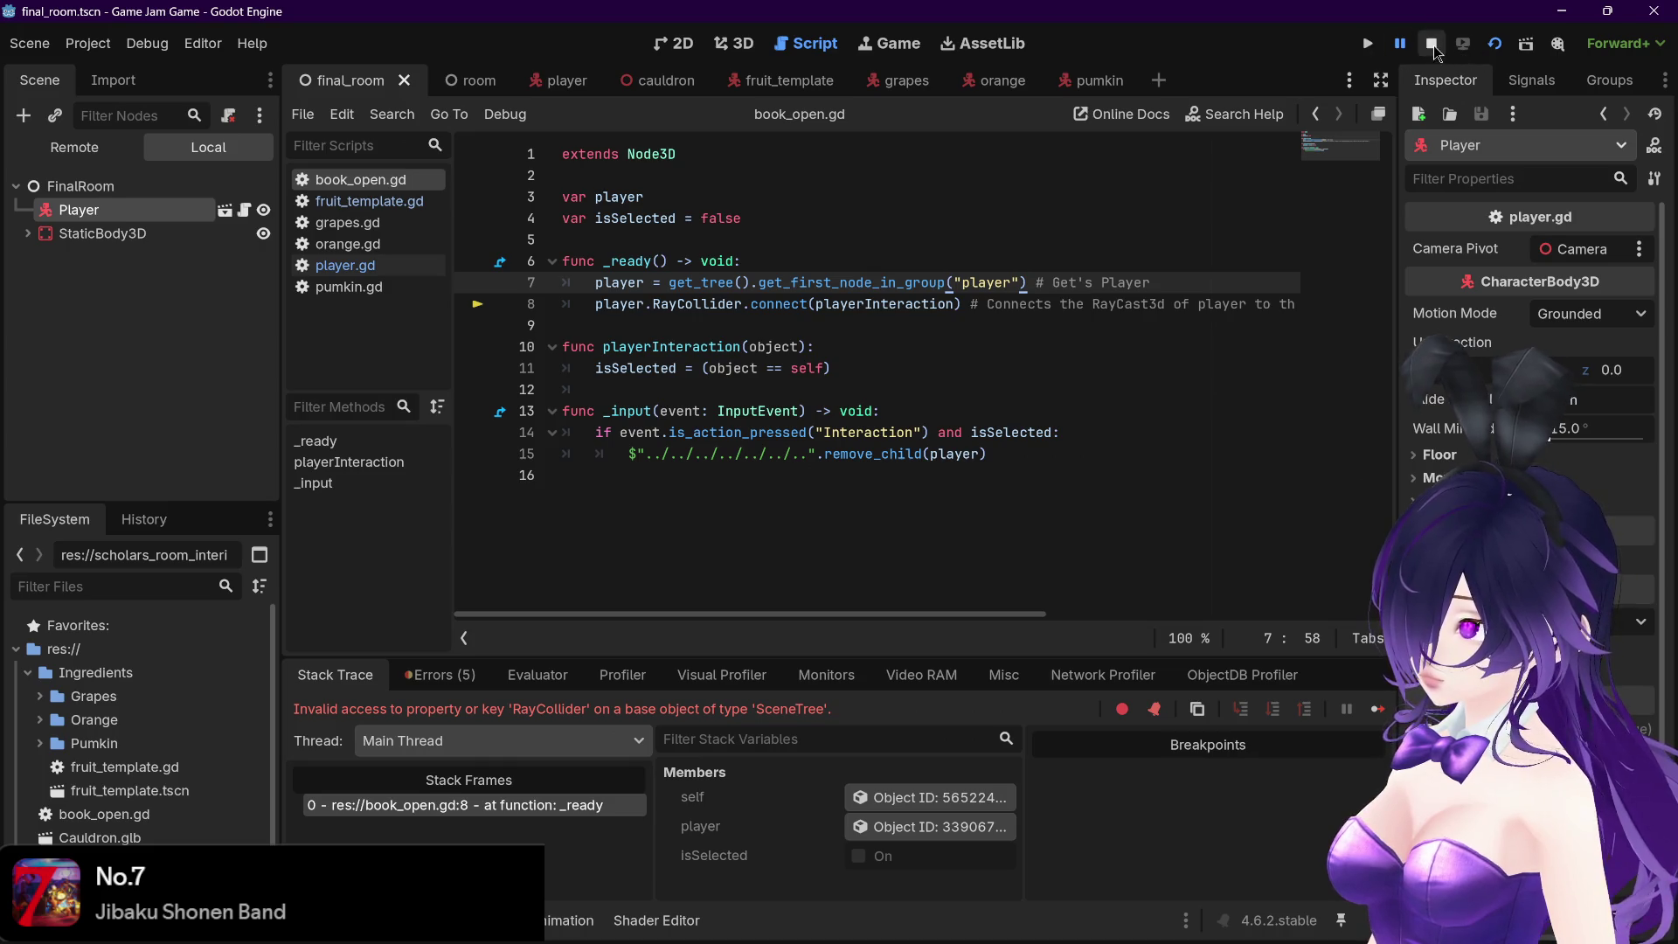
left_click(1495, 44)
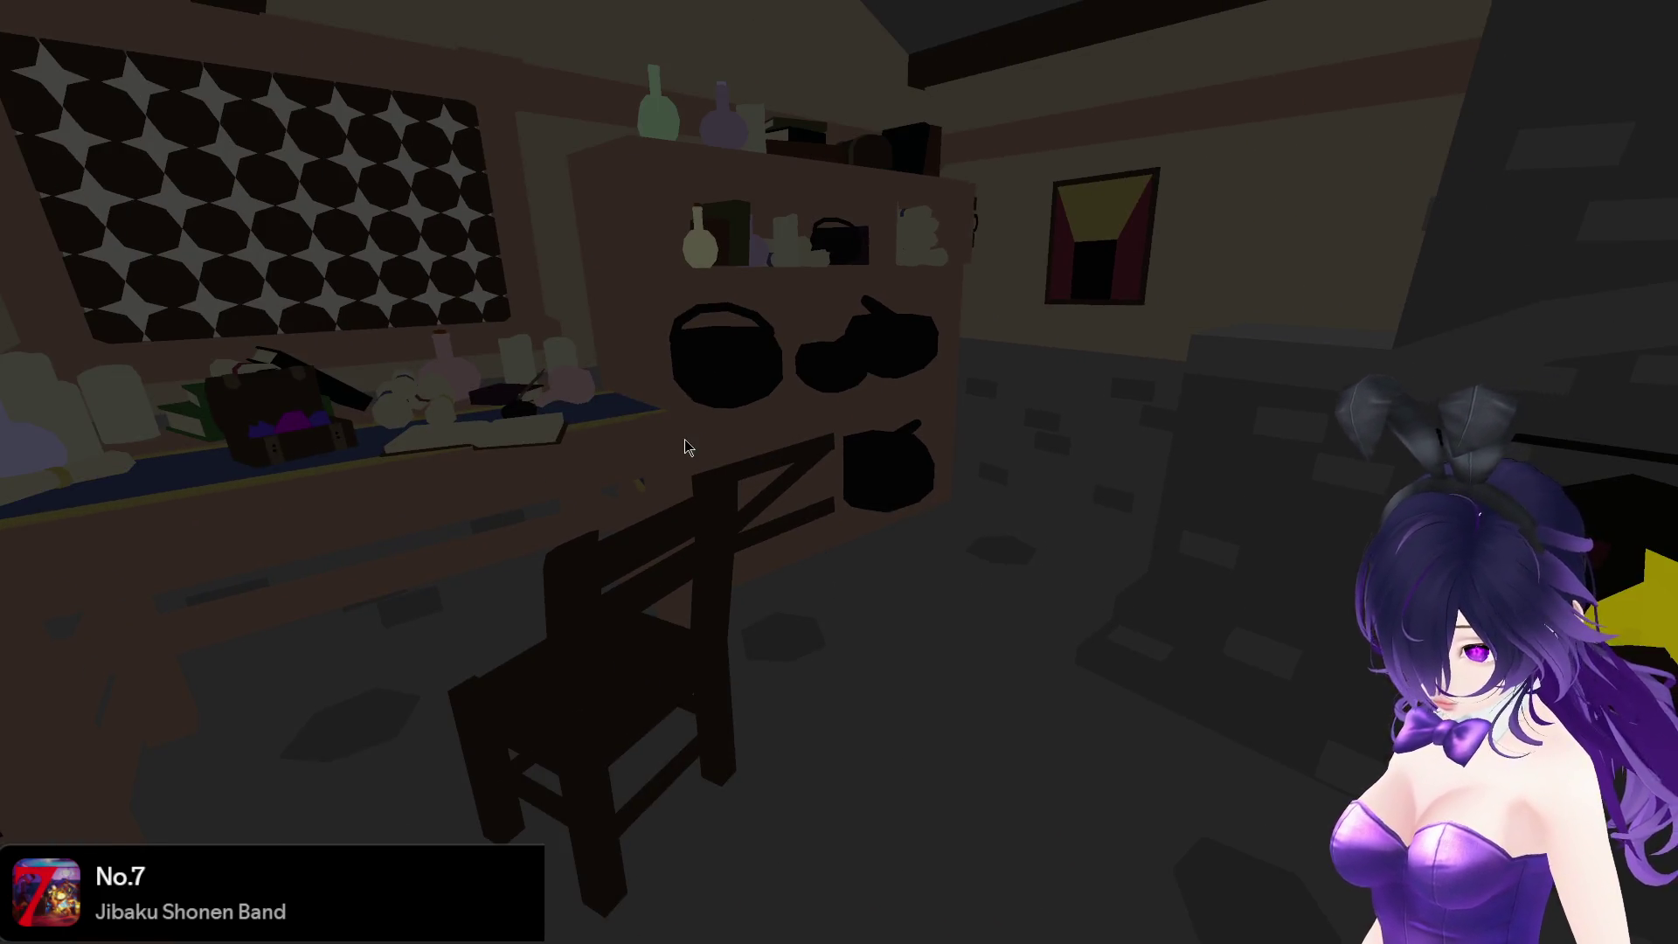
key("Escape")
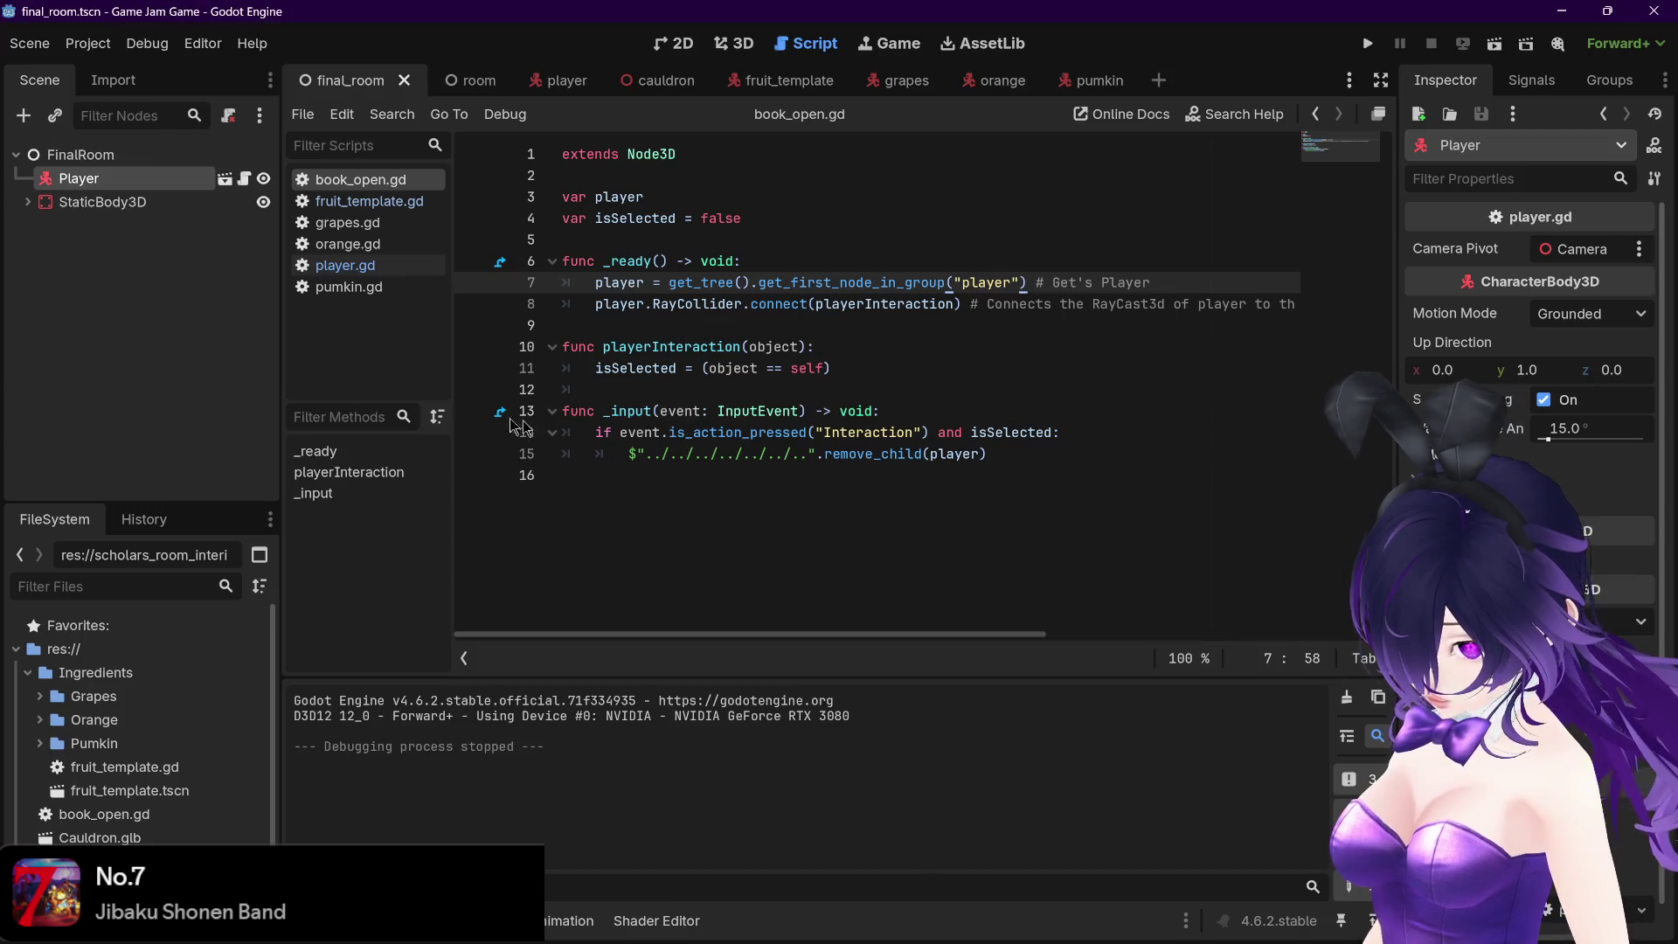
left_click(30, 206)
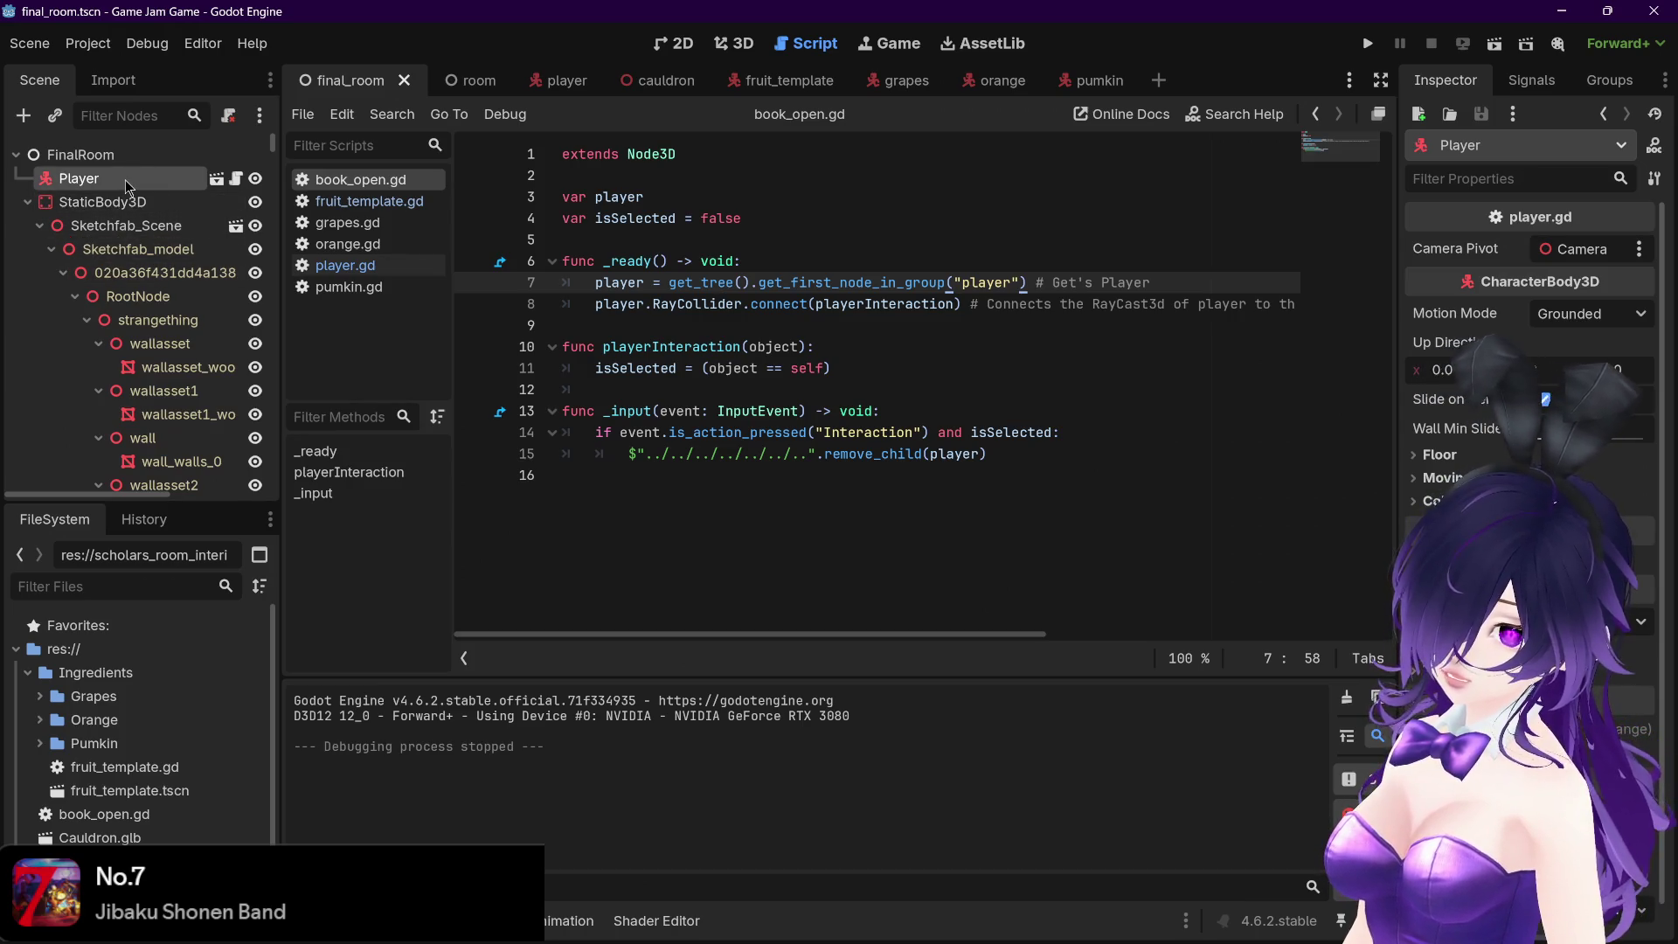
left_click(27, 201)
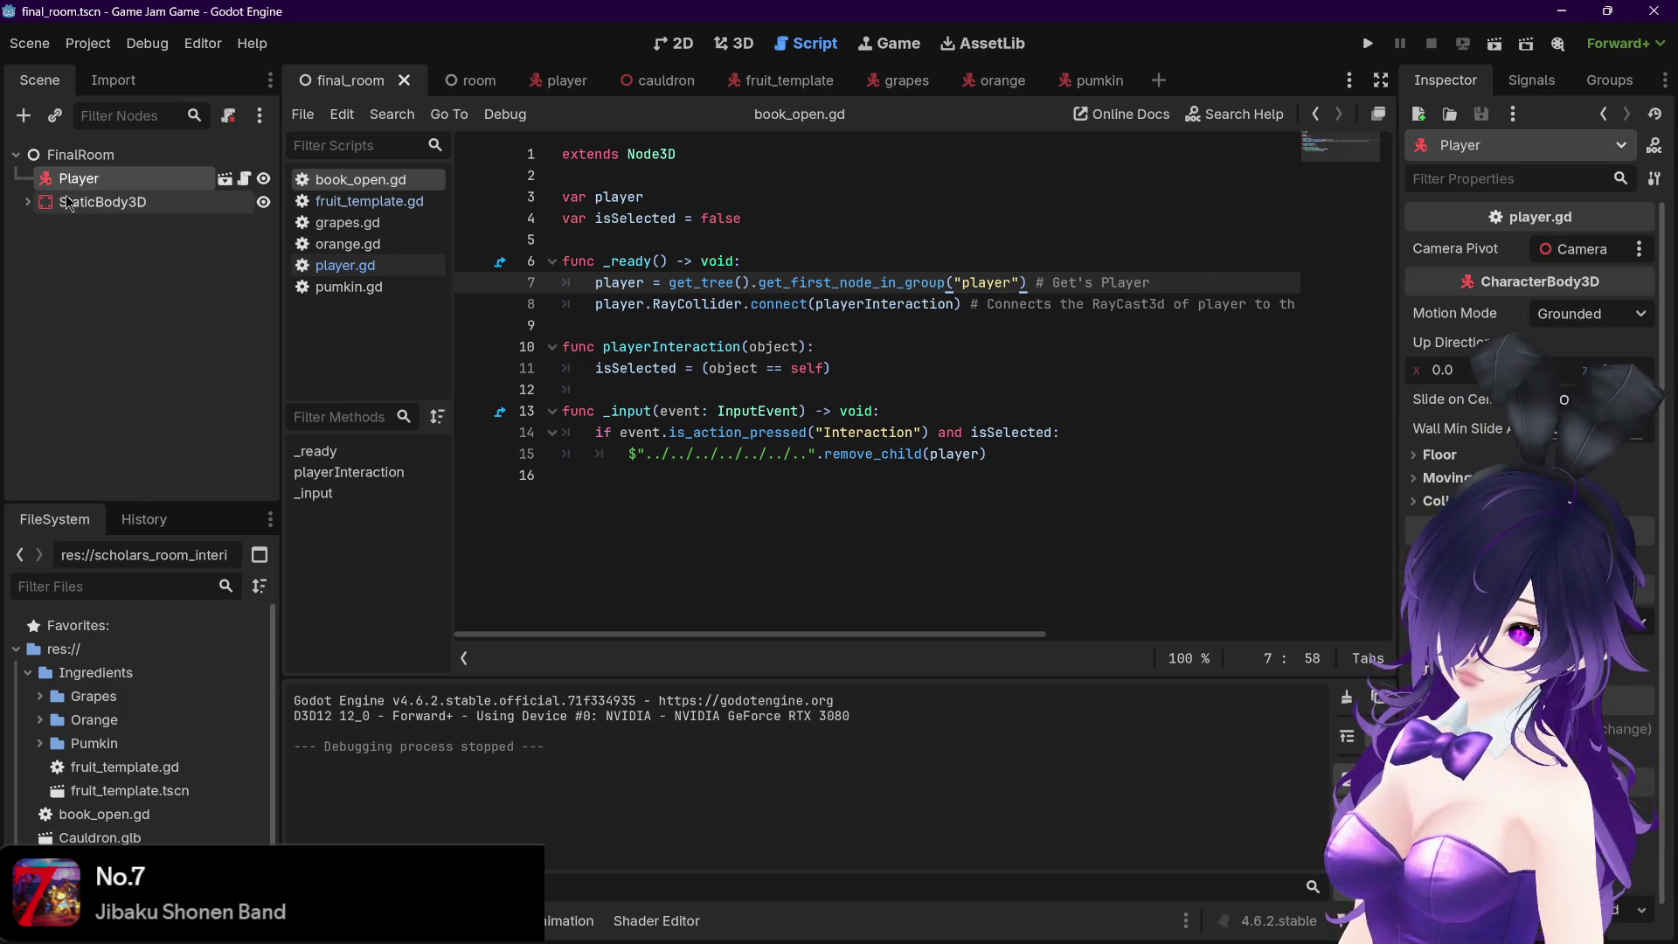
left_click(28, 202)
scroll(203, 350, "down", 5)
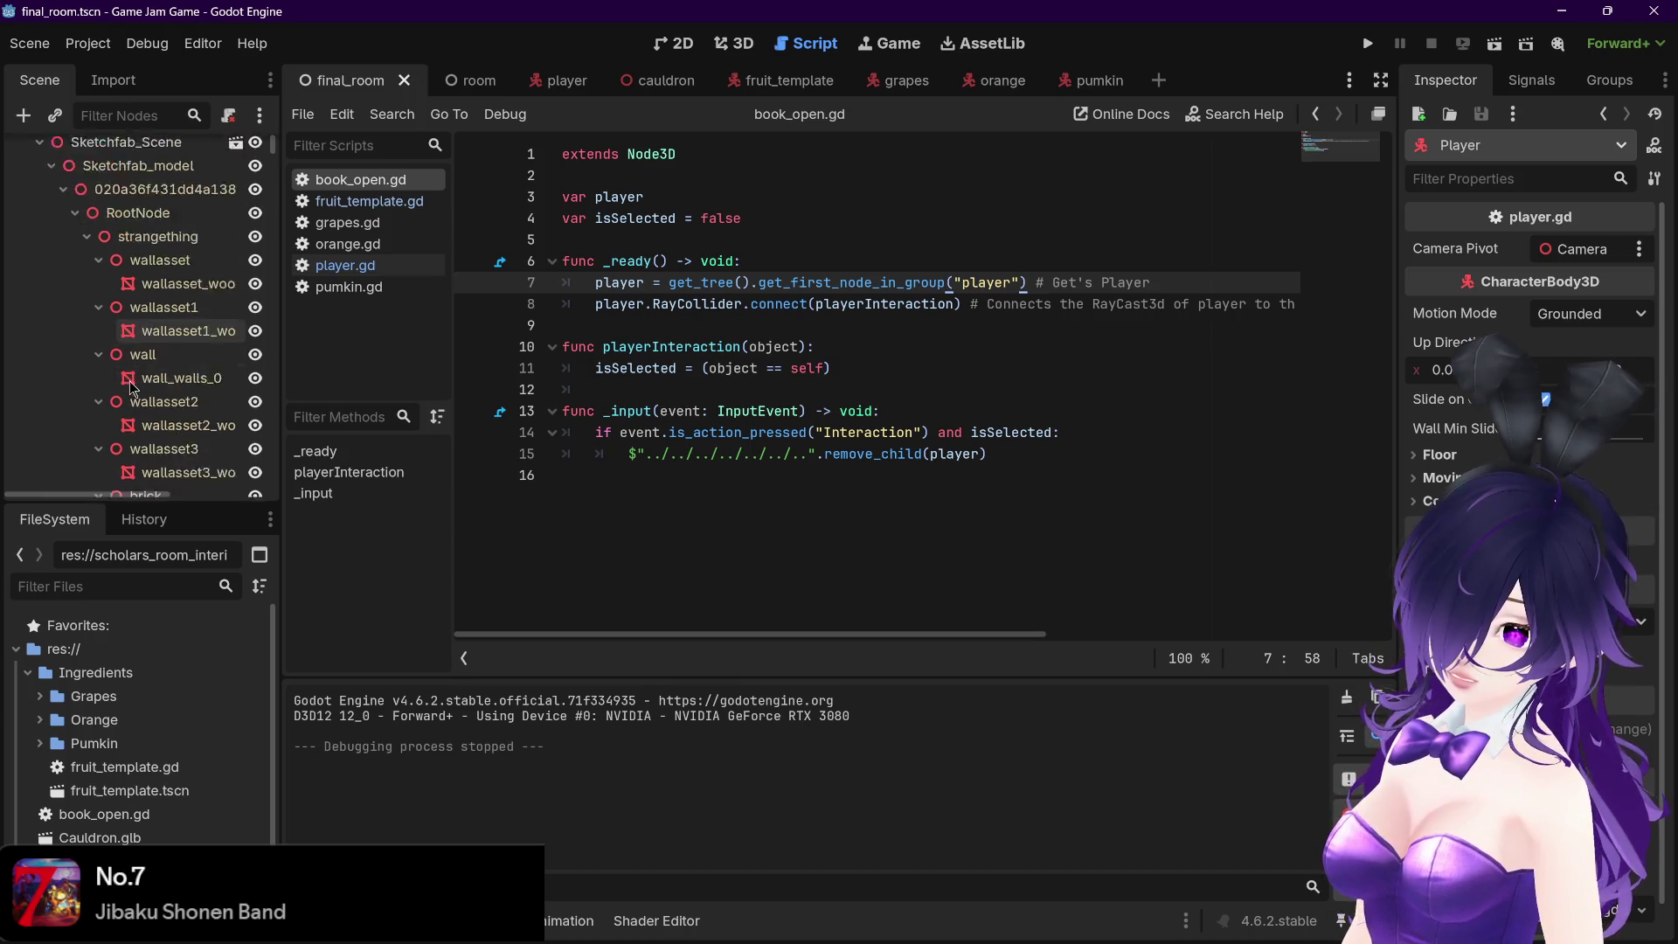
scroll(204, 350, "up", 5)
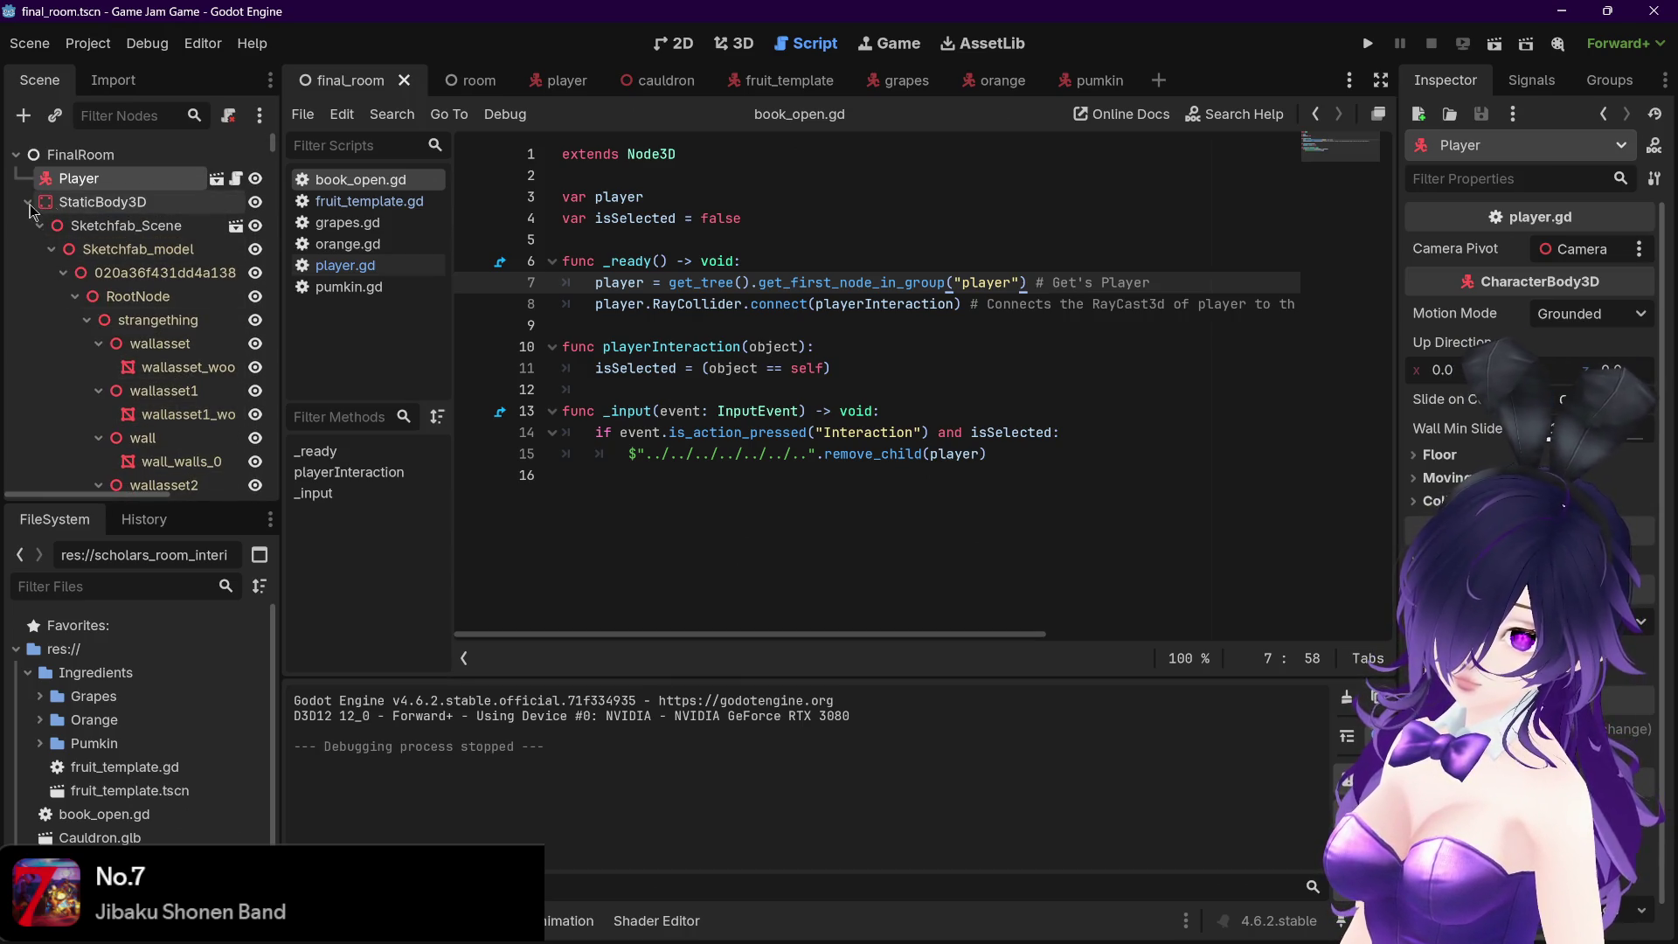
left_click_drag(278, 153, 276, 203)
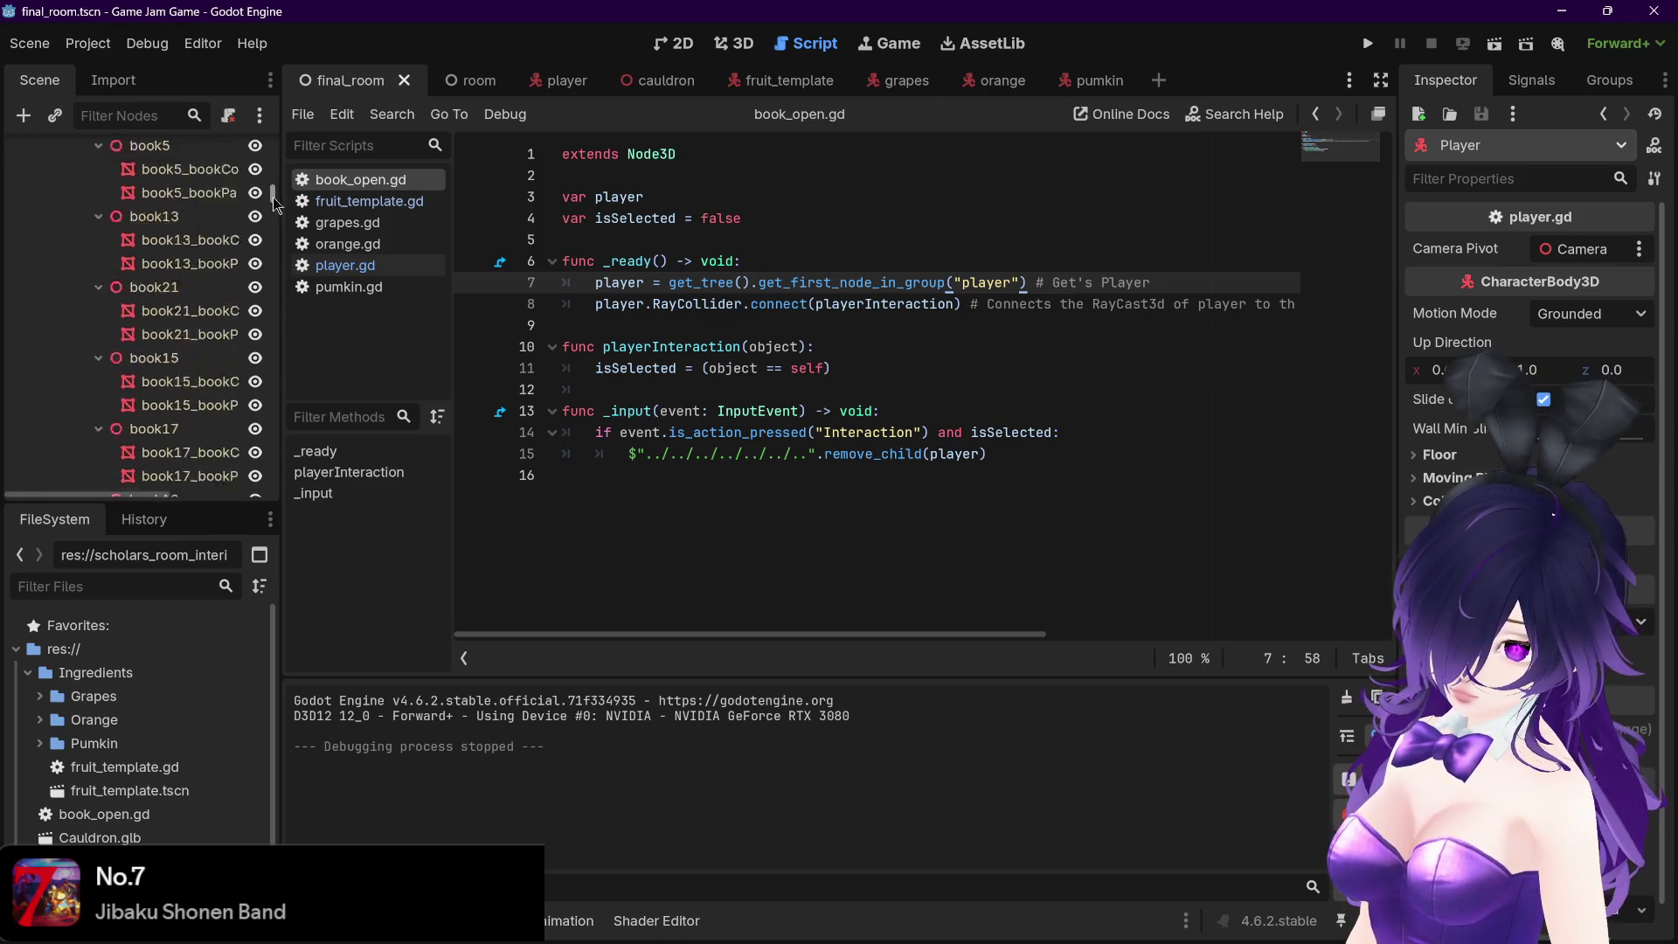
scroll(232, 306, "down", 5)
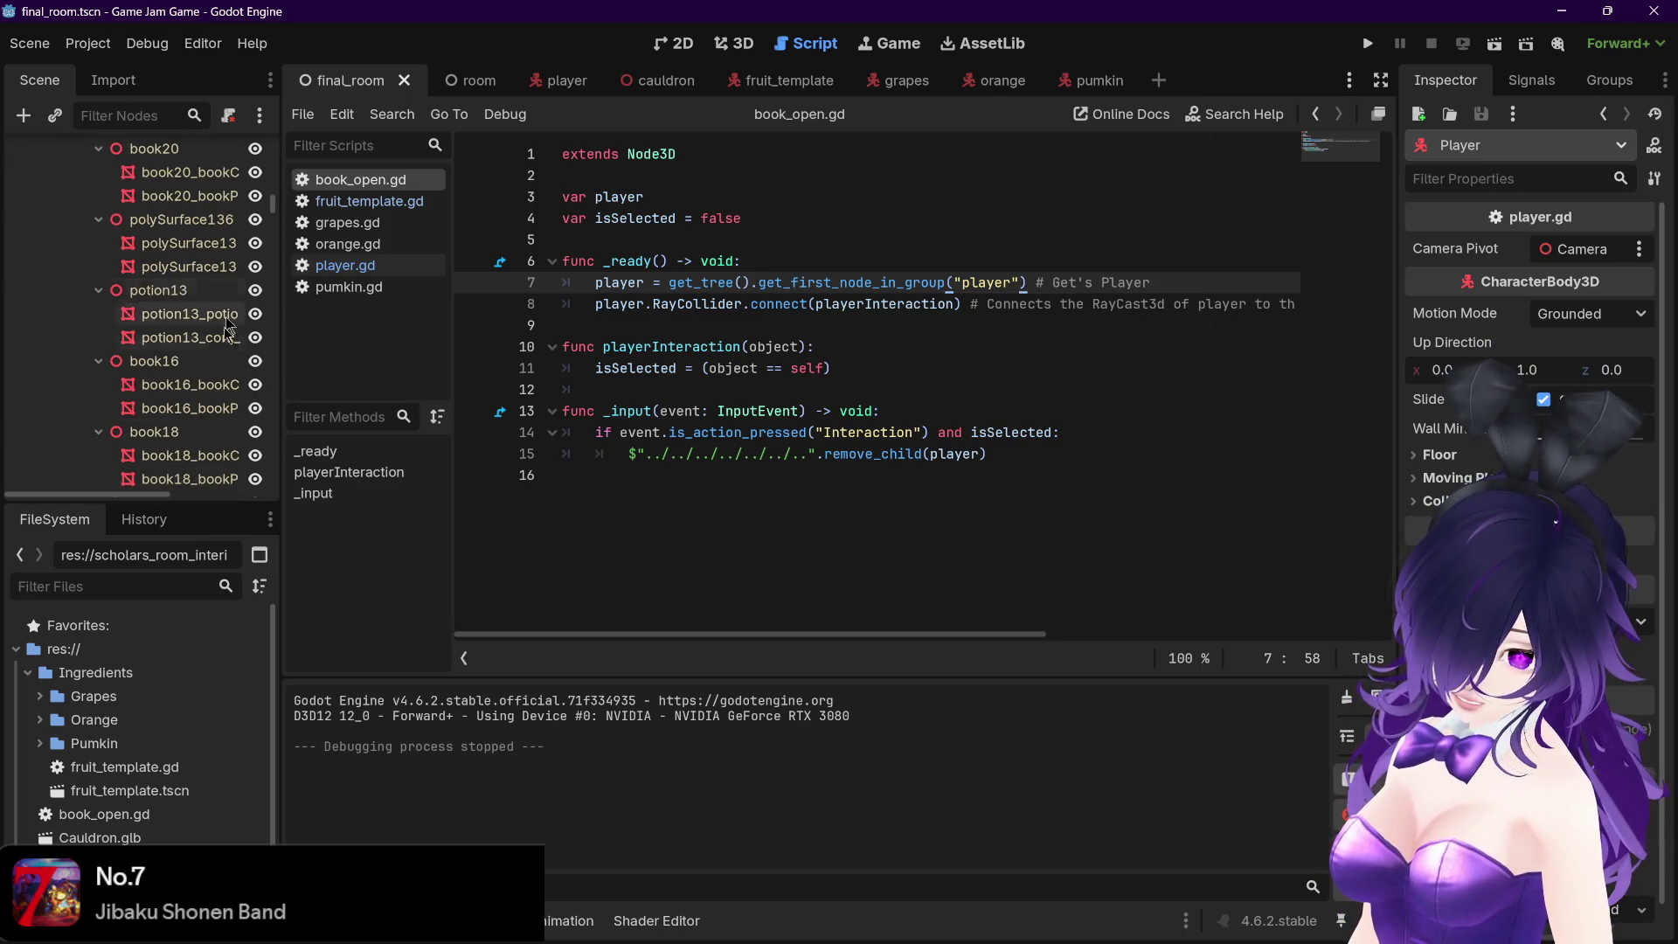
scroll(231, 306, "up", 10)
left_click(28, 202)
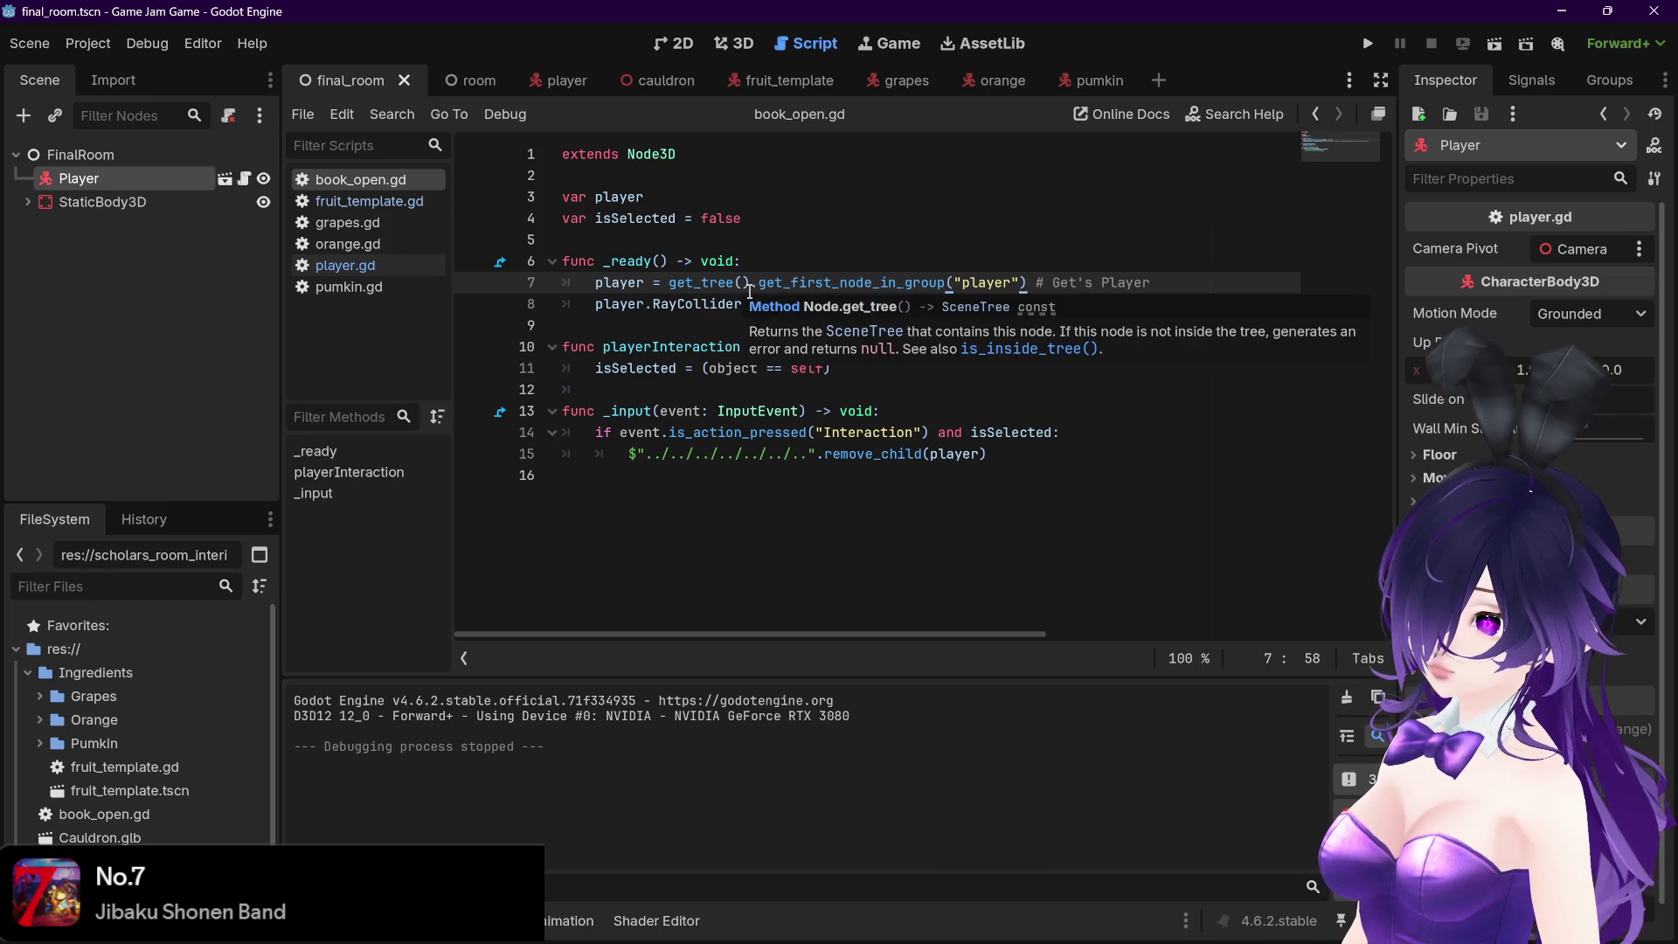
Delete the trailing space after self) at the end of line 11 in book_open.gd
left_click_drag(597, 305, 957, 305)
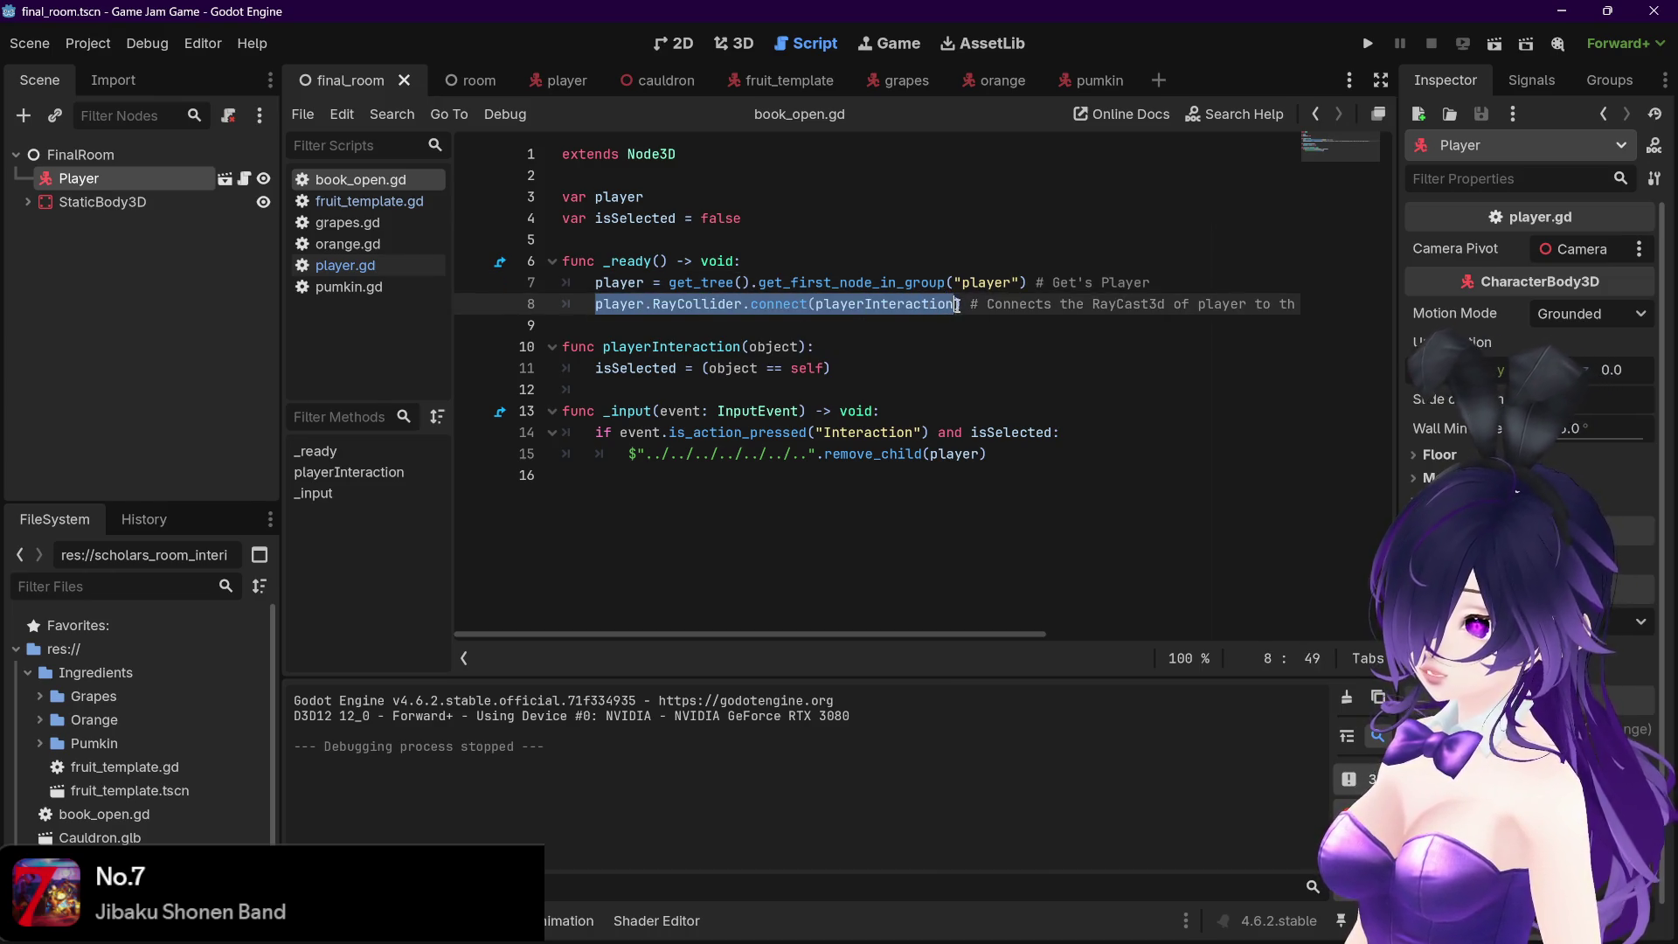
left_click(938, 357)
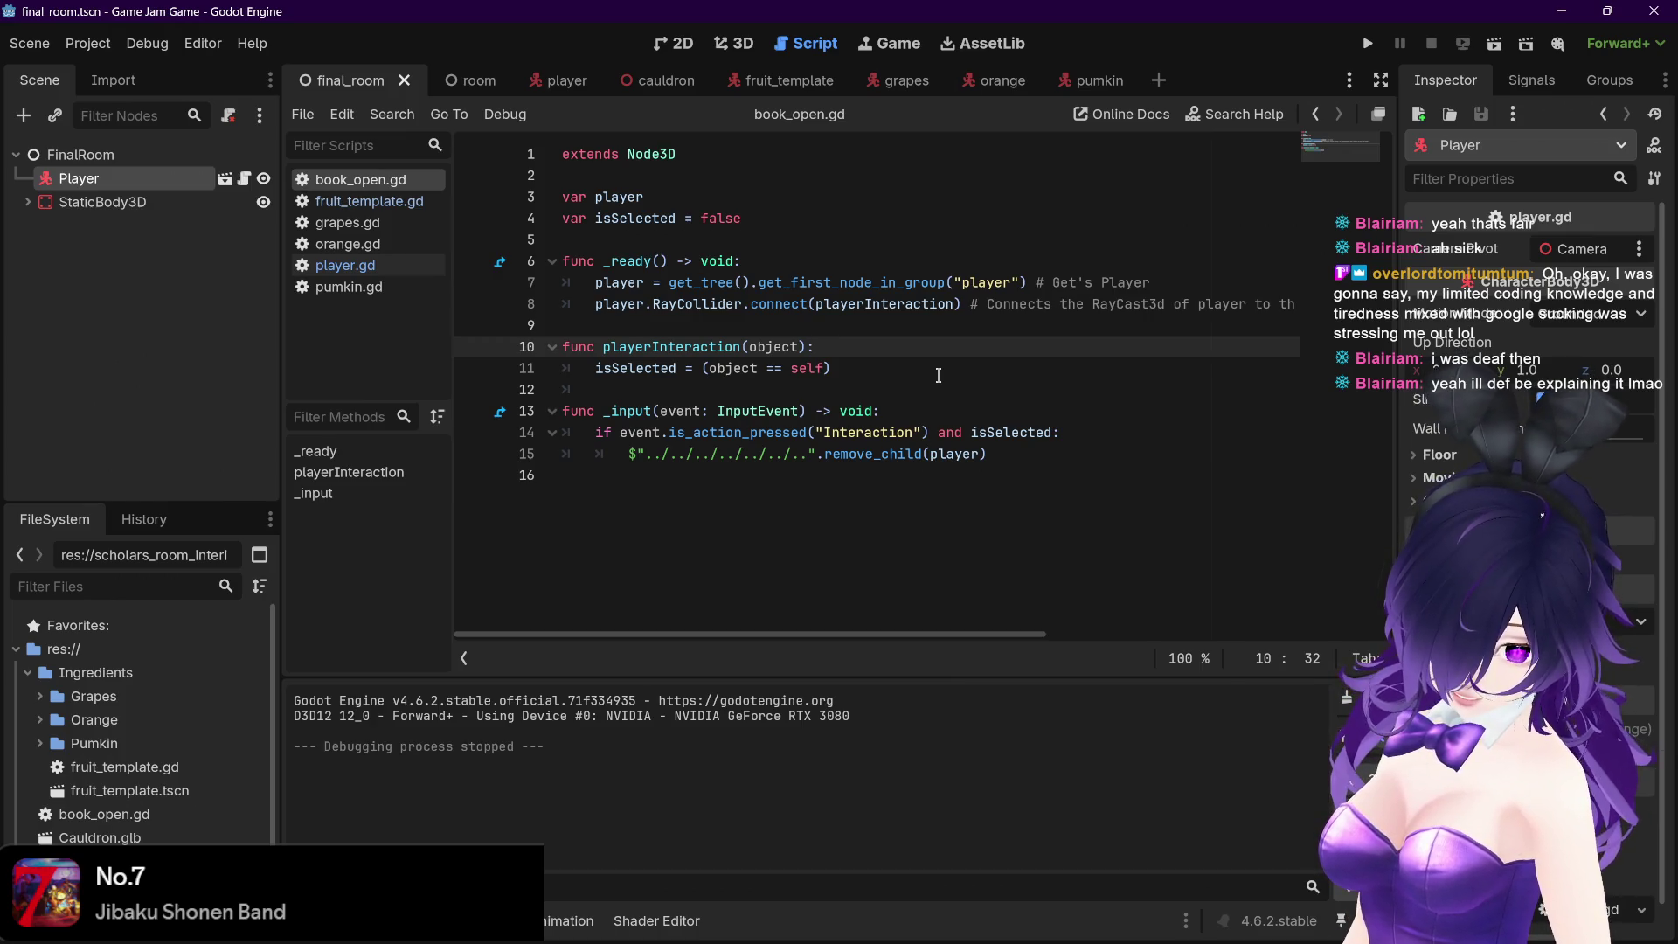
left_click(930, 373)
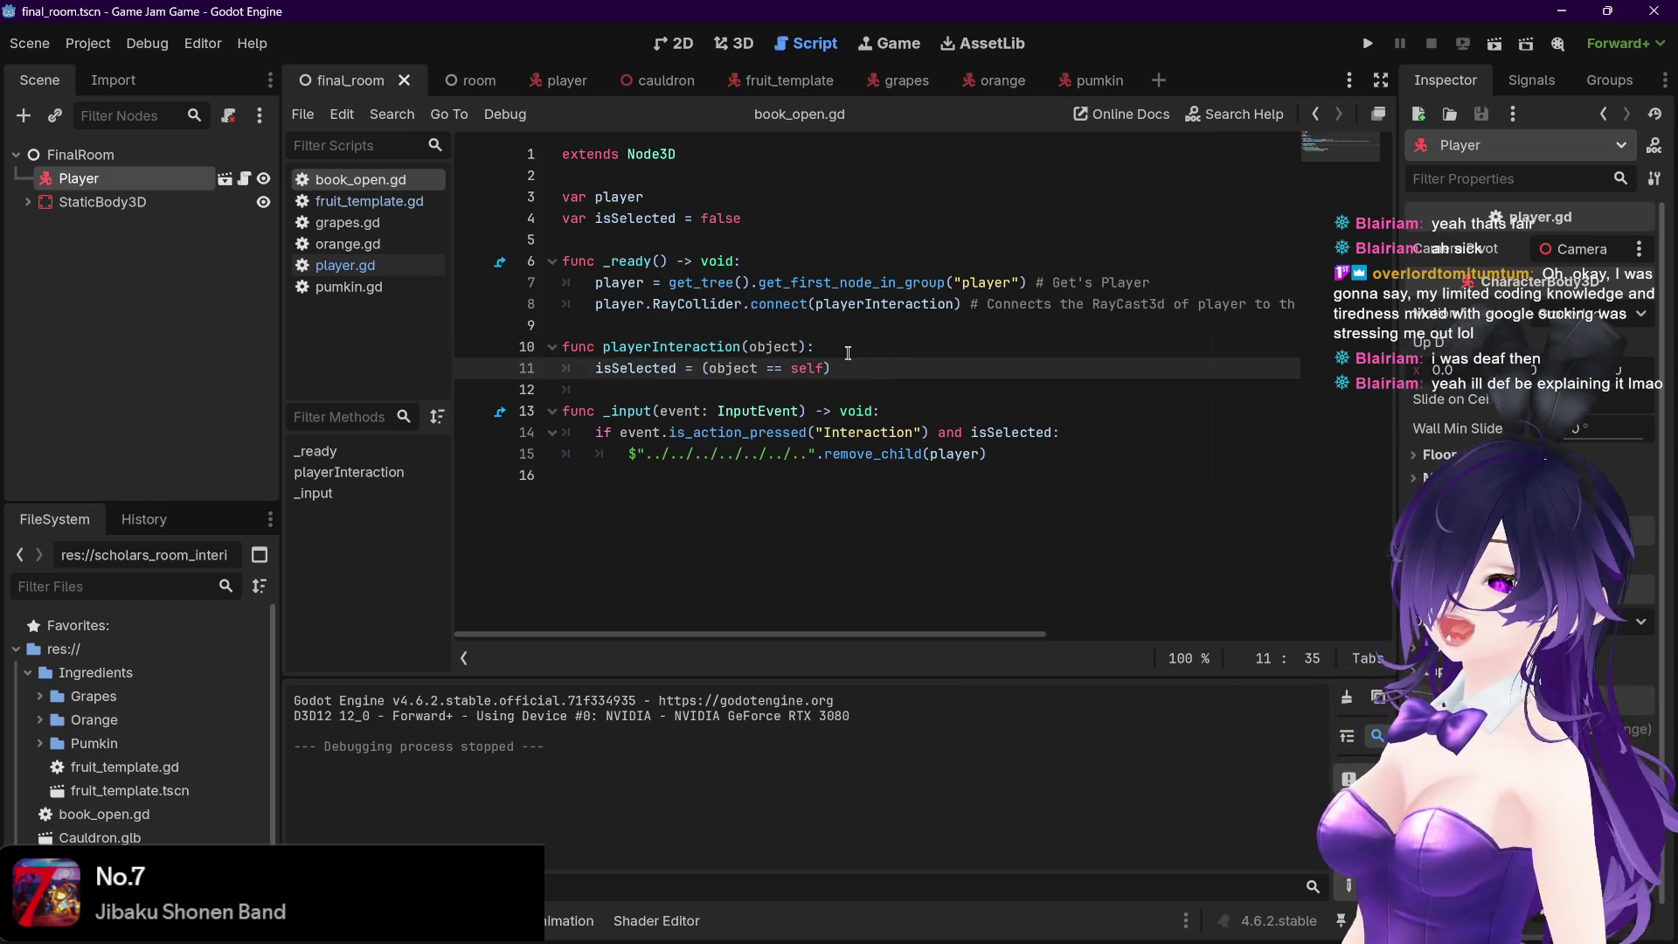
key("BackSpace")
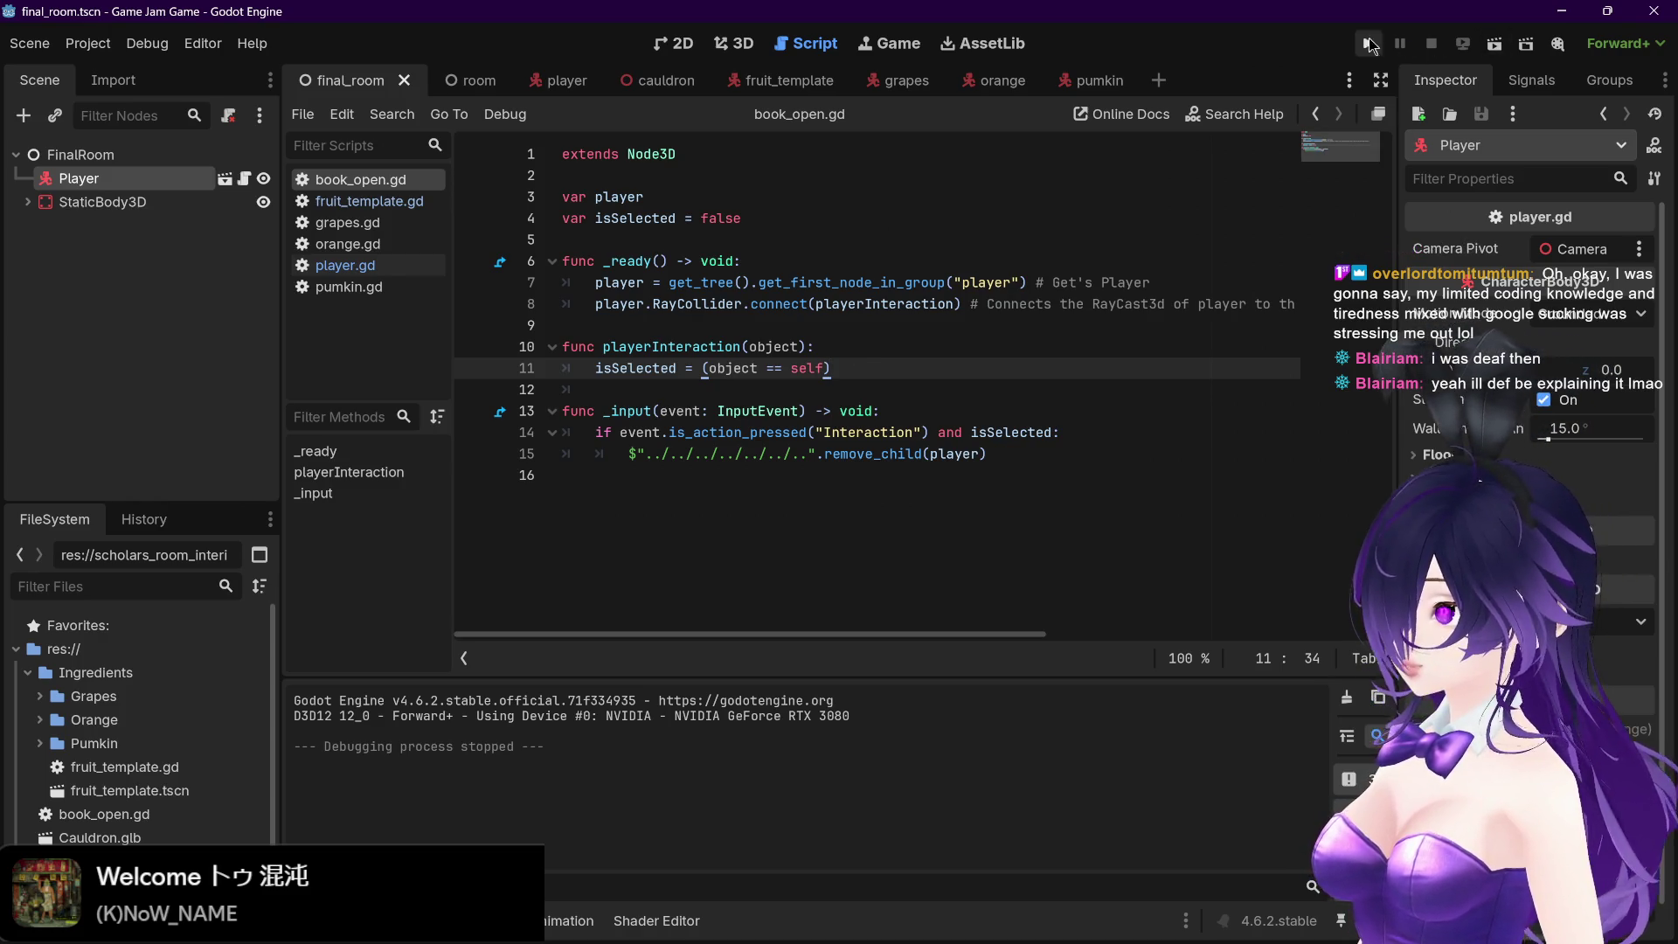
left_click(1367, 43)
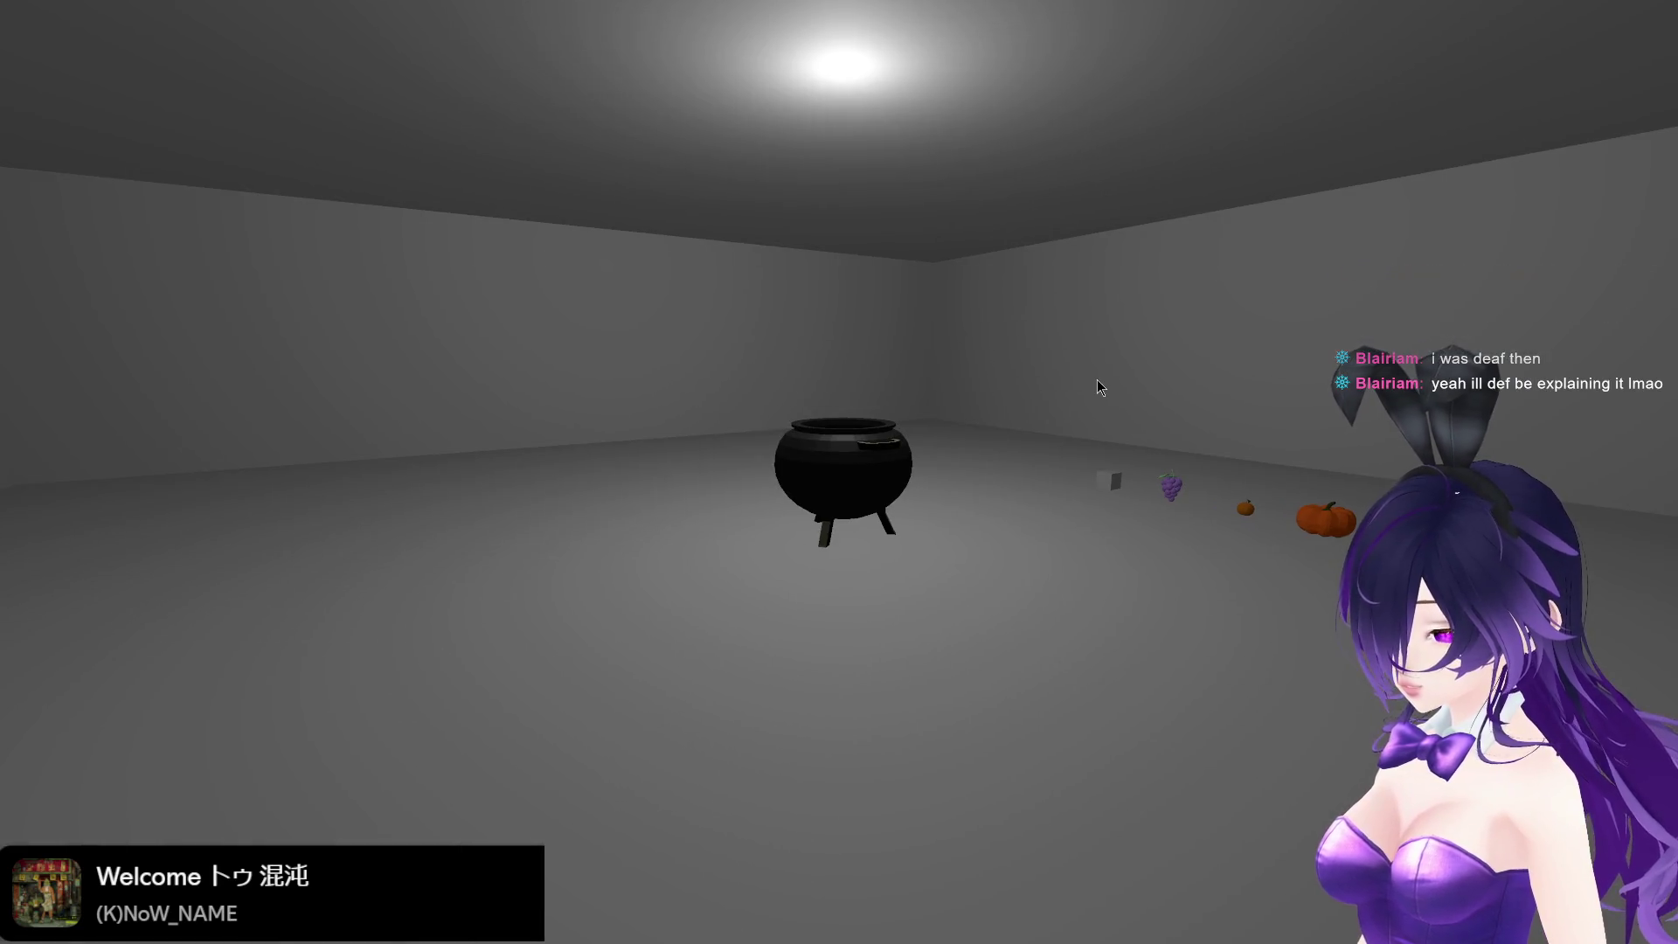
key("Escape")
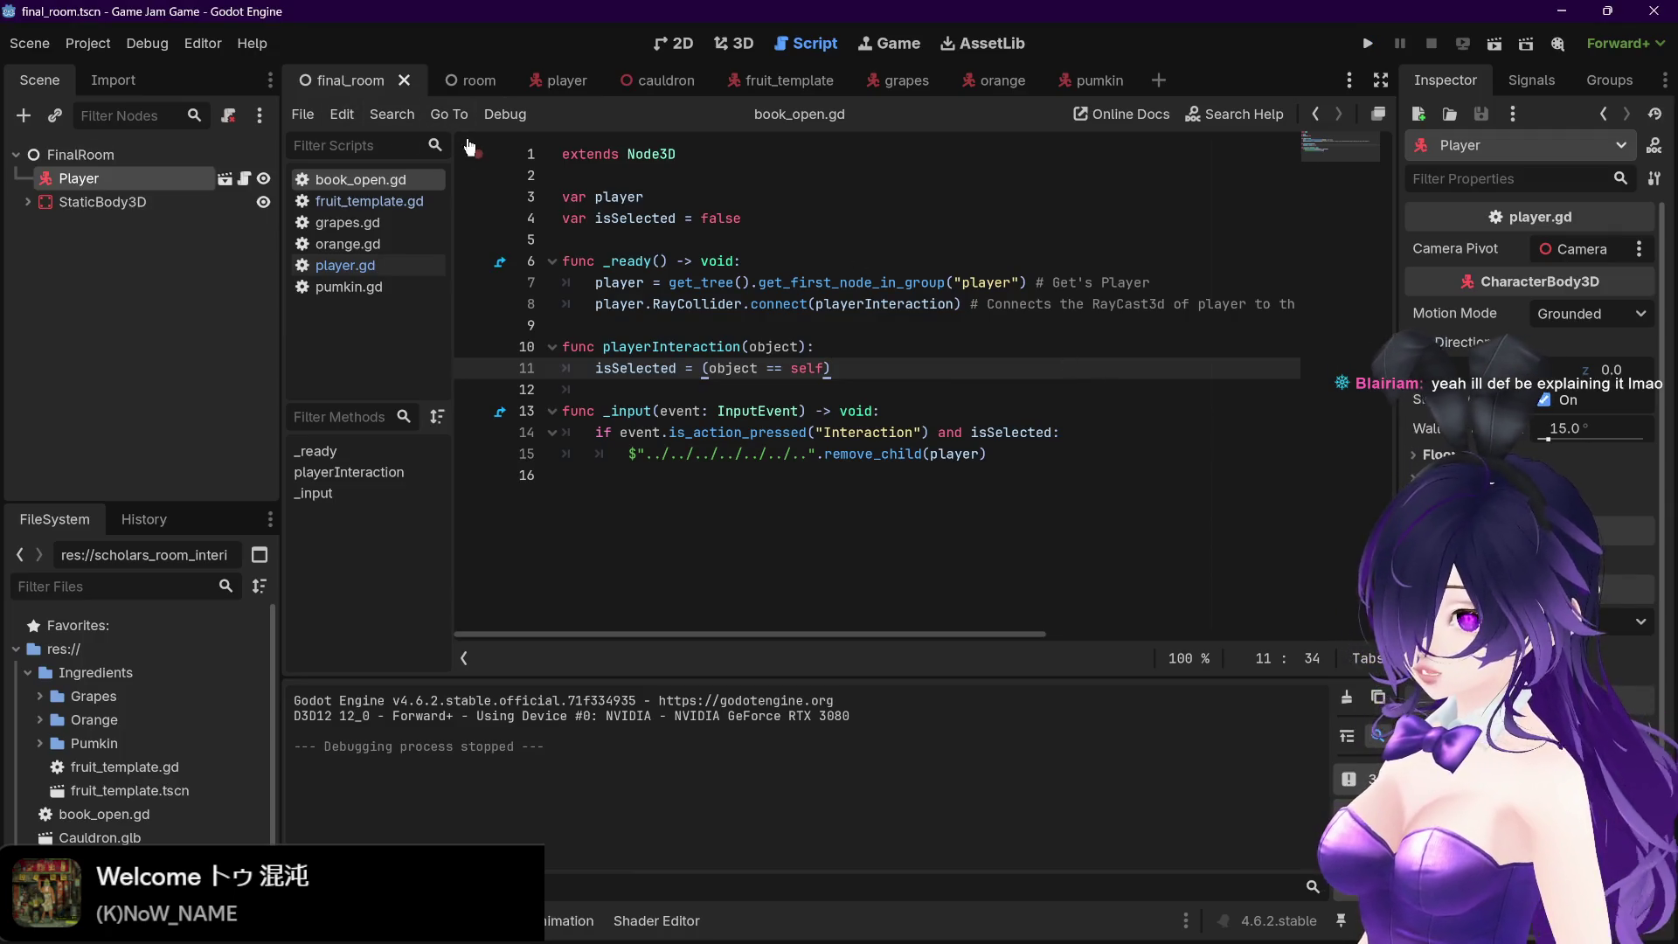
right_click(361, 81)
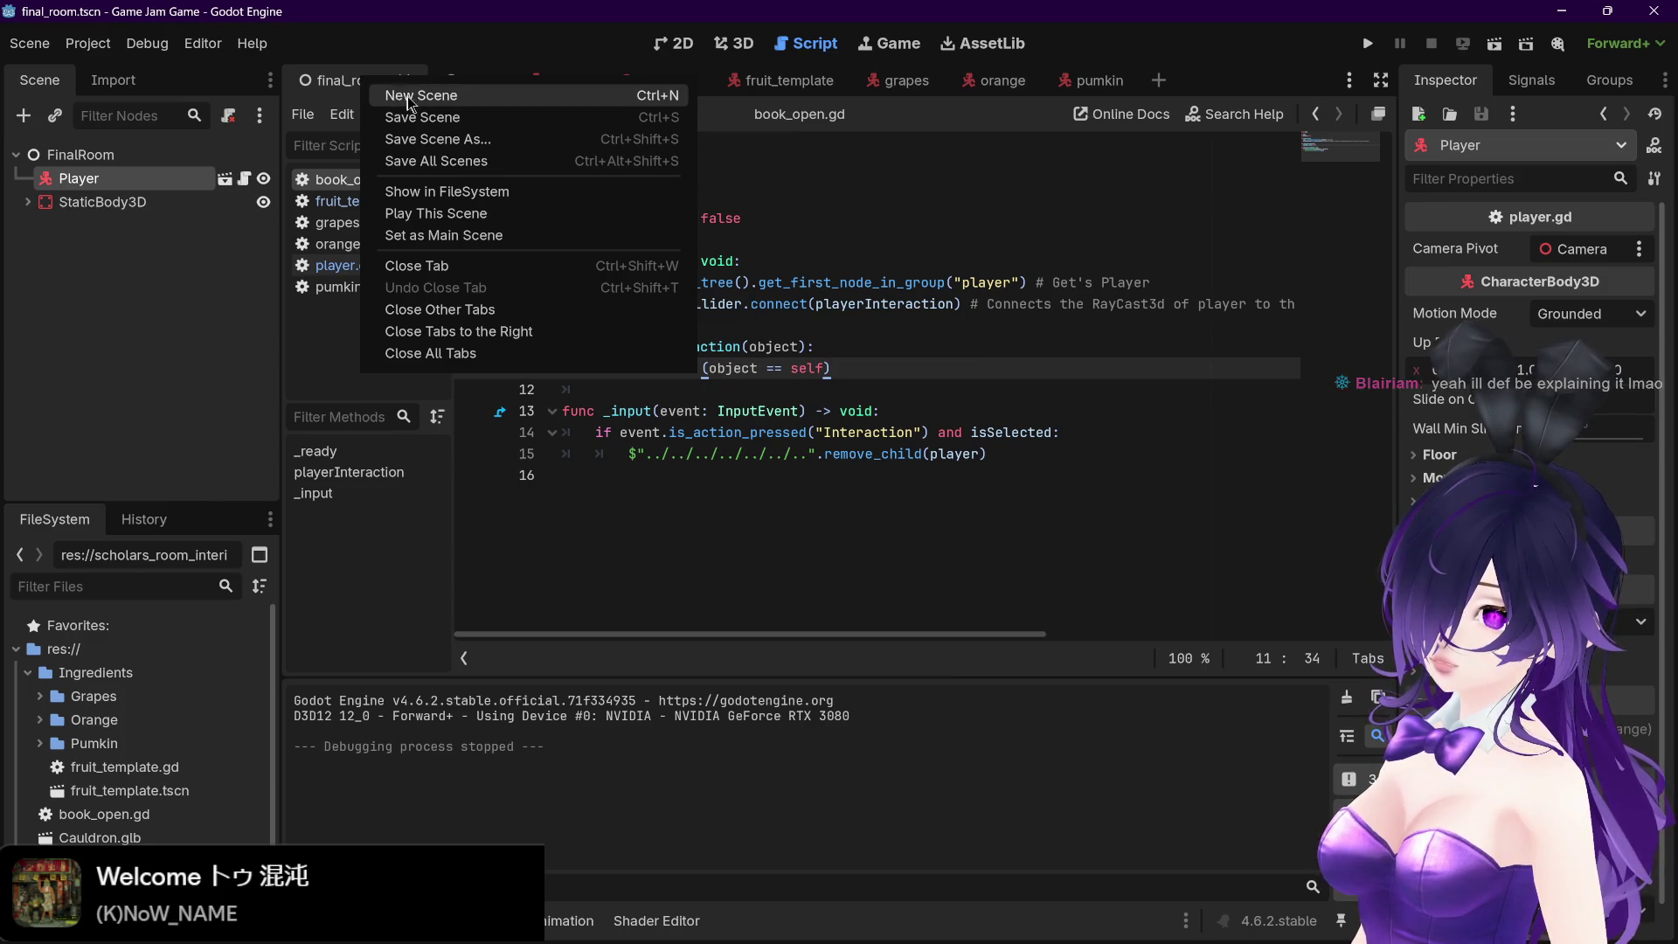
left_click(465, 51)
right_click(361, 80)
left_click(437, 235)
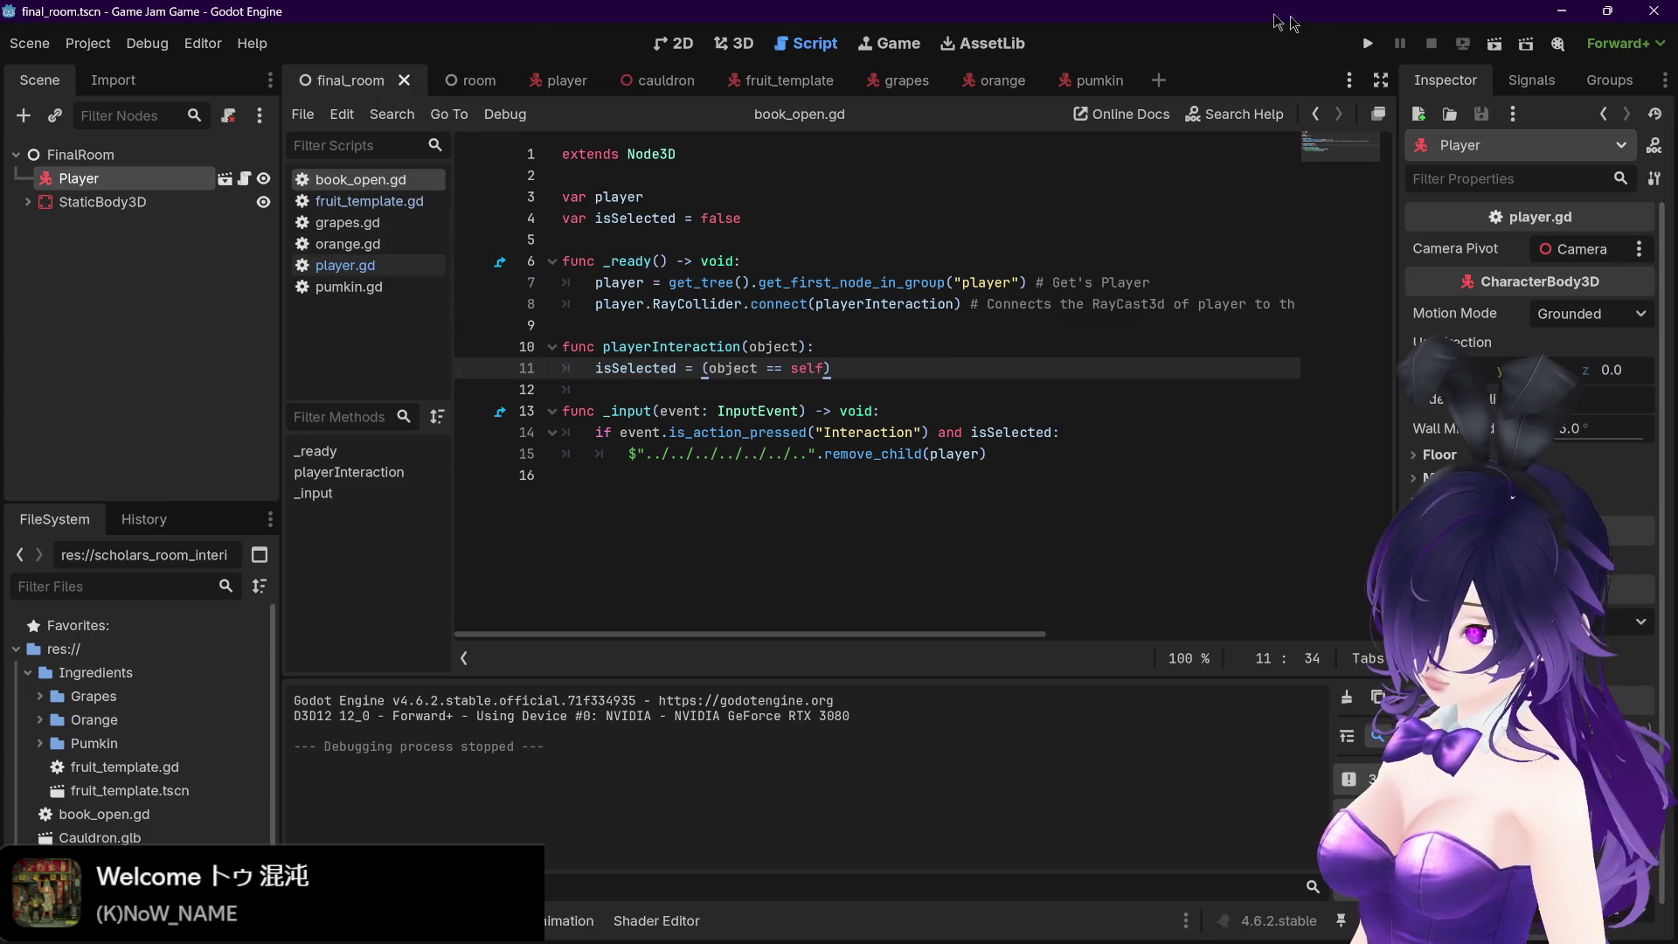
left_click(1368, 43)
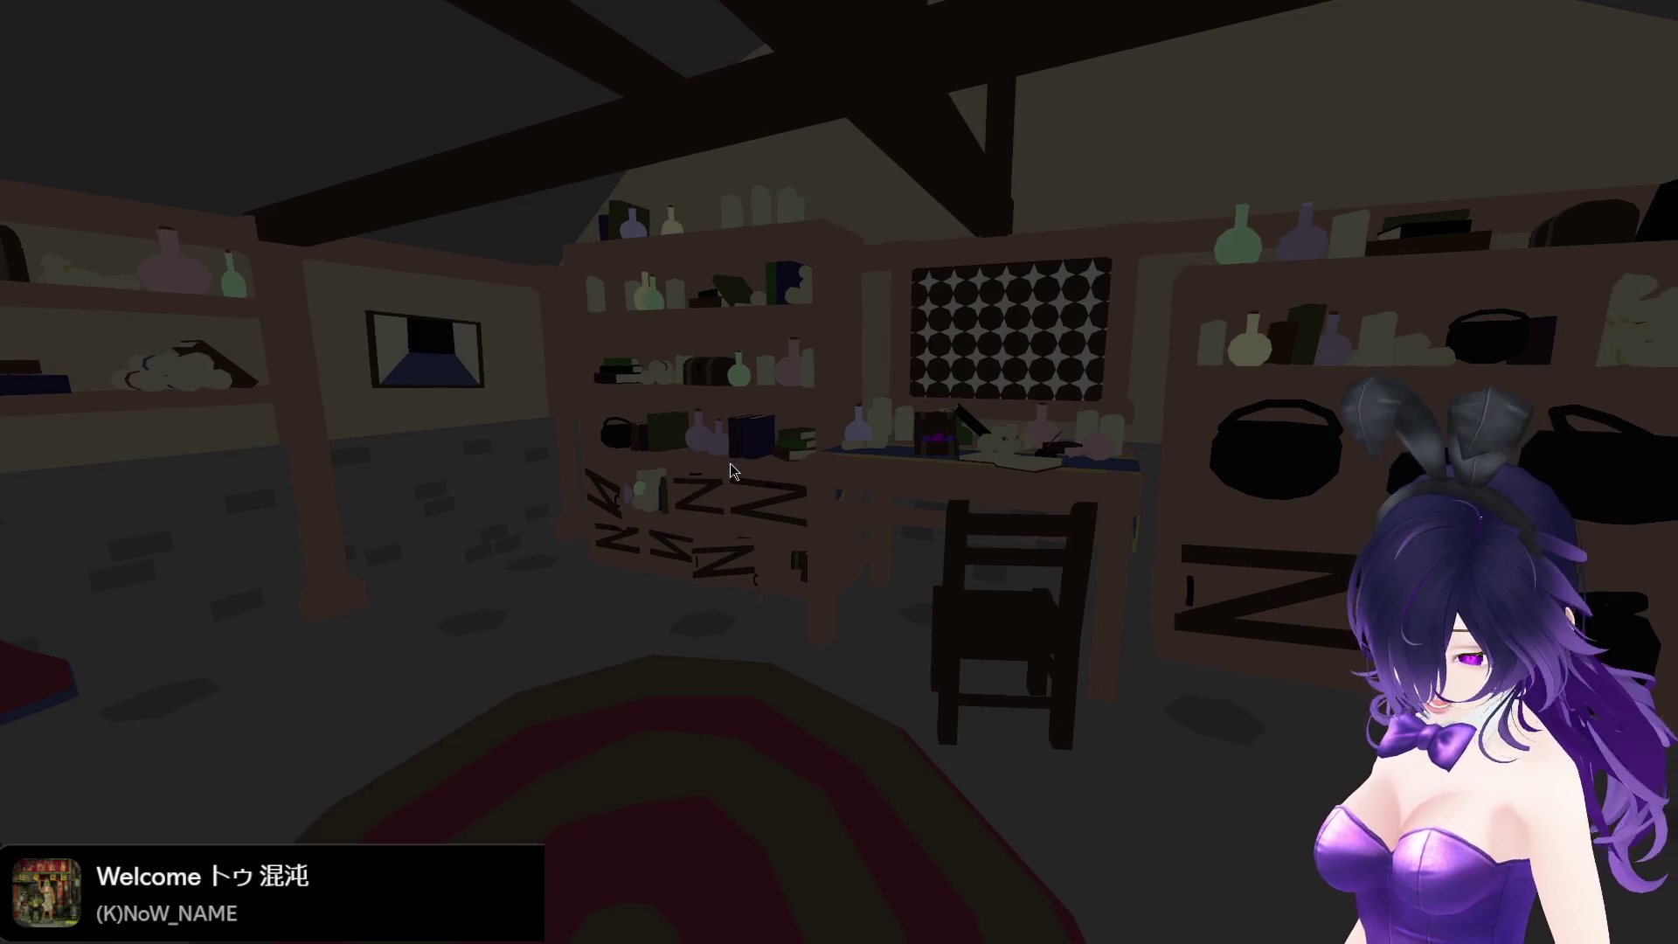
key("F8")
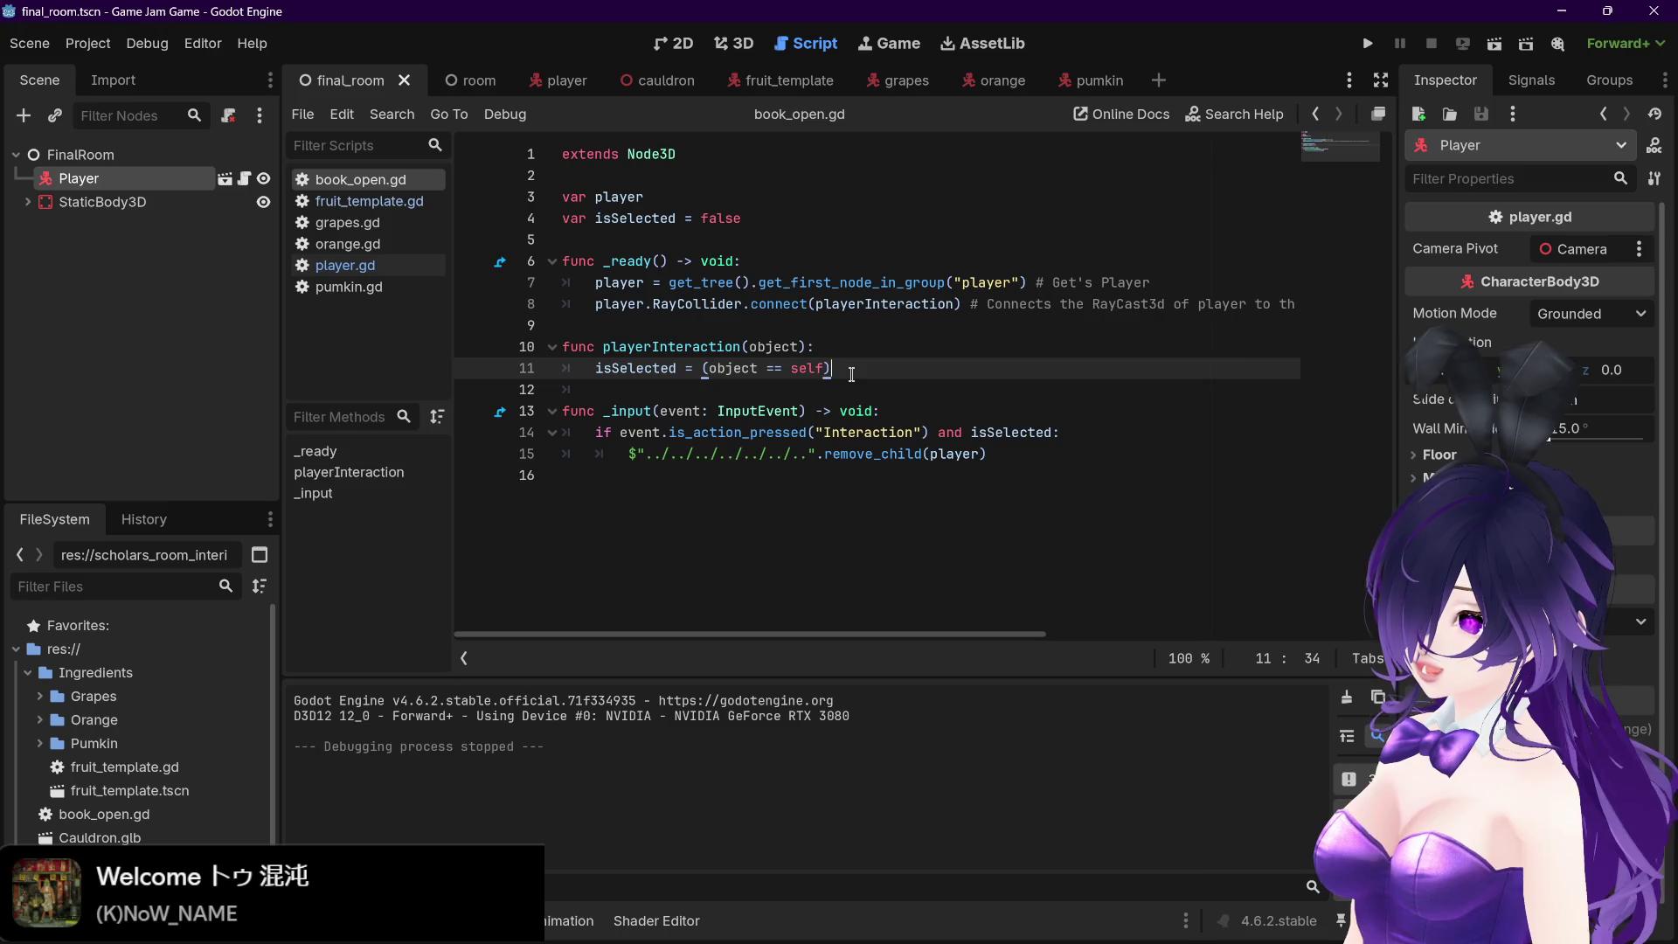
left_click(850, 346)
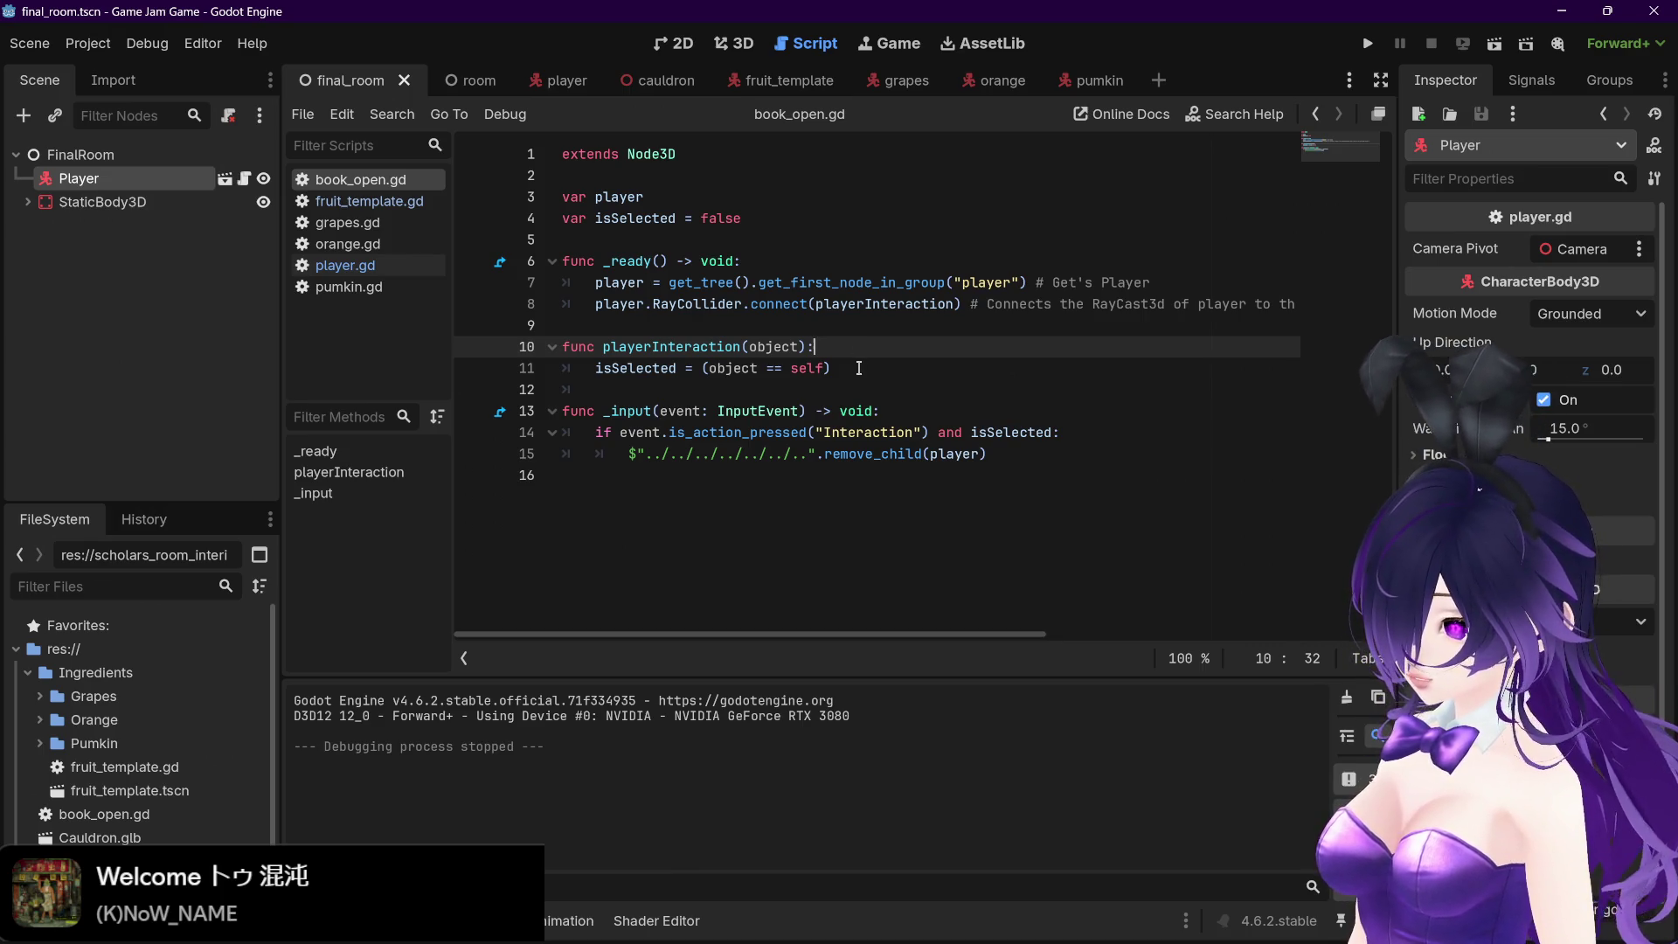
left_click(858, 367)
left_click(856, 348)
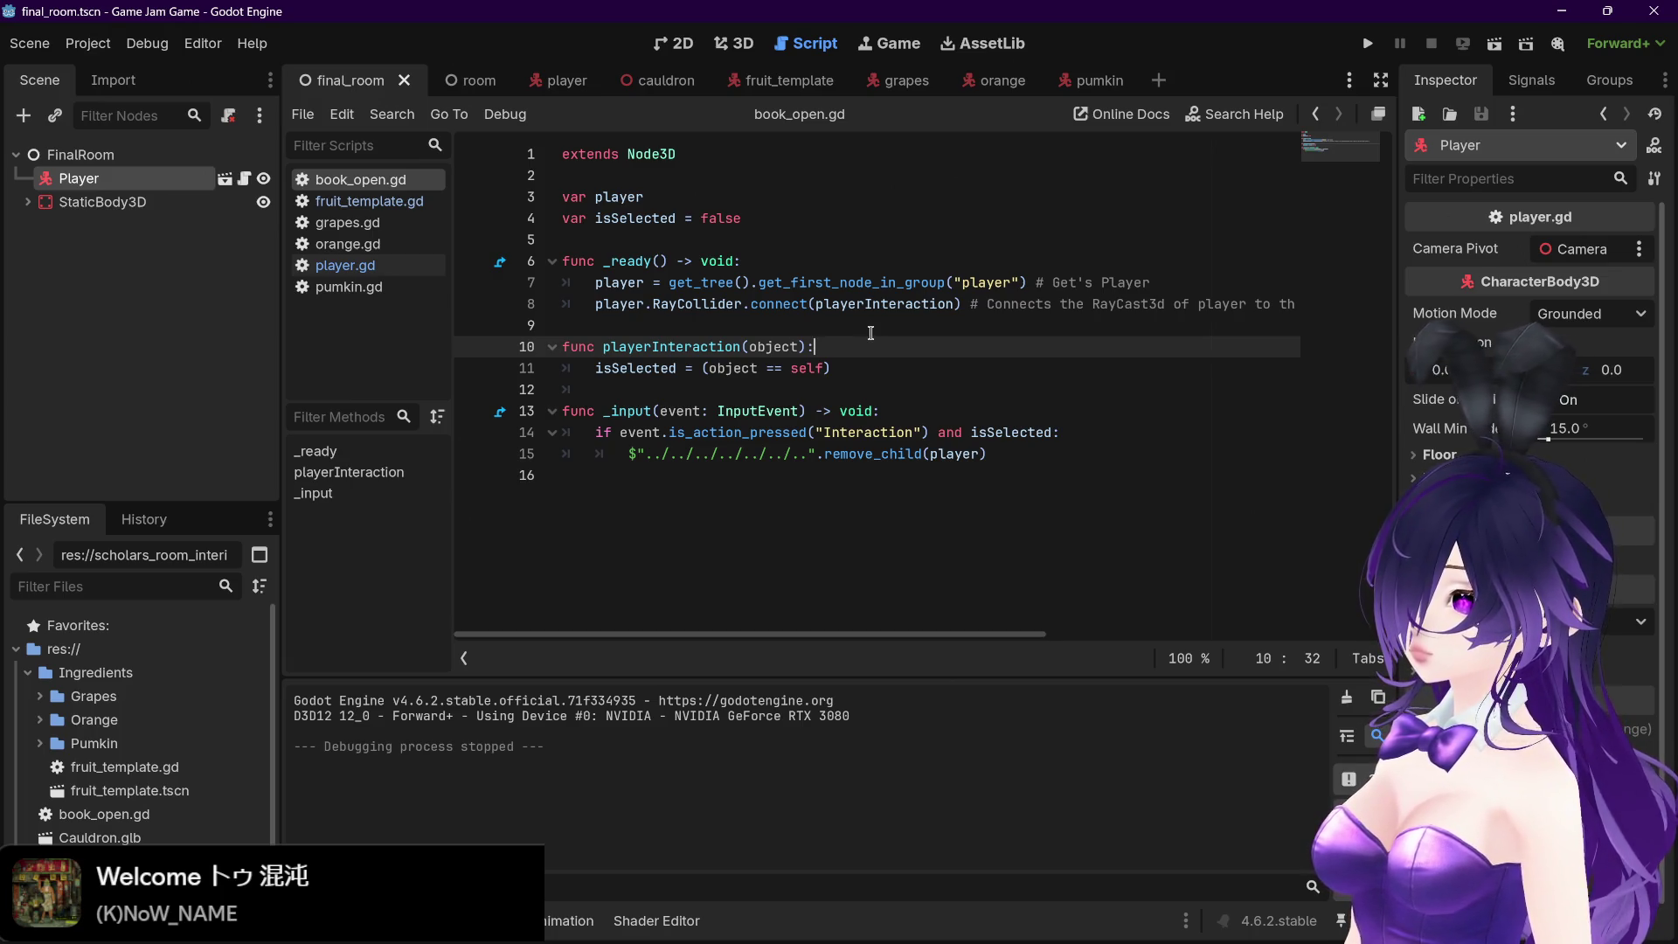
mouse_move(79, 178)
left_mouse_down()
mouse_move(1108, 468)
mouse_move(1030, 453)
left_mouse_up()
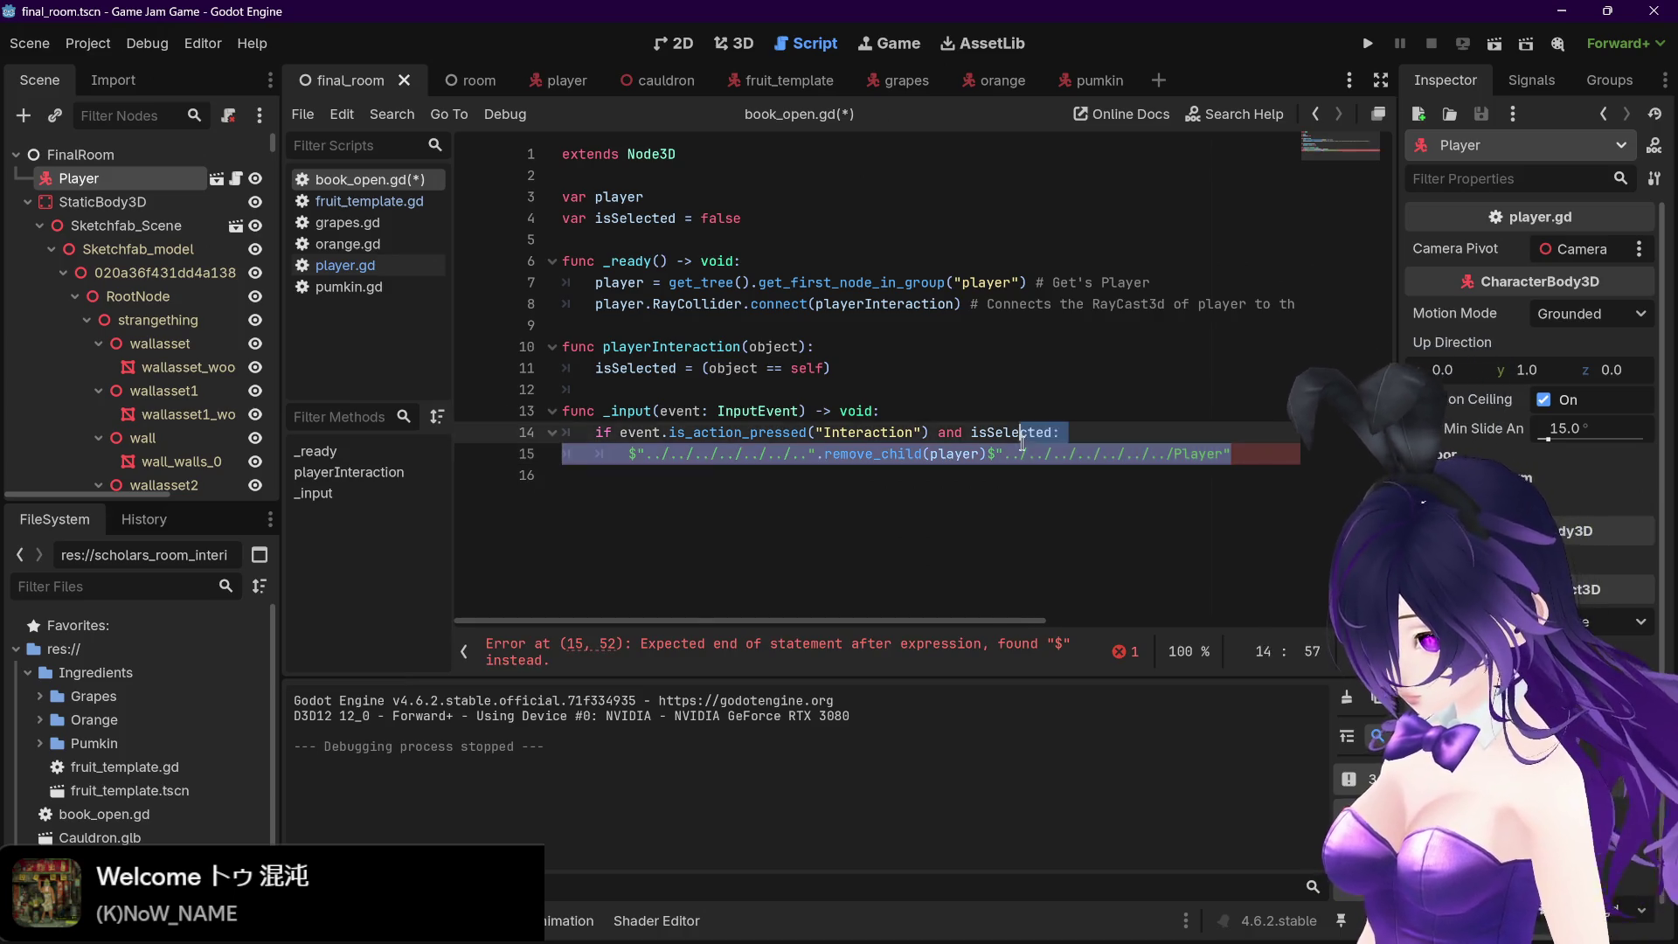
Append .remove() to the Player path on line 15 and delete the old remove_child(player) call
type(".remov")
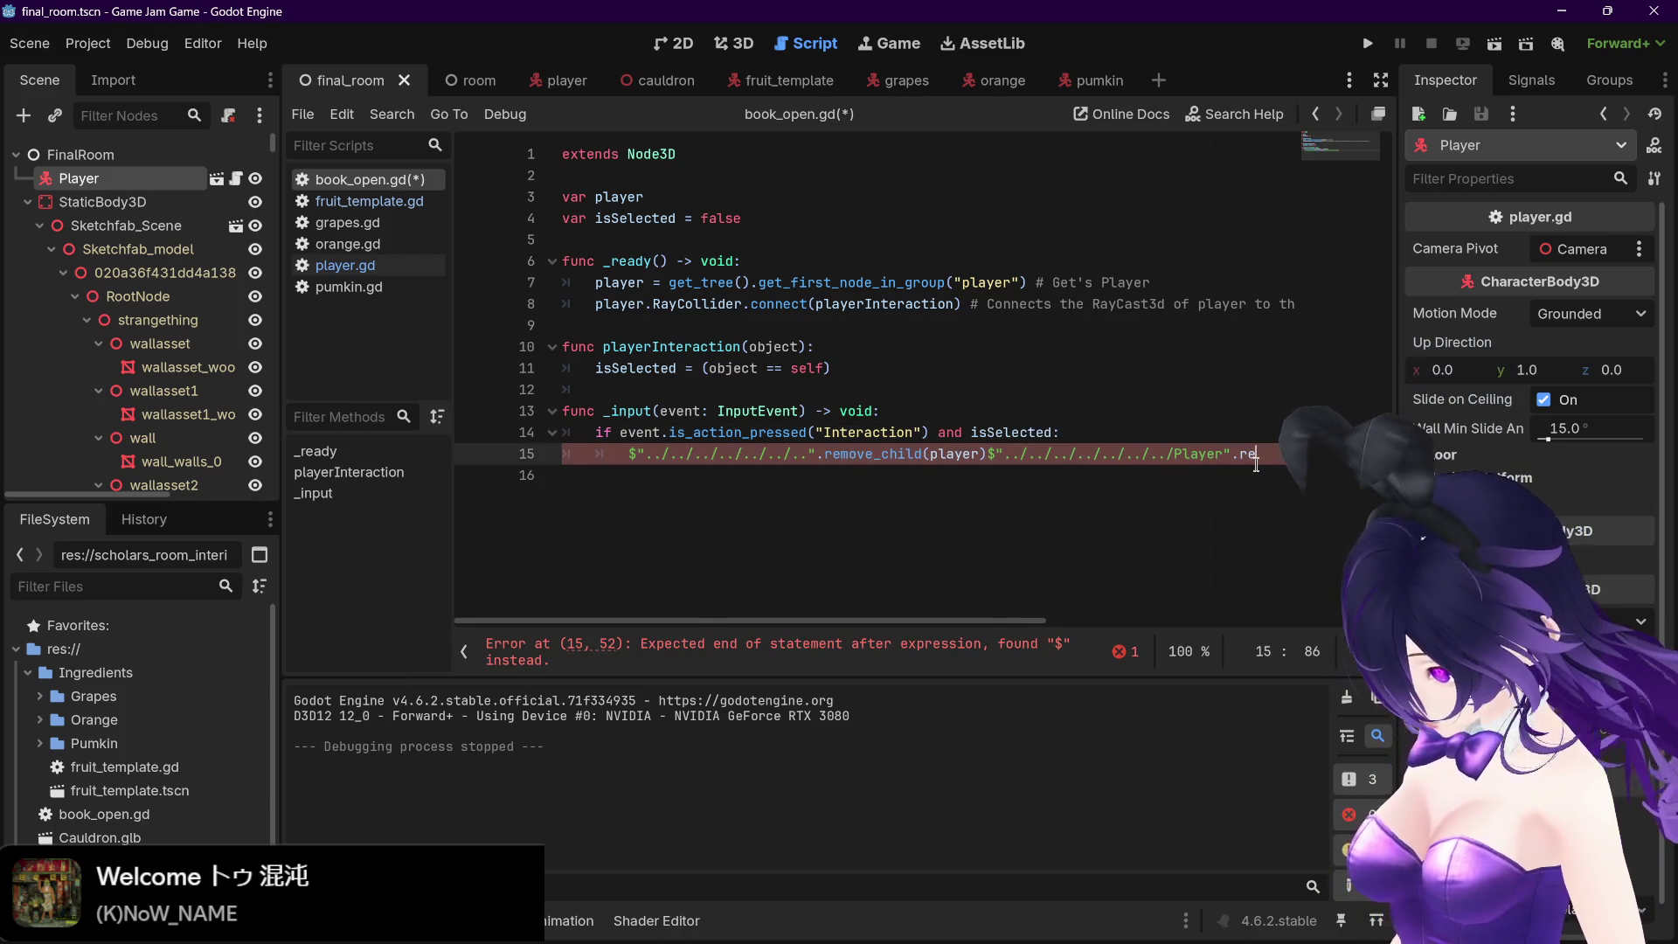
type("e(")
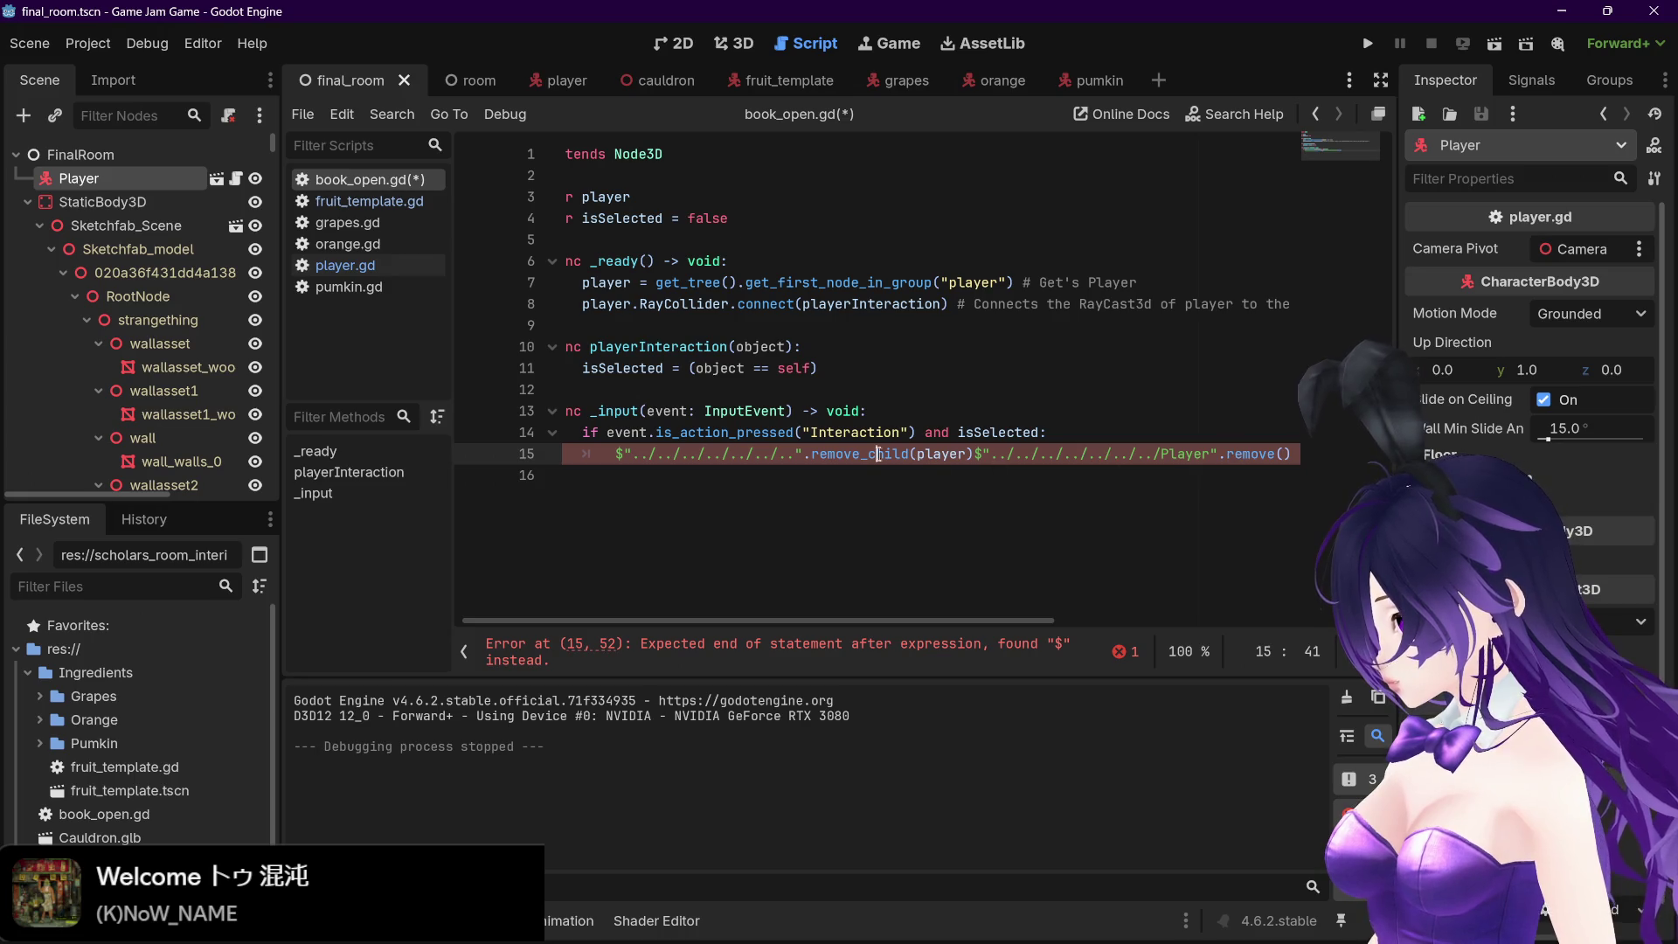
left_click_drag(978, 456, 614, 454)
key("BackSpace")
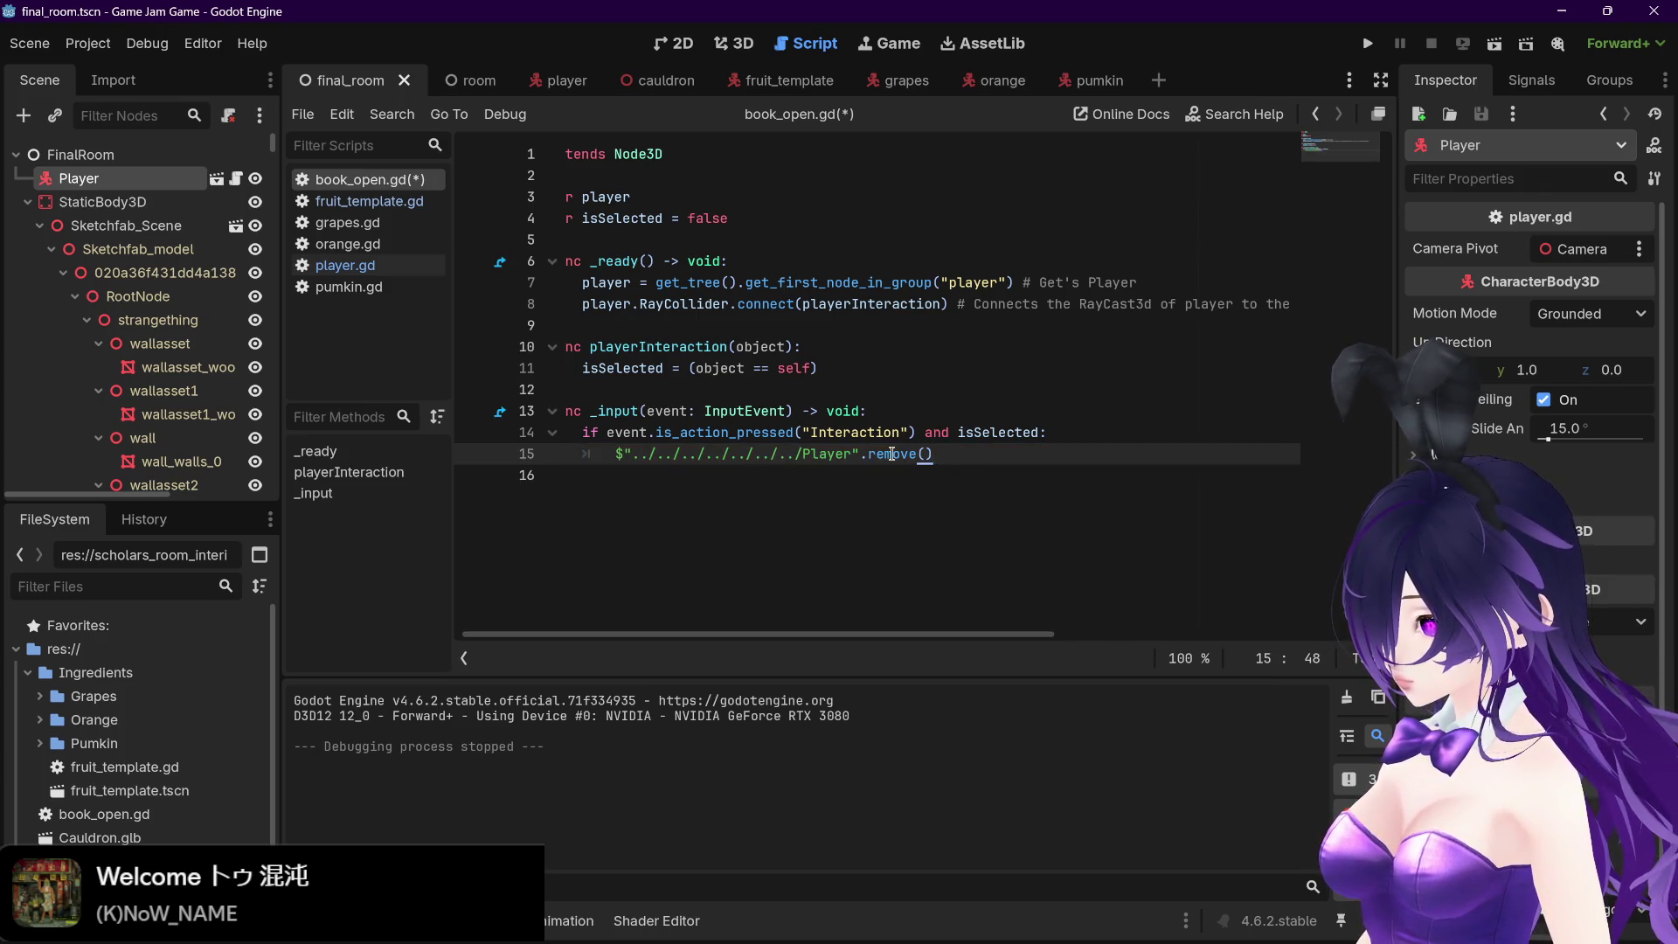
left_click(998, 432)
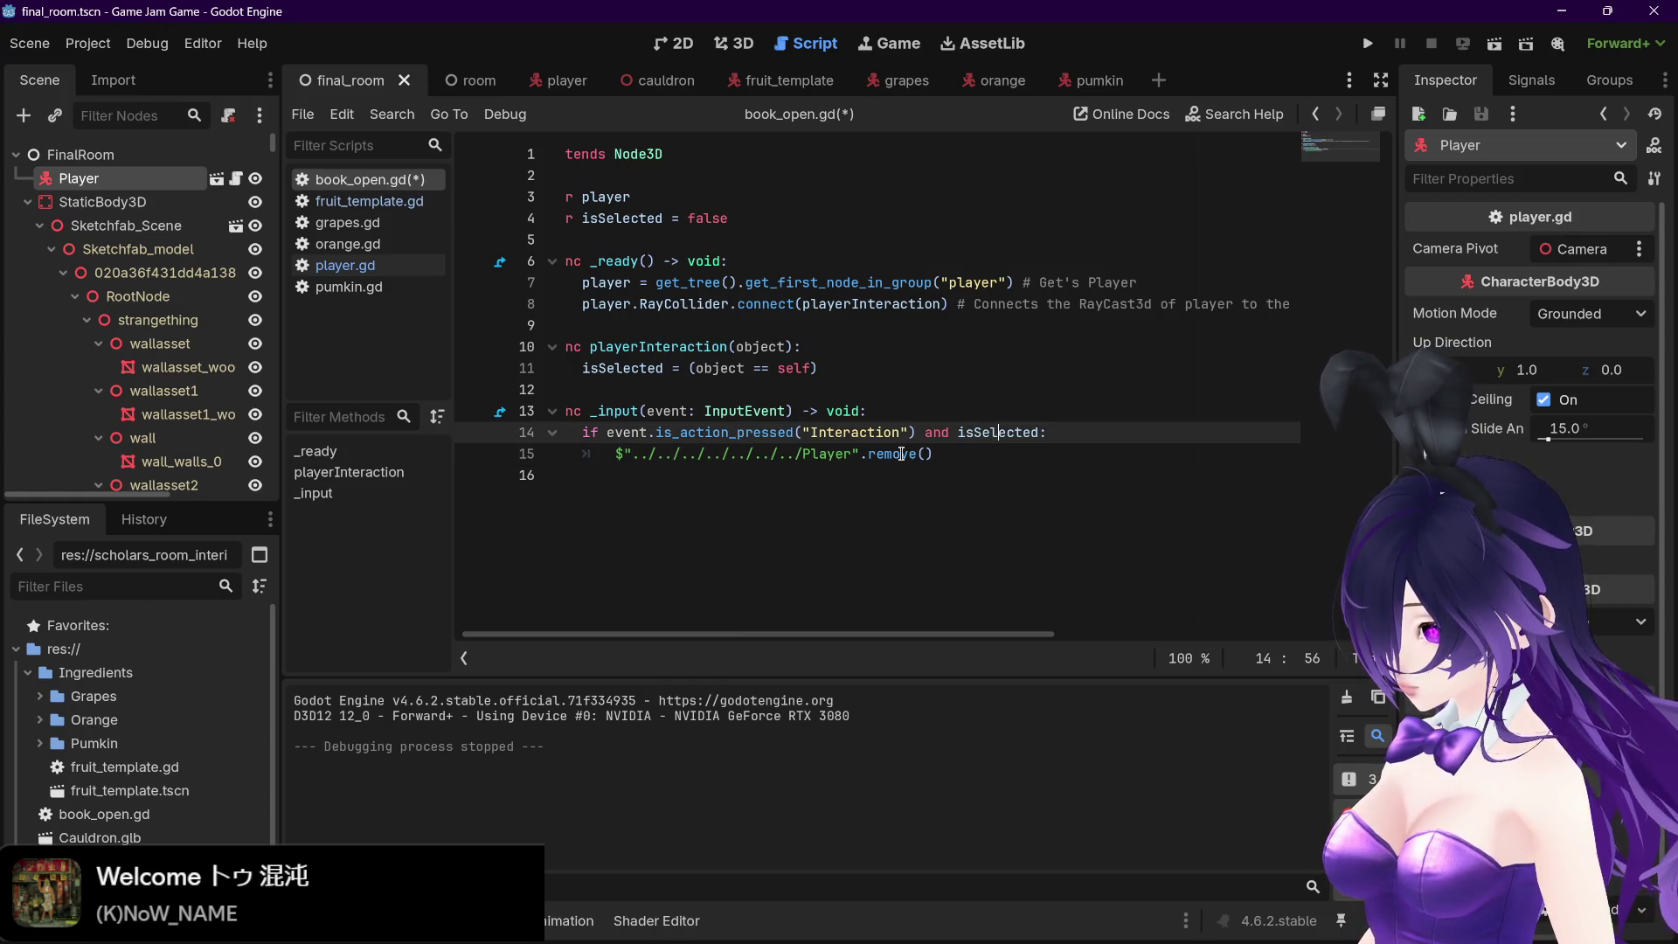
left_click(957, 462)
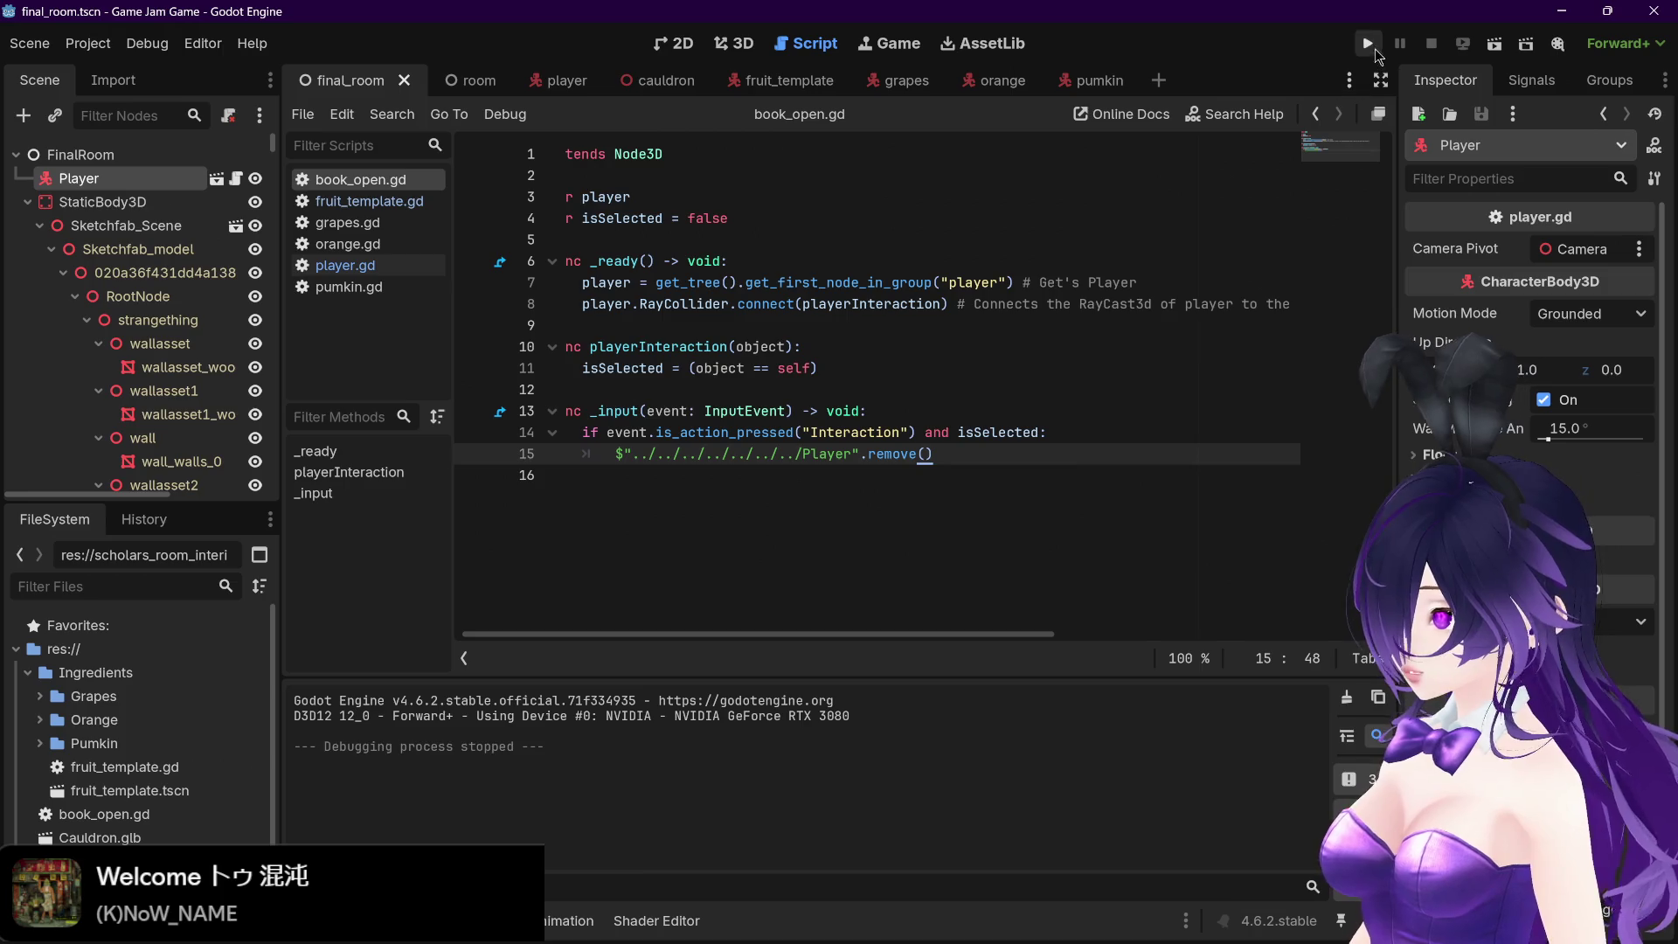
left_click(1367, 42)
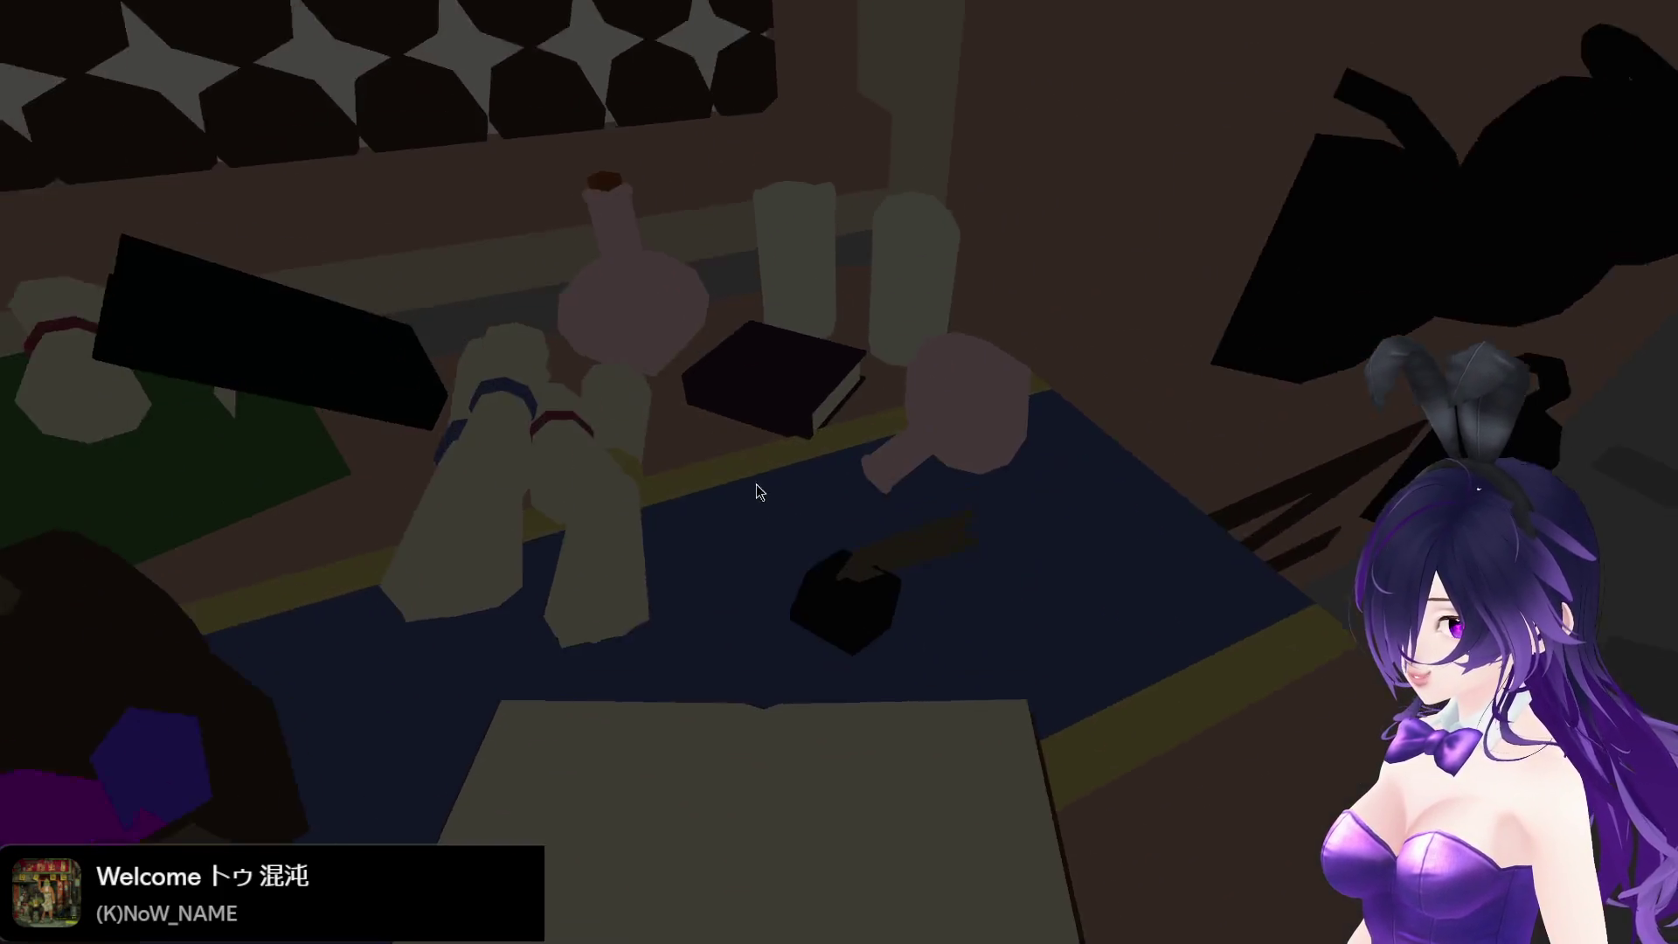
key("F8")
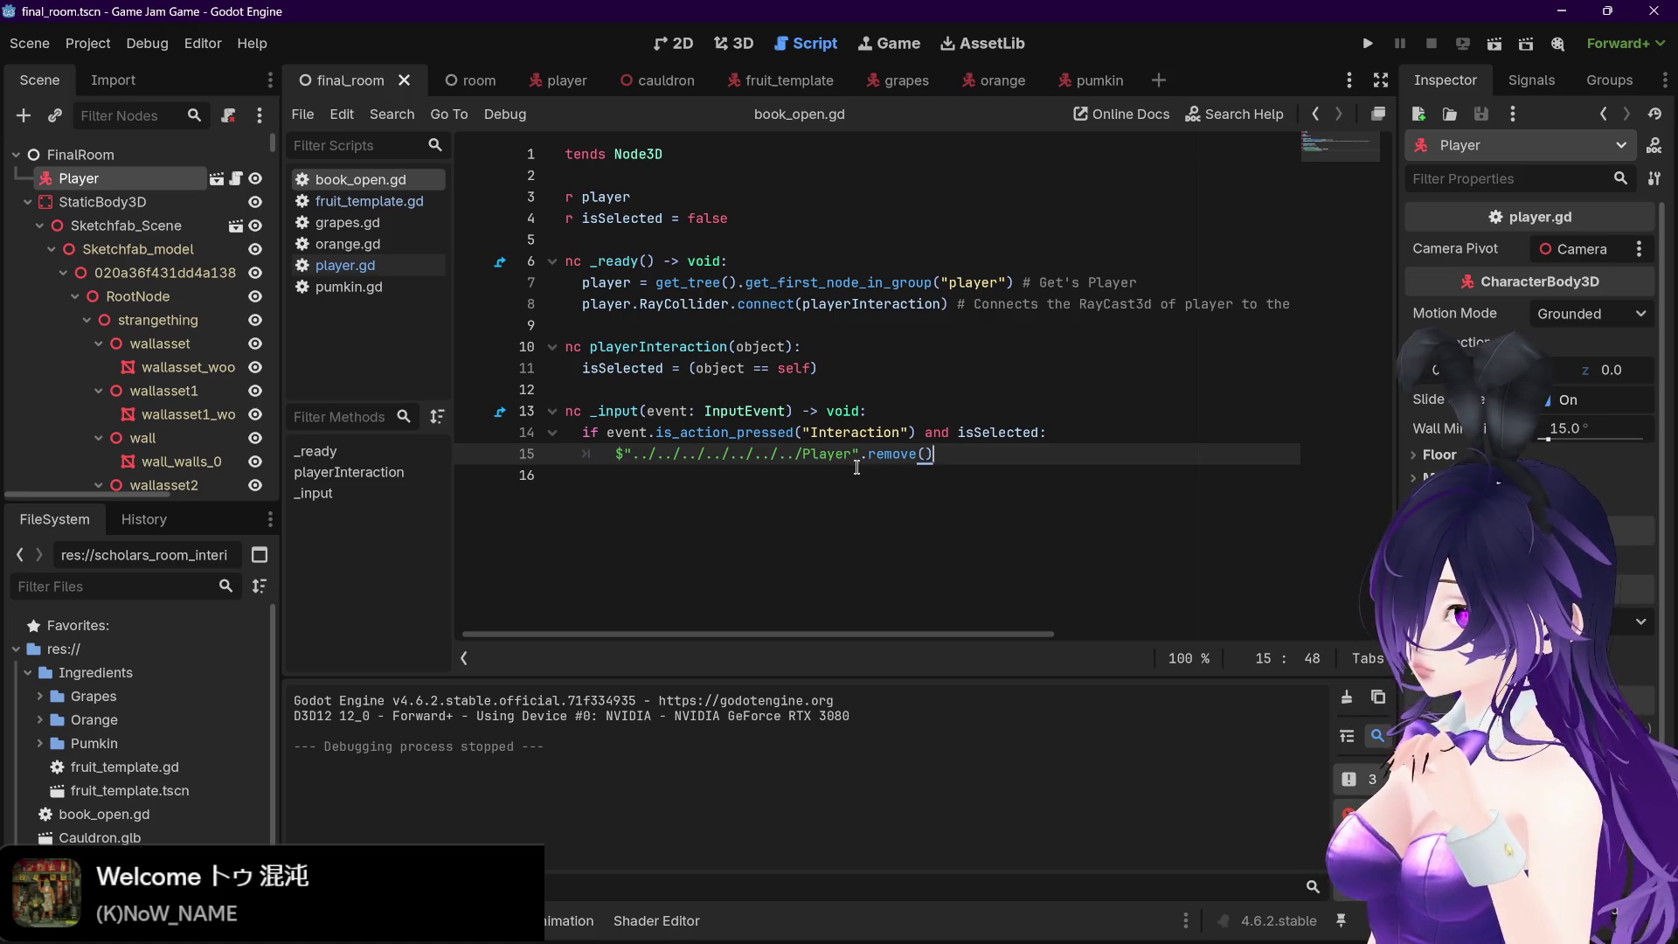
Filter the scene tree by 'open' and compare fruit_template.gd with book_open.gd
left_click(140, 119)
type("open")
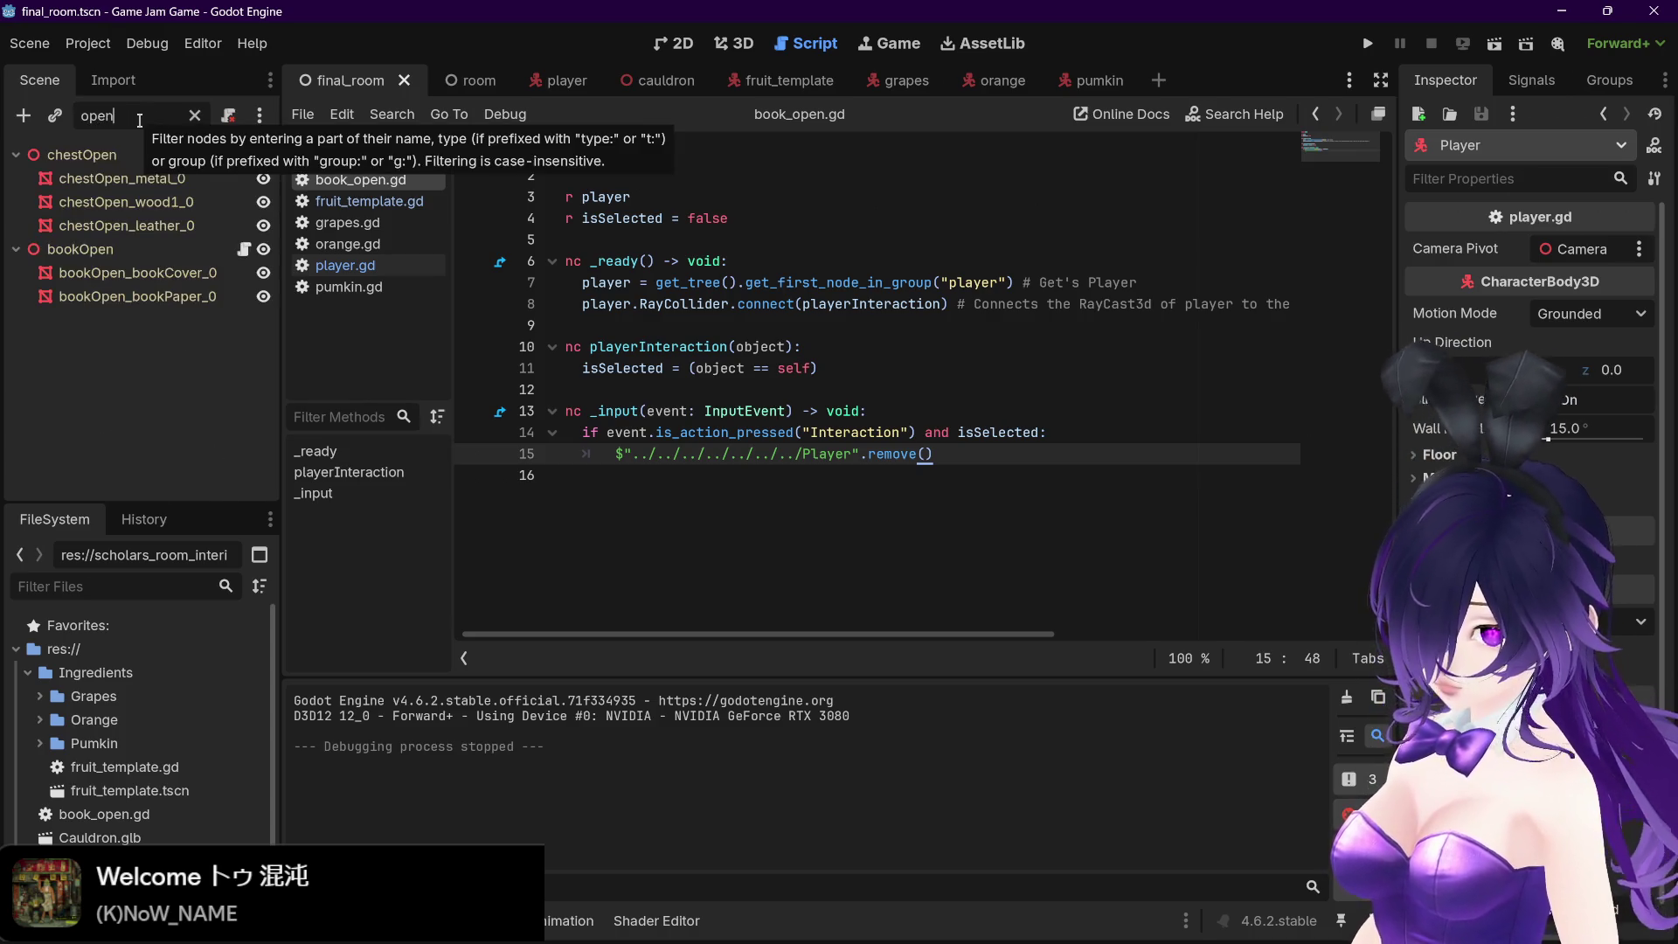
left_click(375, 199)
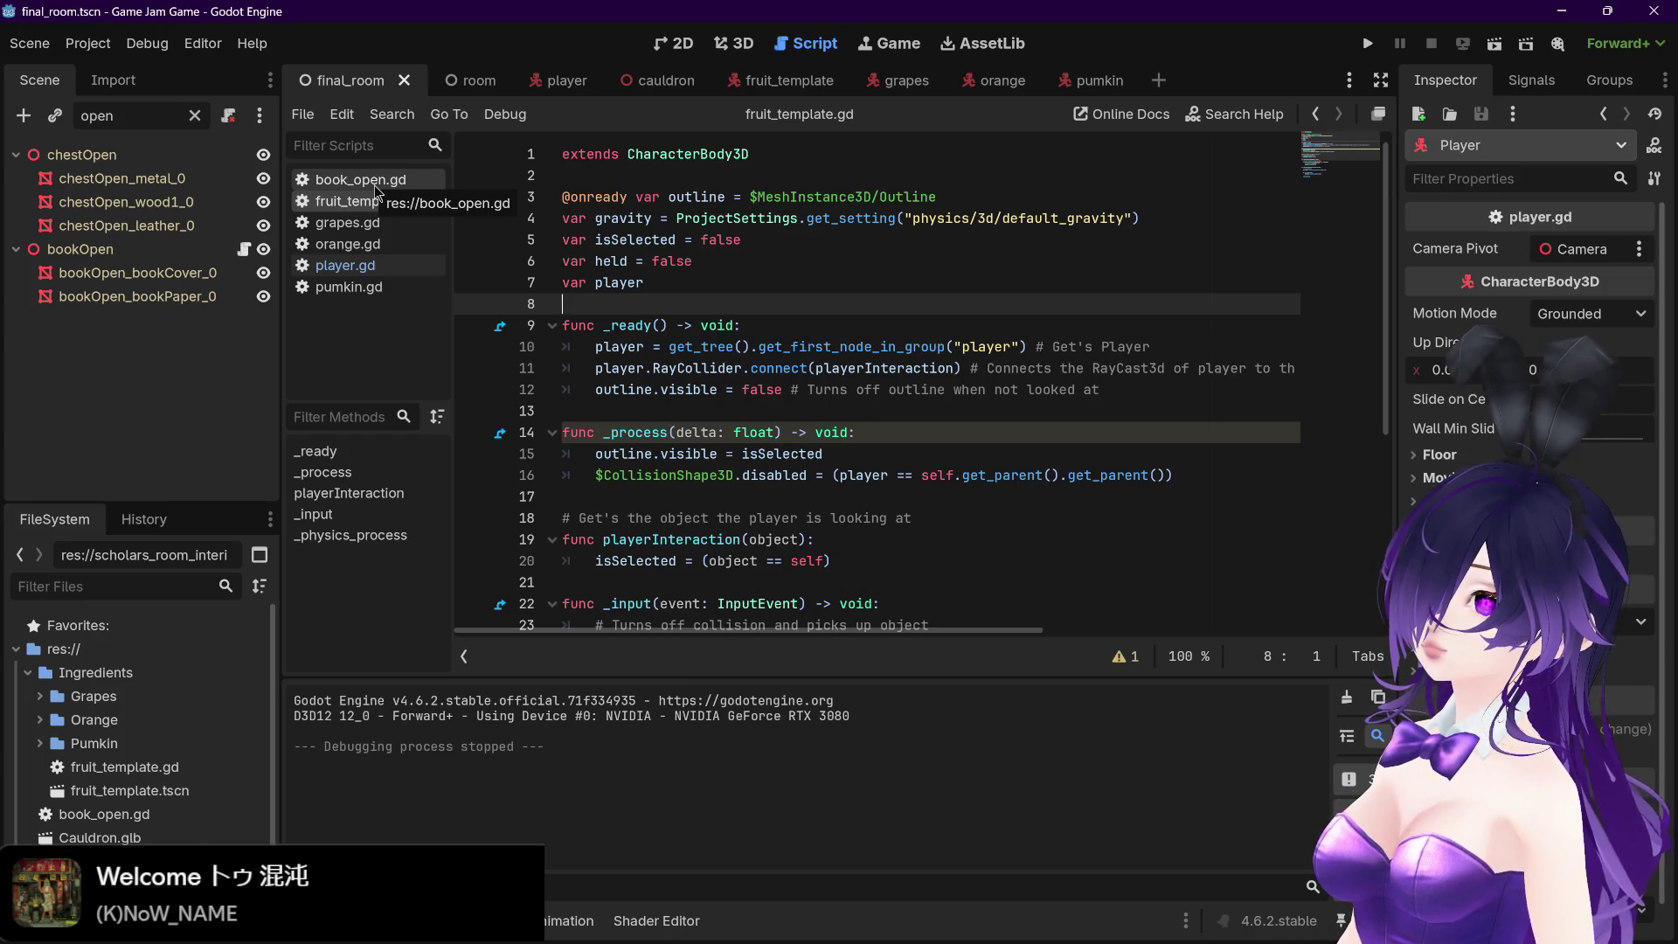
left_click(374, 185)
left_click(897, 83)
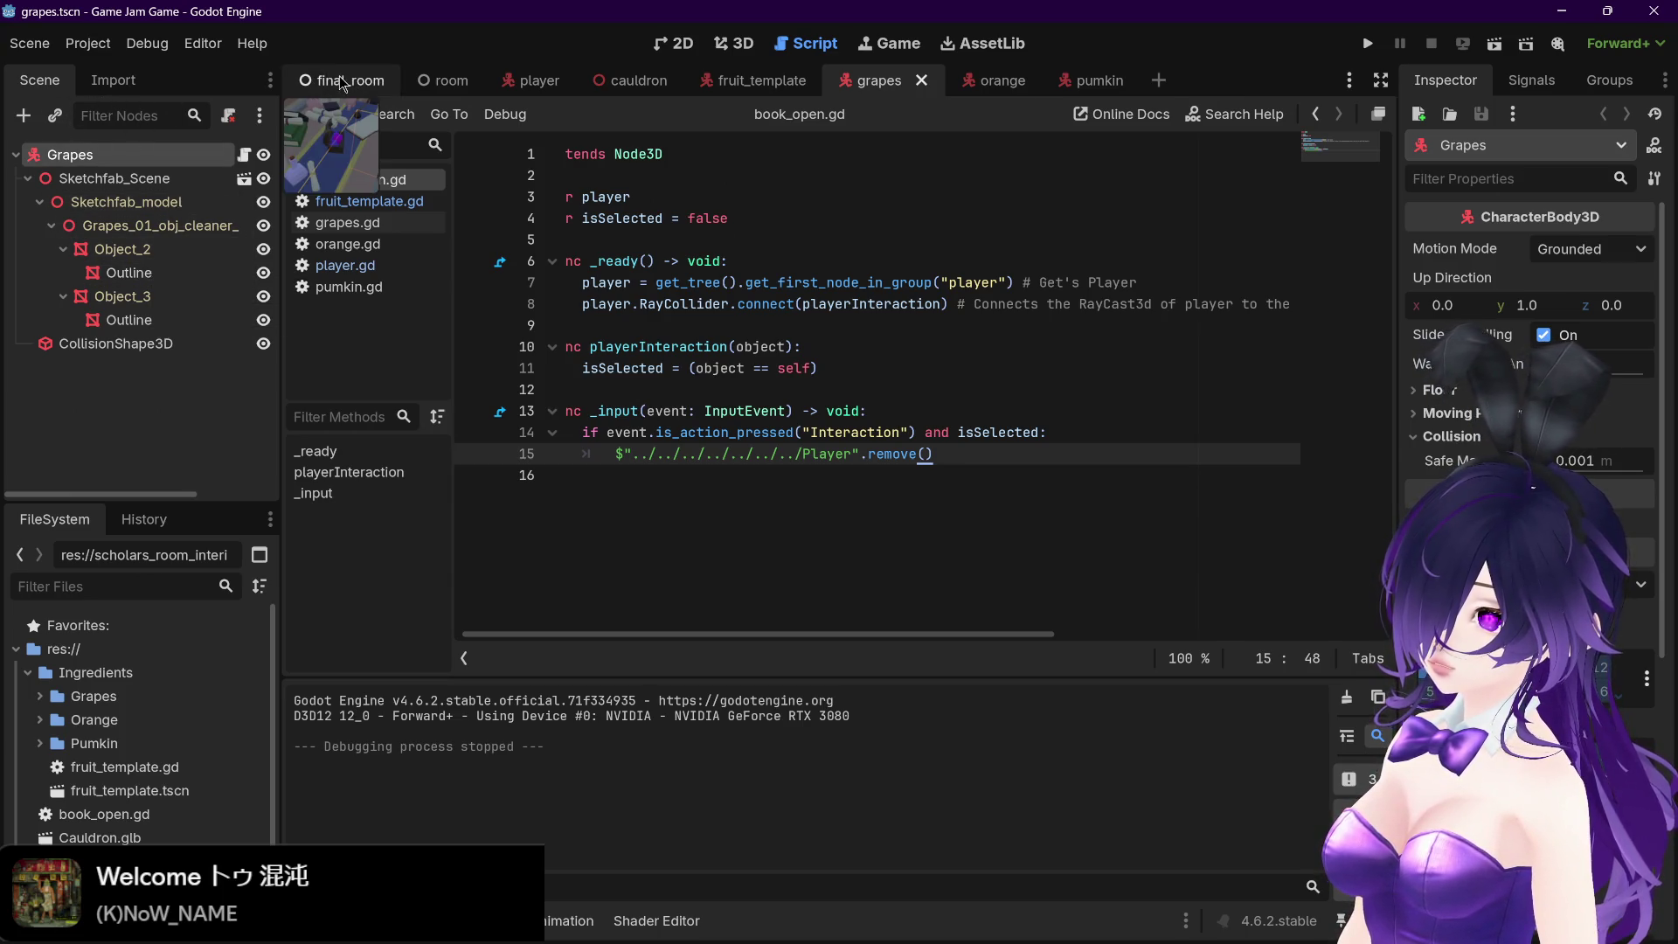
left_click(365, 202)
left_click(358, 180)
left_click(365, 201)
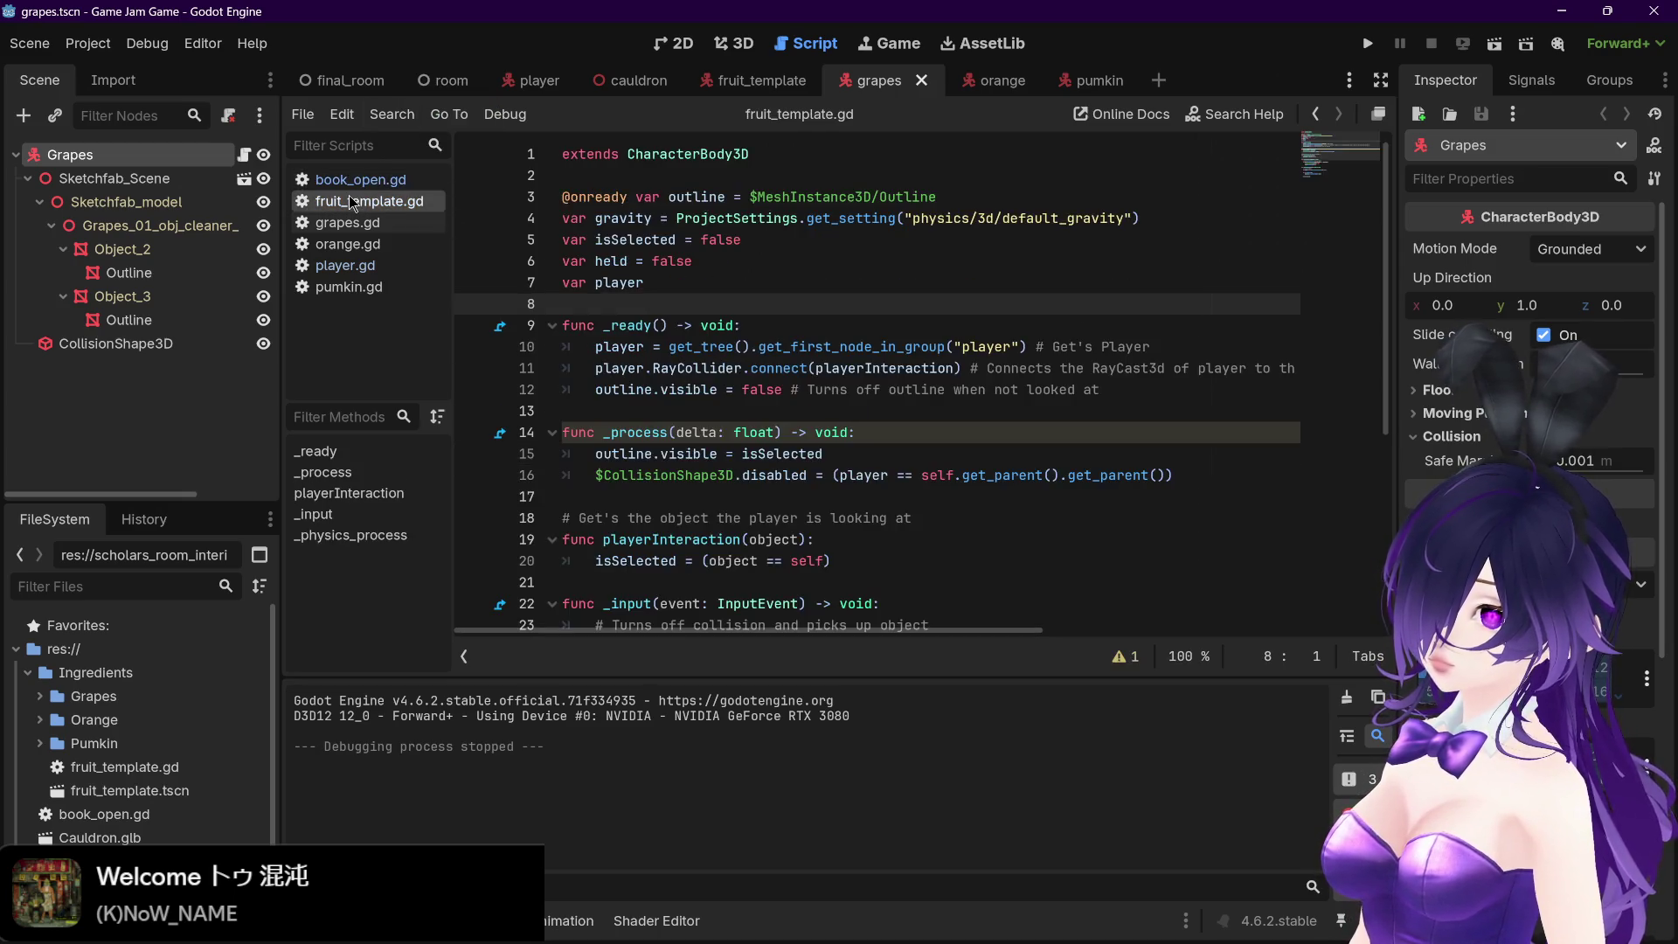
Back in final_room, select bookOpen_bookCover_0 and show the book in the 3D view
left_click(343, 80)
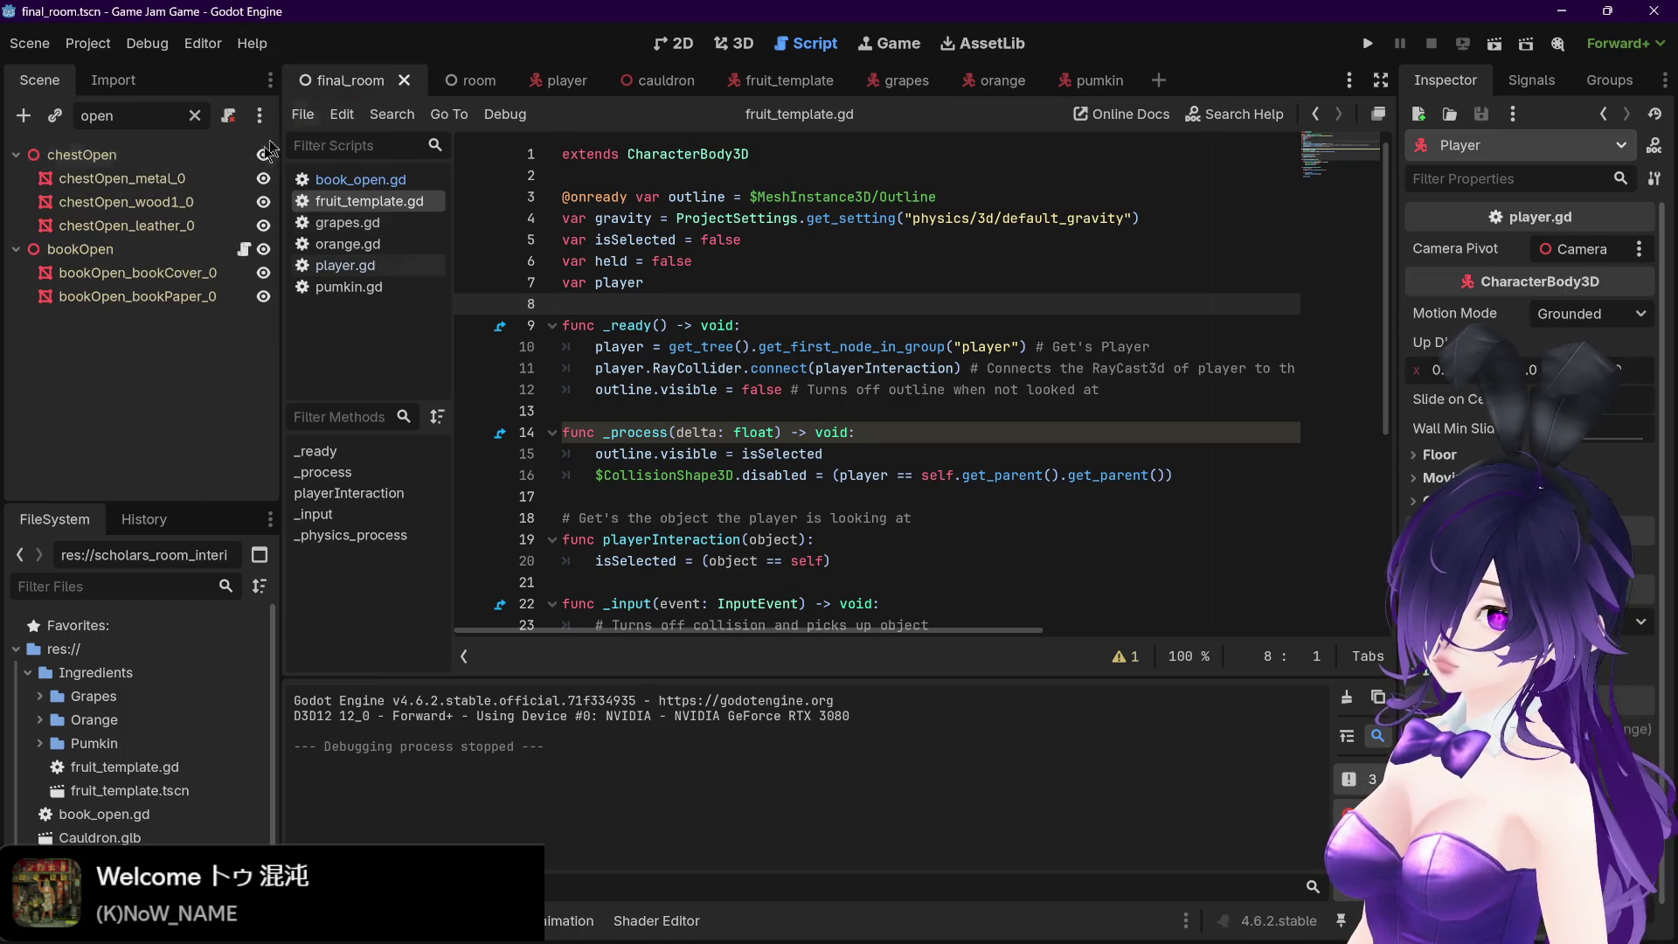
left_click(161, 273)
double_click(203, 272)
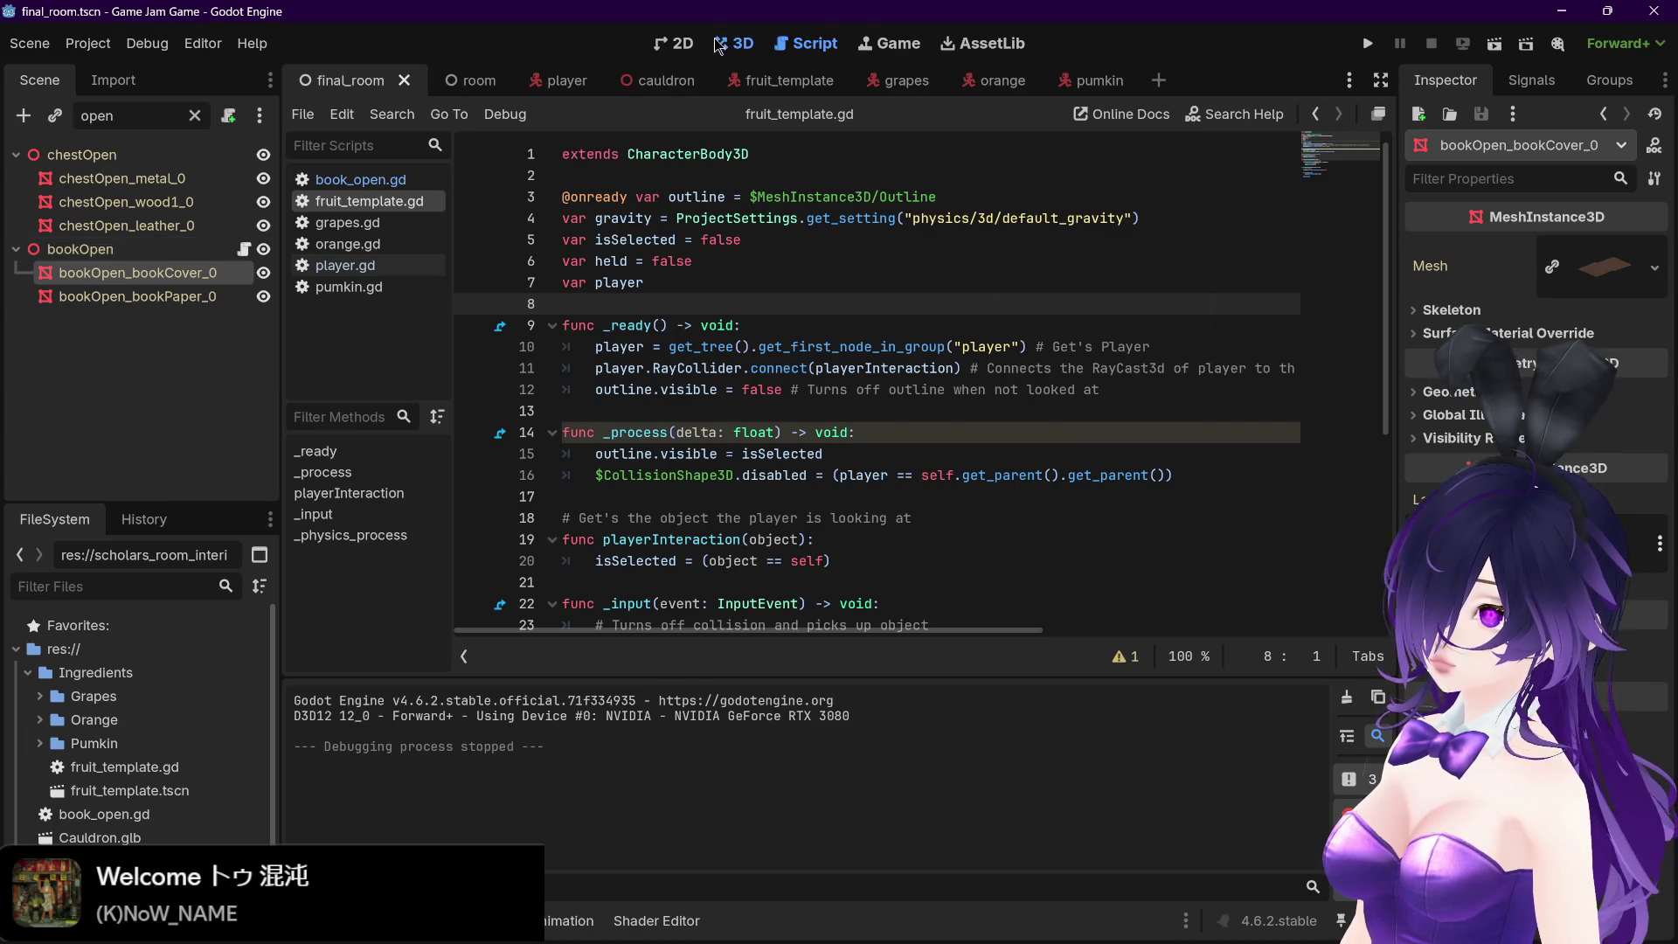
Create an outline mesh of size 0.05 for bookOpen_bookCover_0
left_click(123, 249)
left_click(125, 291)
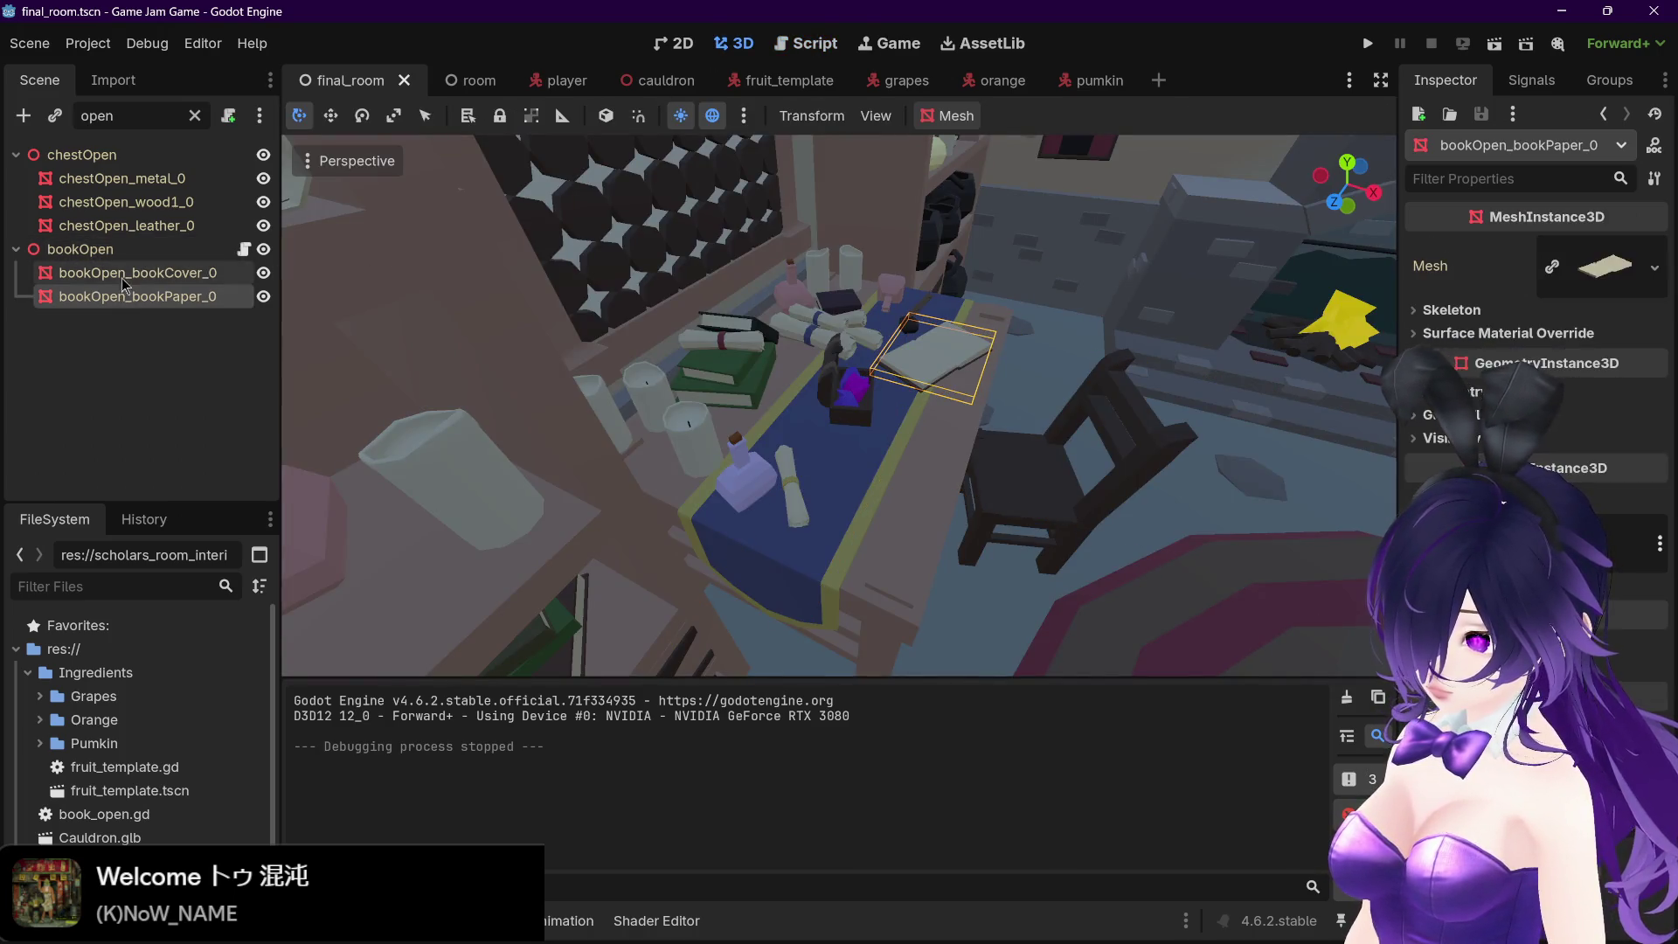
left_click(124, 275)
right_click(129, 282)
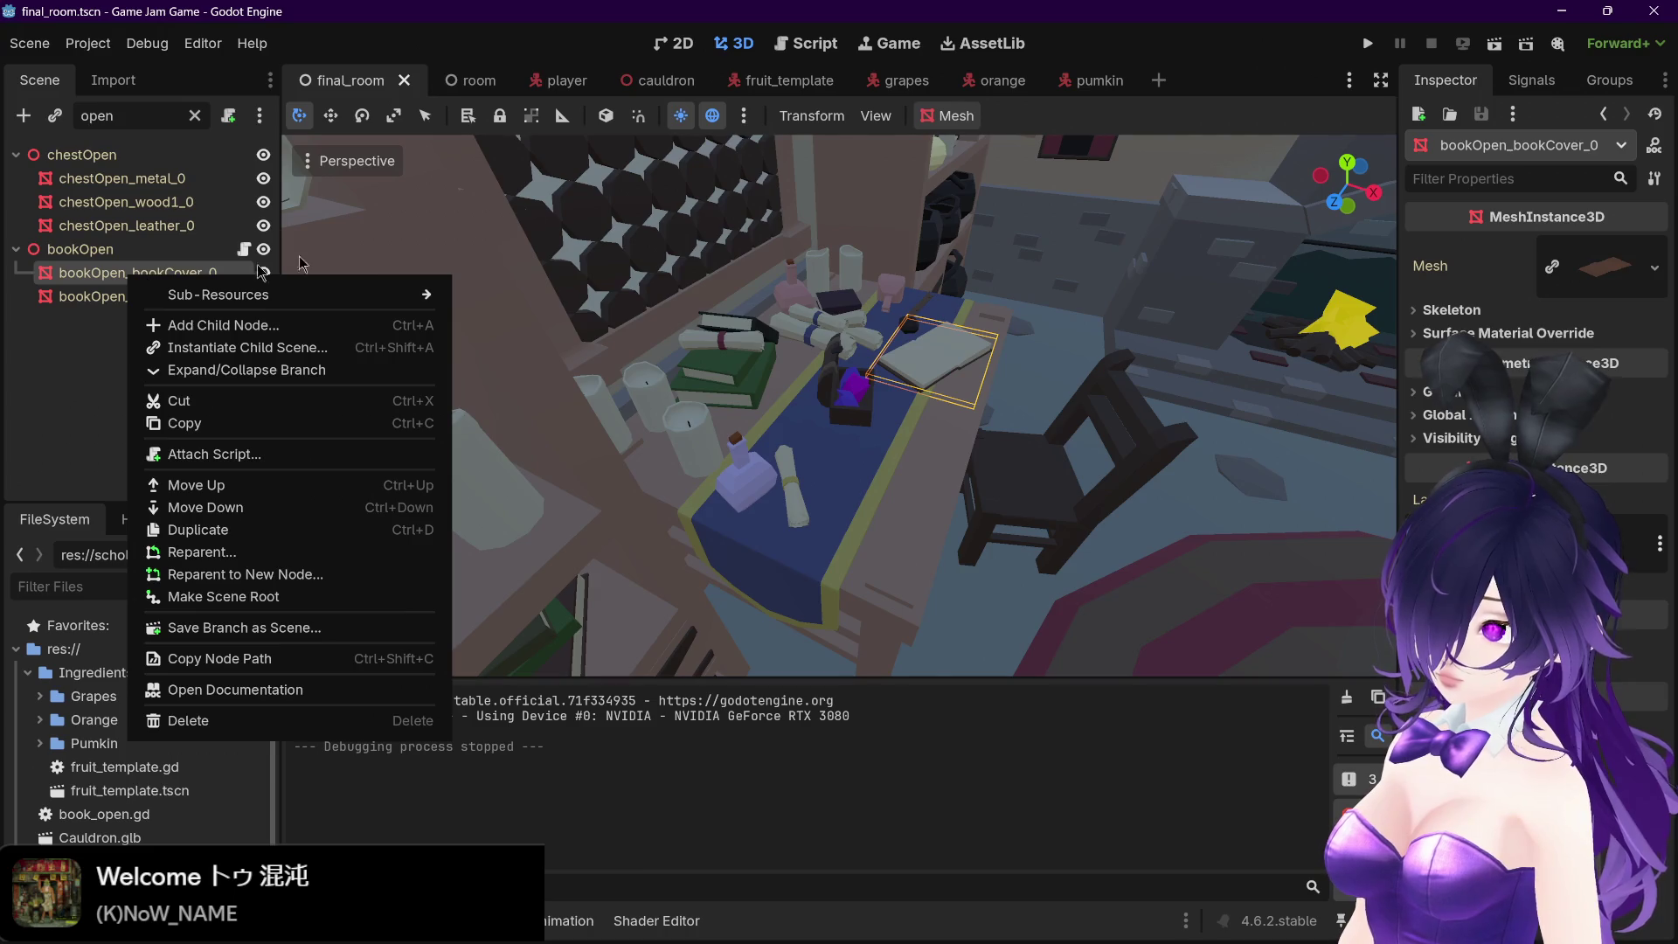
key("Escape")
left_click(947, 115)
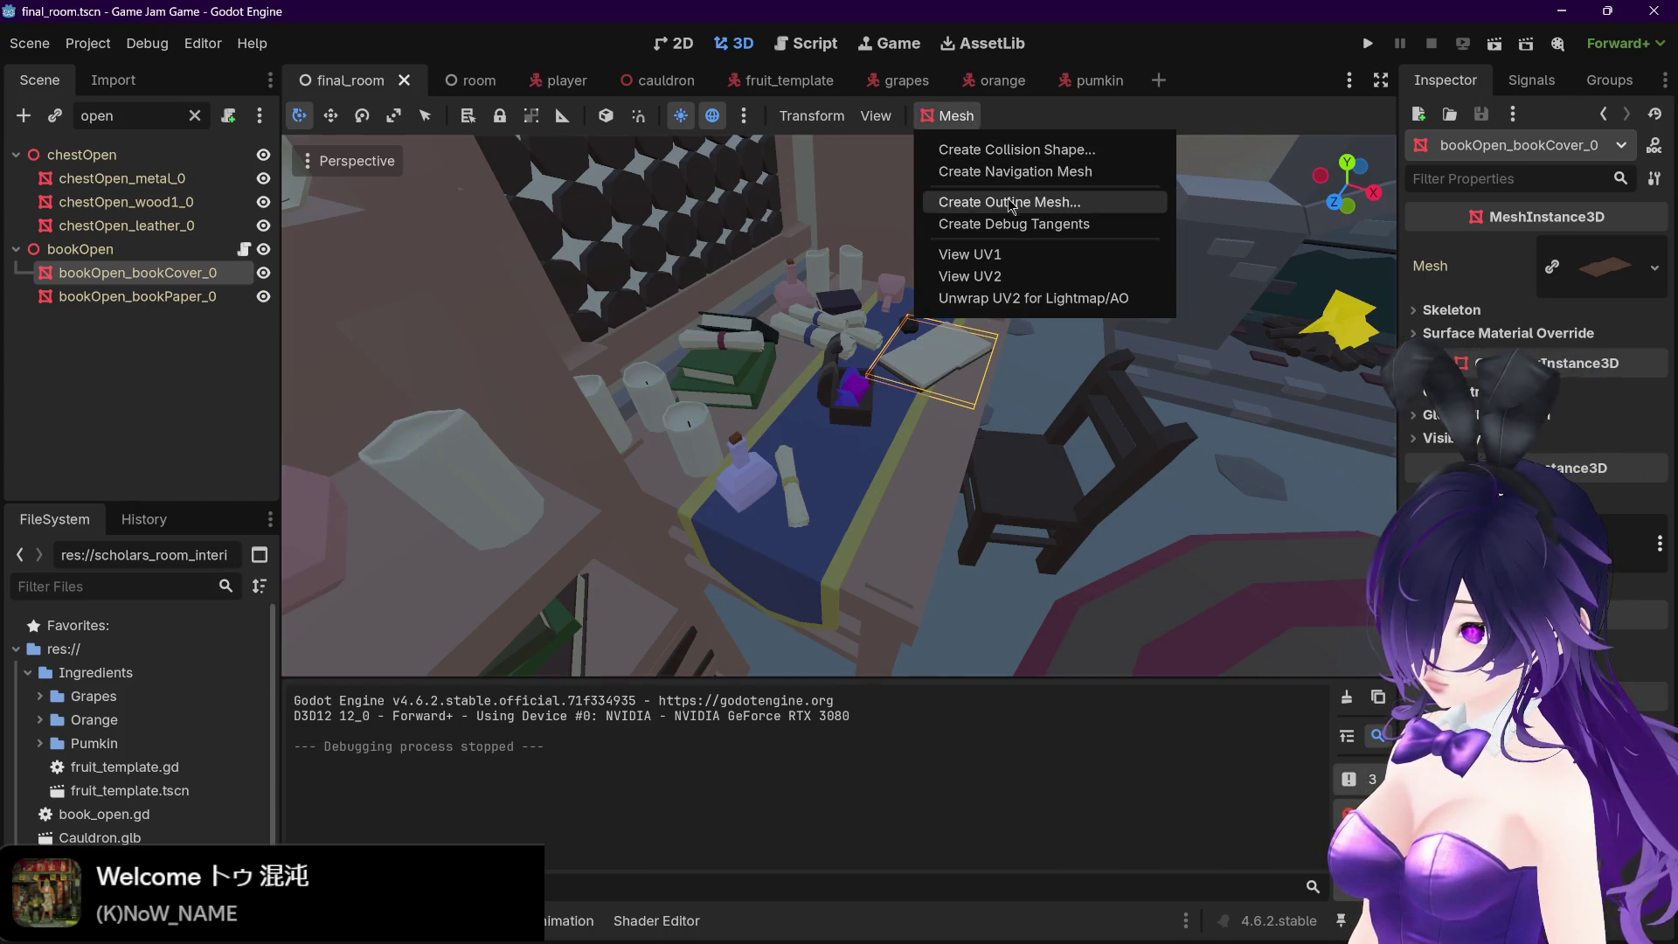
left_click(1010, 203)
left_click(824, 503)
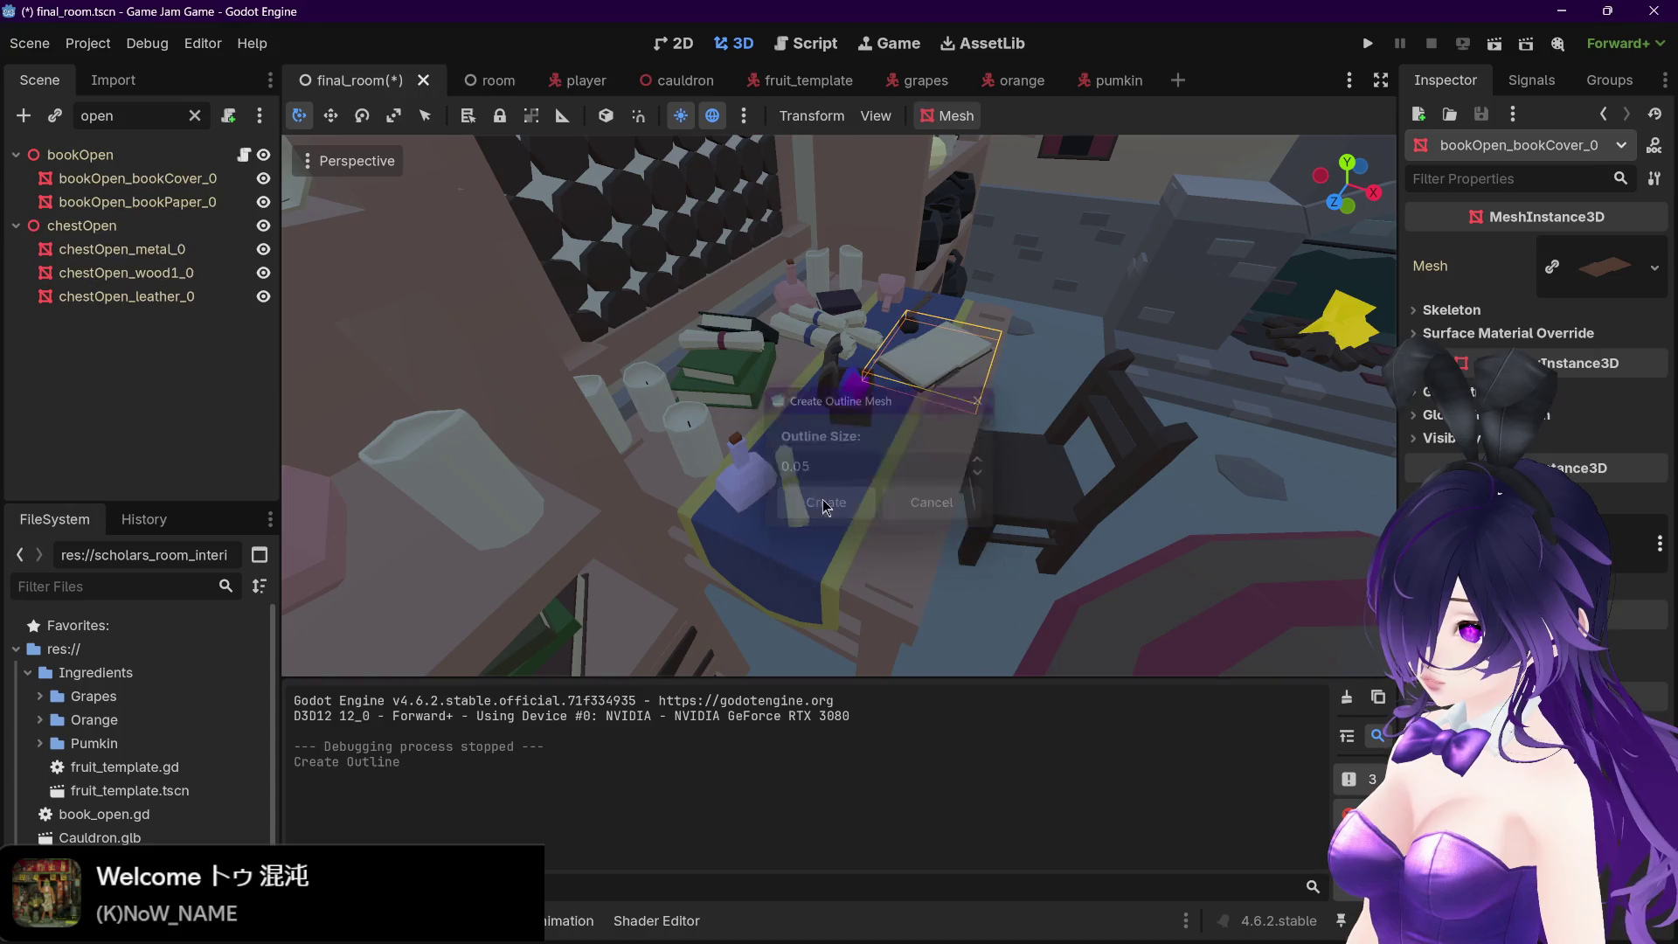
scroll(962, 410, "up", 5)
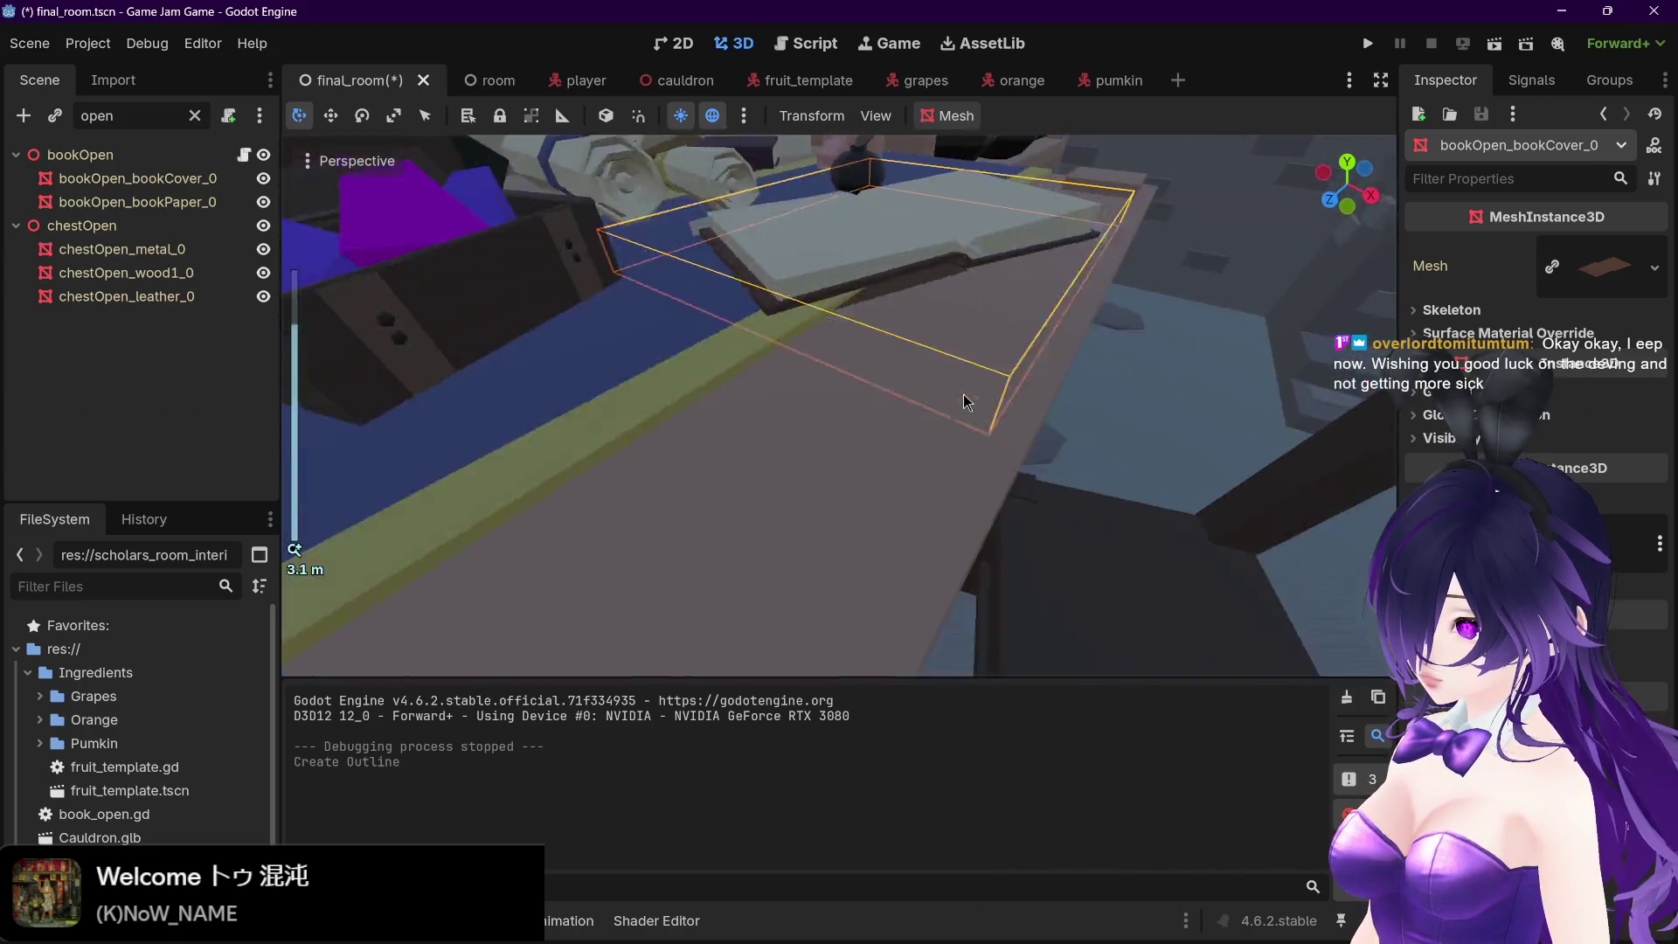
mouse_move(963, 400)
left_mouse_down()
mouse_move(940, 401)
mouse_move(957, 402)
left_mouse_up()
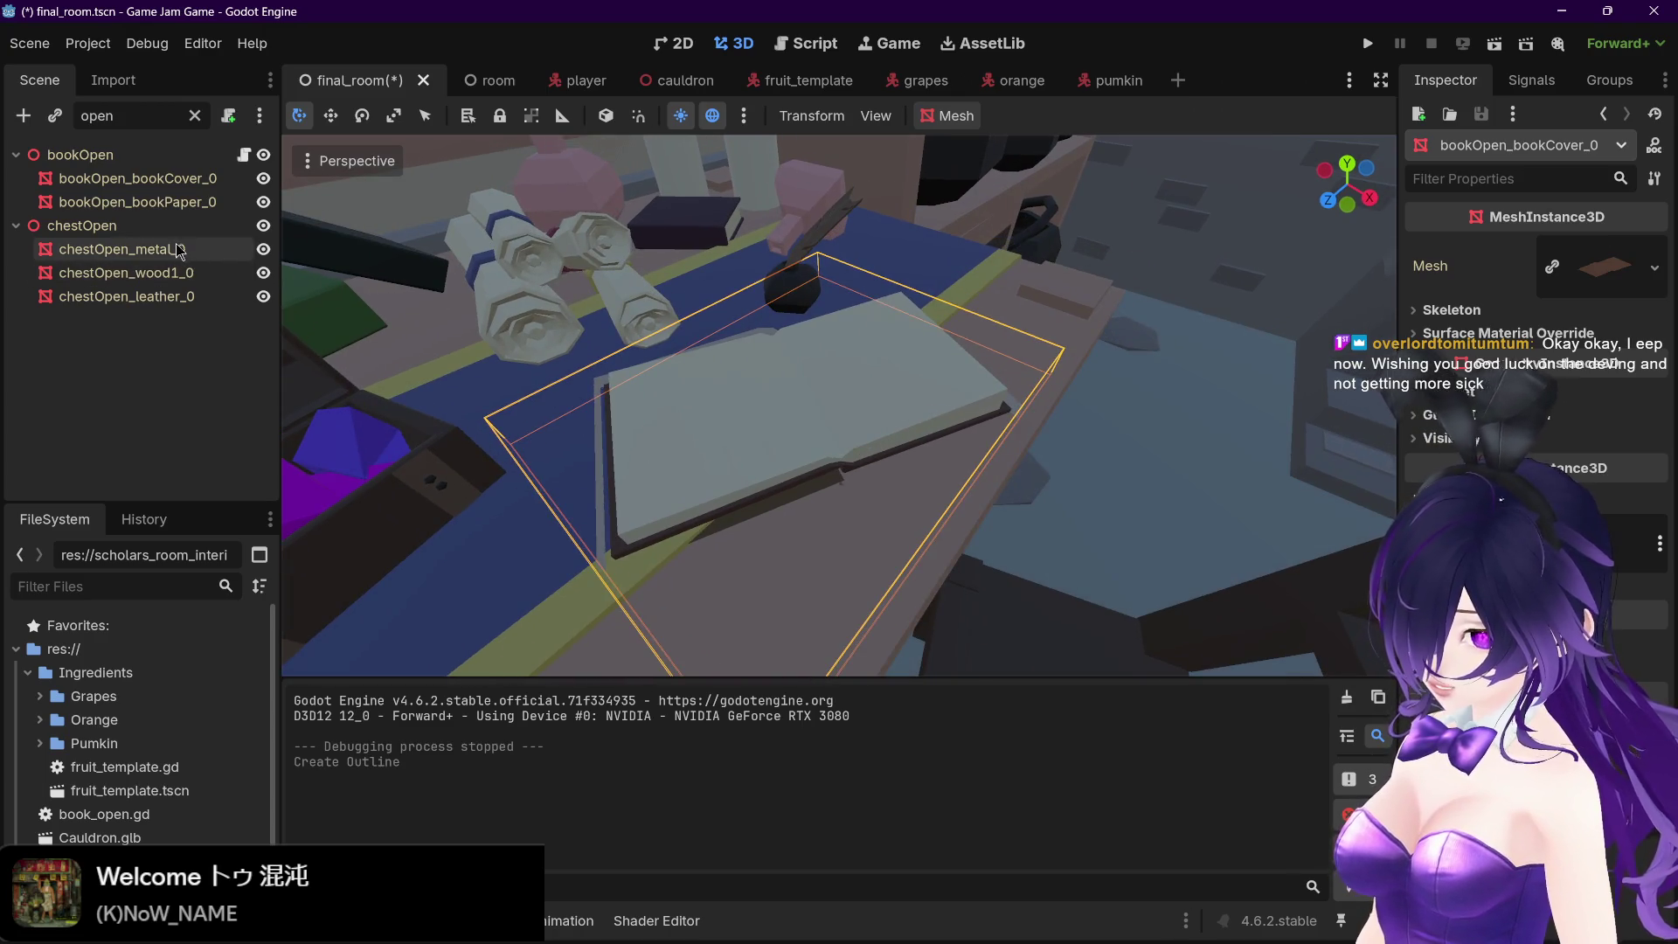
left_click(172, 190)
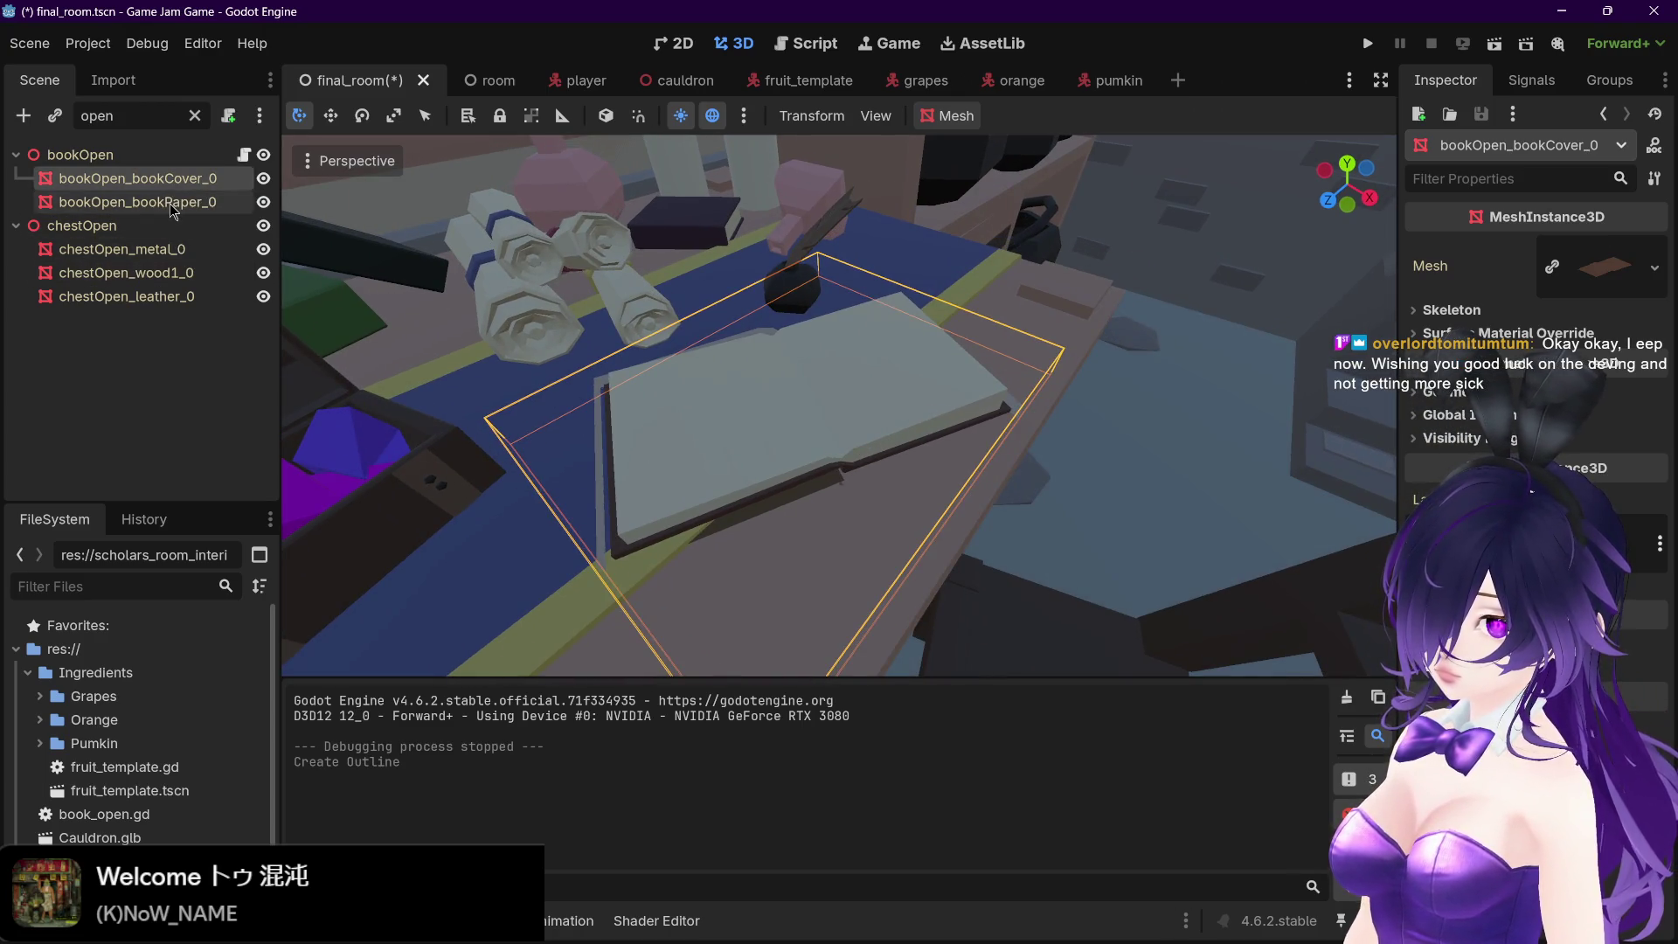
Clear the name filter, then create an outline mesh for bookOpen_bookPaper_0 too
left_click(135, 341)
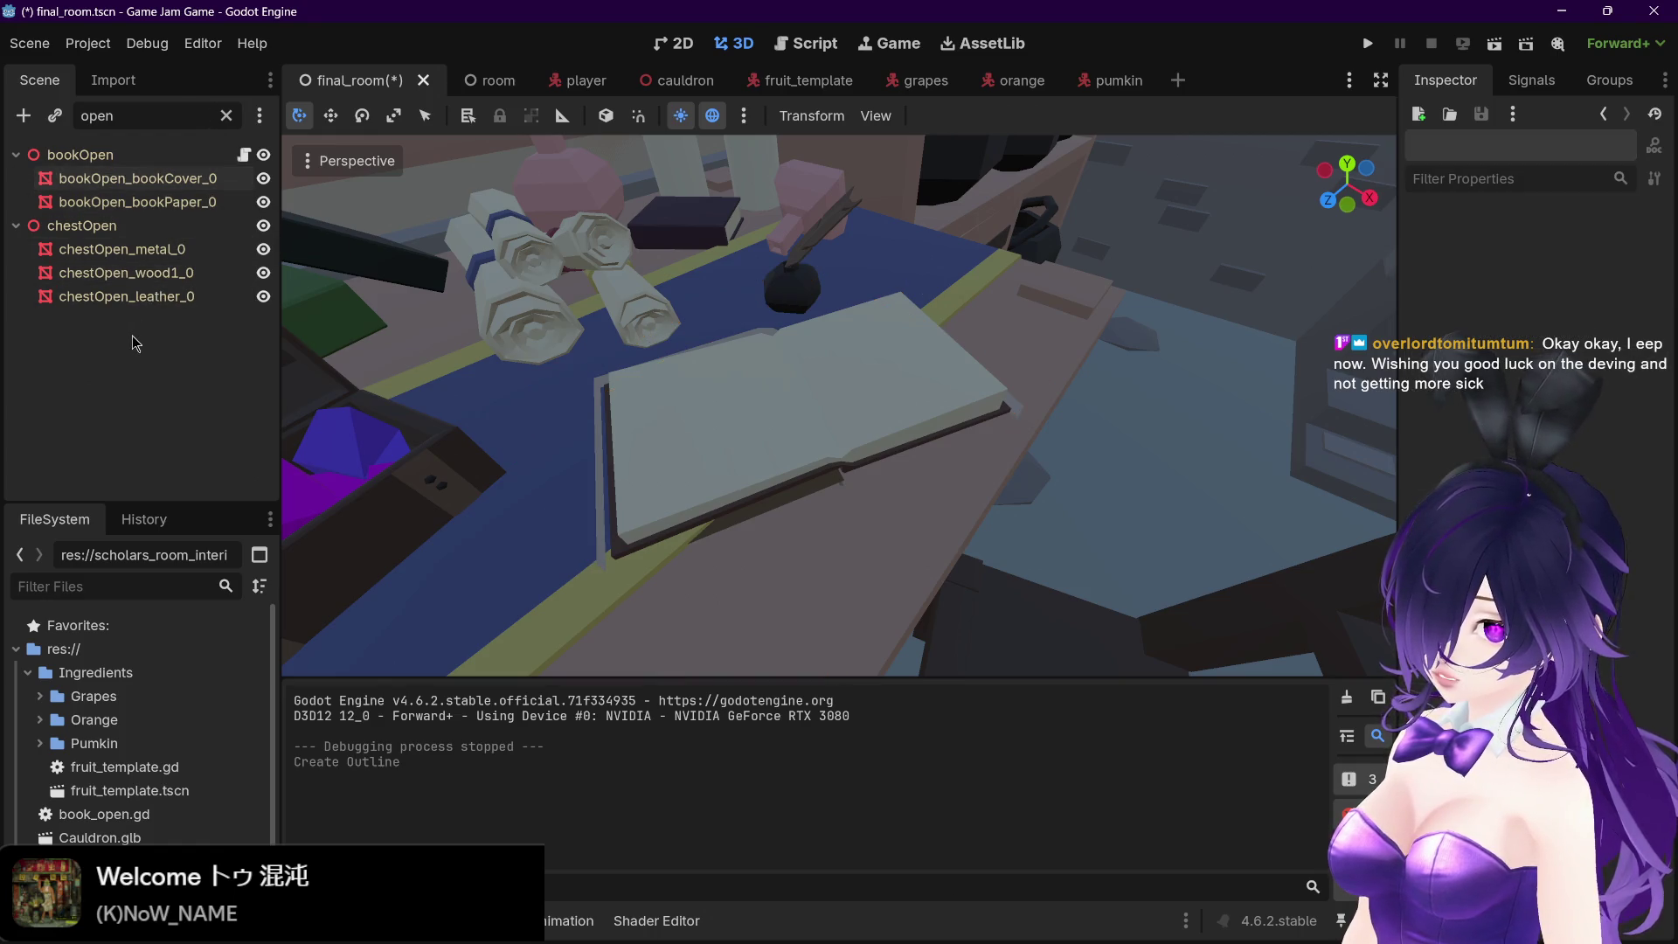
left_click(153, 157)
left_click(226, 115)
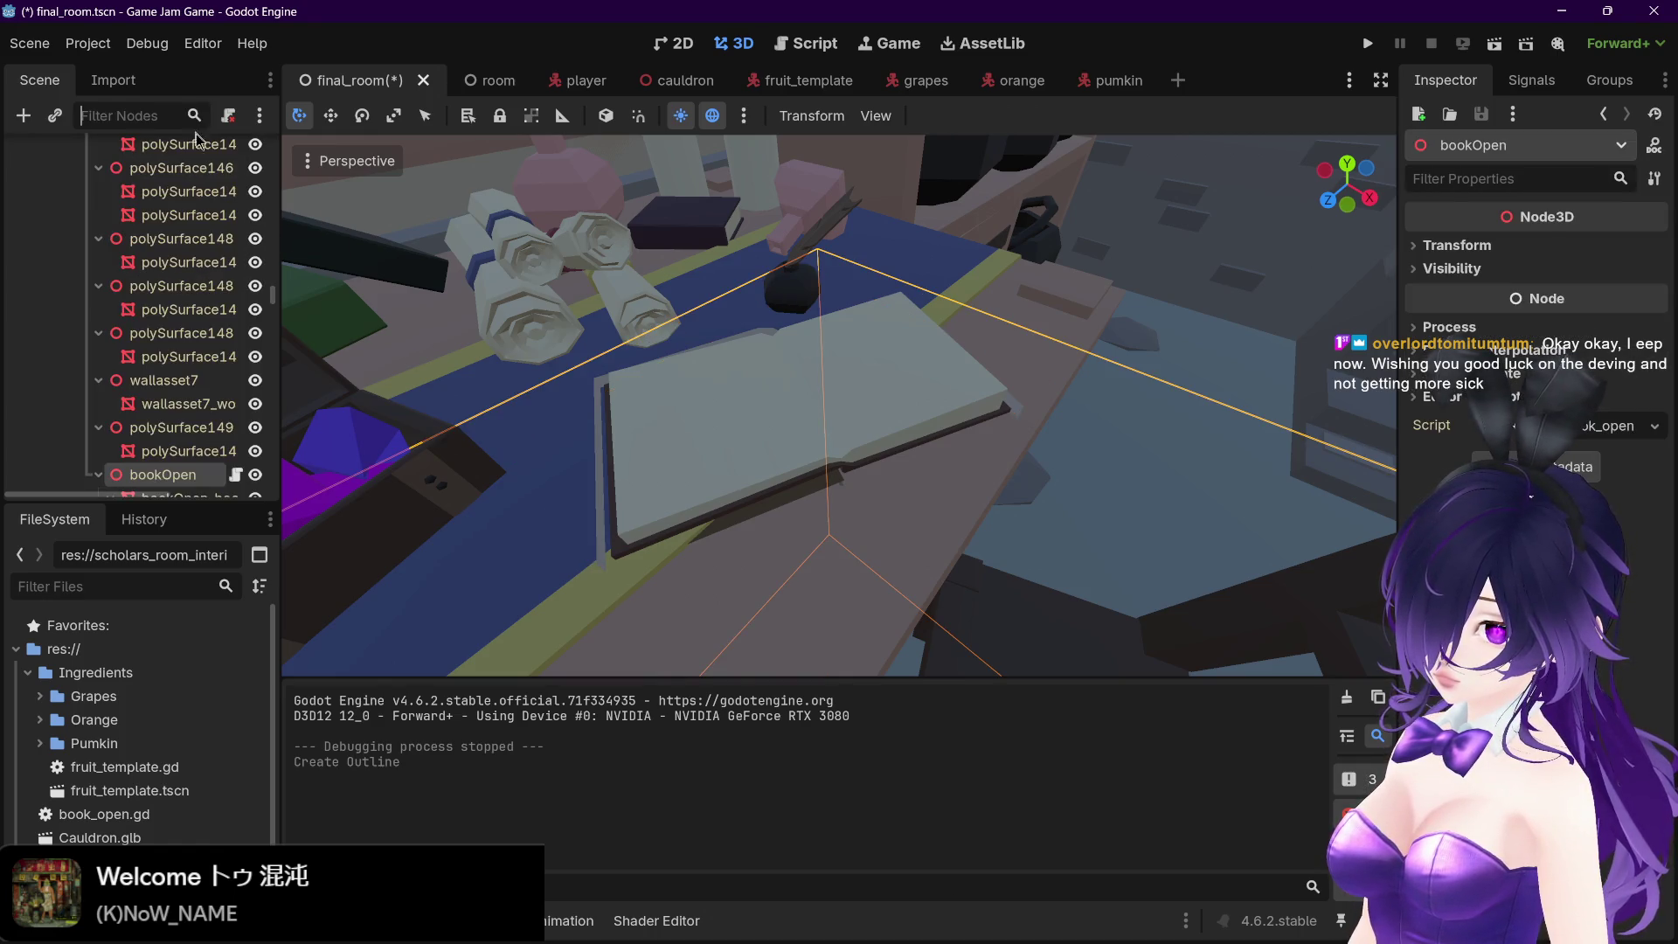
scroll(203, 330, "down", 2)
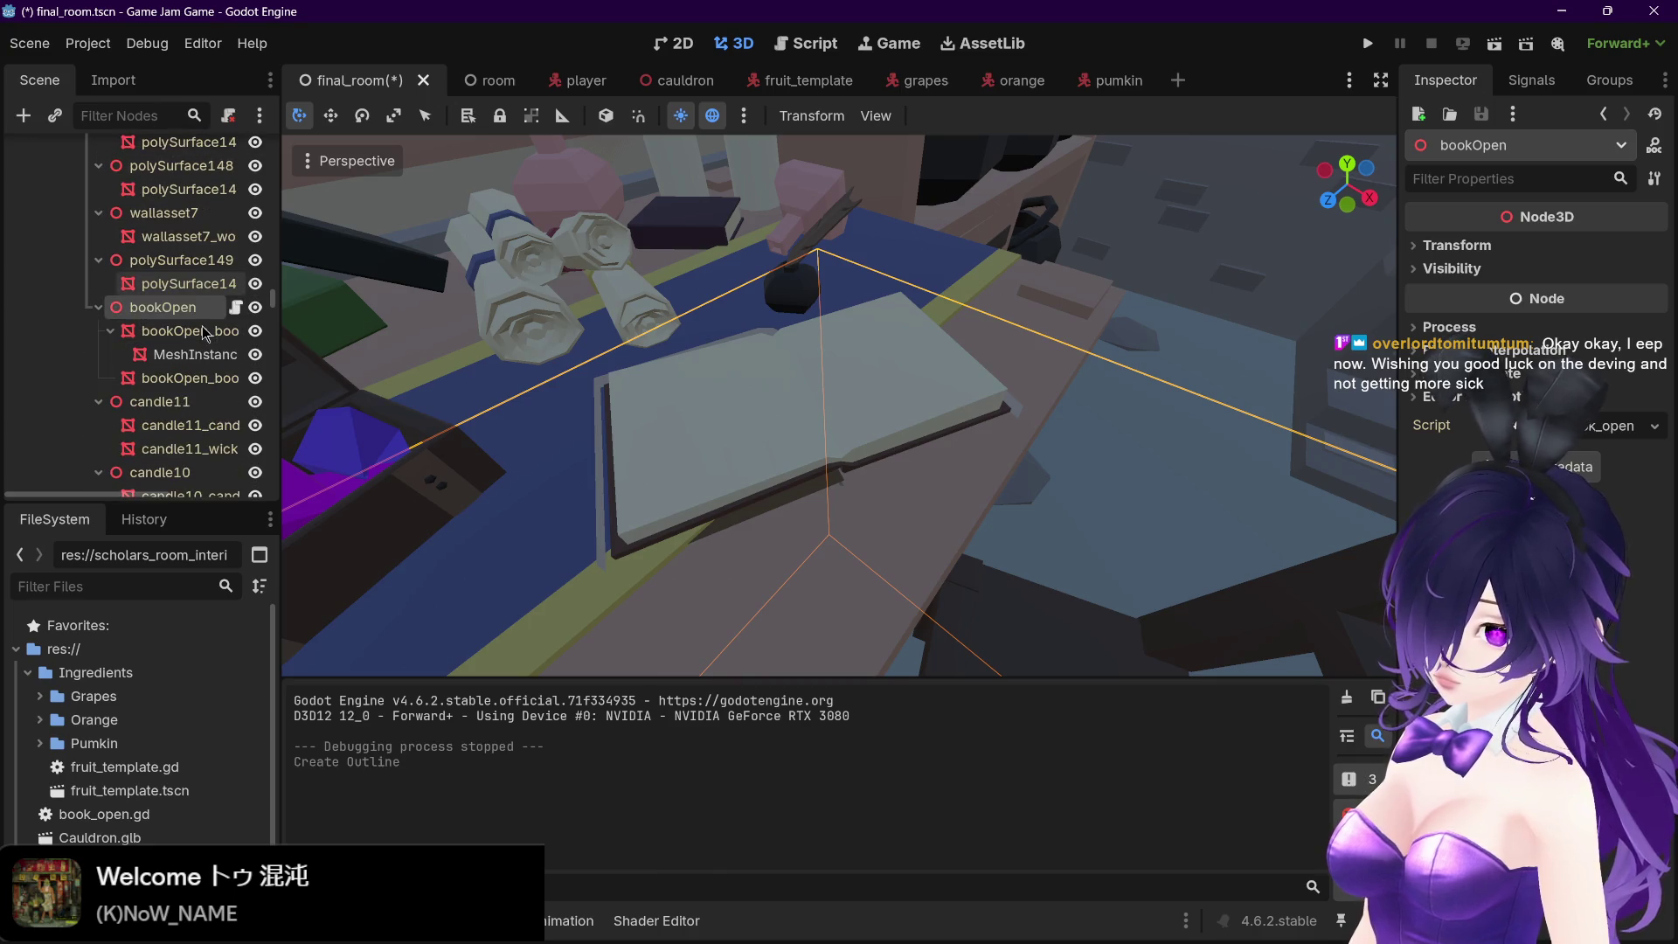
left_click(176, 383)
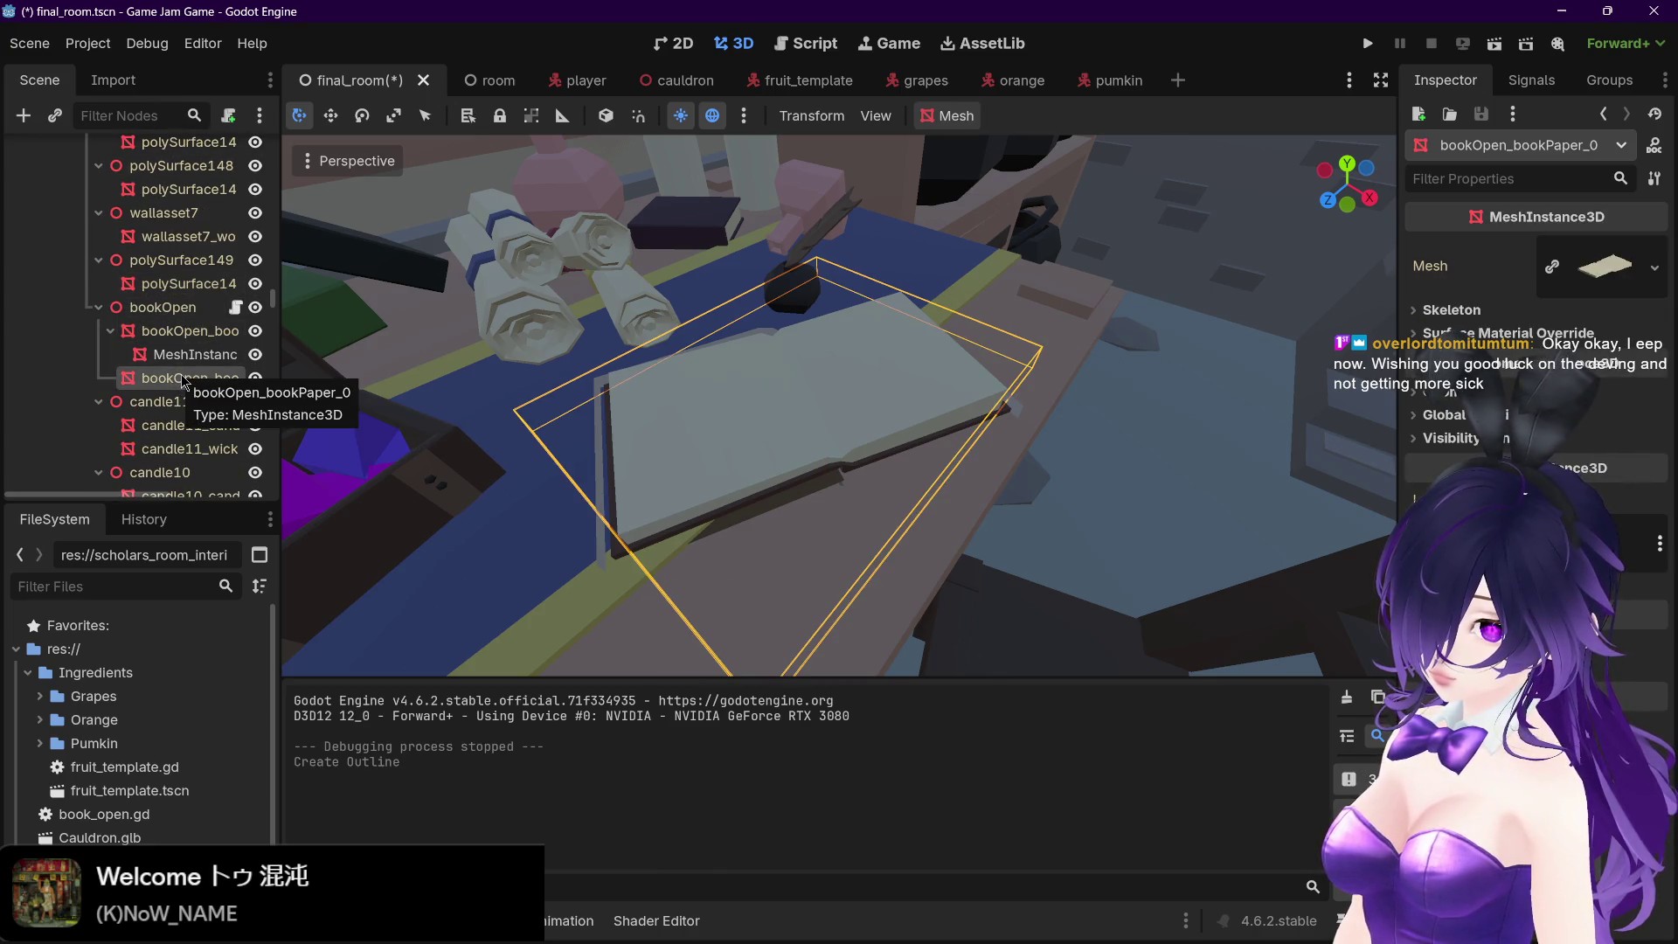
left_click(952, 118)
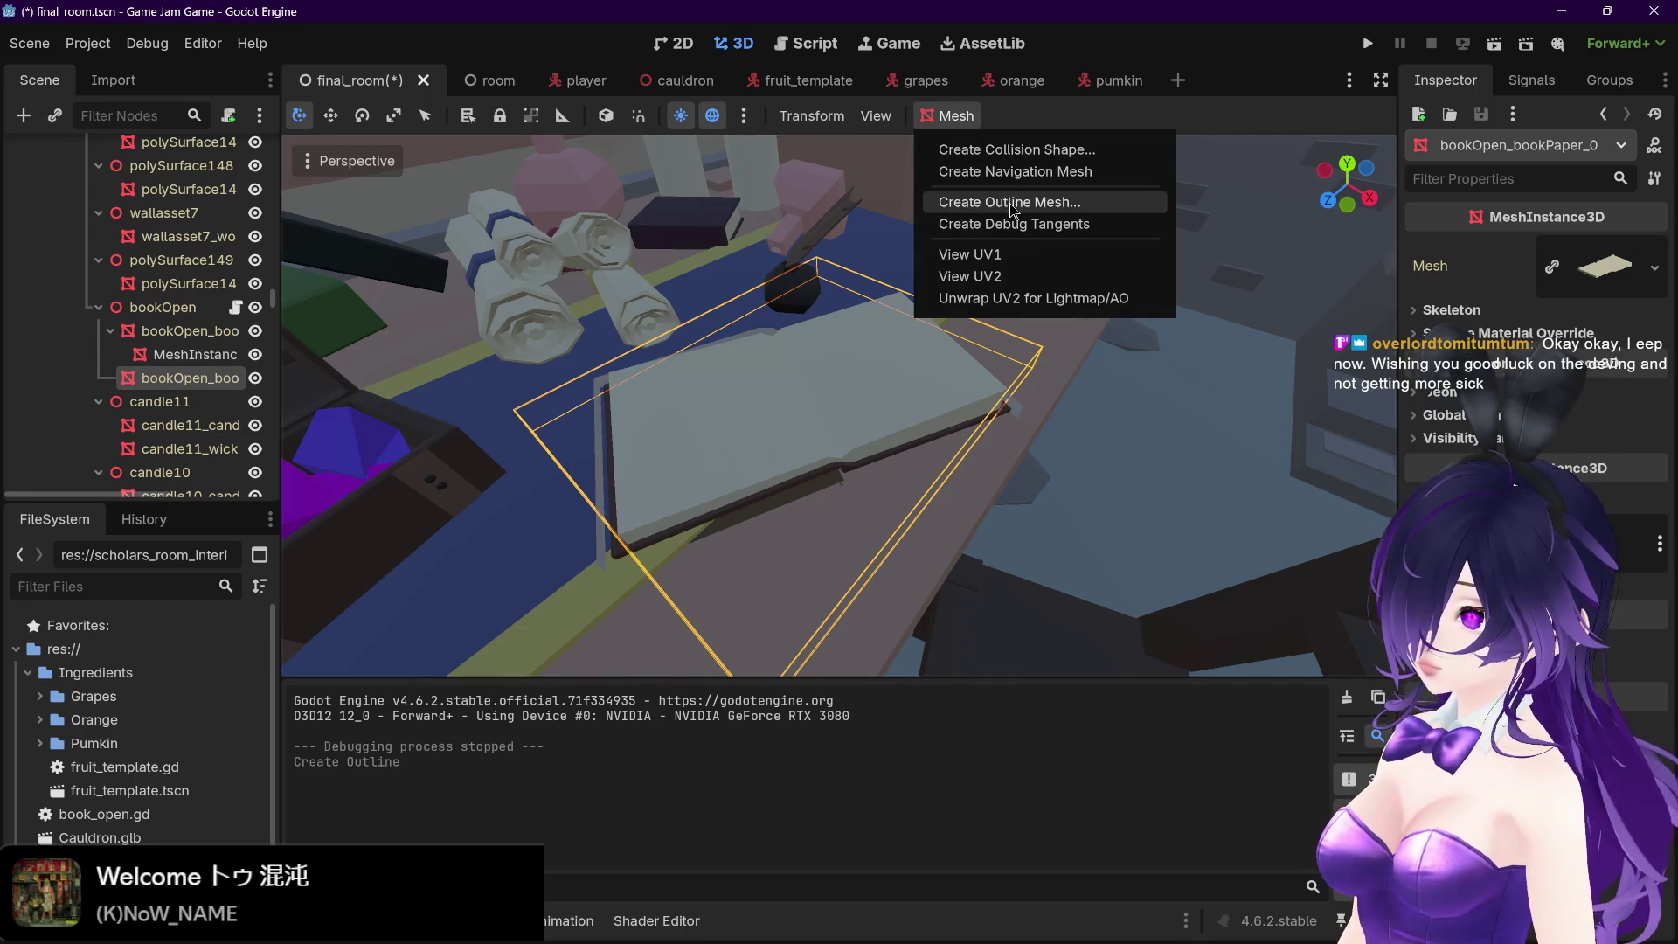
left_click(1013, 203)
left_click(809, 507)
key("f")
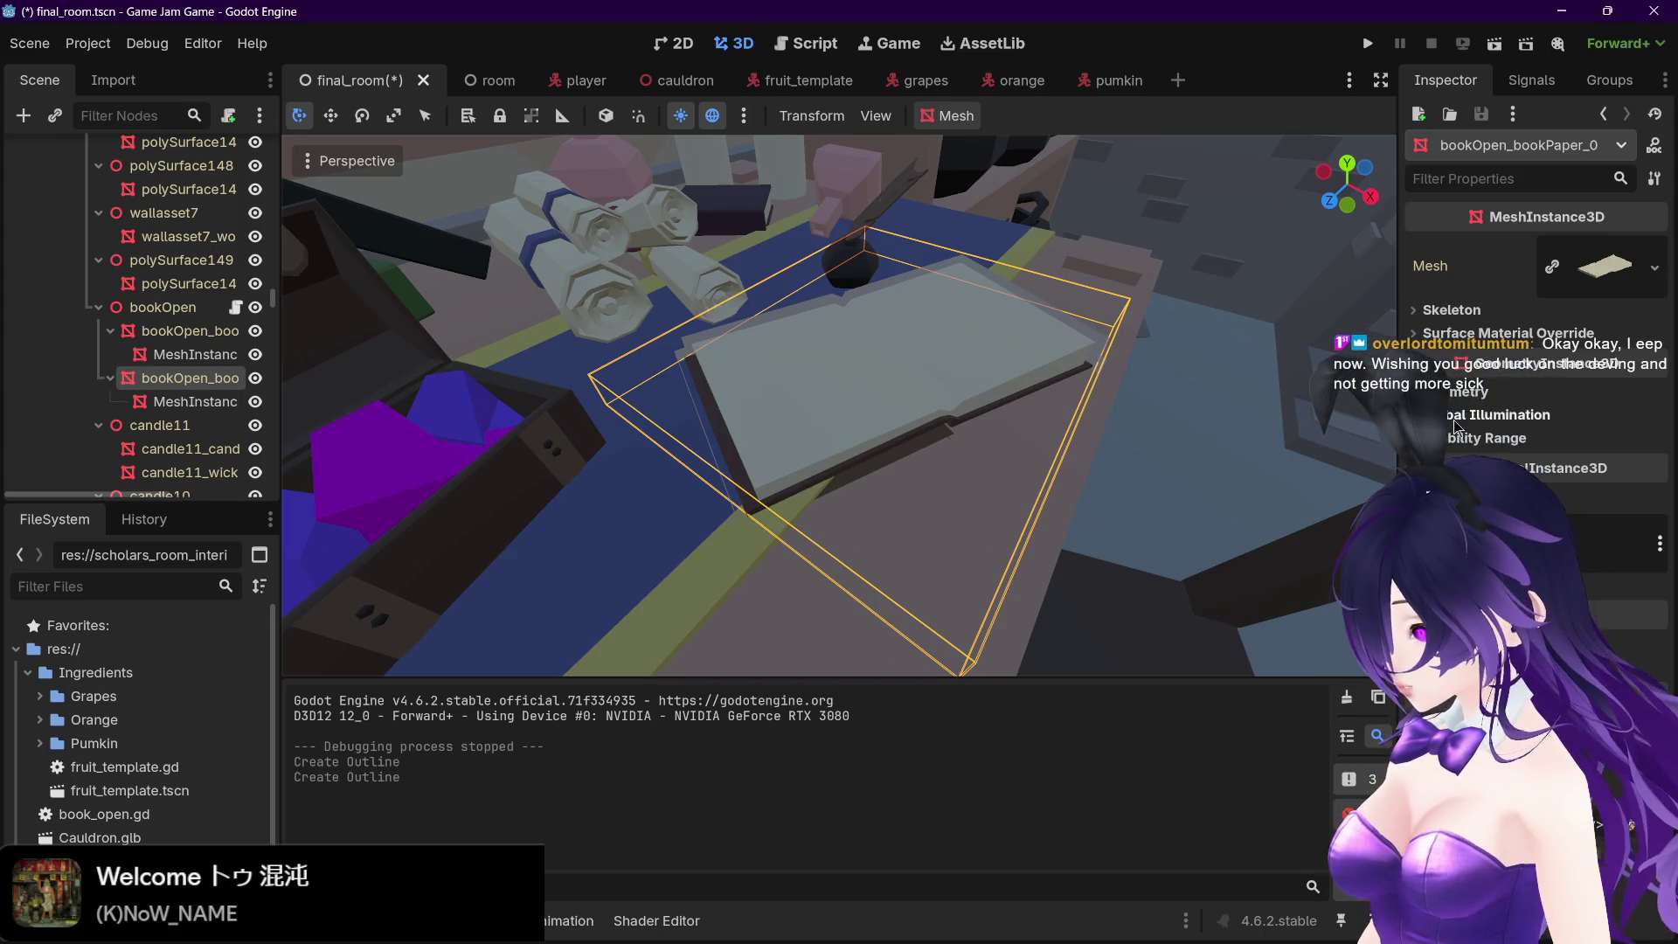
Give the book paper's mesh a new StandardMaterial3D override with black albedo
left_click(1469, 336)
left_click(1570, 358)
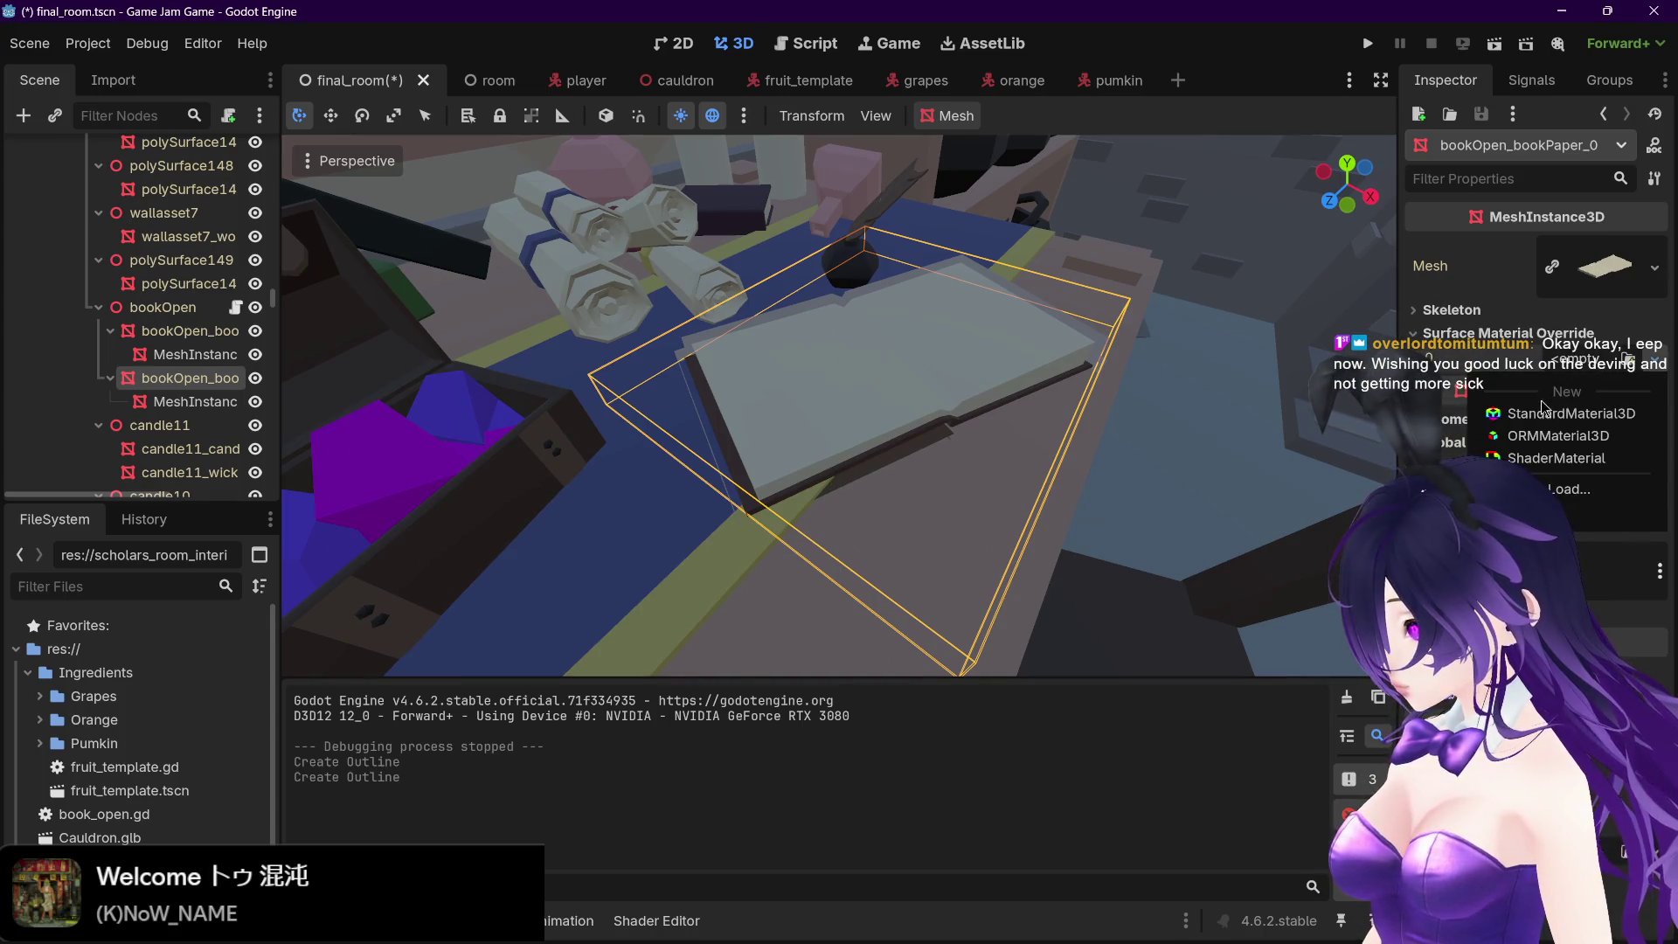
left_click(1542, 417)
left_click(1596, 372)
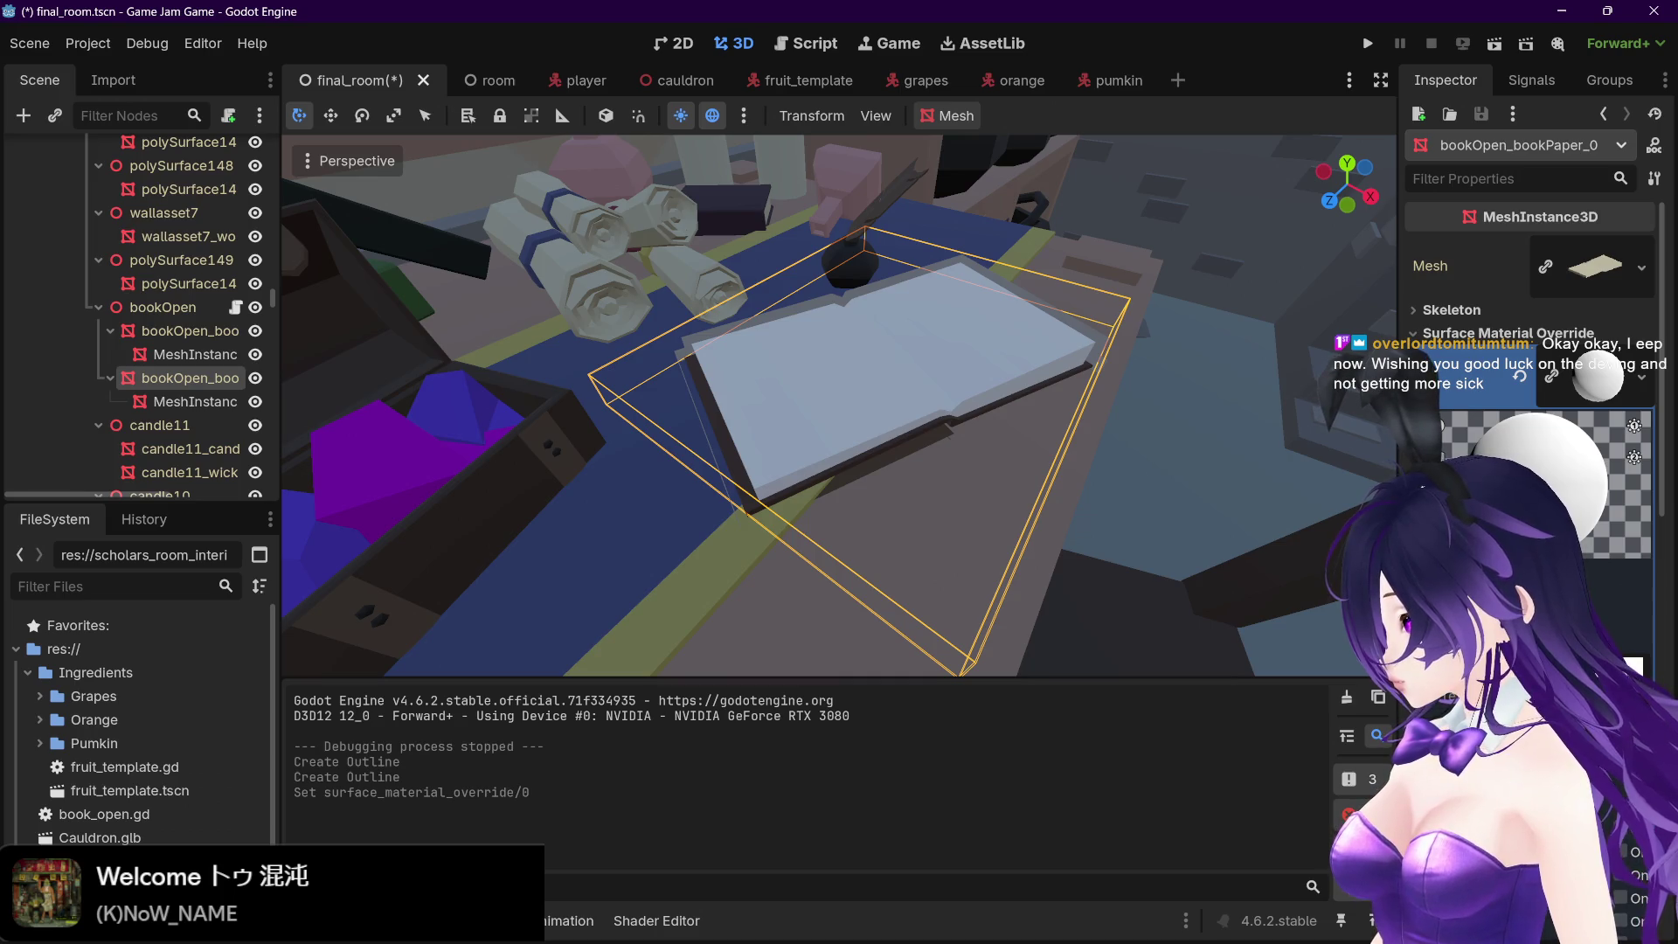
scroll(1530, 393, "down", 2)
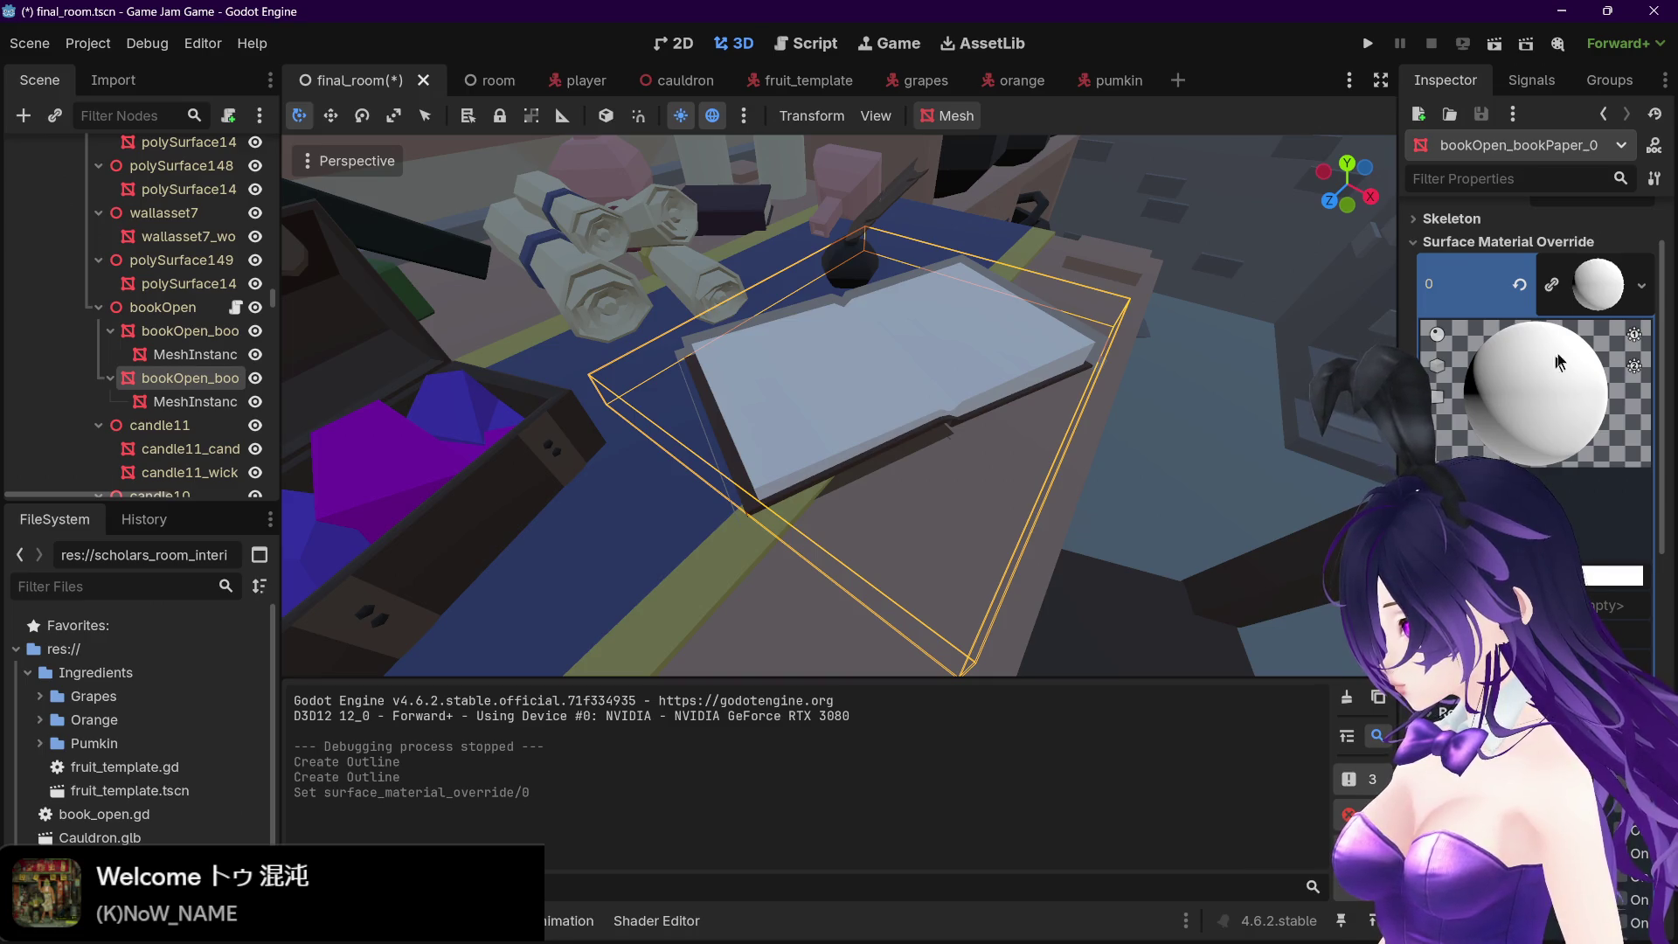
left_click(1519, 284)
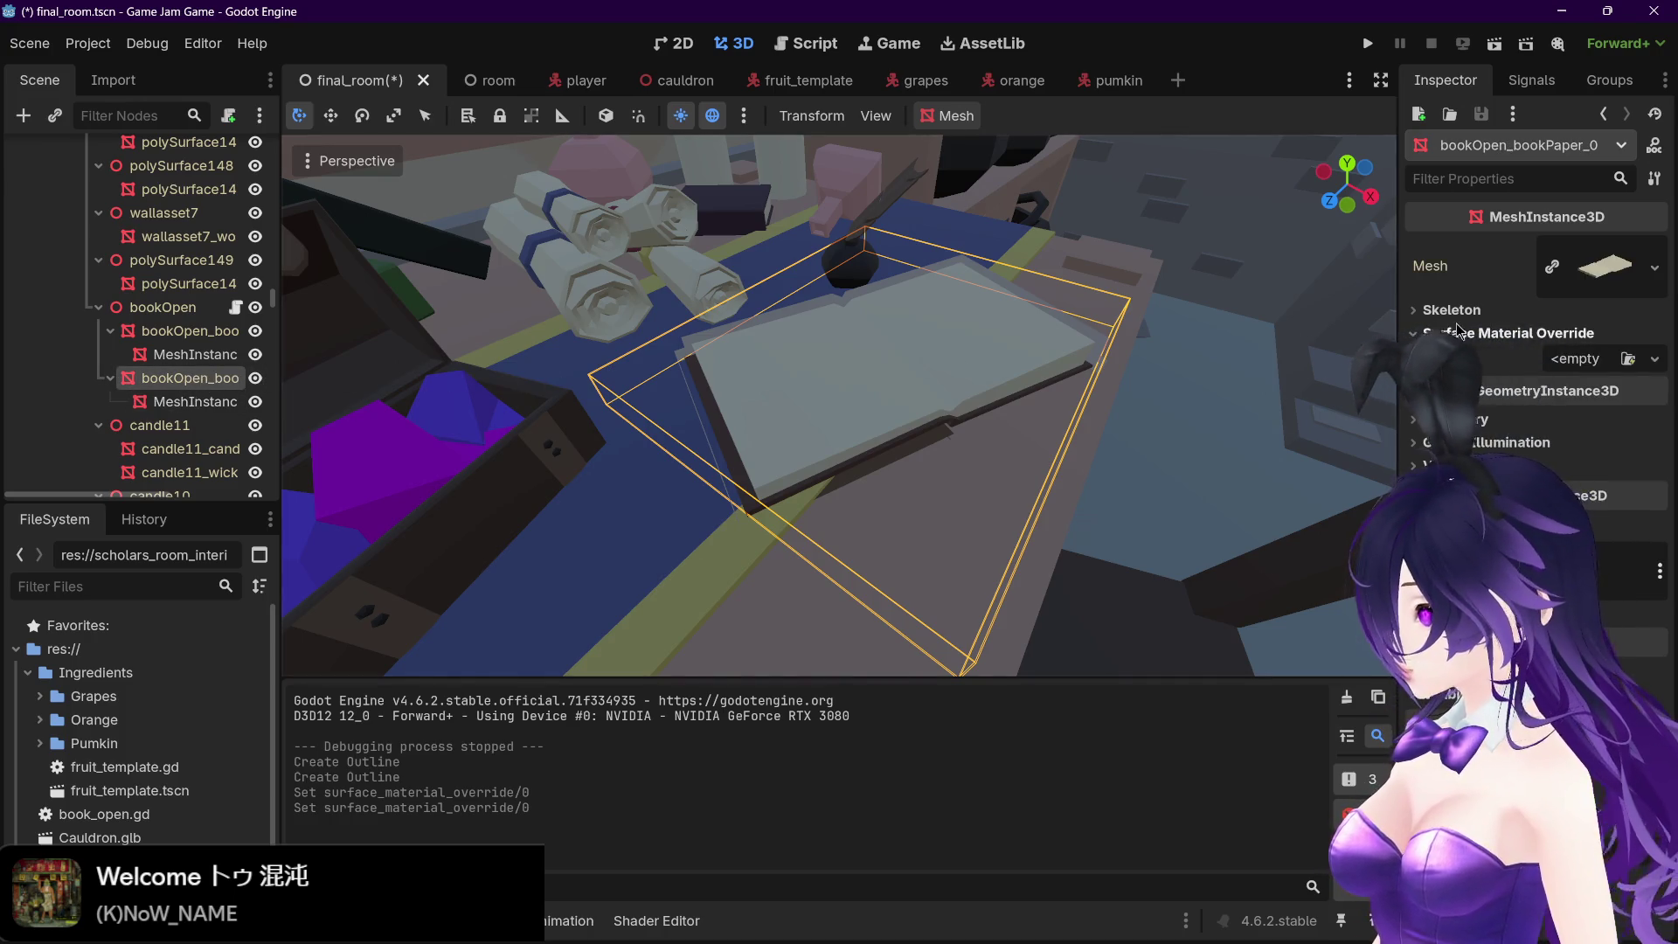
left_click(193, 403)
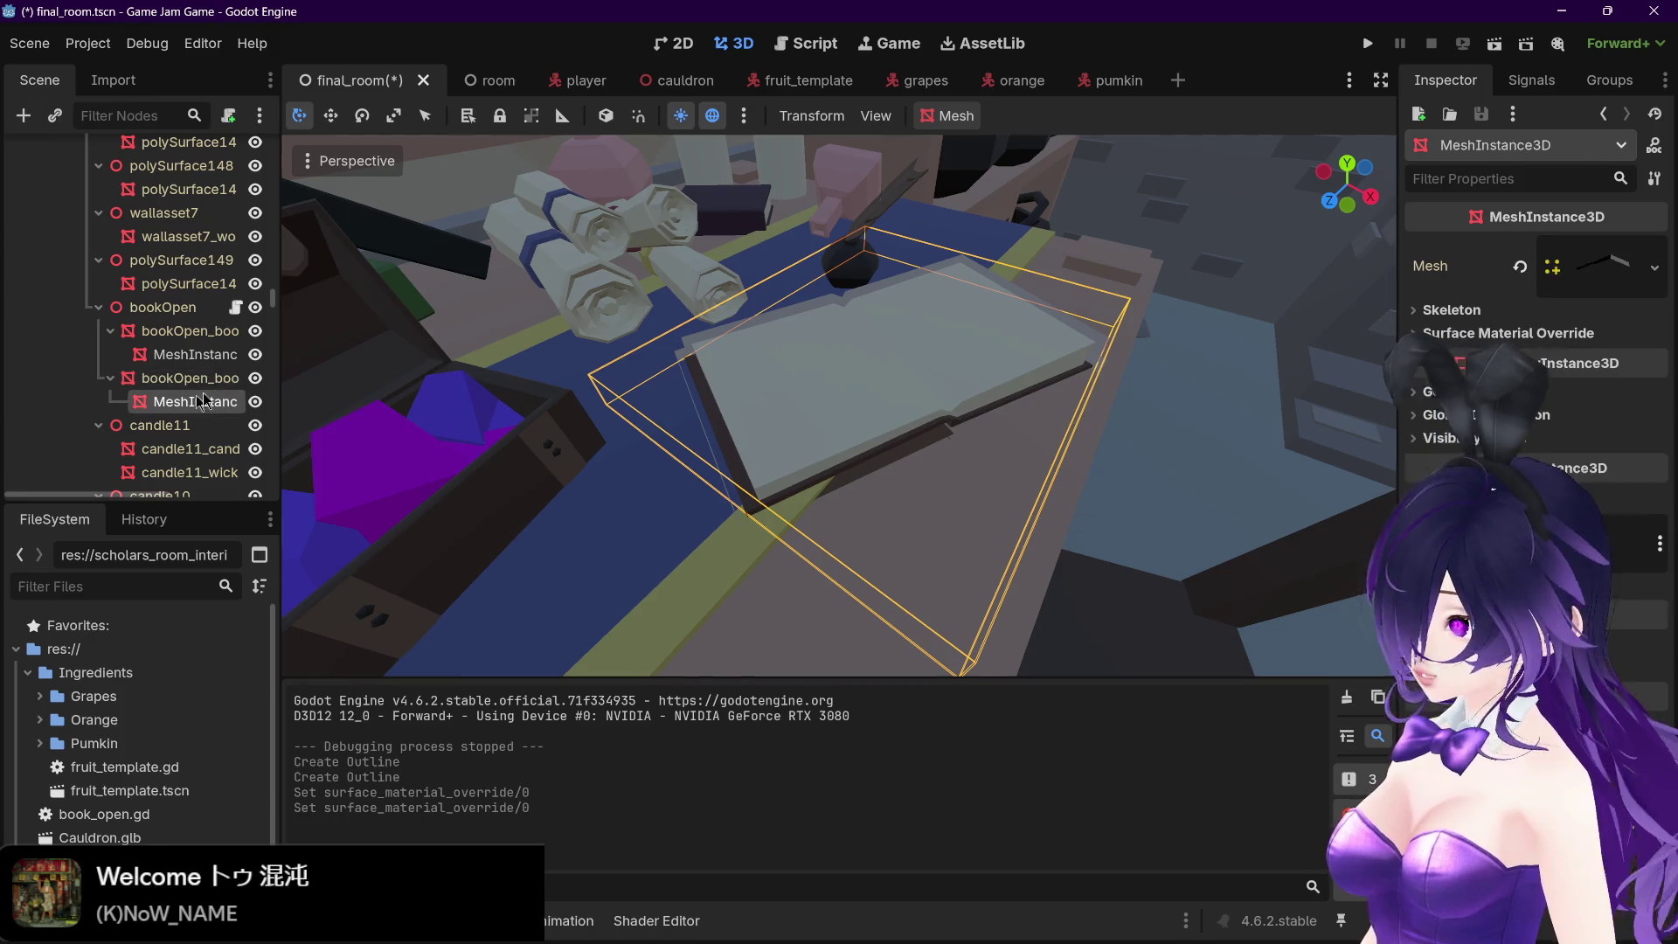
left_click(1536, 334)
left_click(1654, 359)
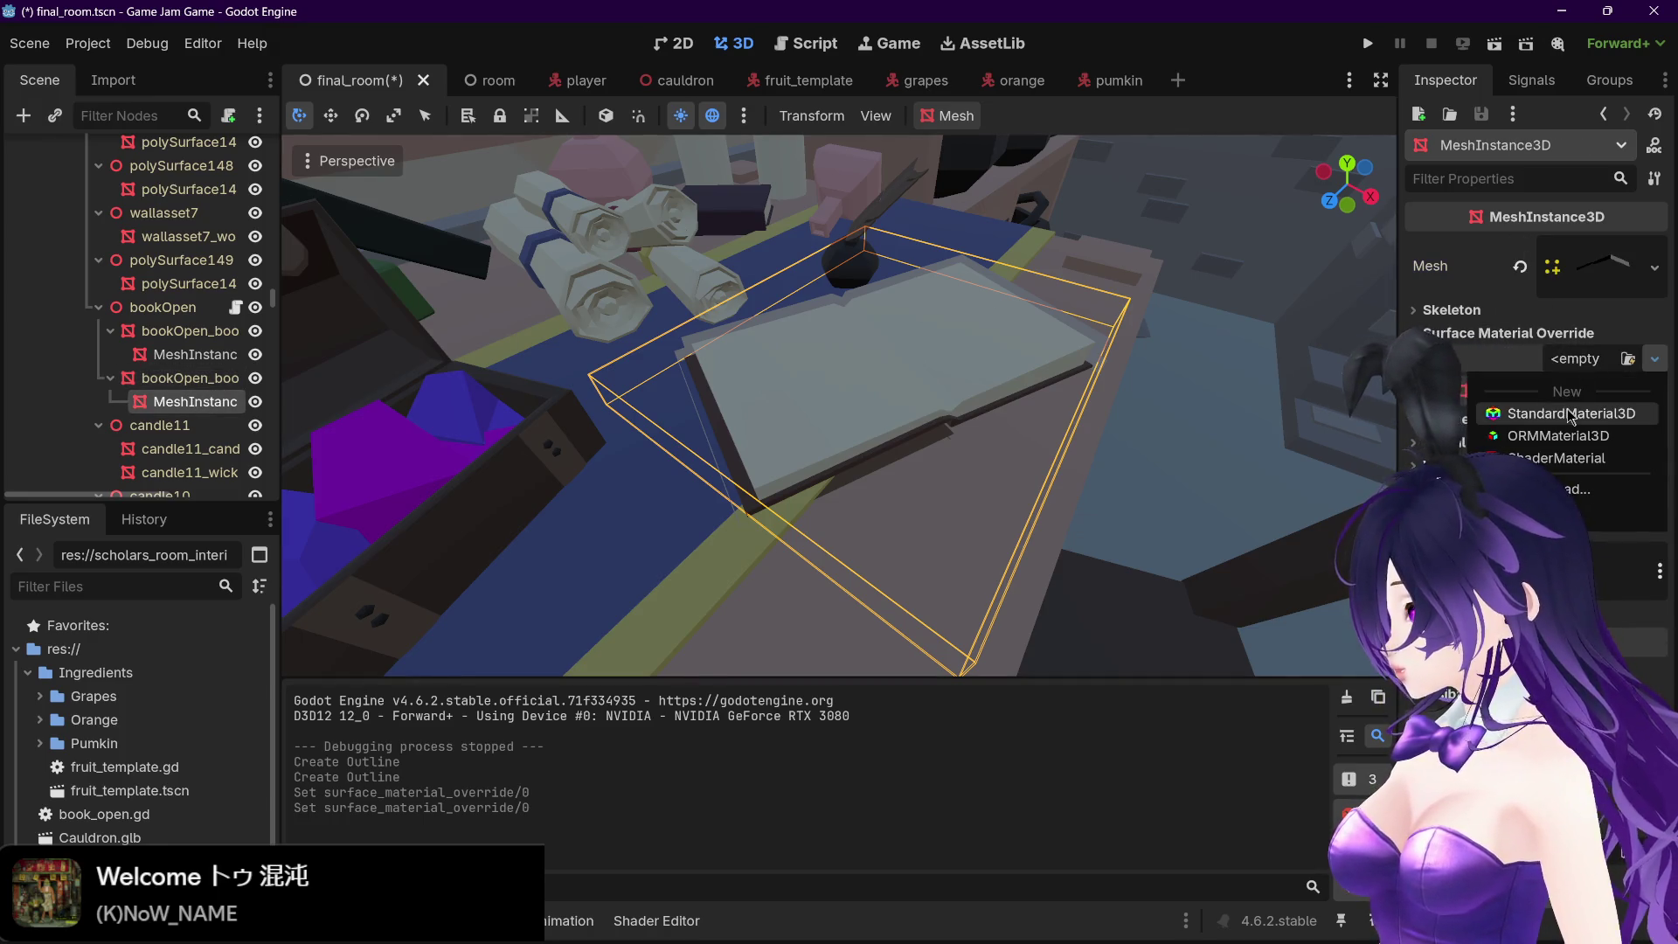
left_click(1570, 414)
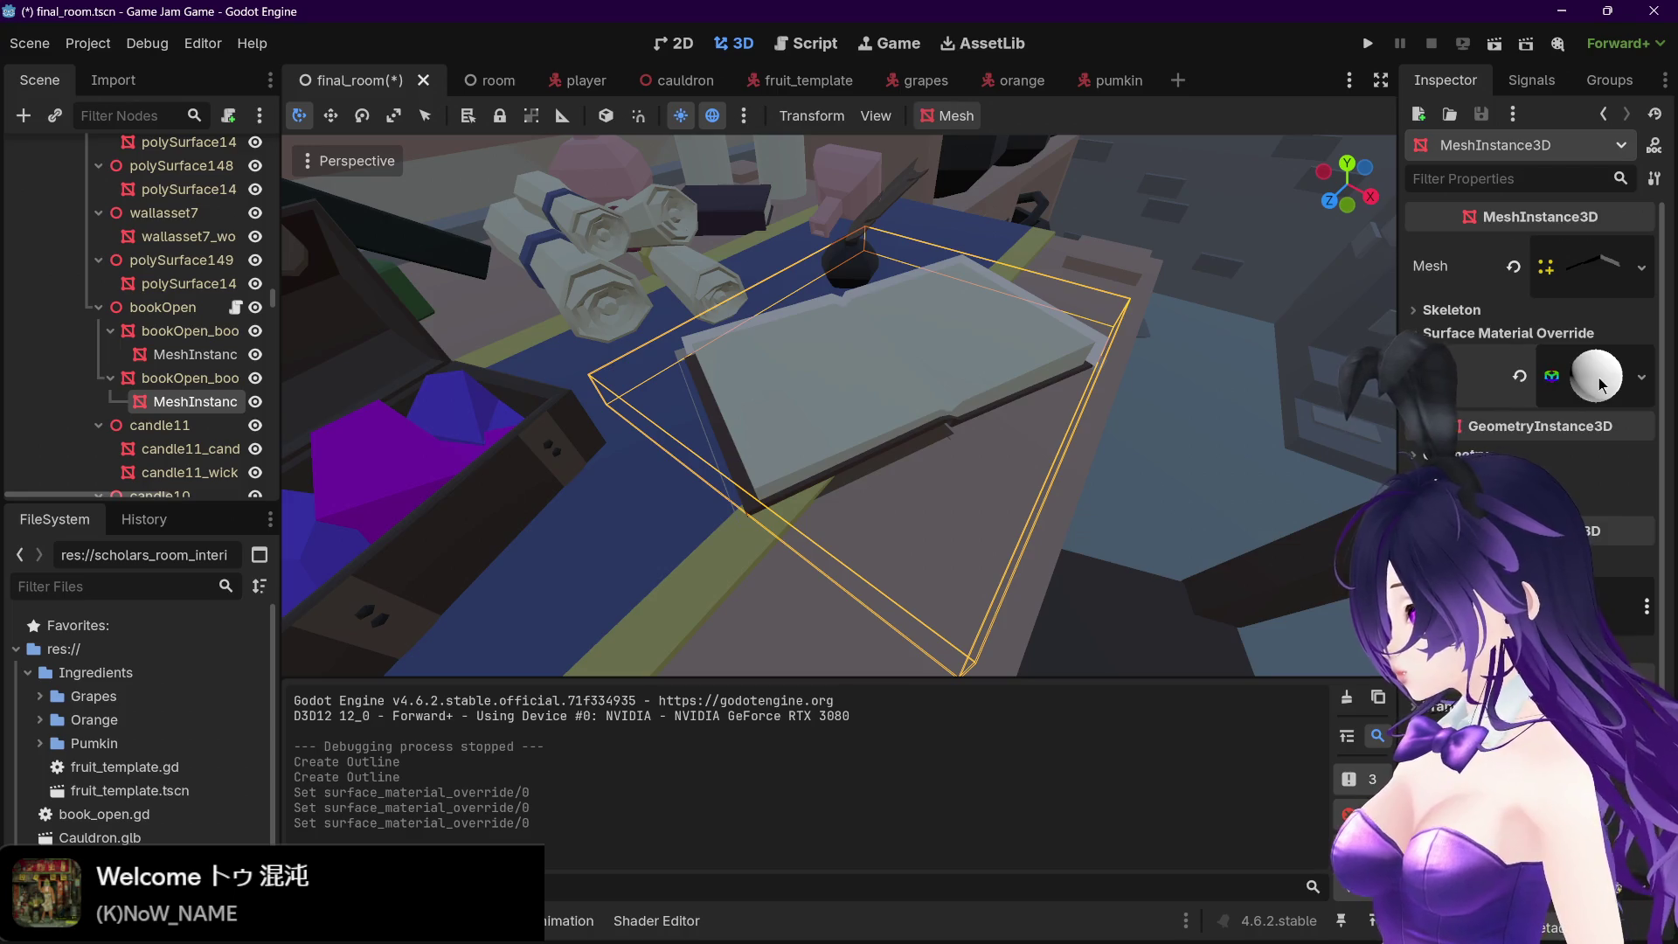
left_click(1600, 385)
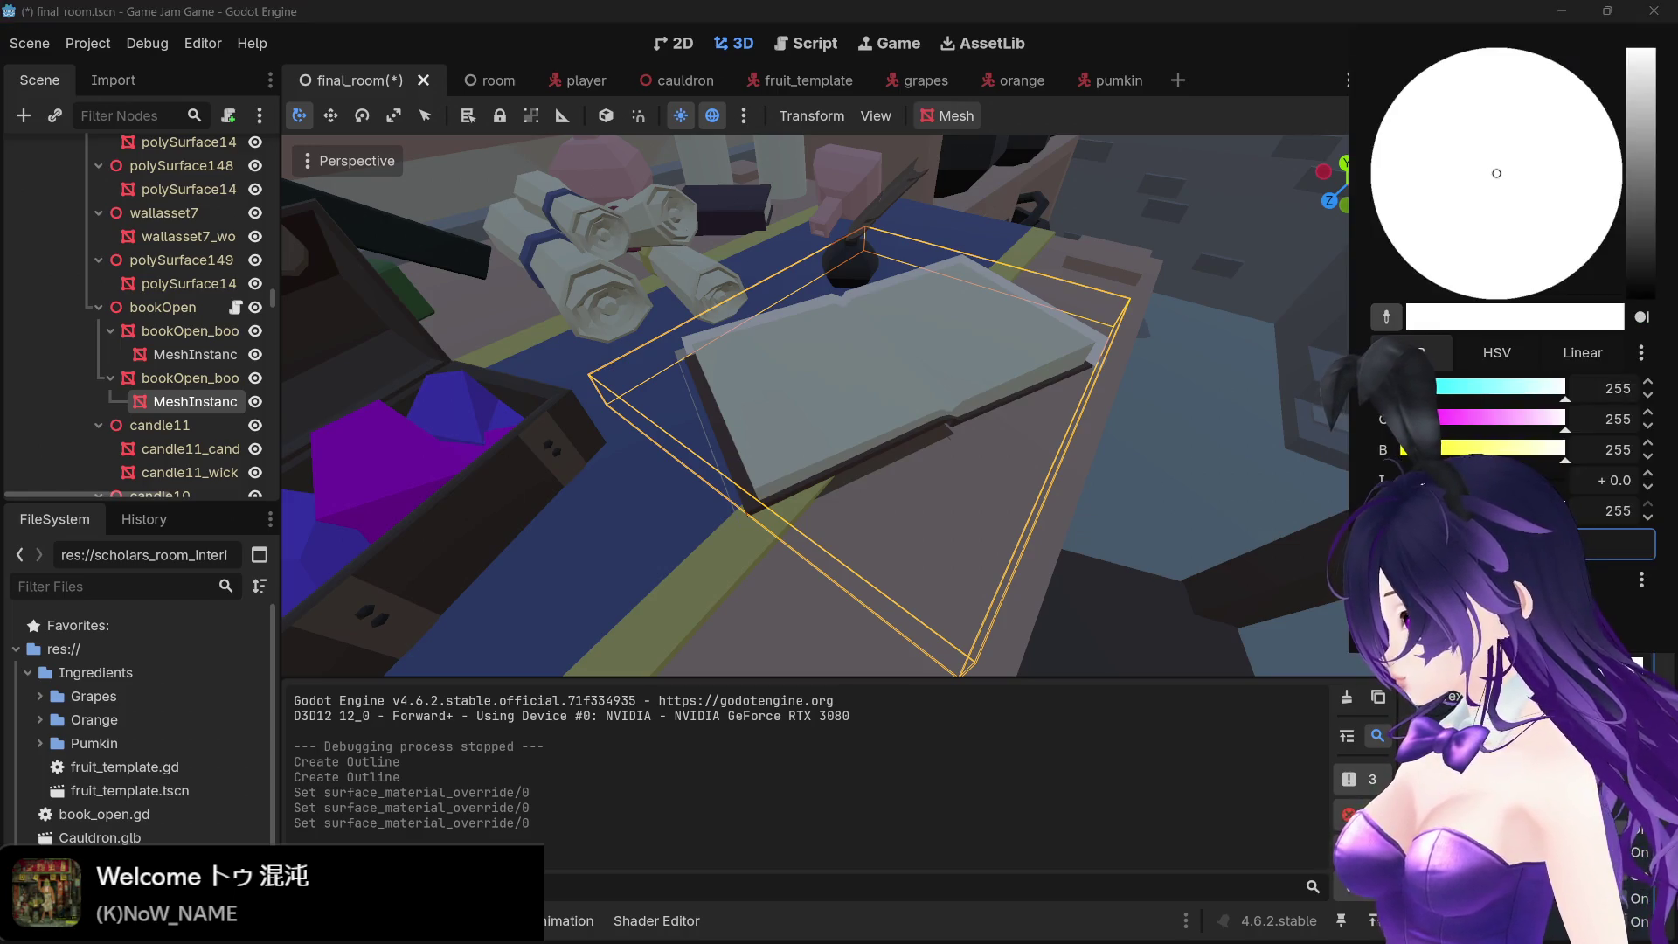
left_click(1641, 295)
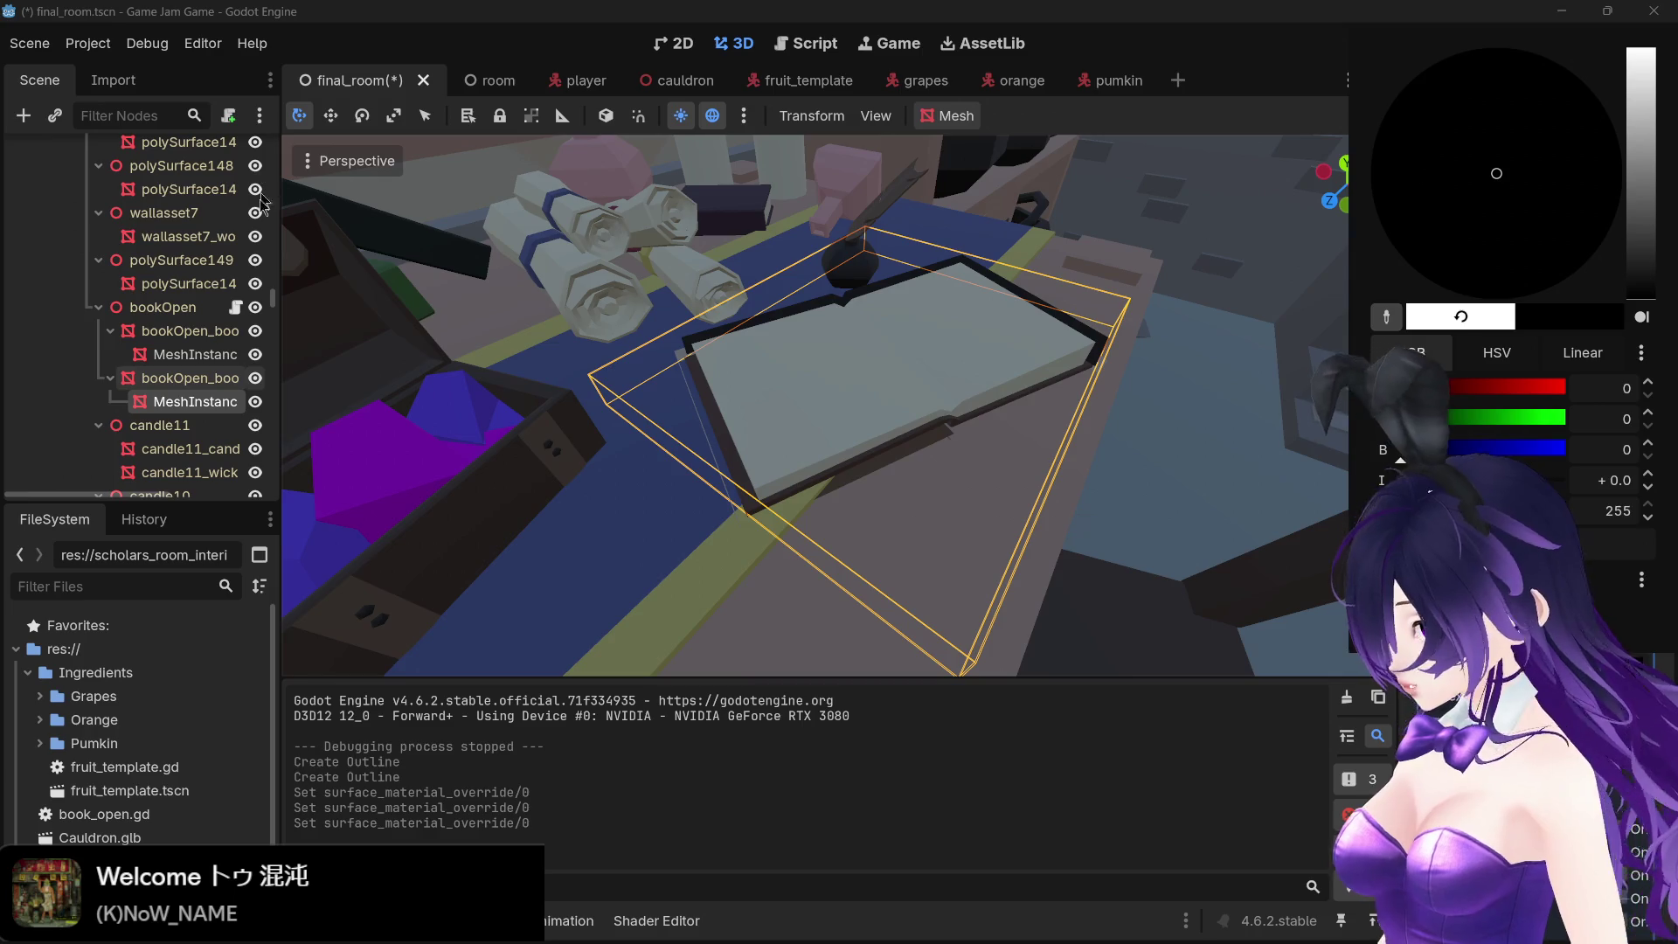
Give the book cover's mesh a black StandardMaterial3D override and save the scene
left_click(195, 354)
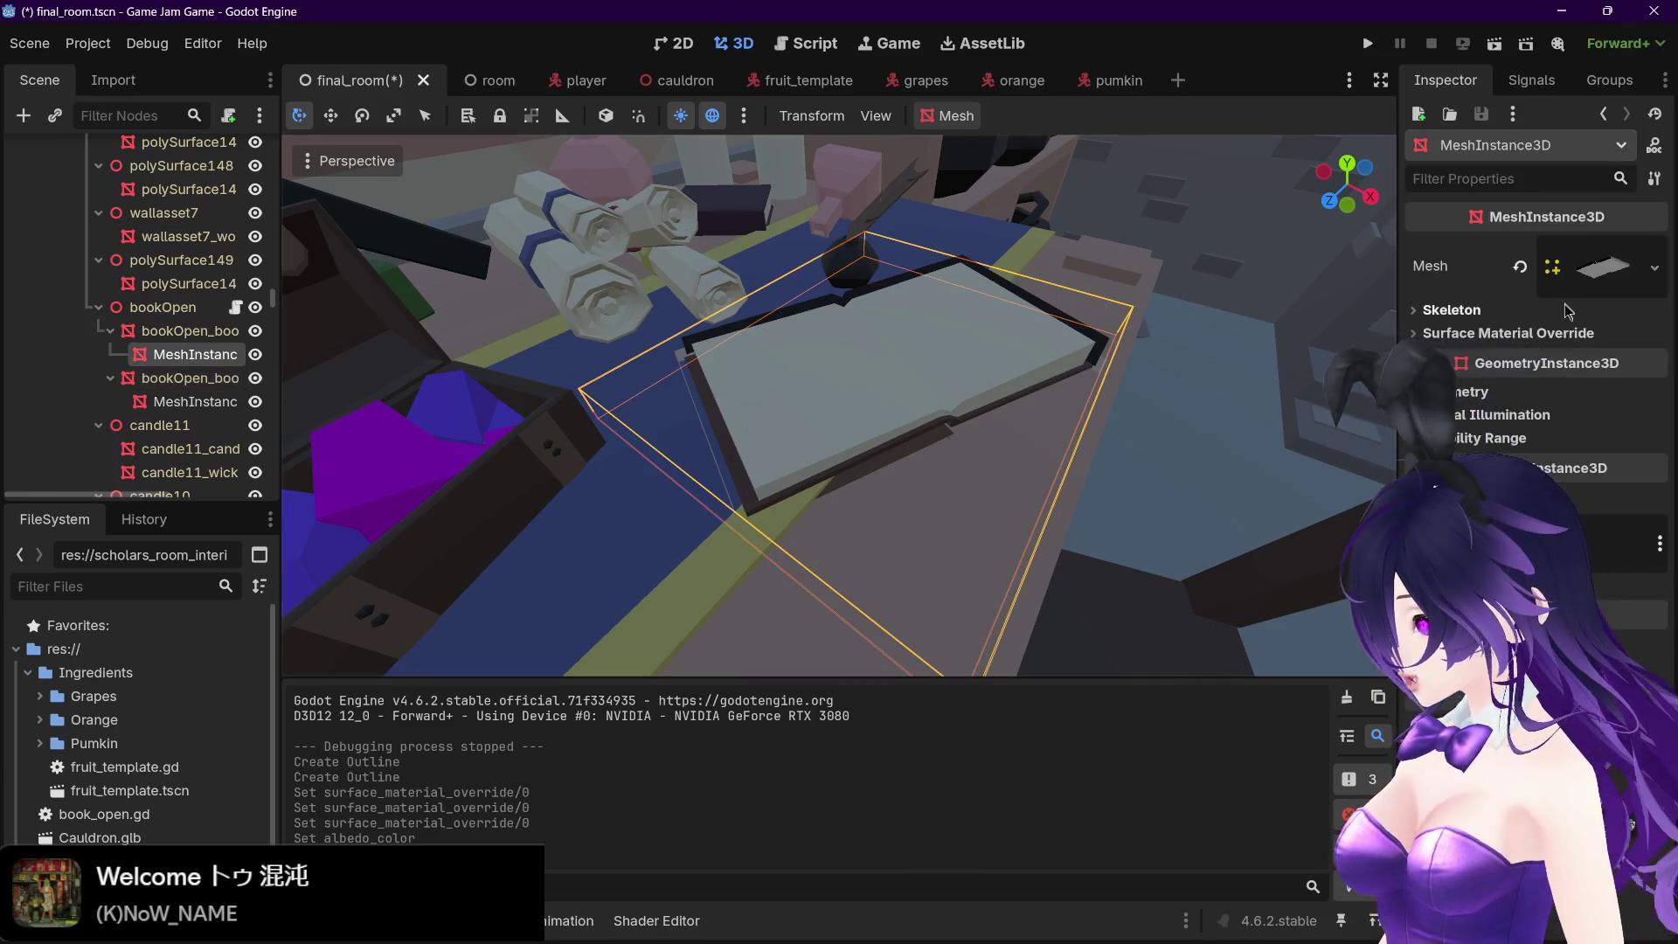
left_click(1538, 333)
left_click(1560, 360)
left_click(1582, 394)
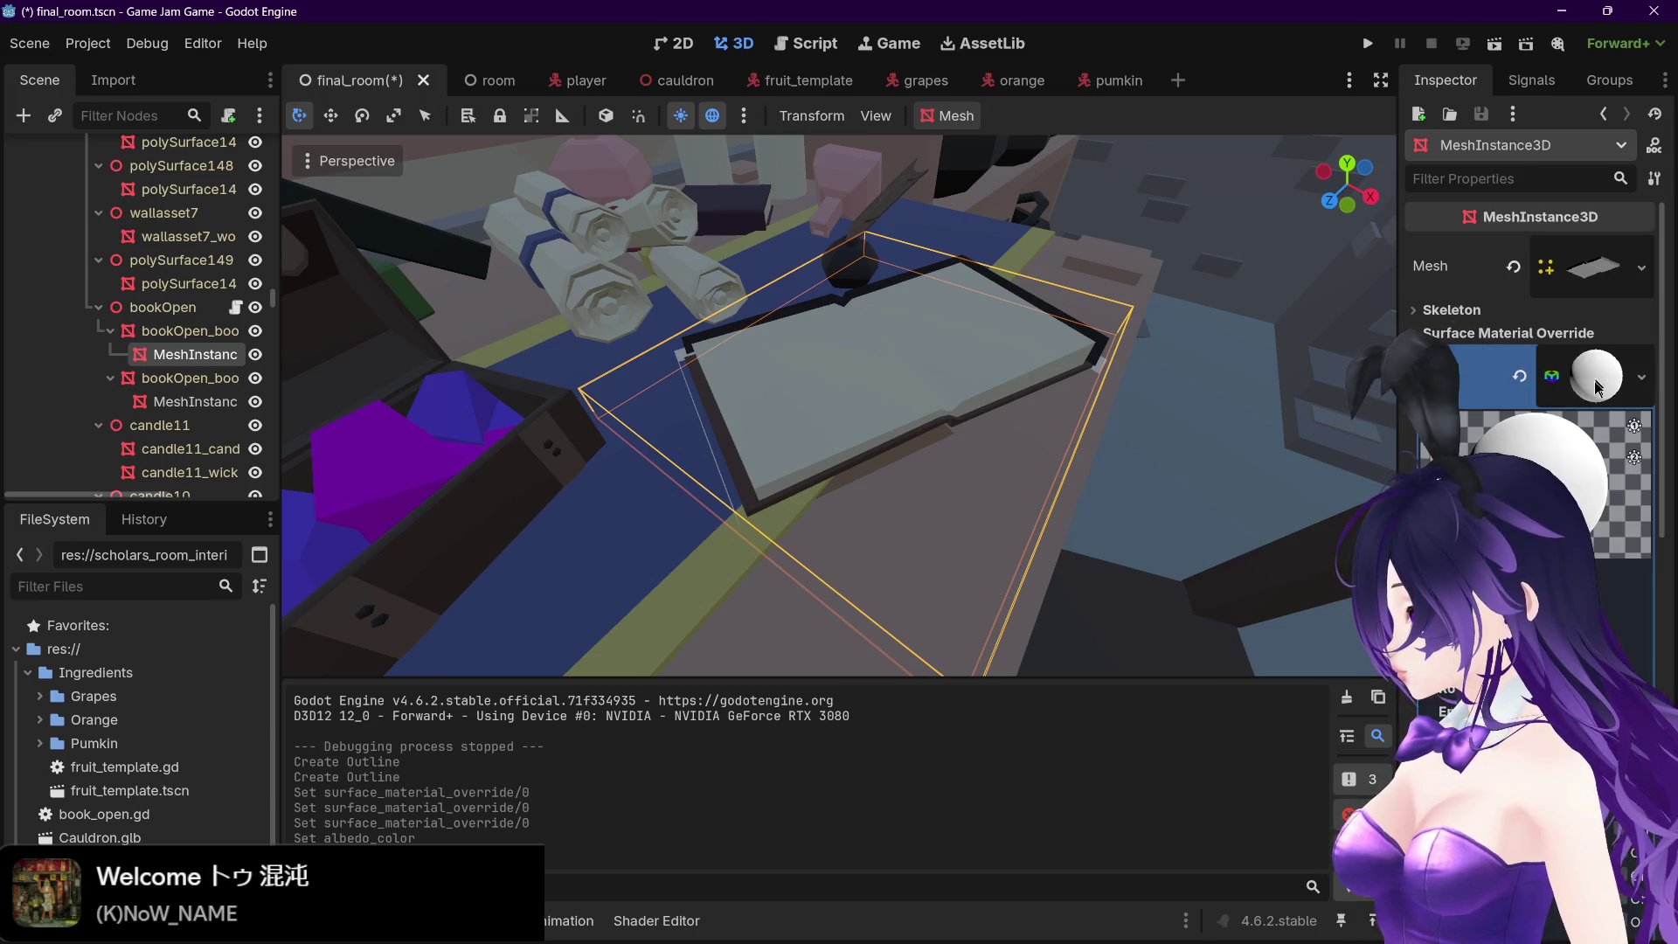
left_click(1595, 376)
left_click(1590, 485)
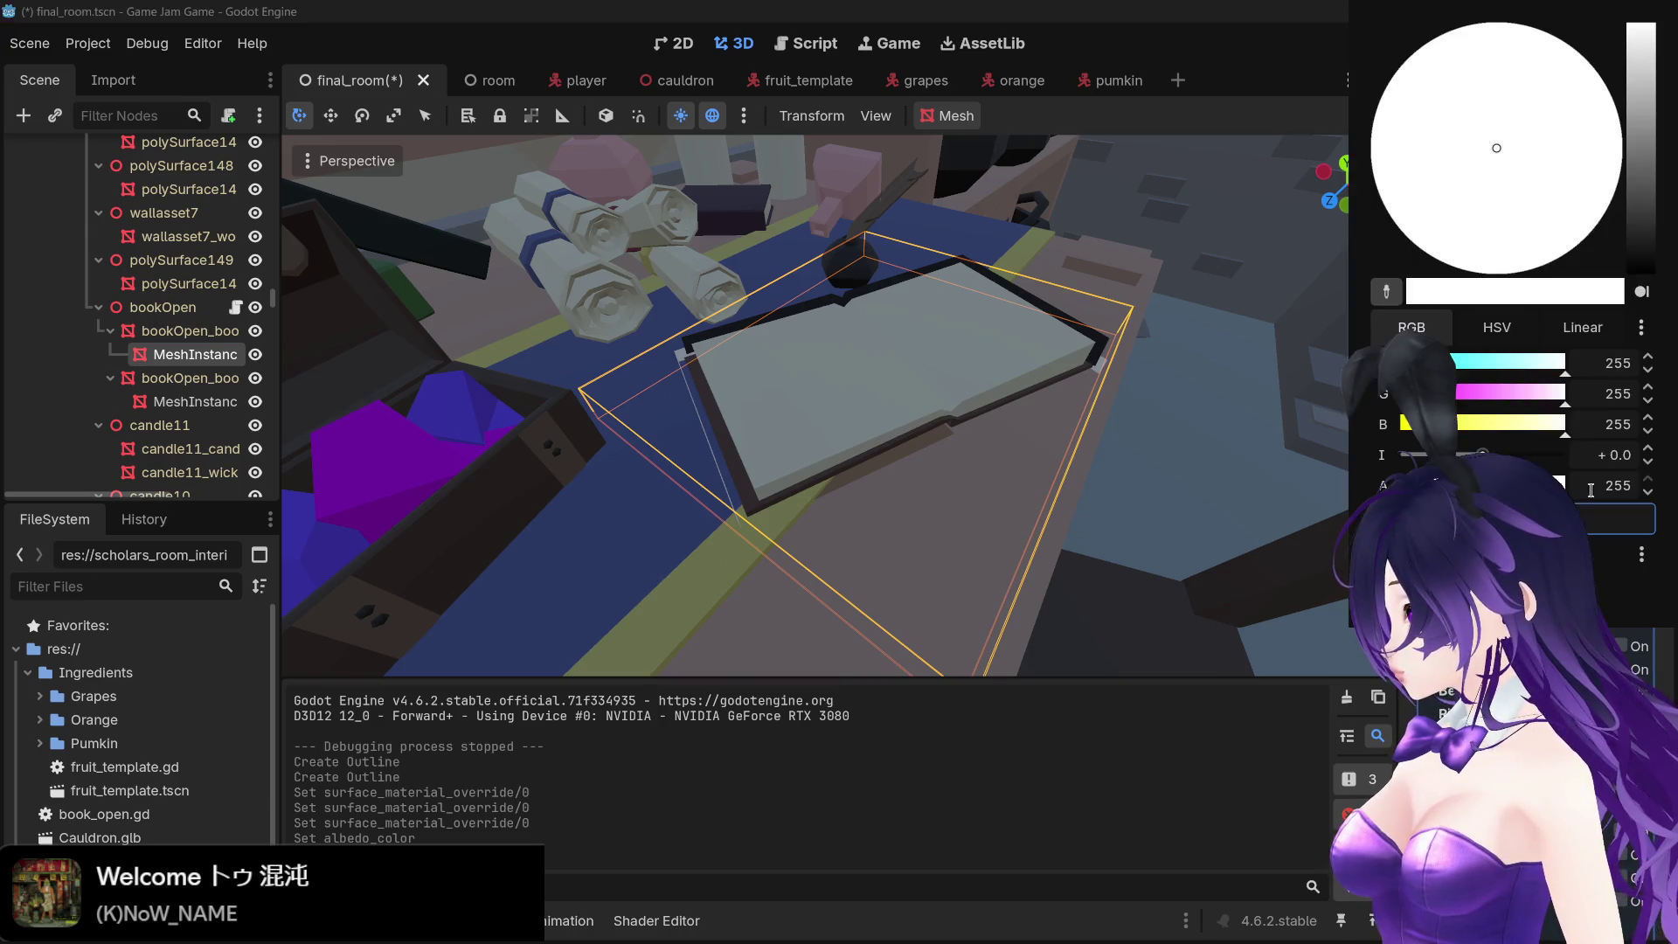
left_click(1641, 271)
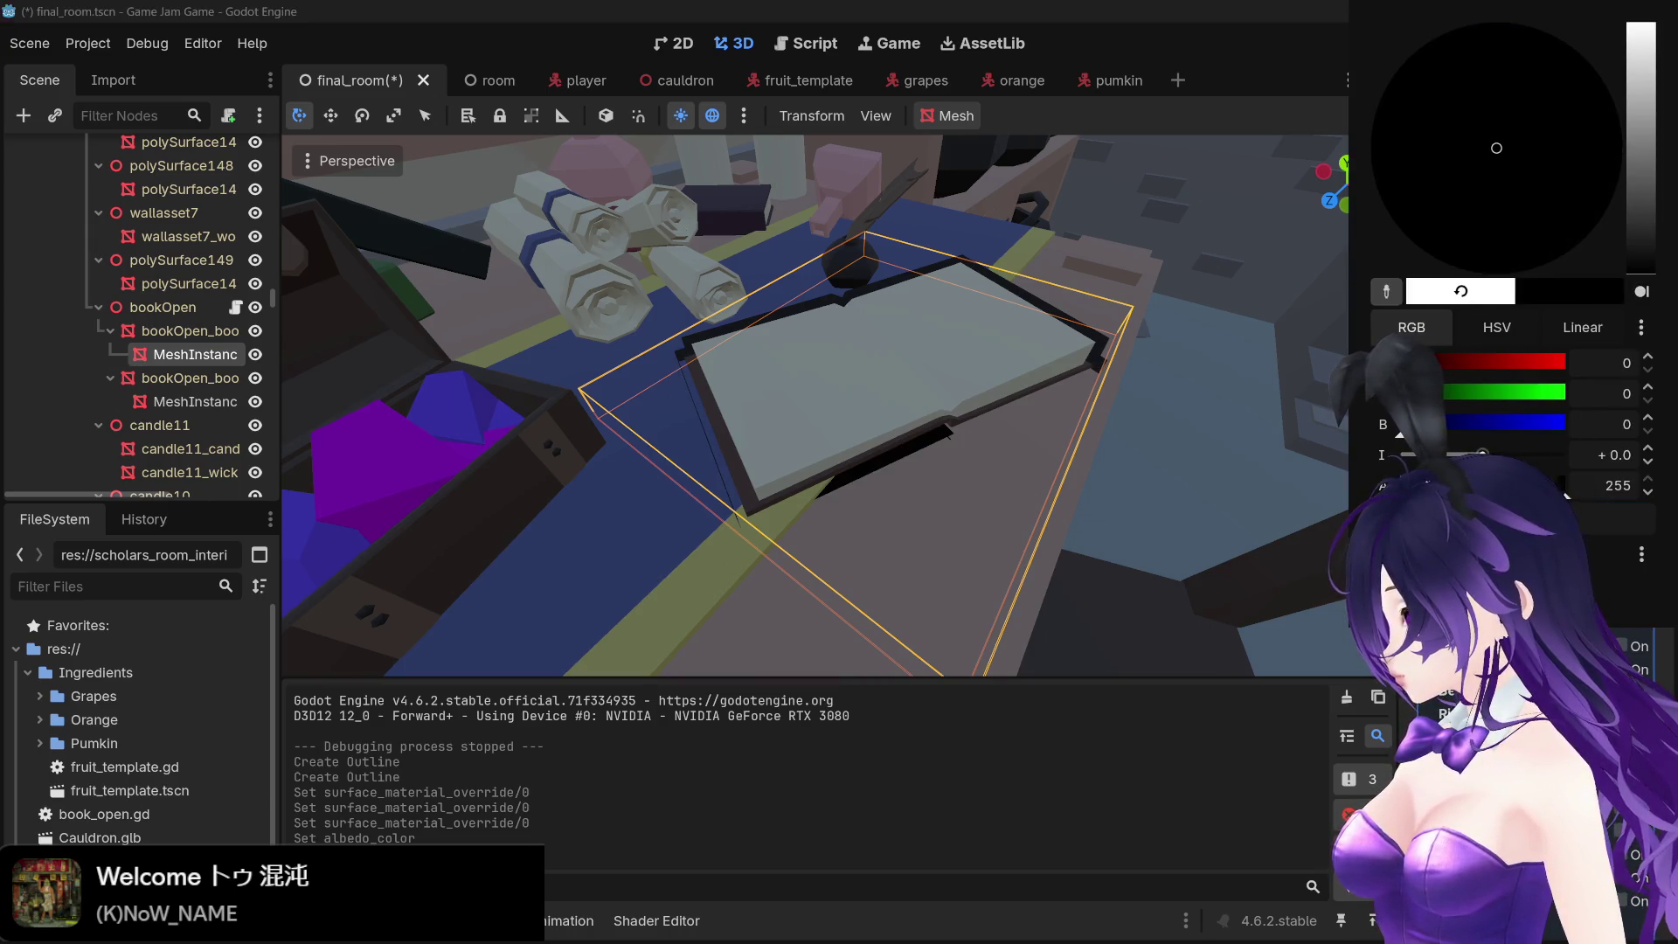
left_click(1201, 767)
key("ctrl+s")
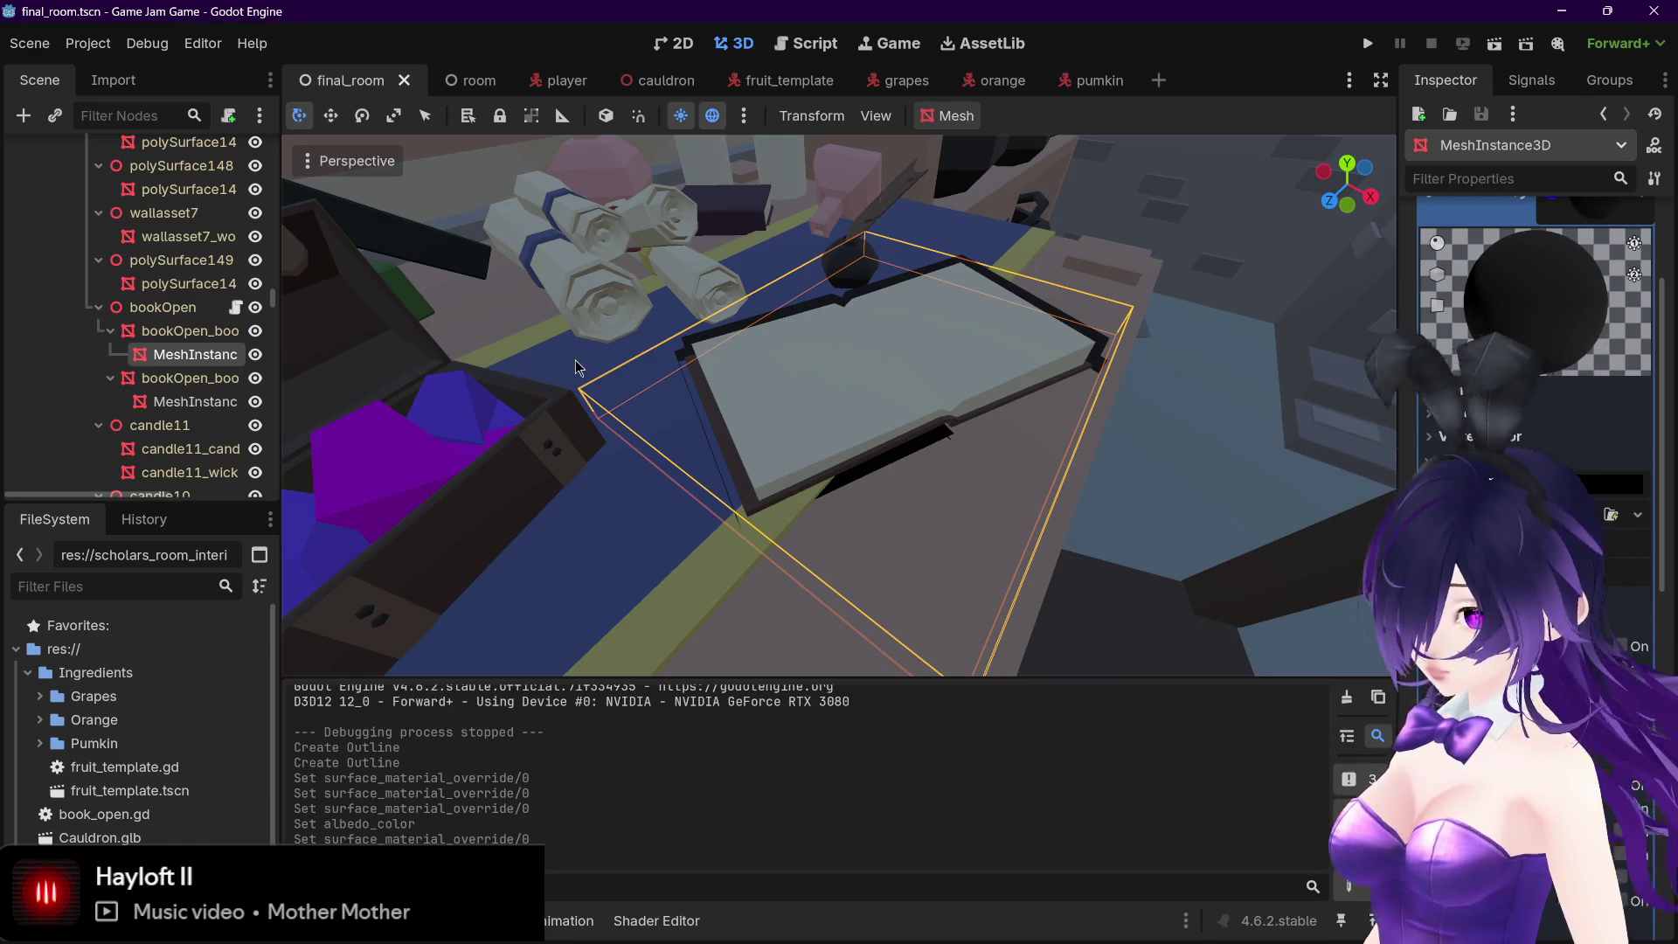
Run the project to check the book's dark outline, then stop it with F8
scroll(553, 358, "up", 3)
scroll(554, 358, "down", 2)
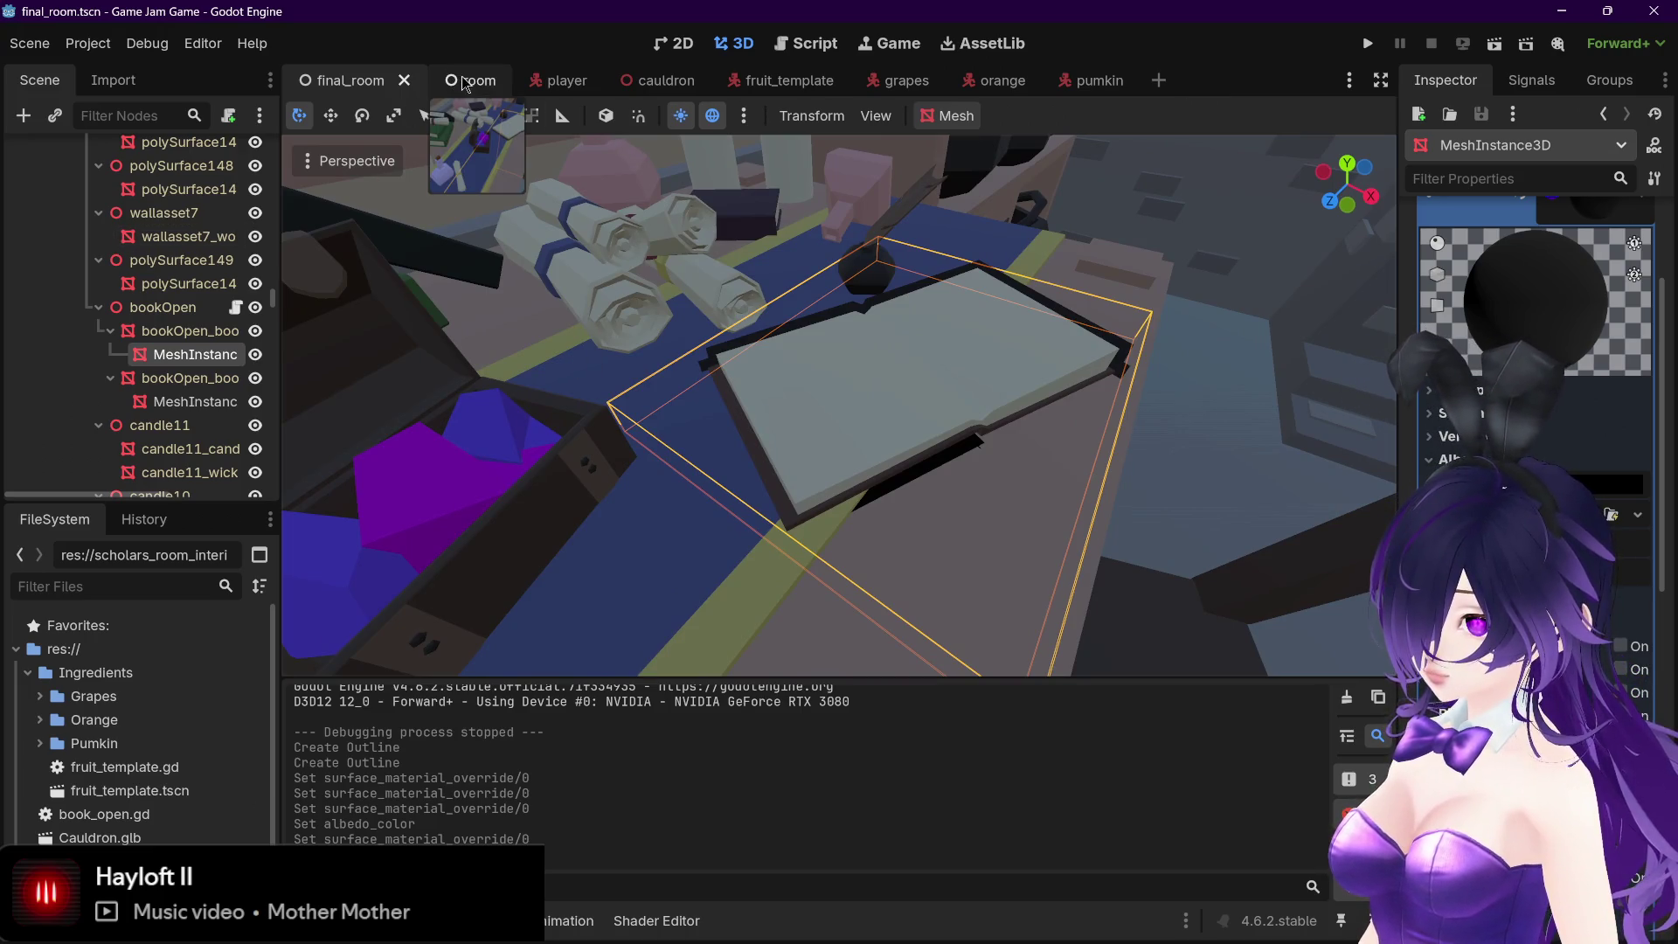
left_click(1368, 43)
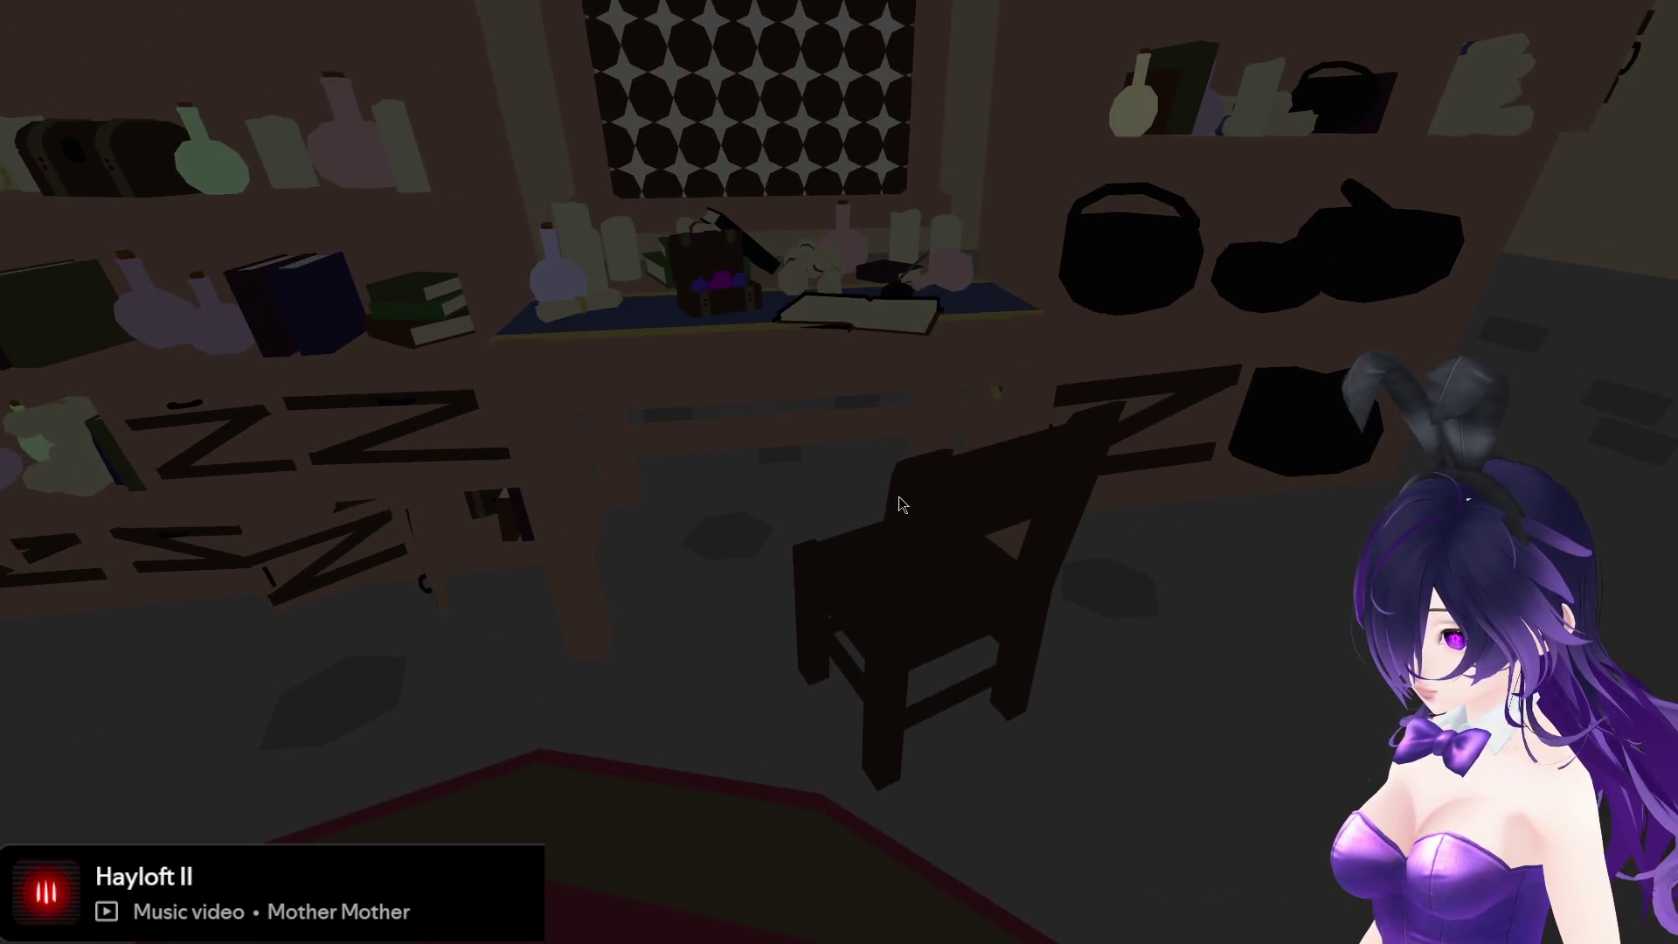
key("F8")
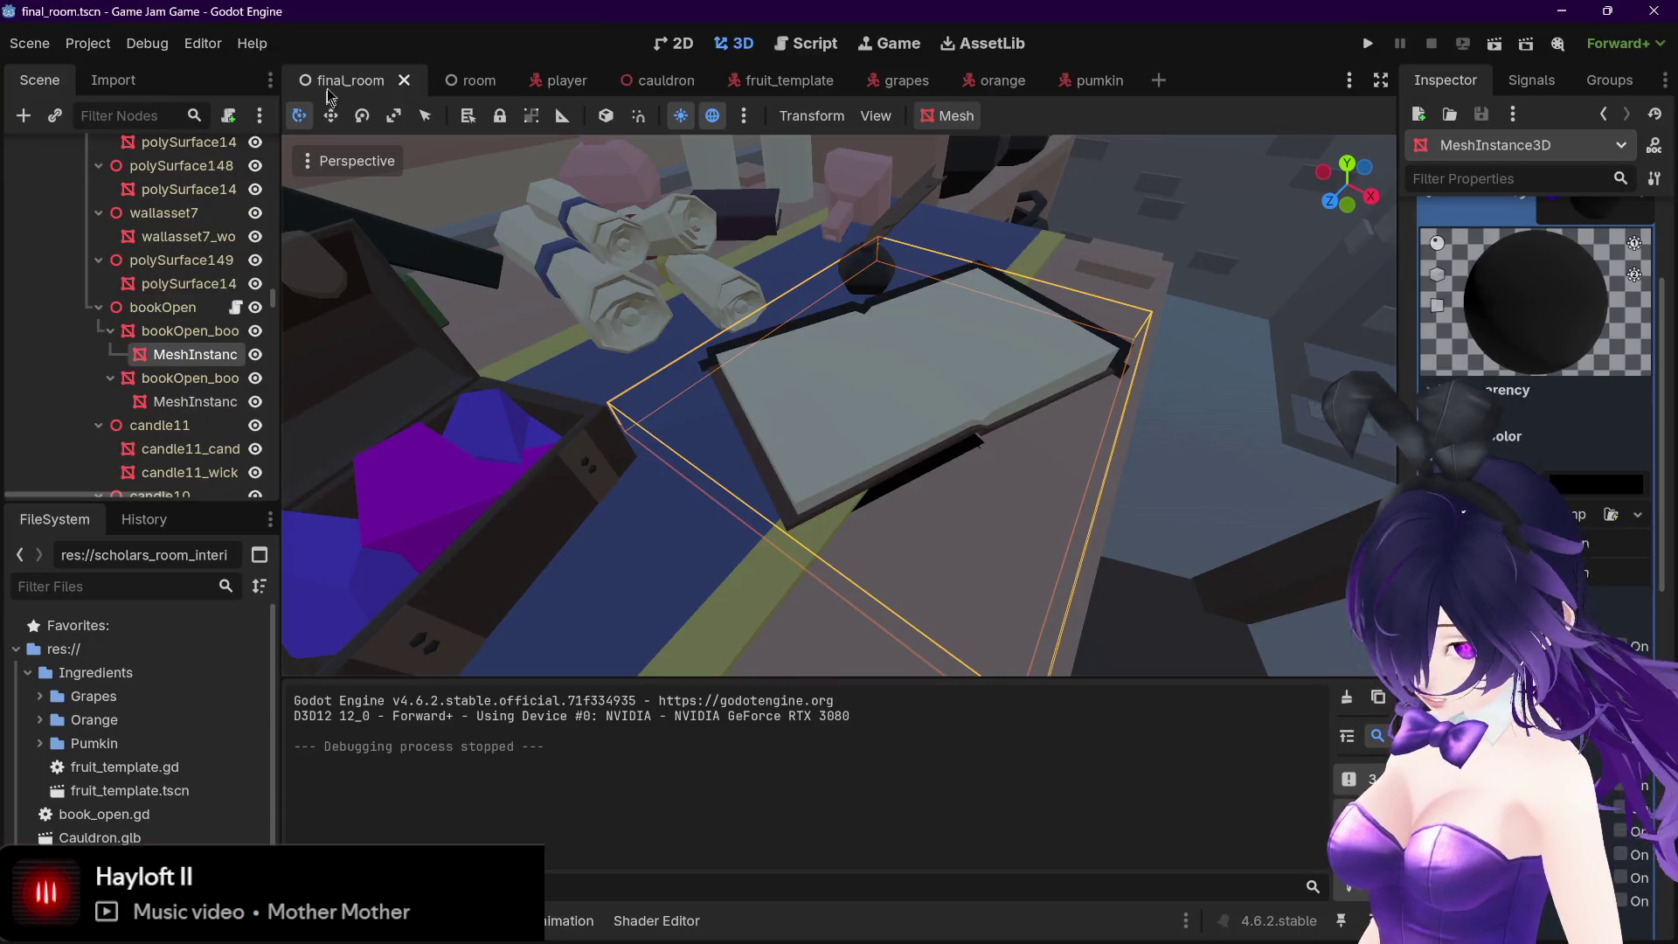
left_click(805, 42)
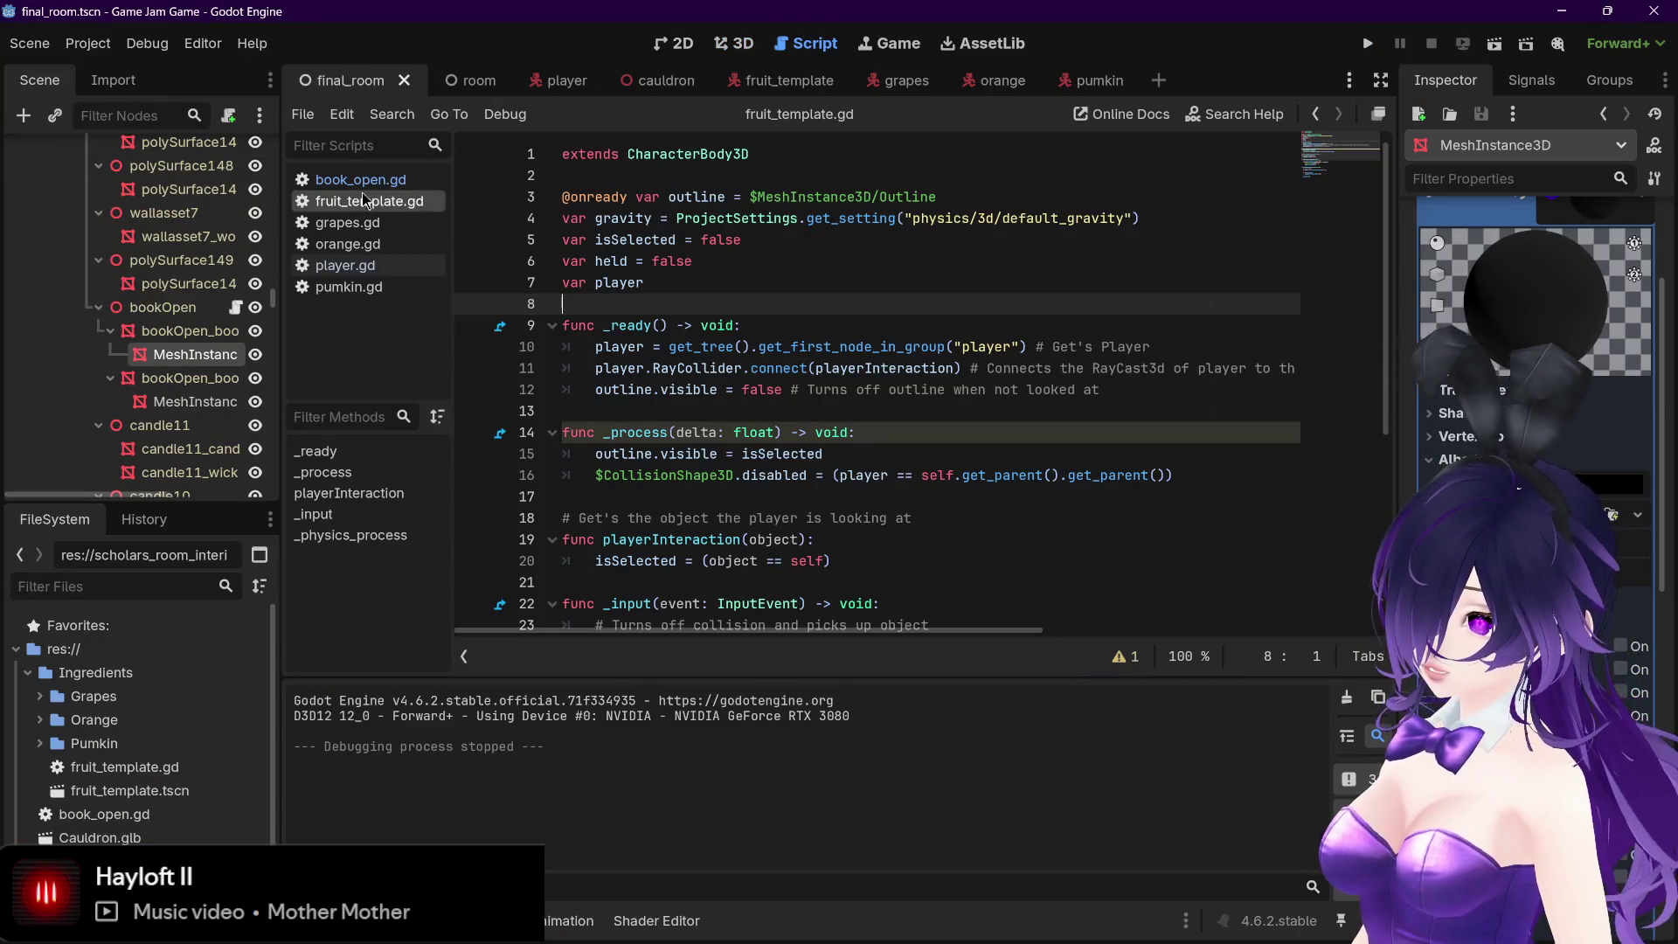
left_click(367, 201)
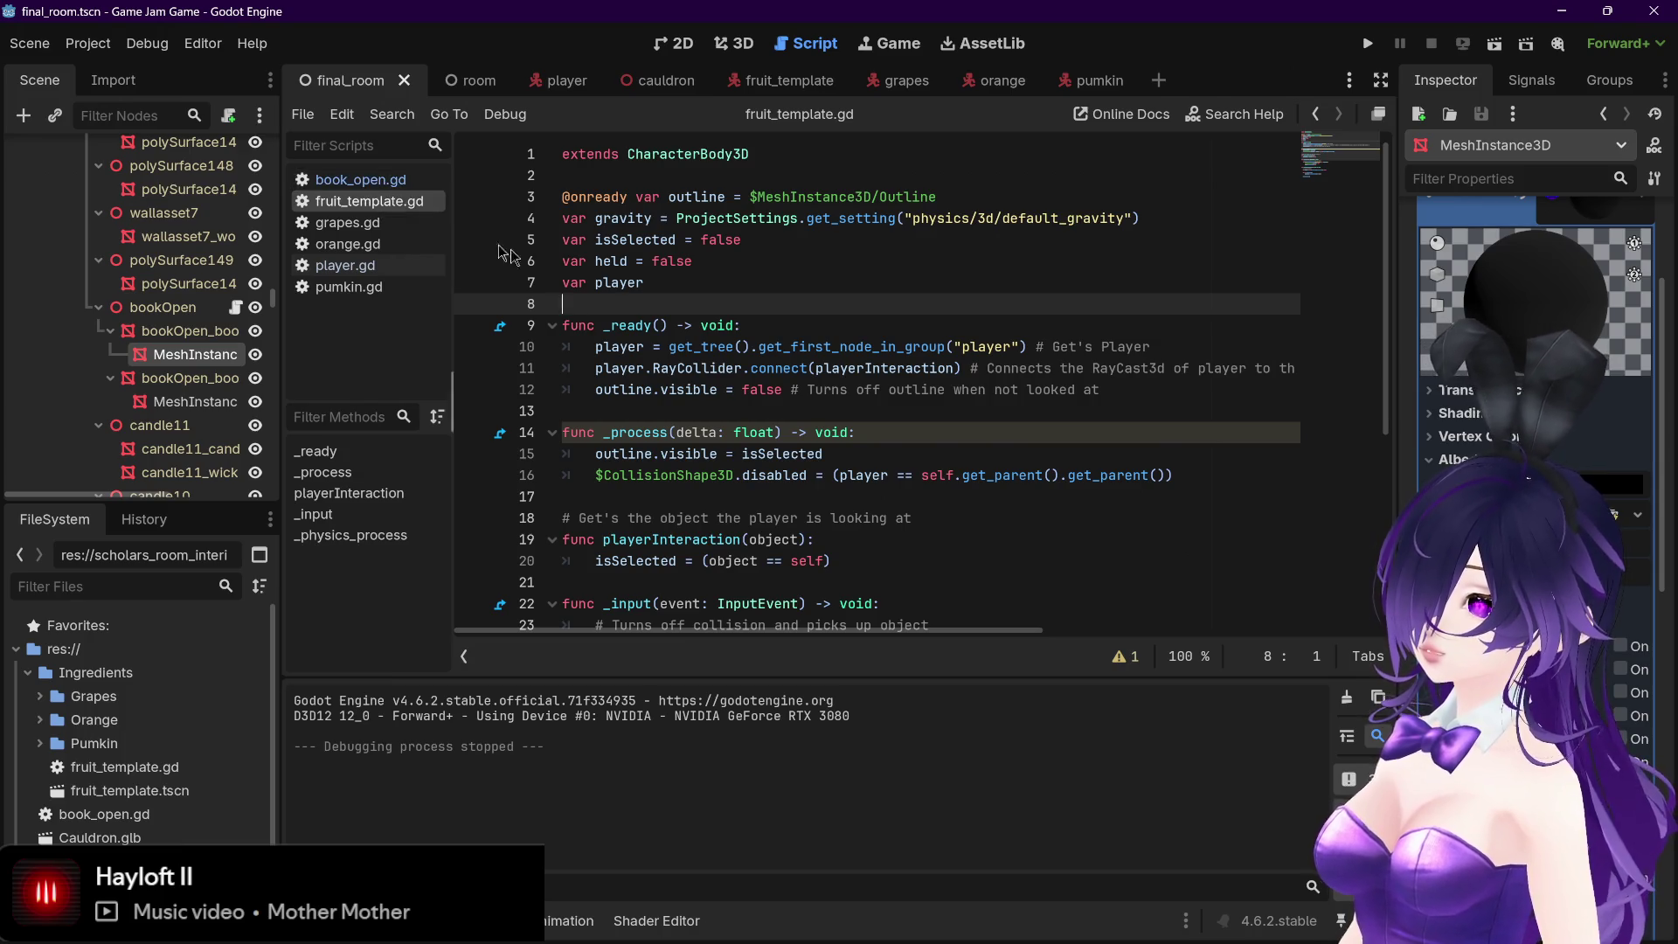
left_click_drag(595, 389, 774, 390)
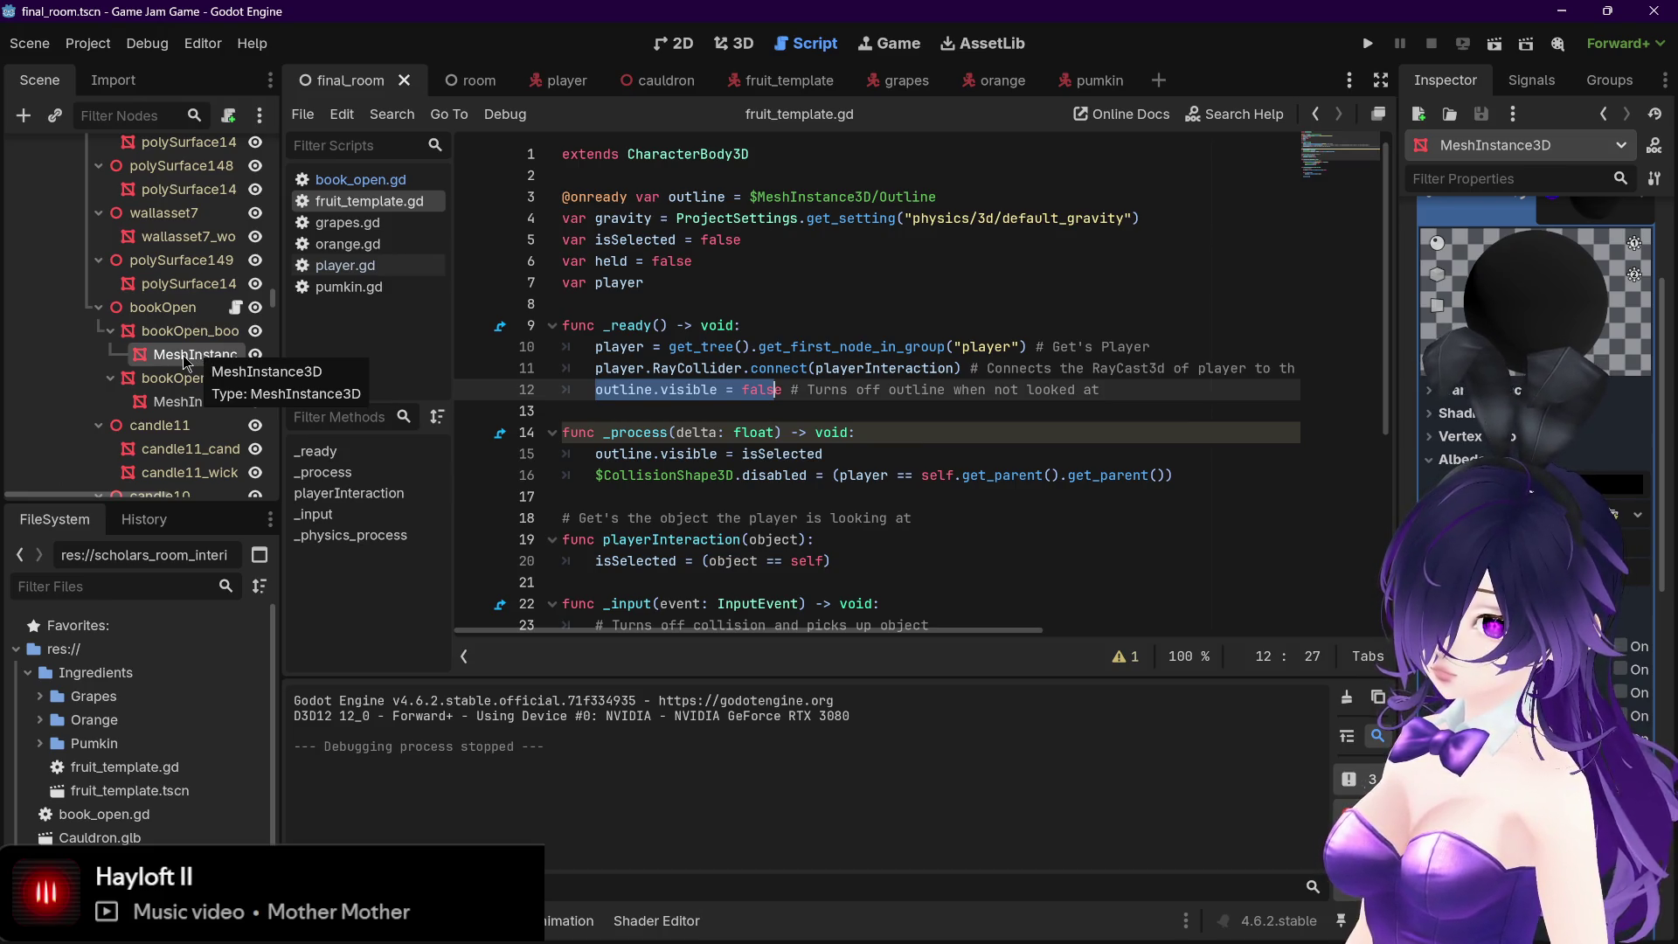
left_click(812, 389)
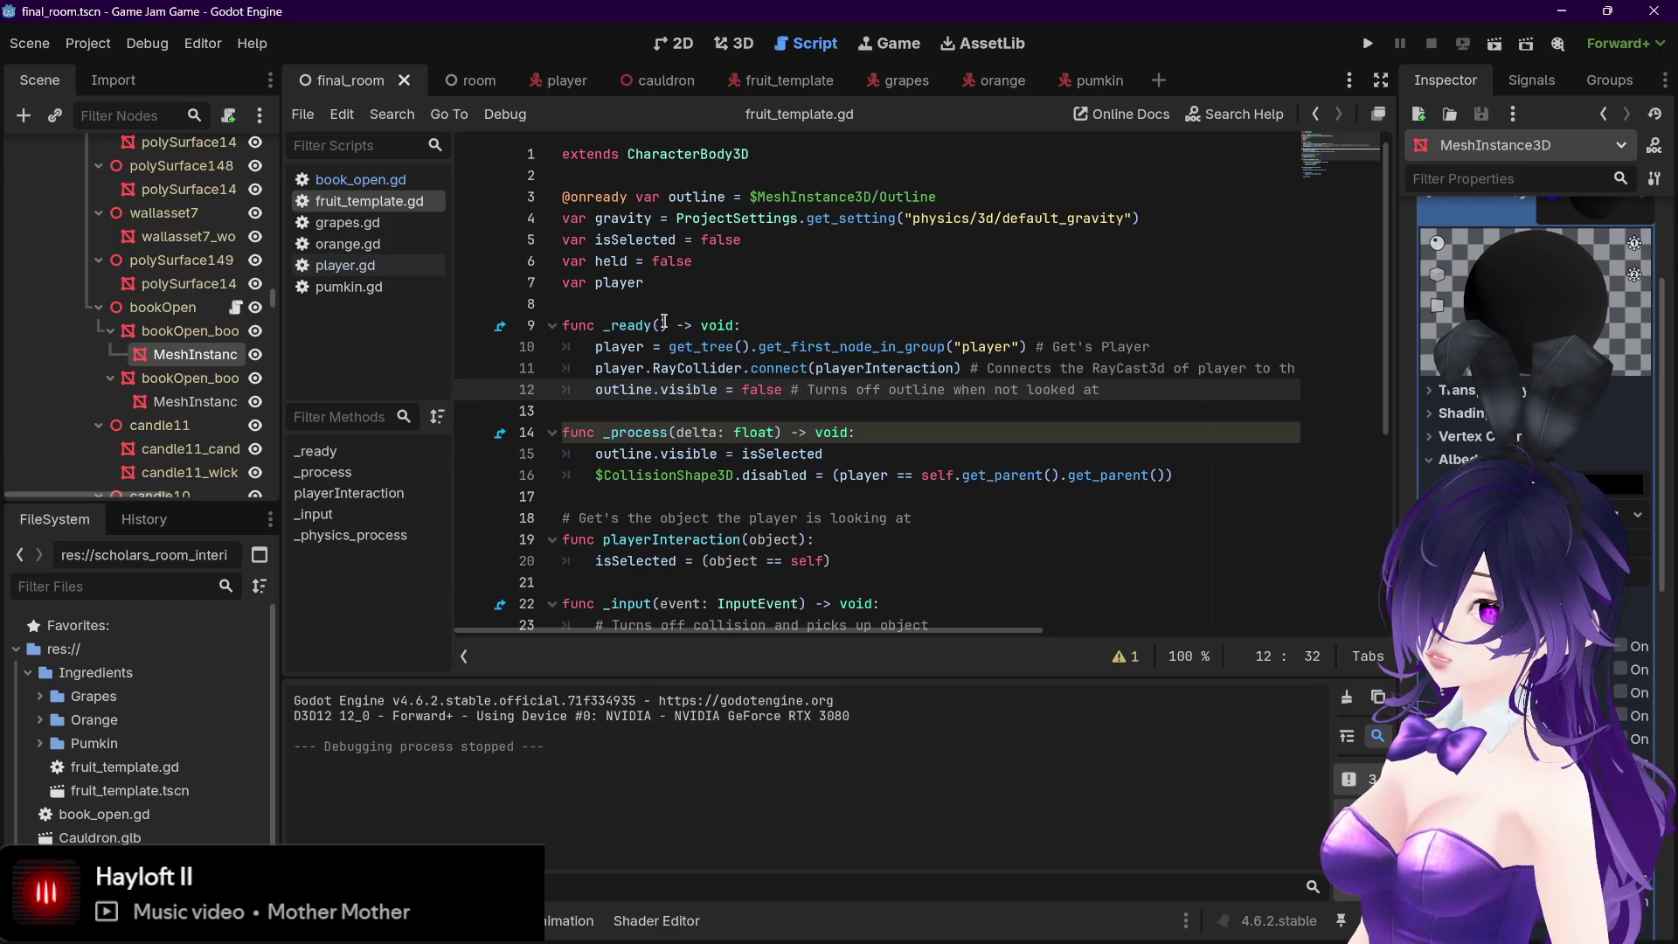
left_click(385, 179)
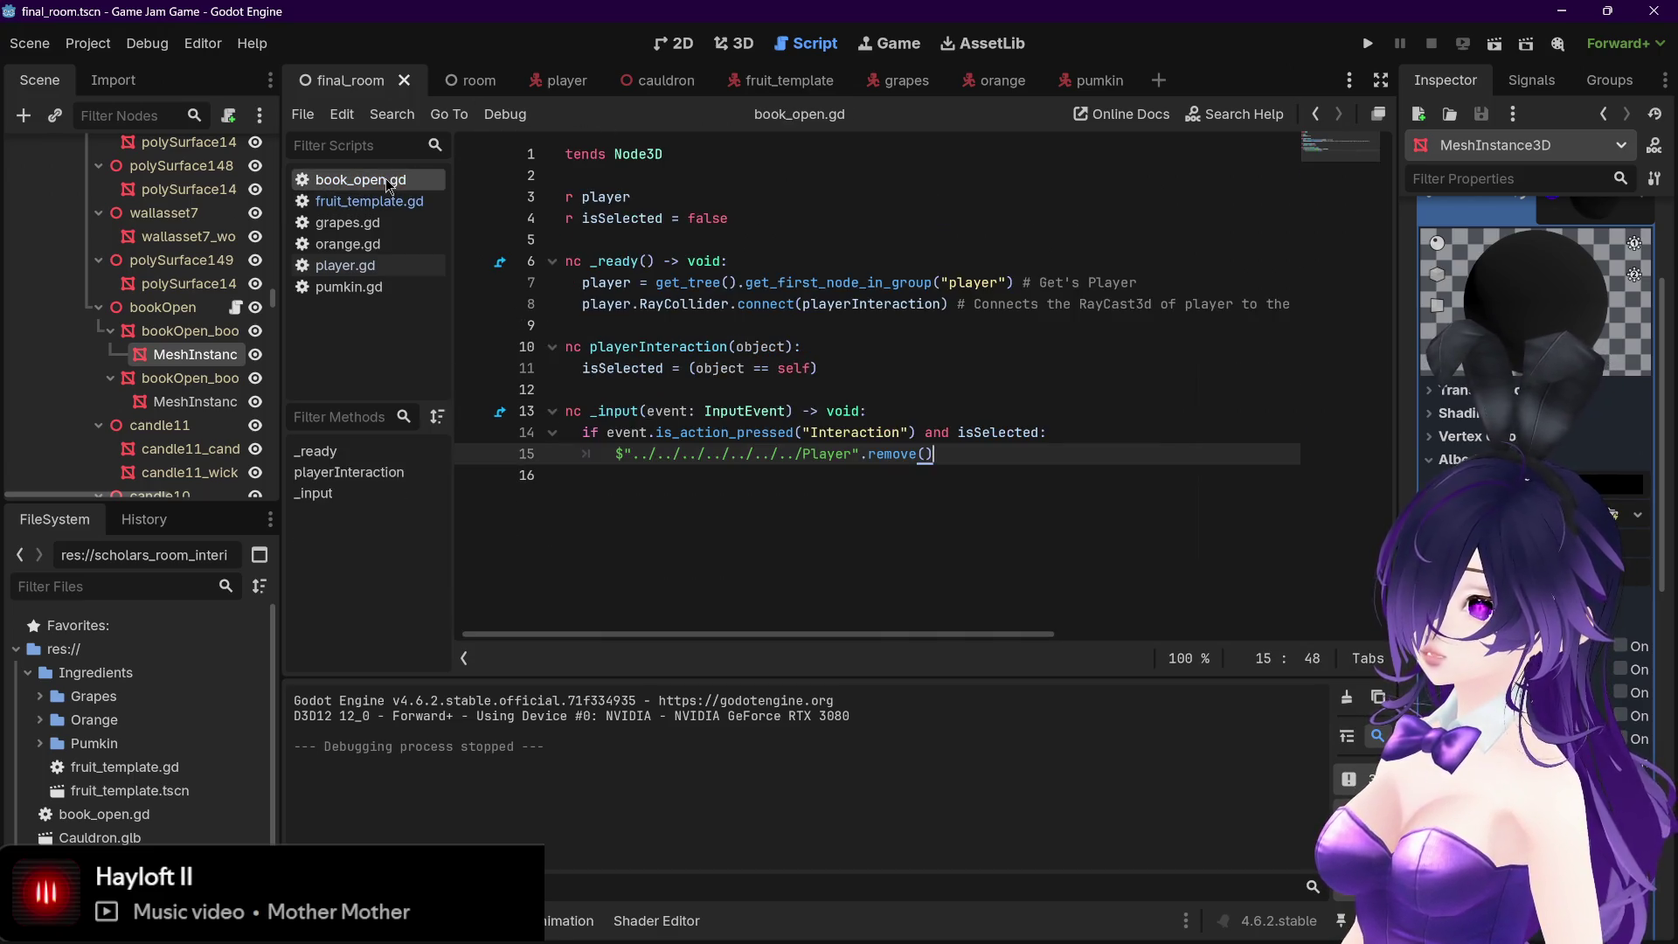
left_click_drag(768, 634, 760, 634)
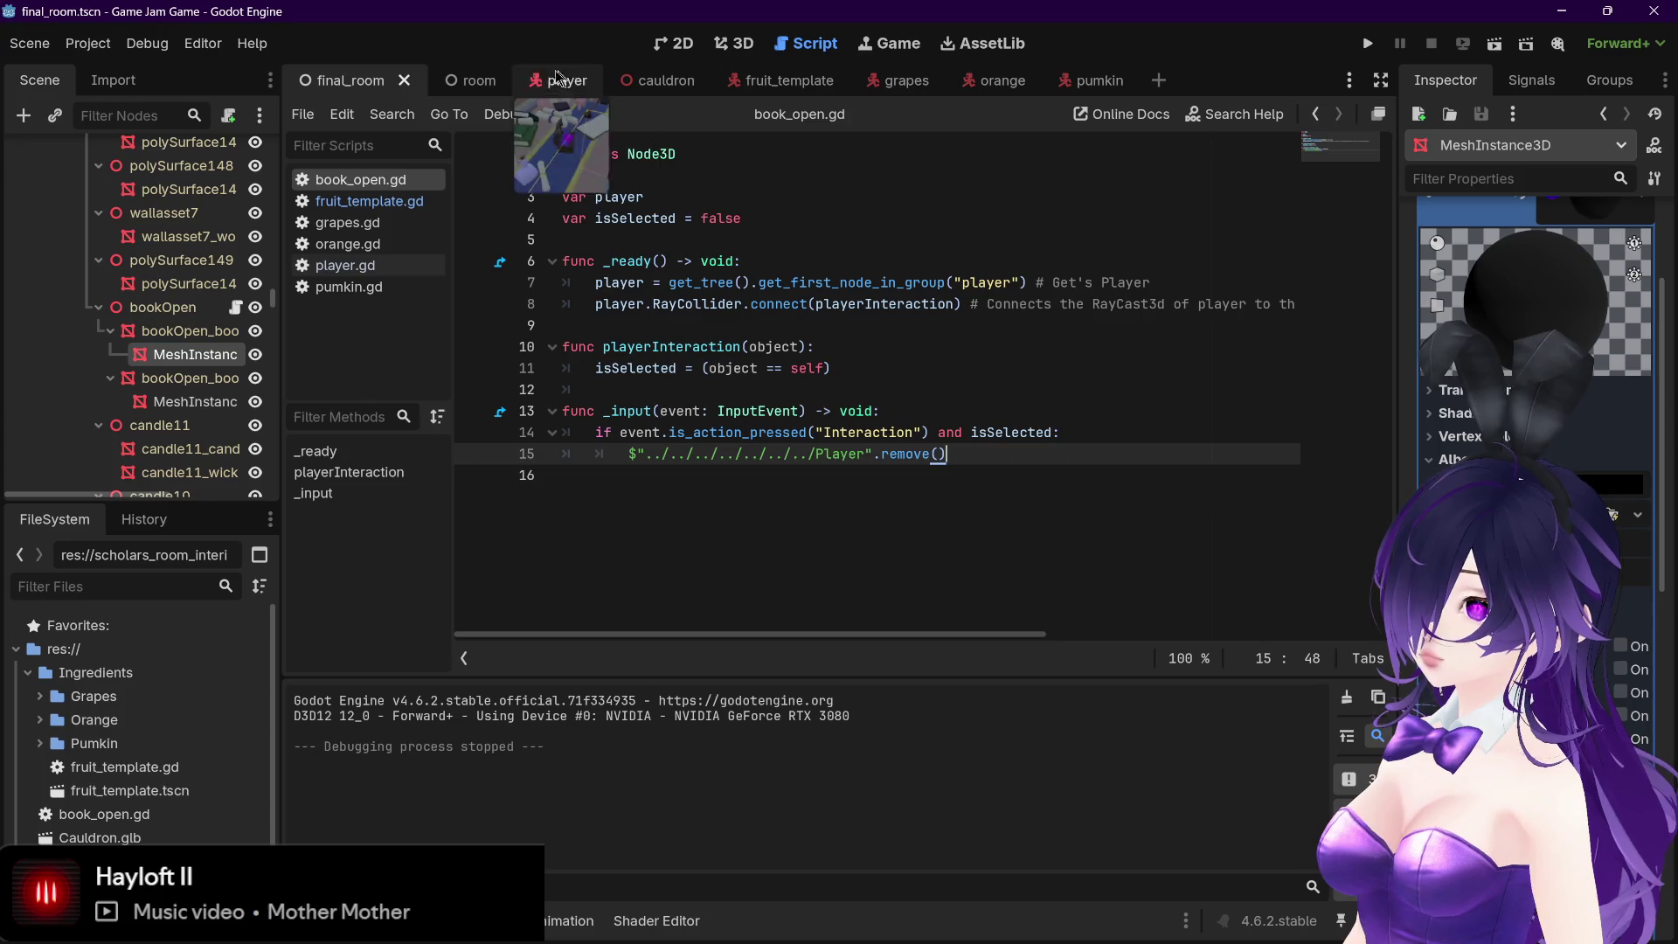
left_click(371, 201)
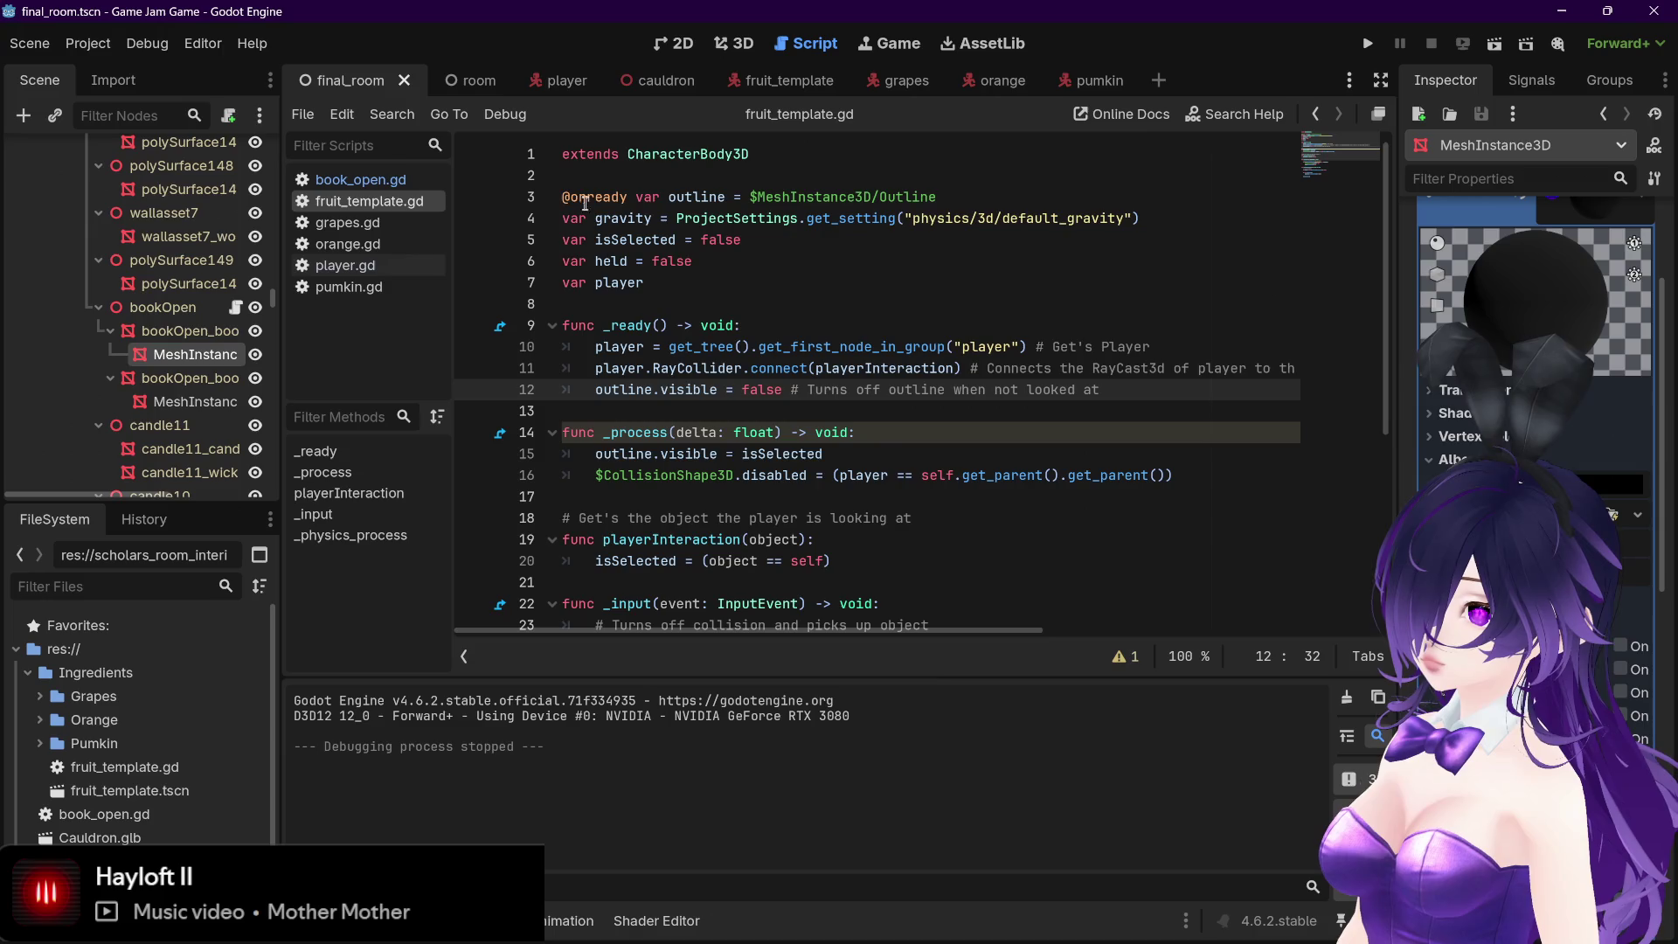
left_click_drag(562, 197, 955, 197)
key("ctrl+c")
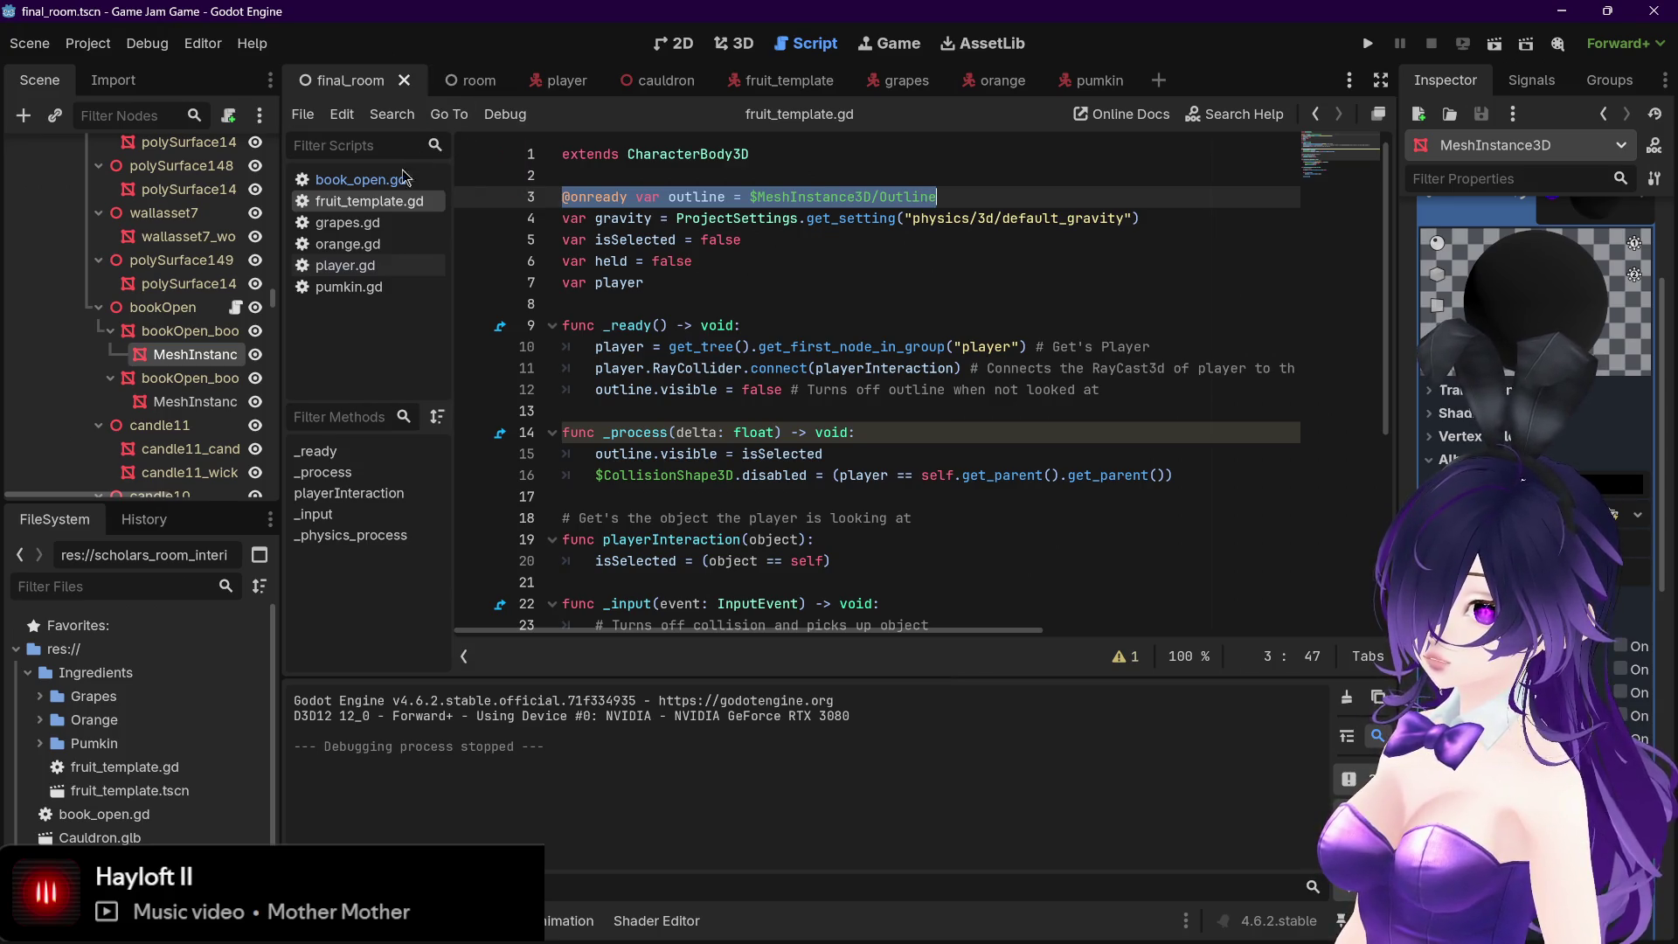
left_click(360, 179)
left_click(607, 178)
key("Return")
key("Return")
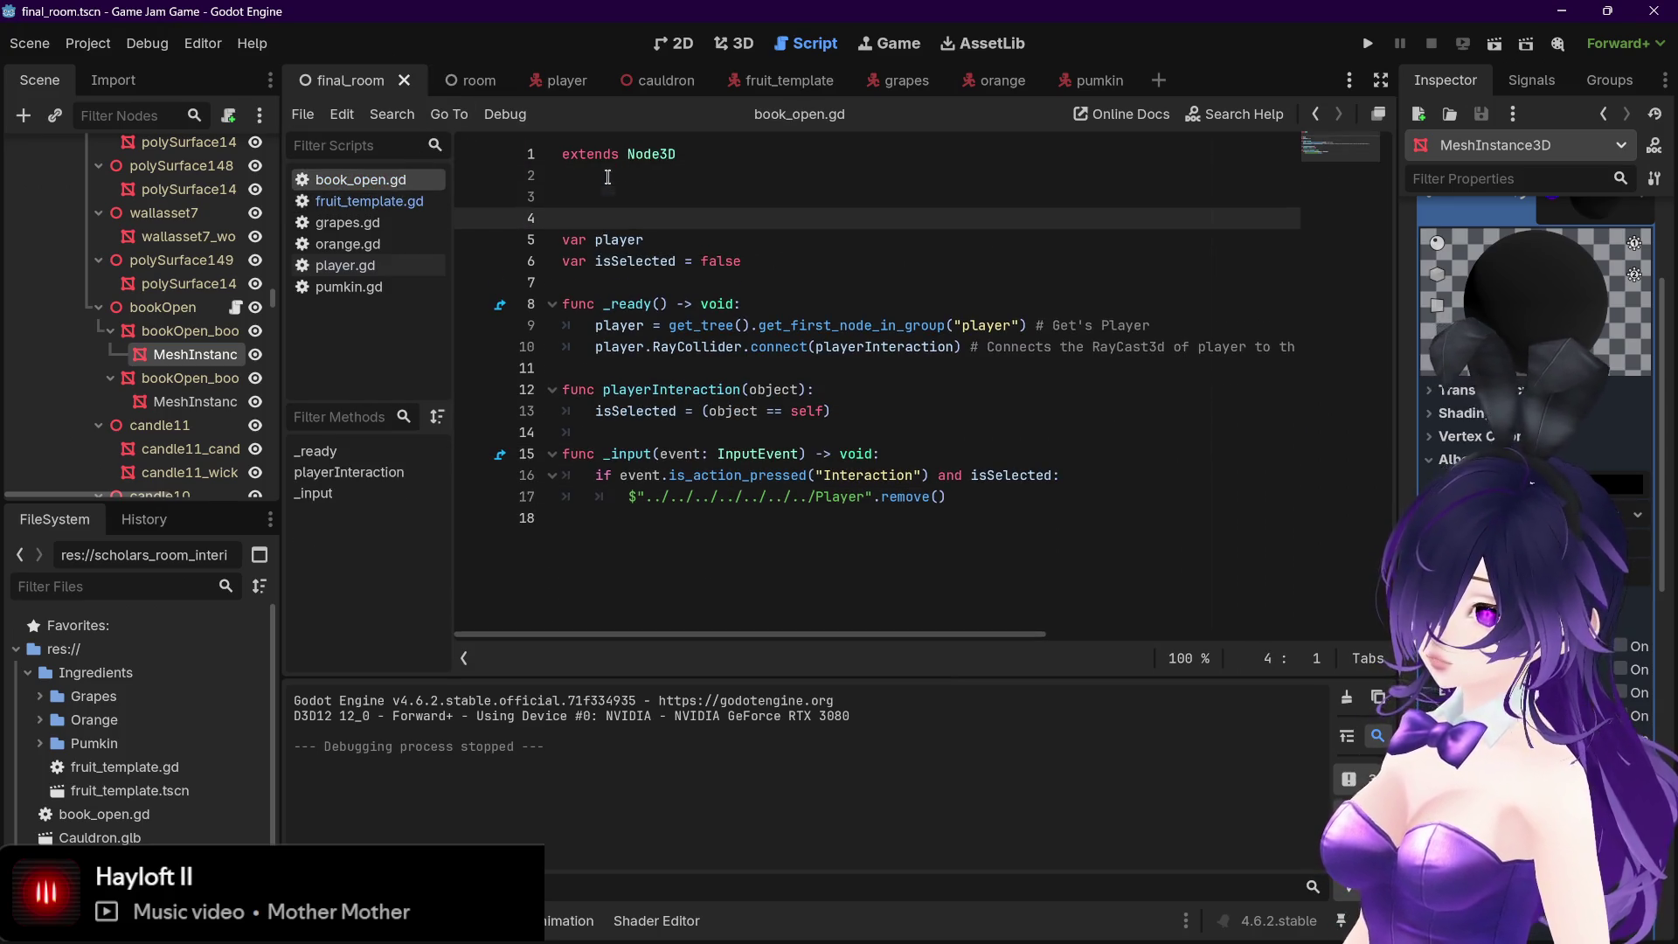
key("ctrl+v")
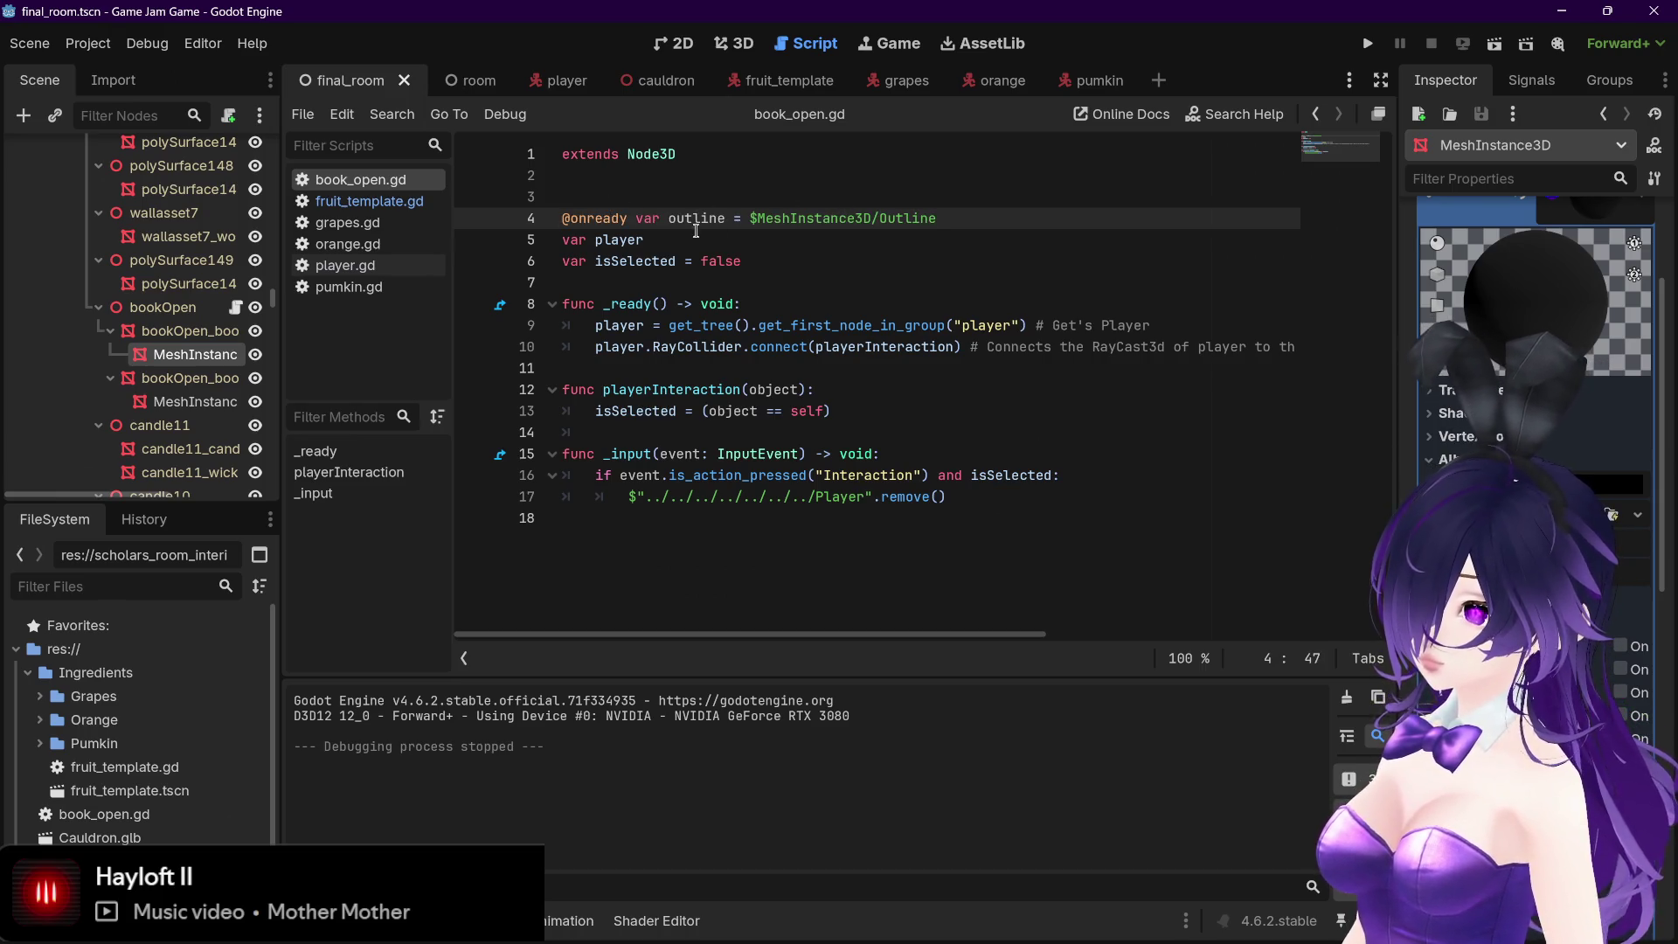
left_click(731, 218)
type("1")
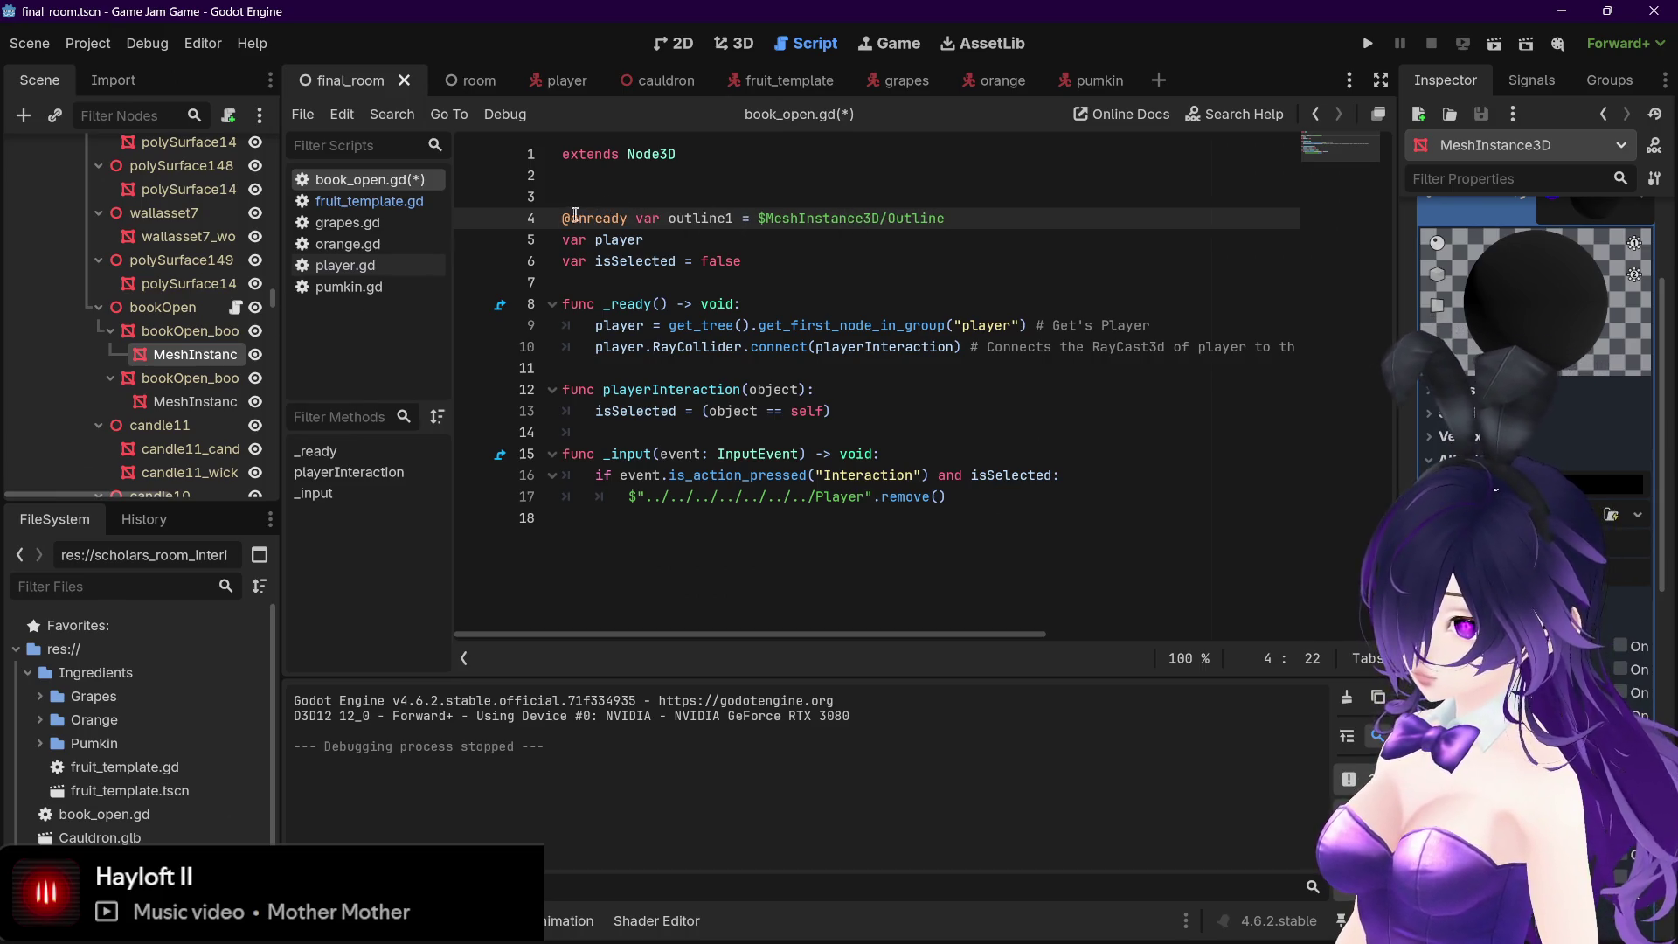
left_click_drag(565, 218, 1018, 212)
key("ctrl+c")
left_click(999, 220)
key("Return")
key("ctrl+v")
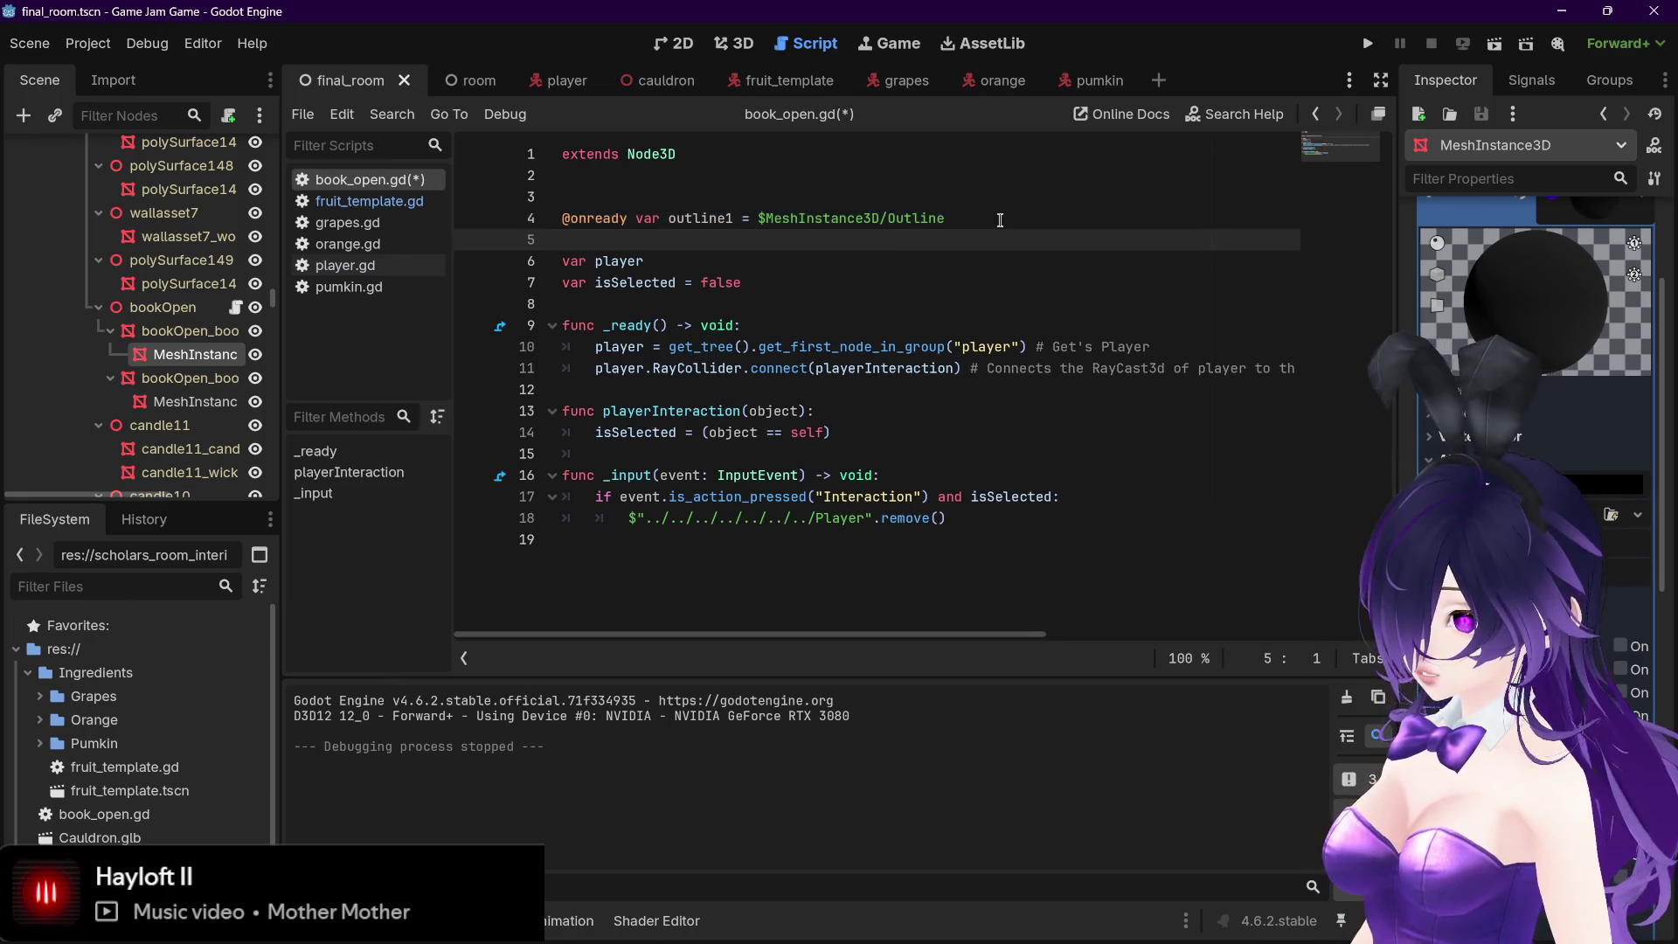
left_click(731, 239)
key("BackSpace")
type("2")
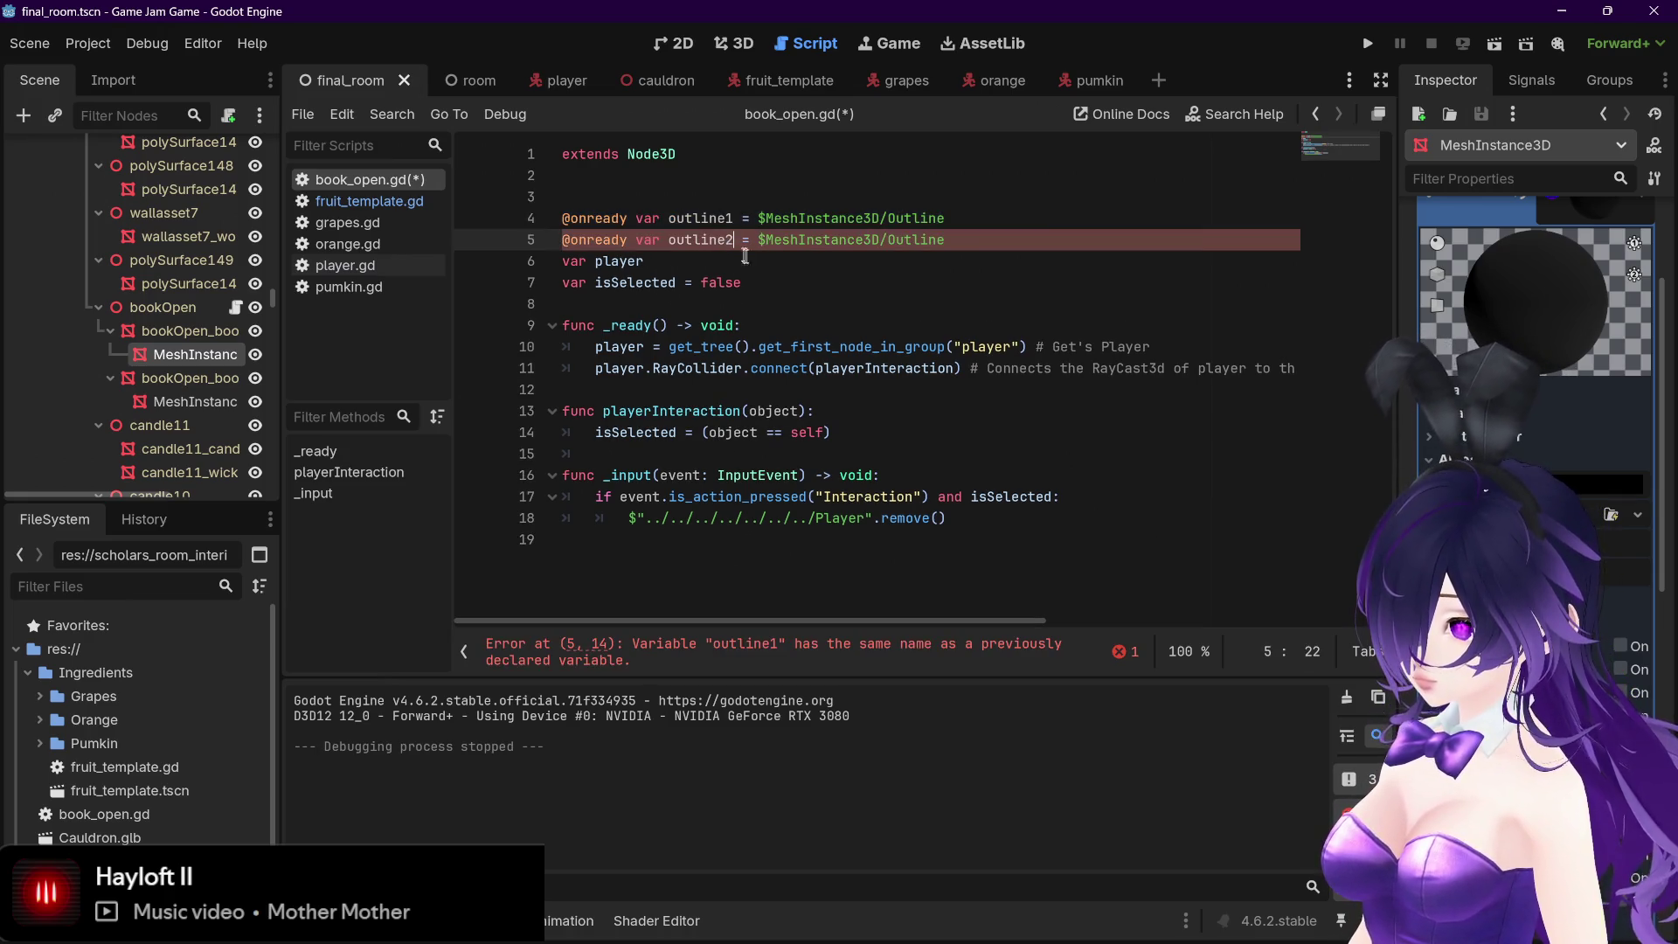
mouse_move(187, 354)
left_mouse_down()
mouse_move(813, 218)
mouse_move(979, 219)
mouse_move(757, 218)
left_mouse_up()
key("BackSpace")
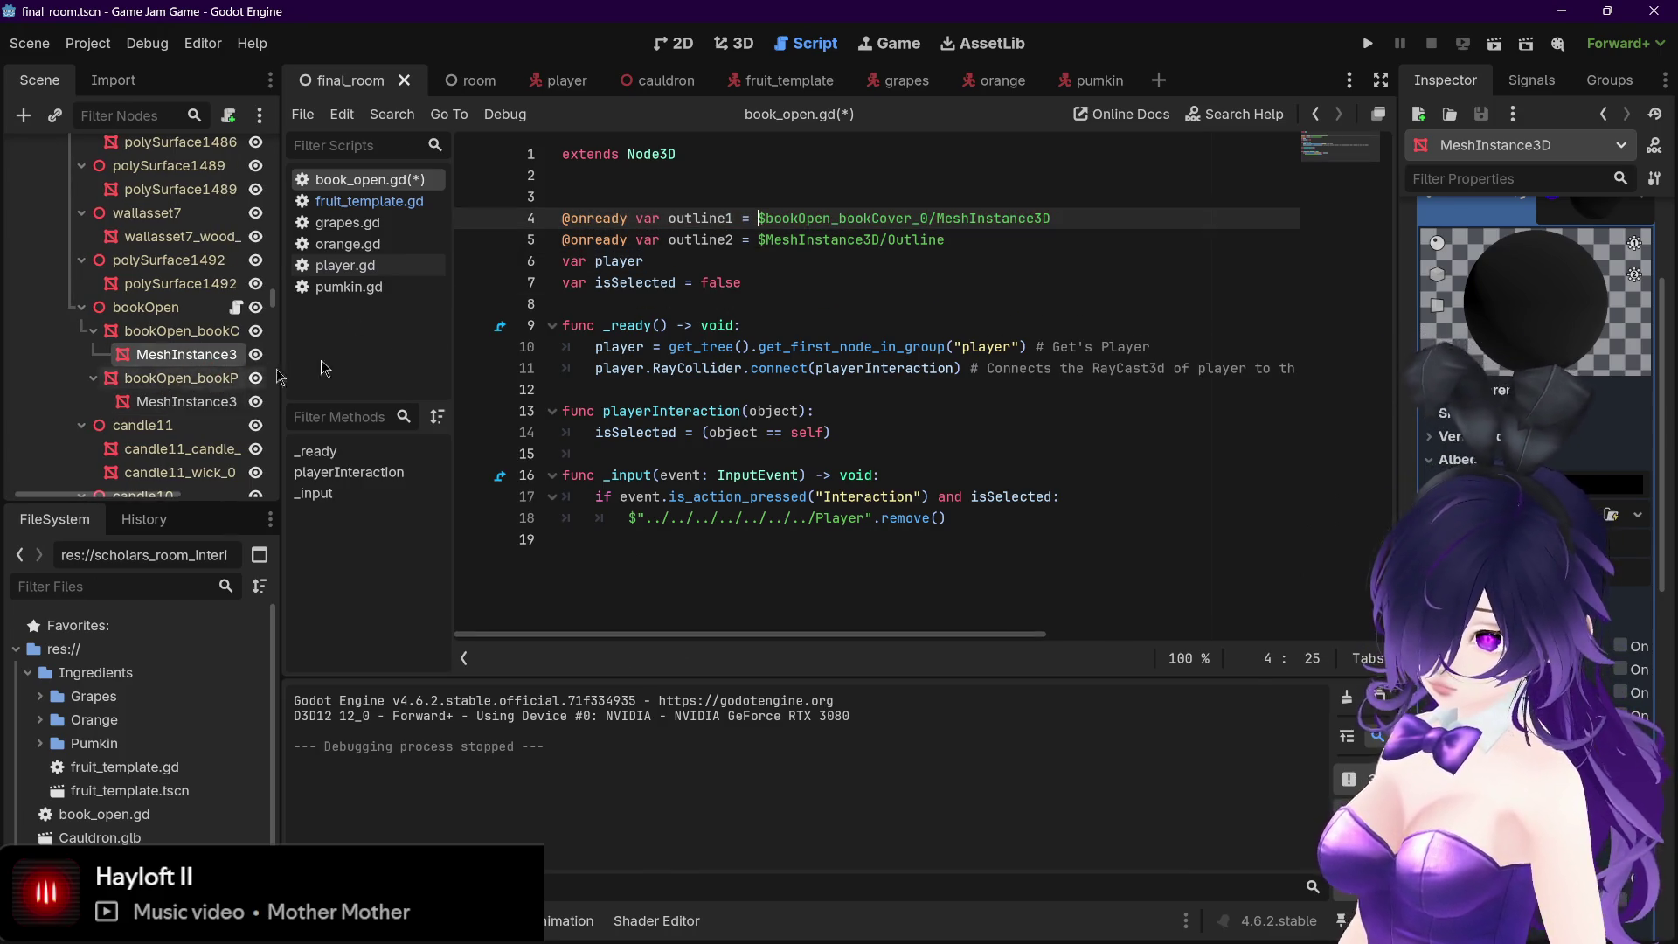
left_click_drag(962, 239, 758, 240)
key("BackSpace")
mouse_move(183, 401)
left_mouse_down()
mouse_move(804, 273)
mouse_move(793, 240)
left_mouse_up()
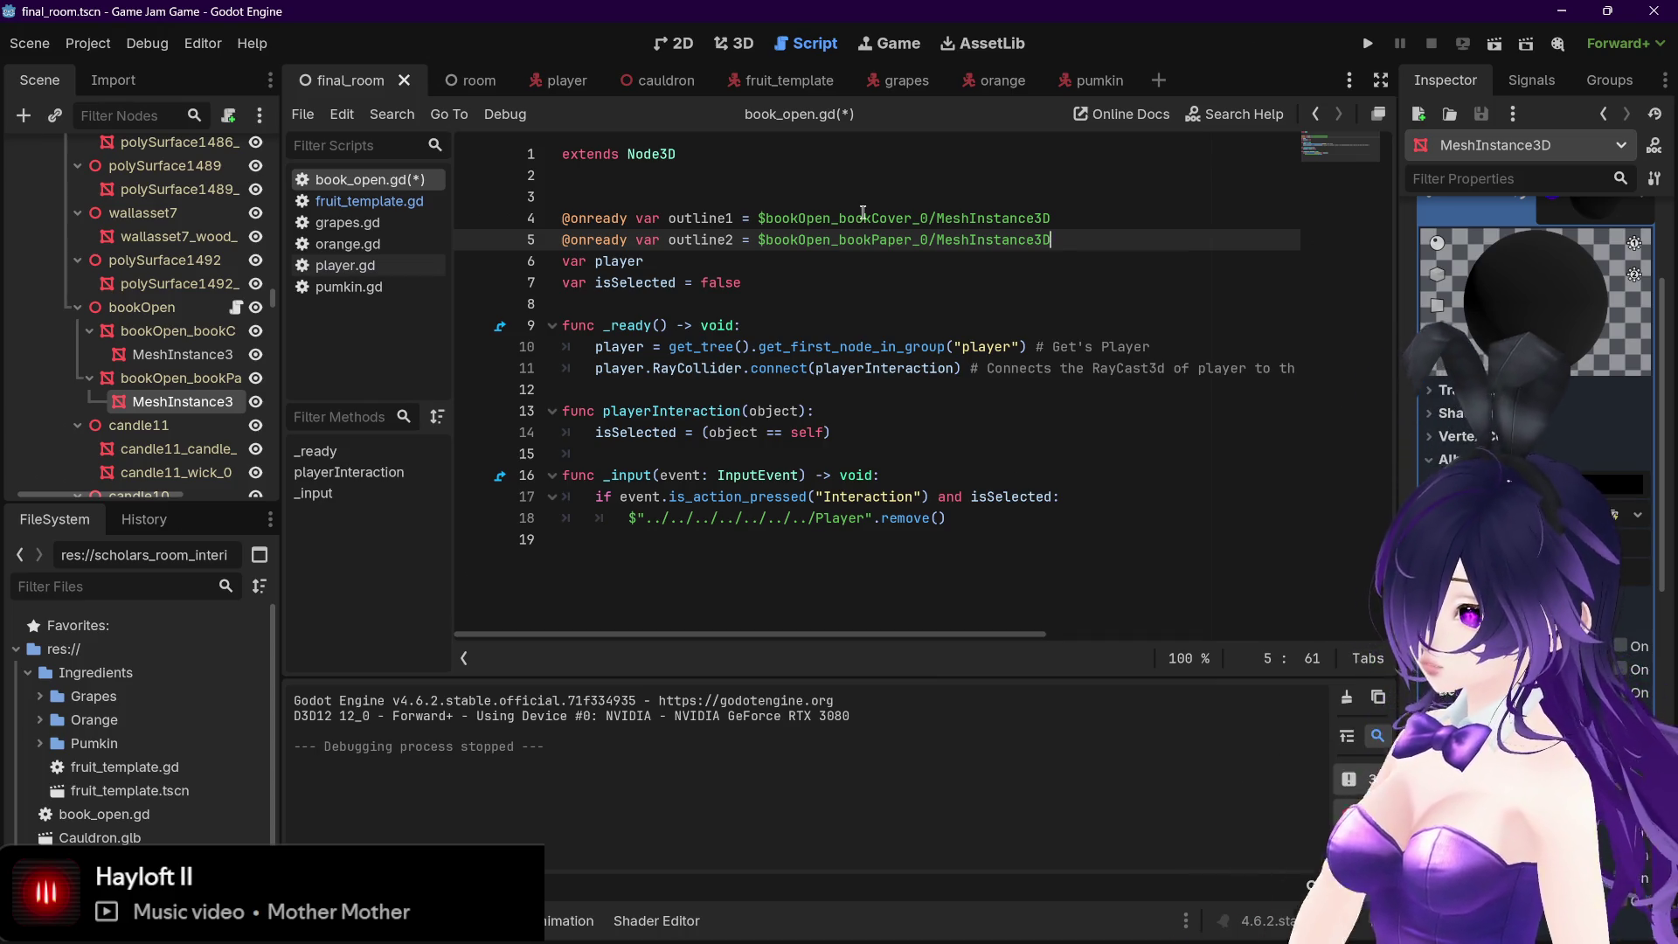
mouse_move(990, 496)
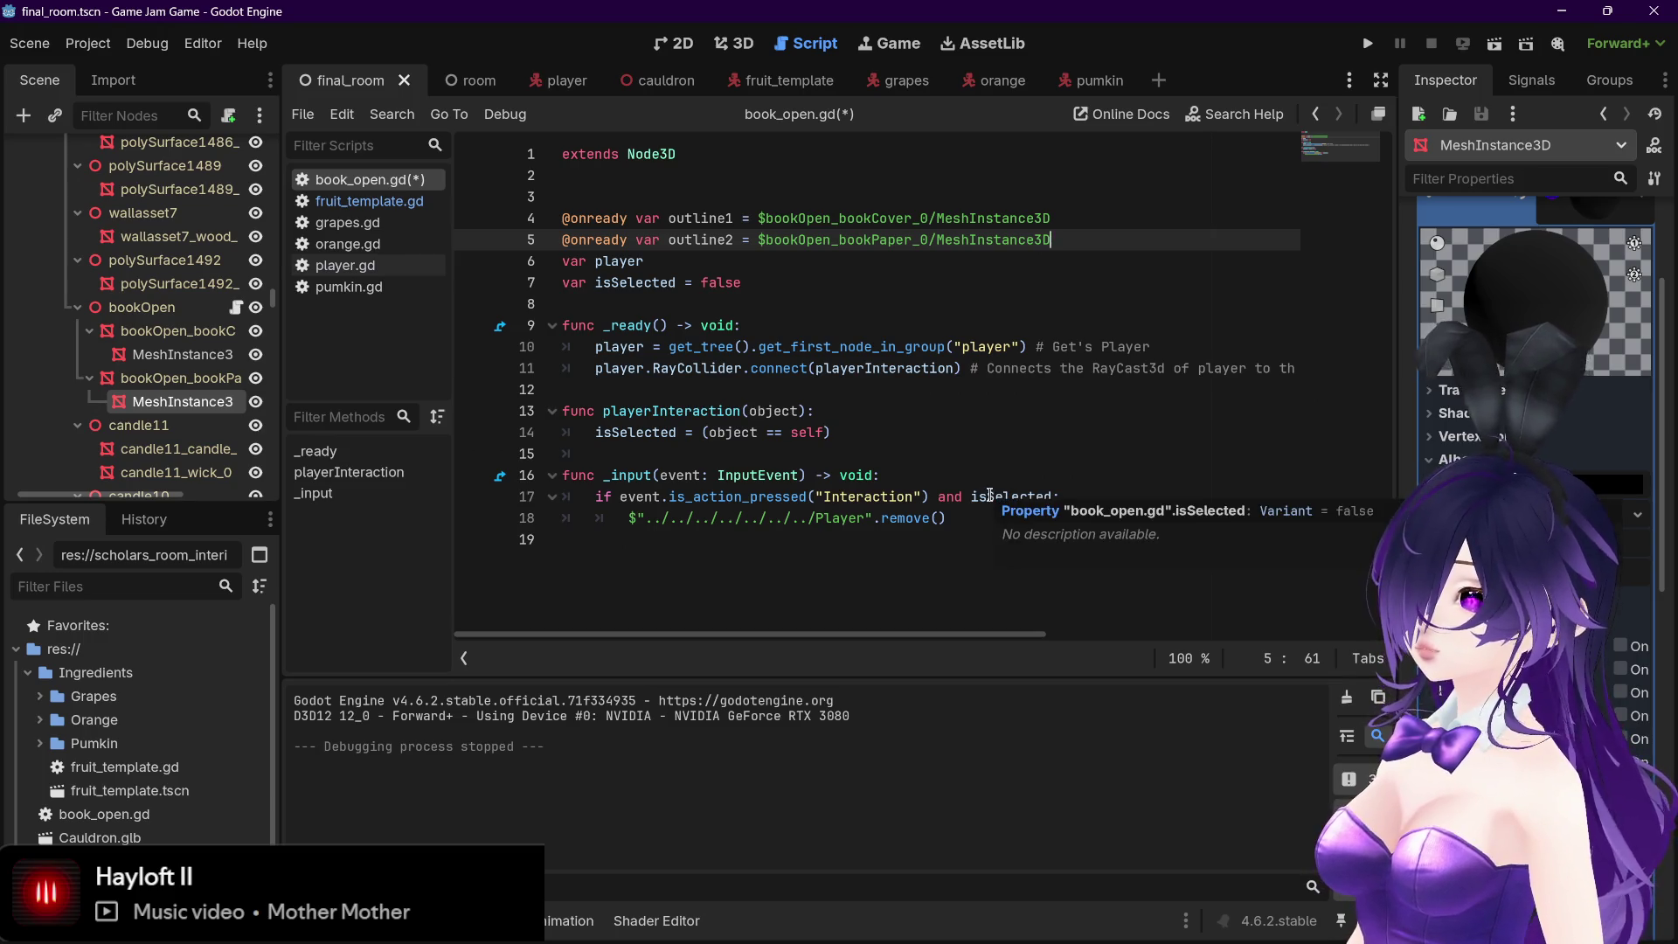
key("ctrl+s")
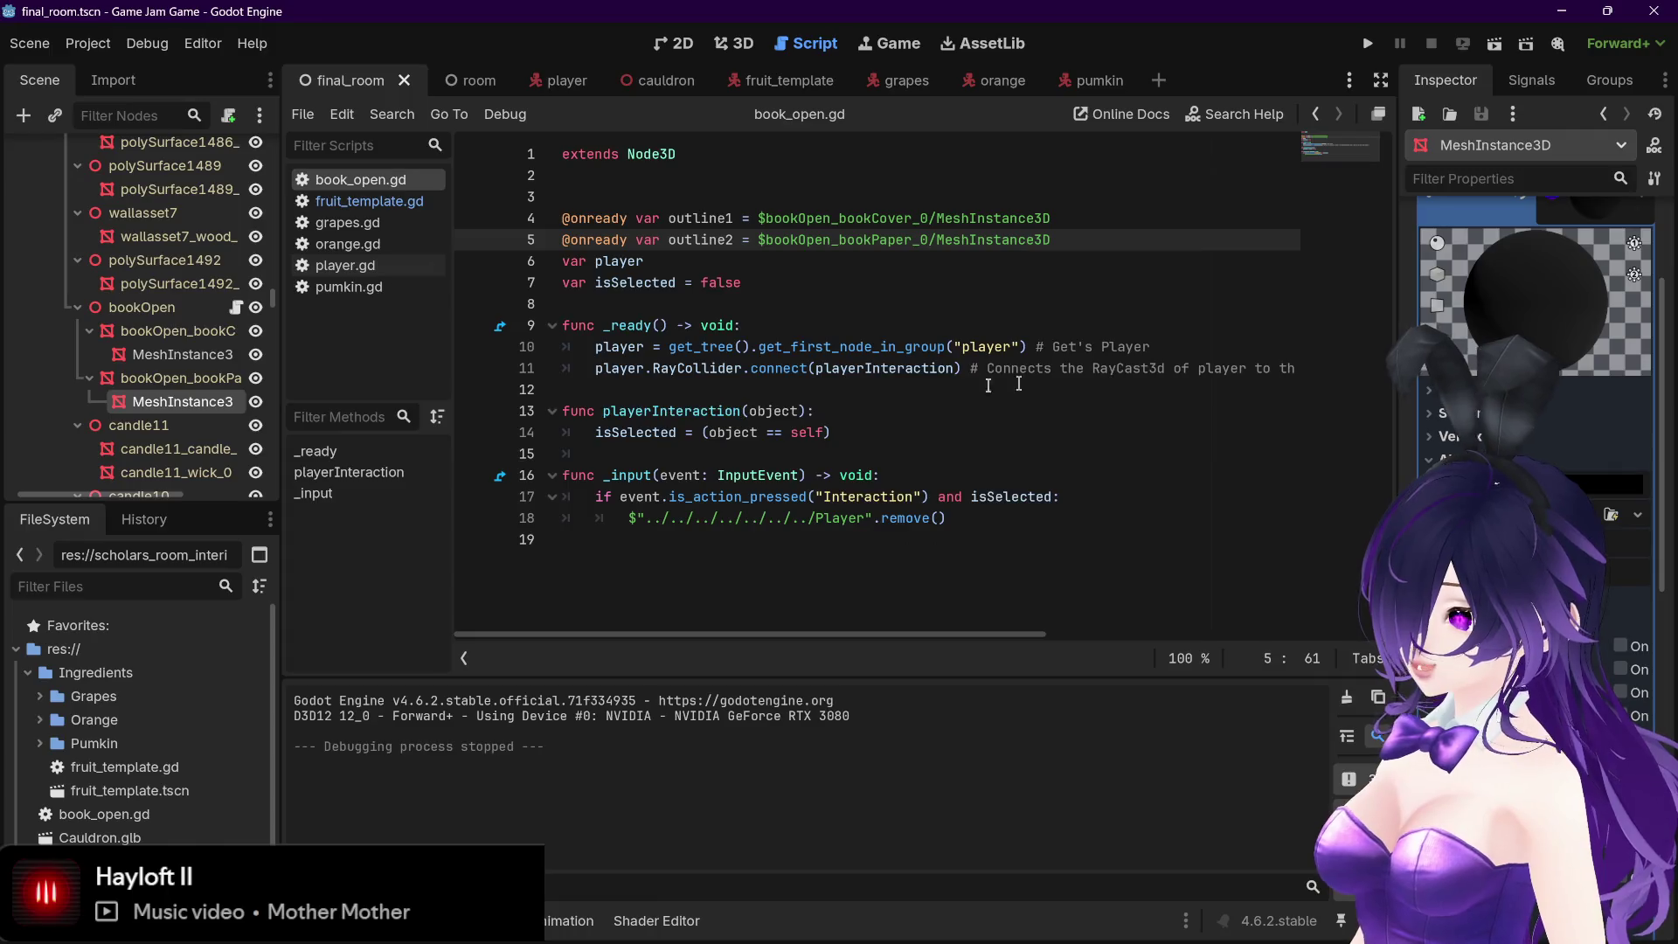
left_click_drag(824, 633, 1336, 621)
left_click(1309, 373)
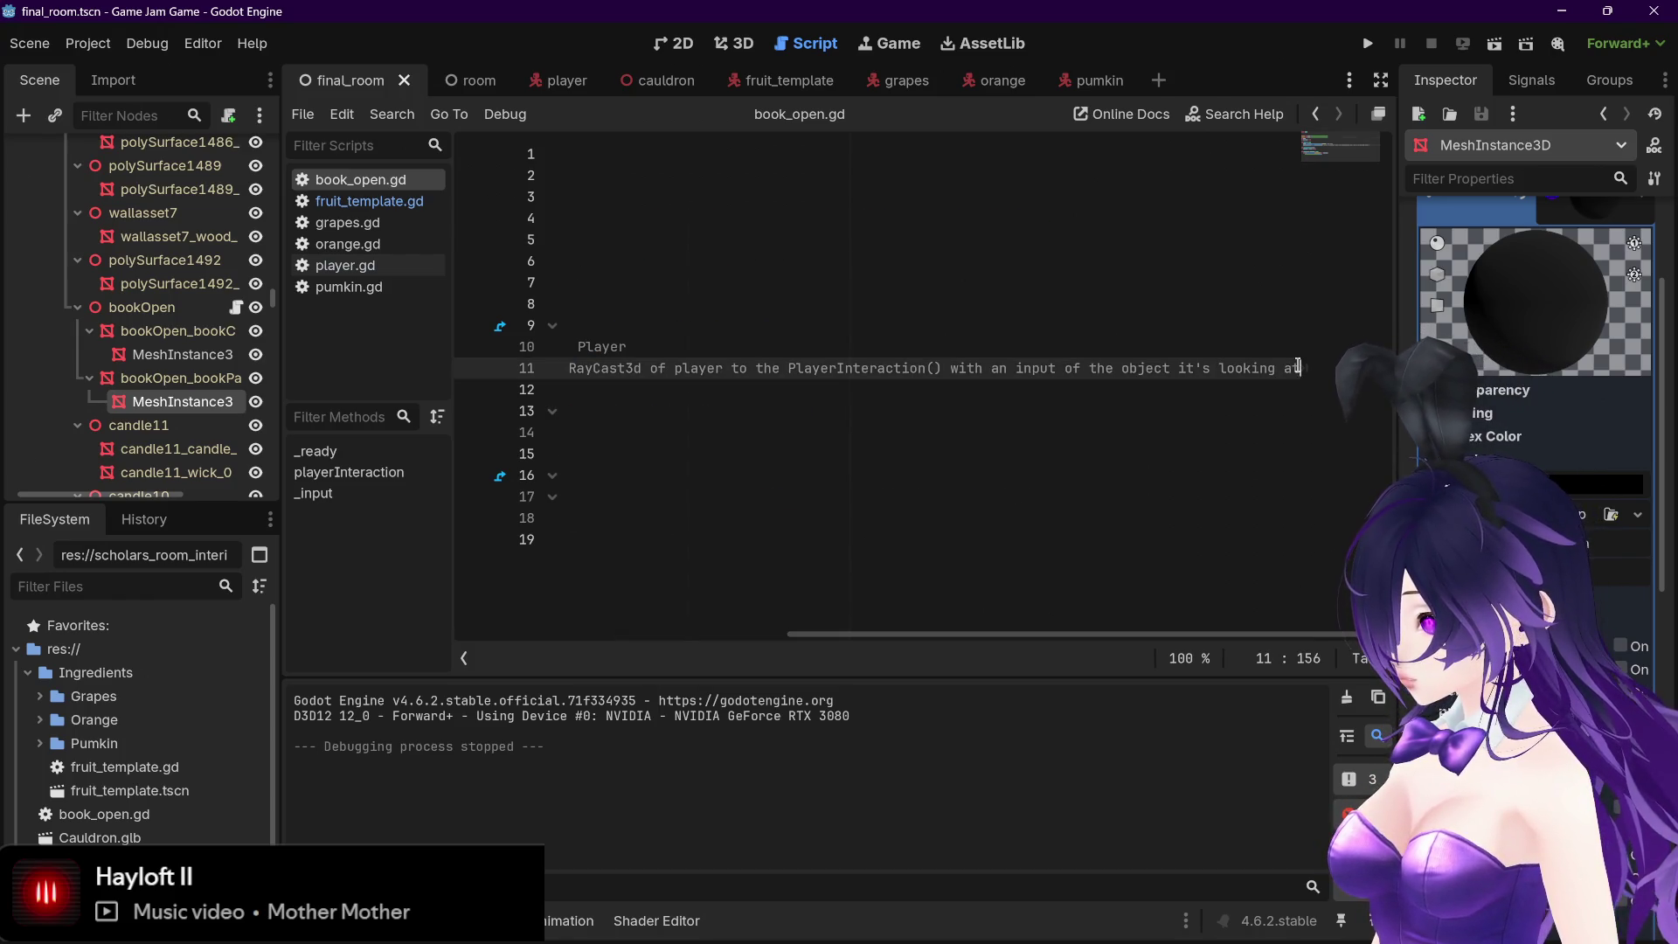
Add 'outline1.disabled = true' to _ready and duplicate it as an outline2 line
left_click(630, 394)
key("BackSpace")
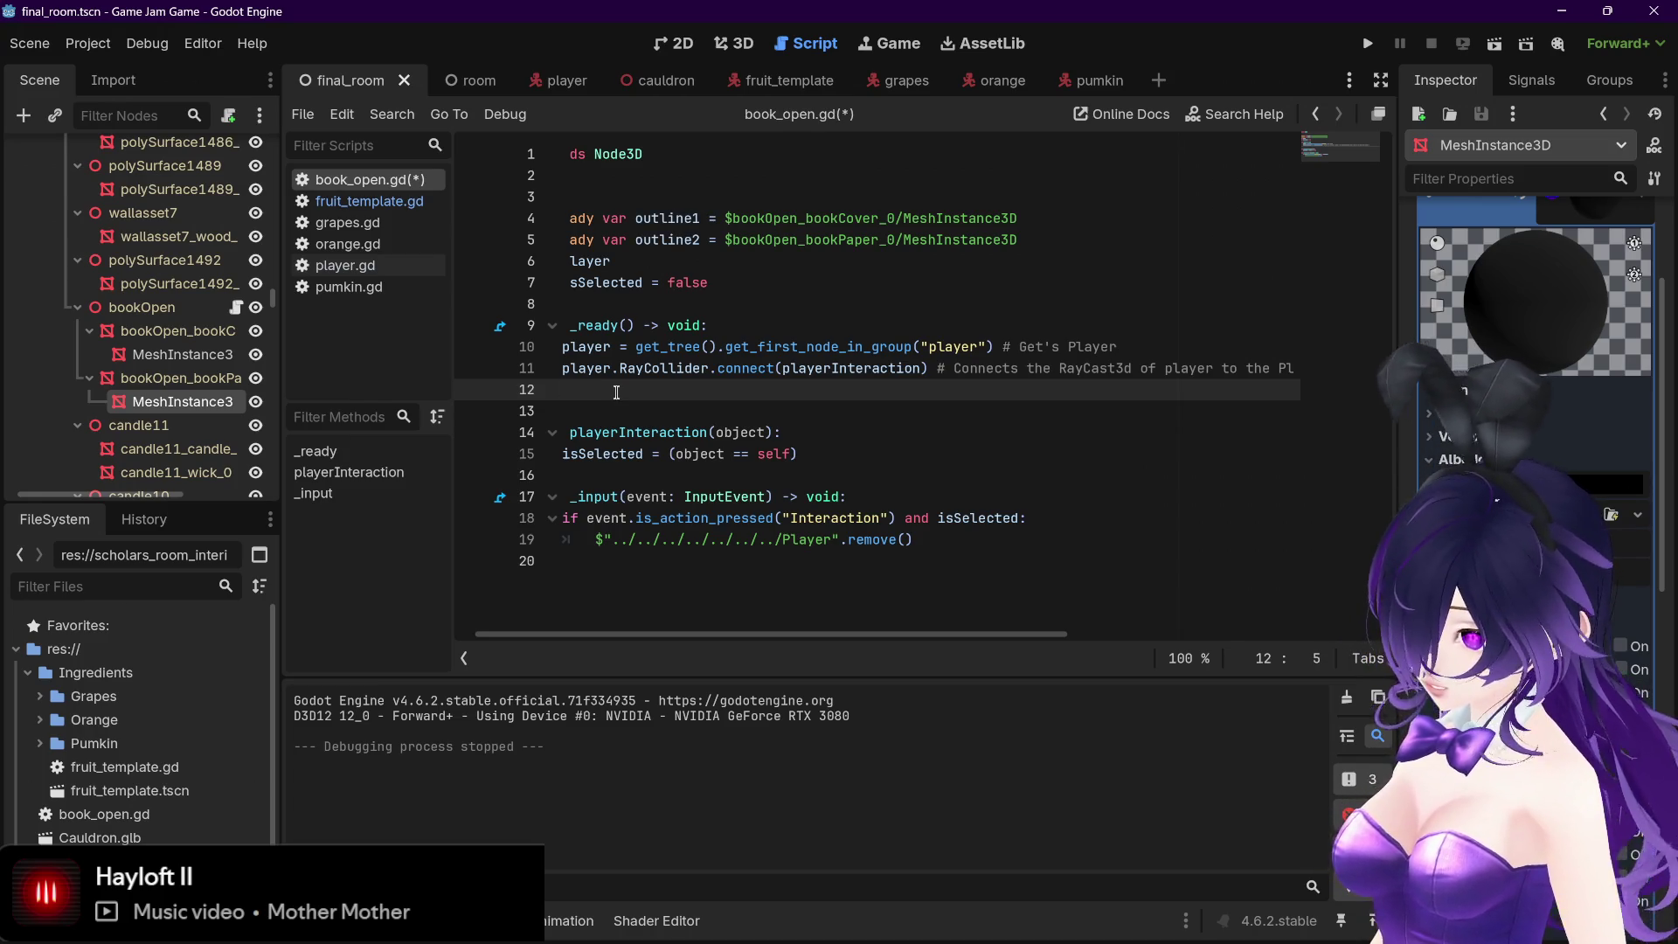
type("outline1.dis")
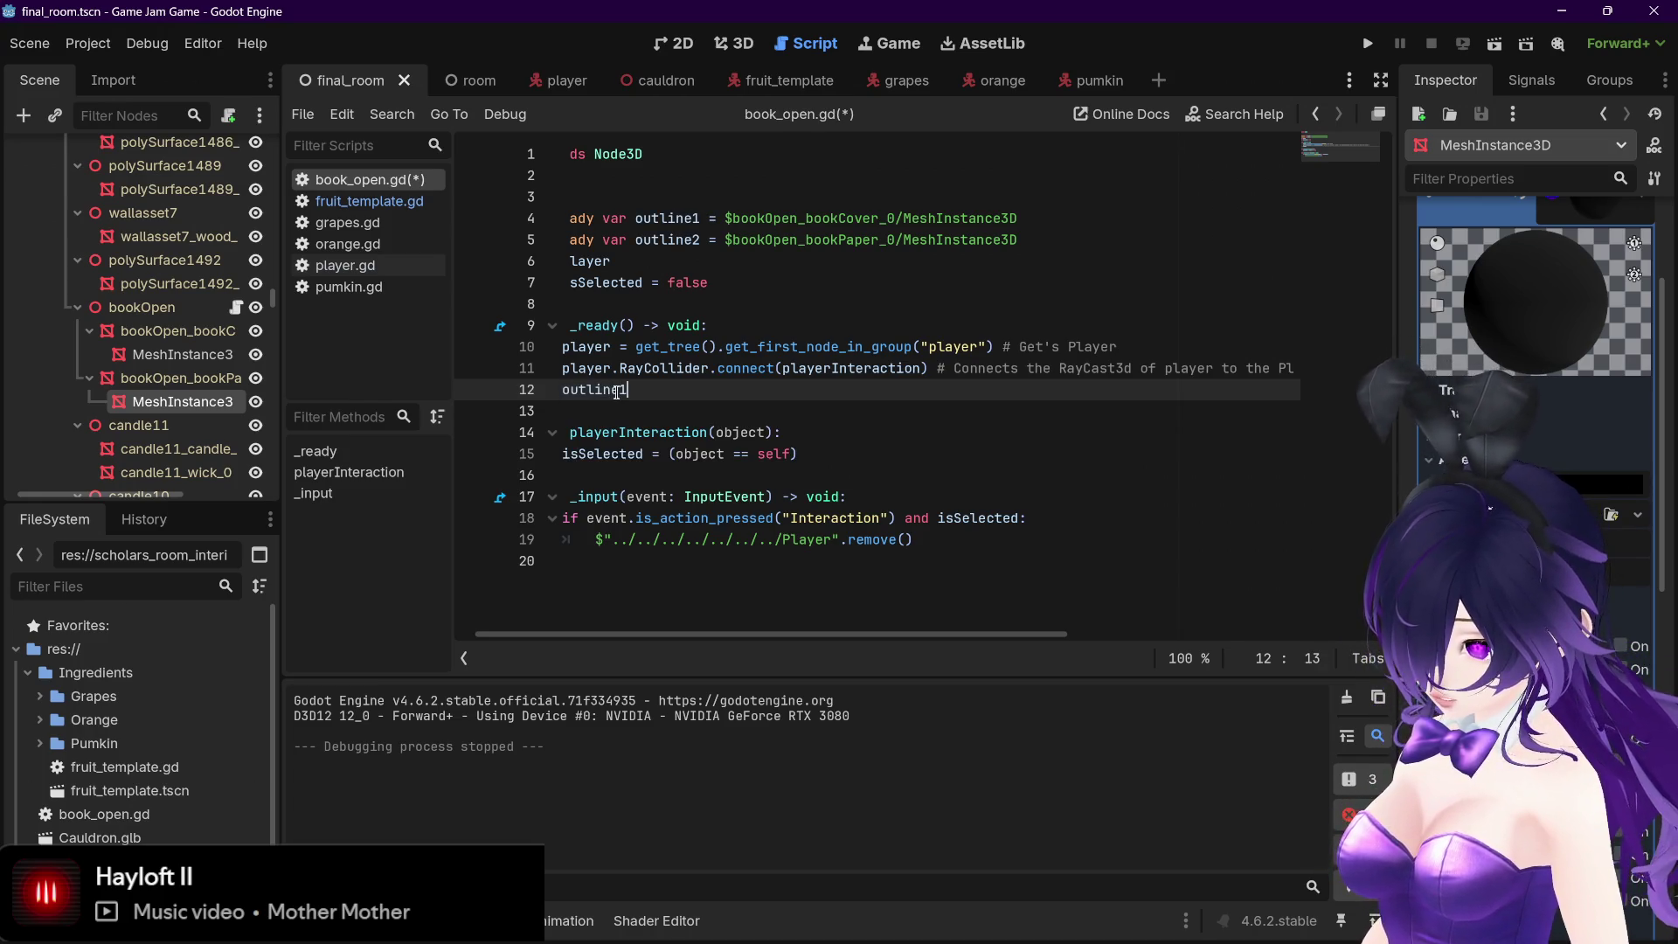
type("a")
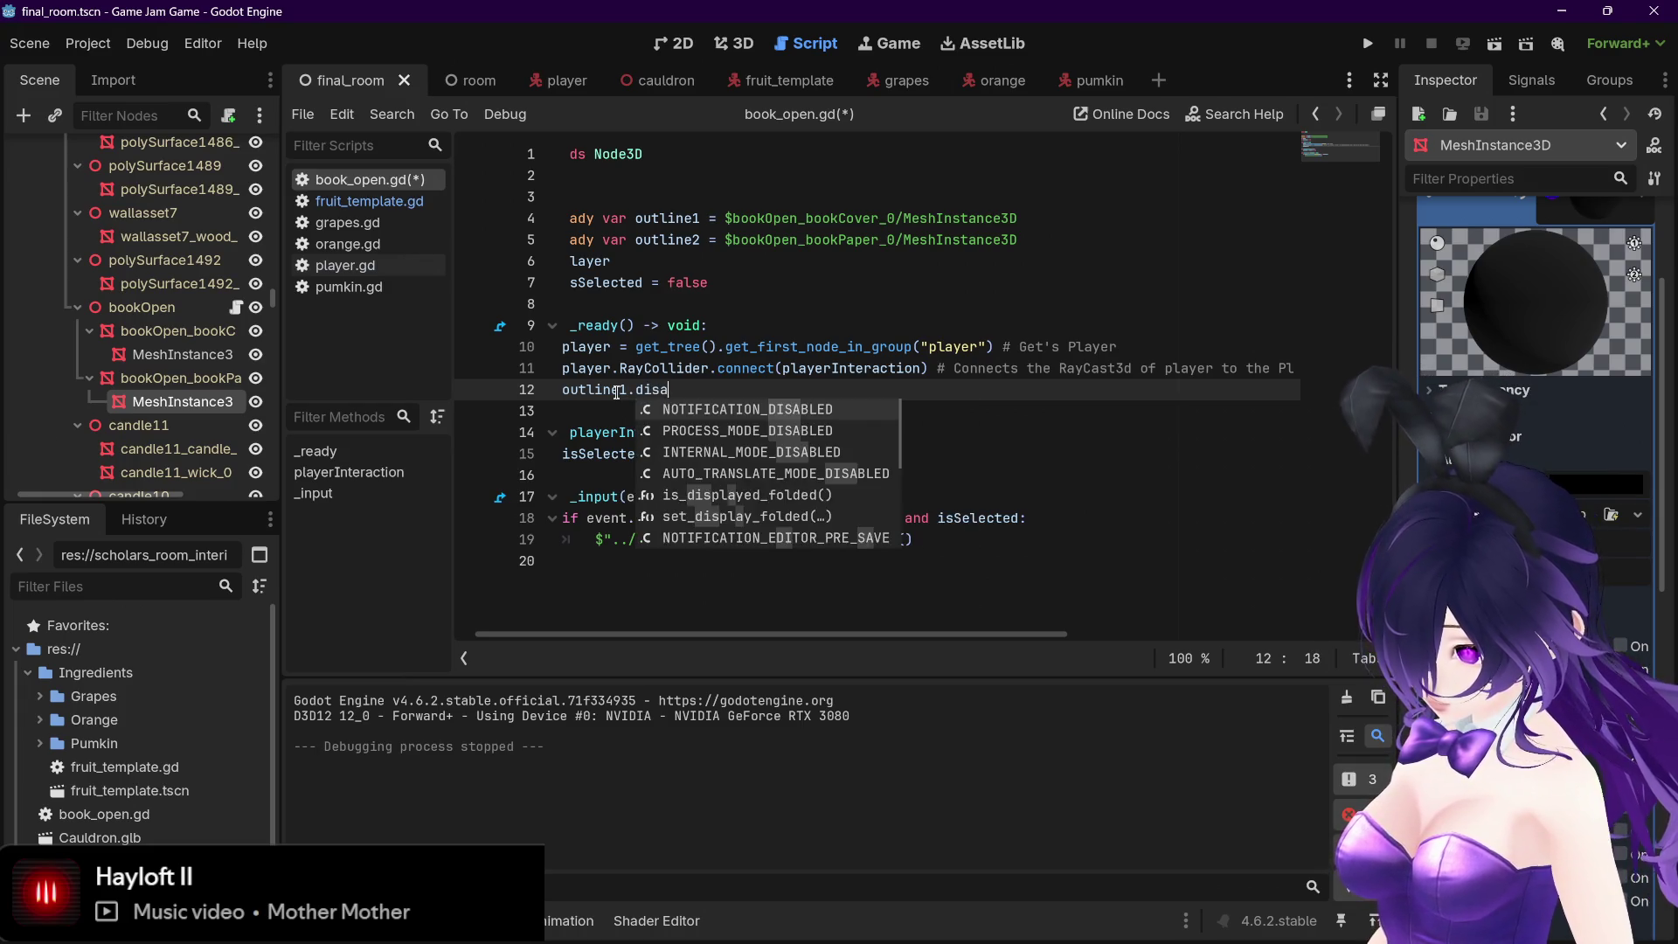
type("bled = true")
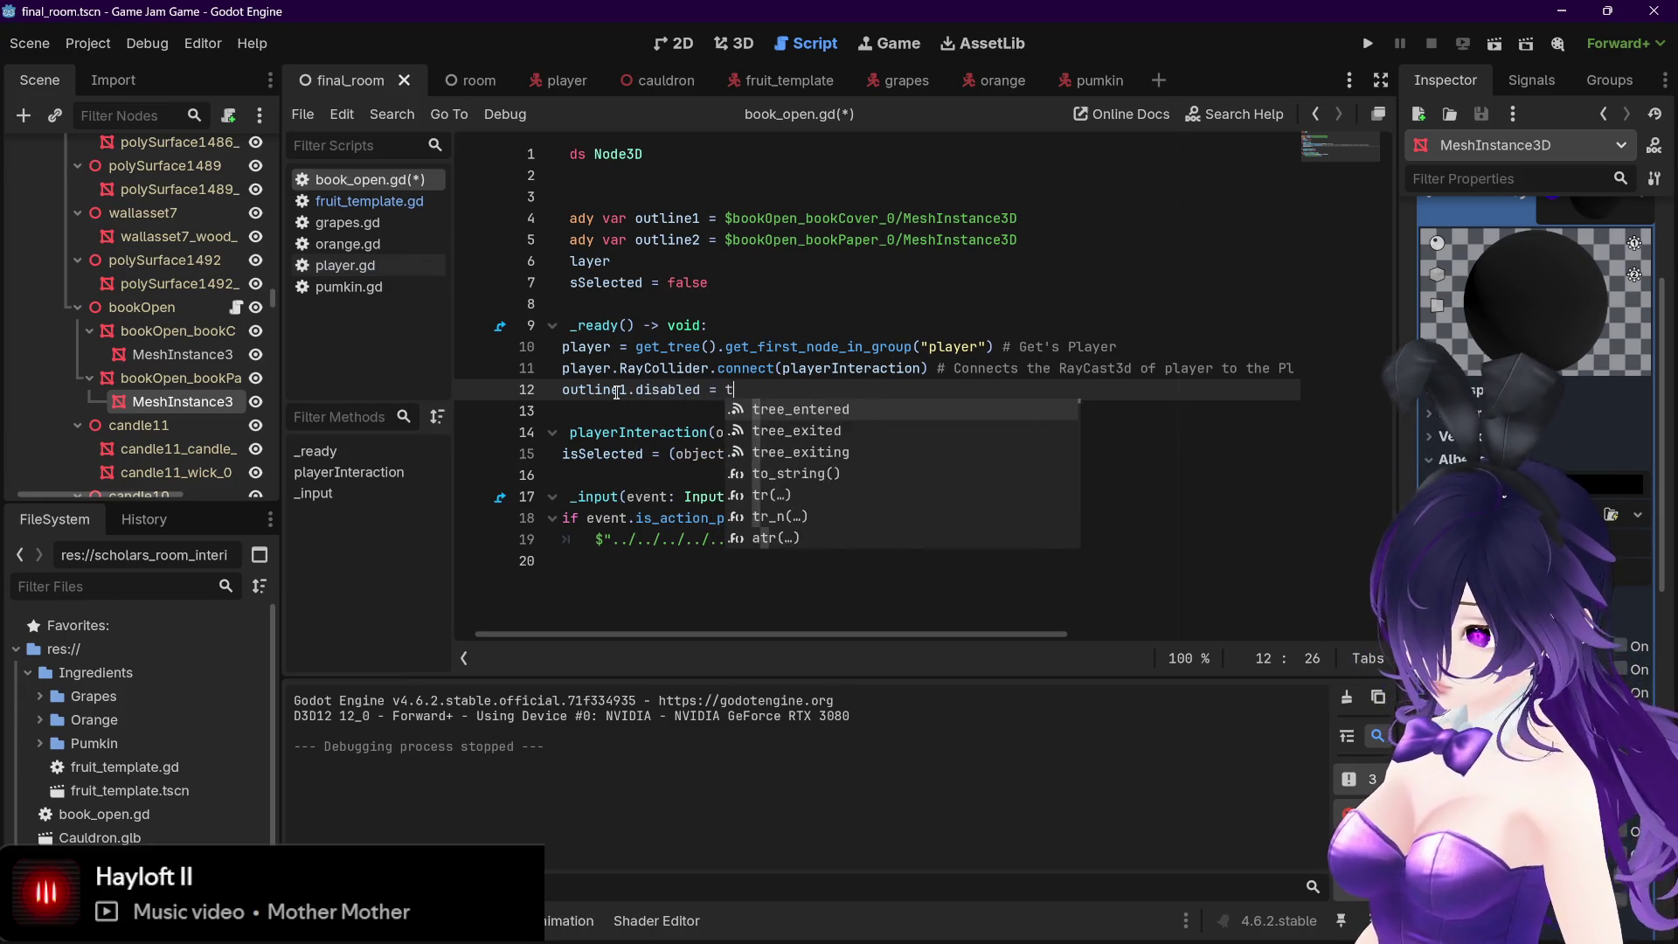
key("Return")
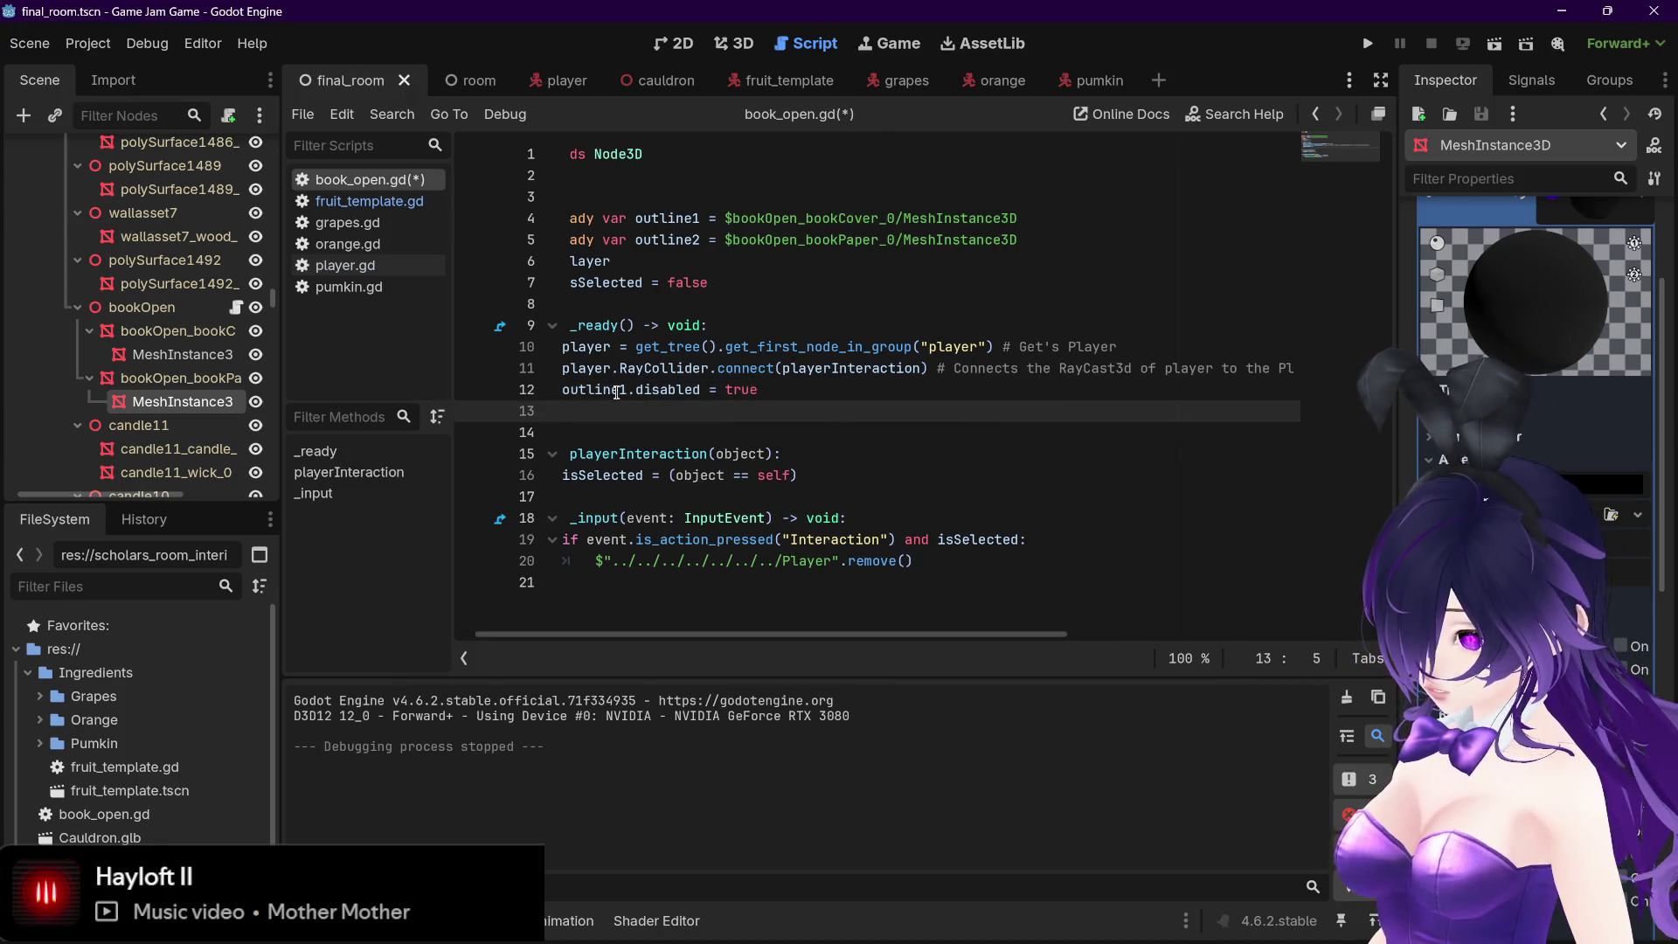
left_click_drag(564, 390, 759, 389)
key("ctrl+c")
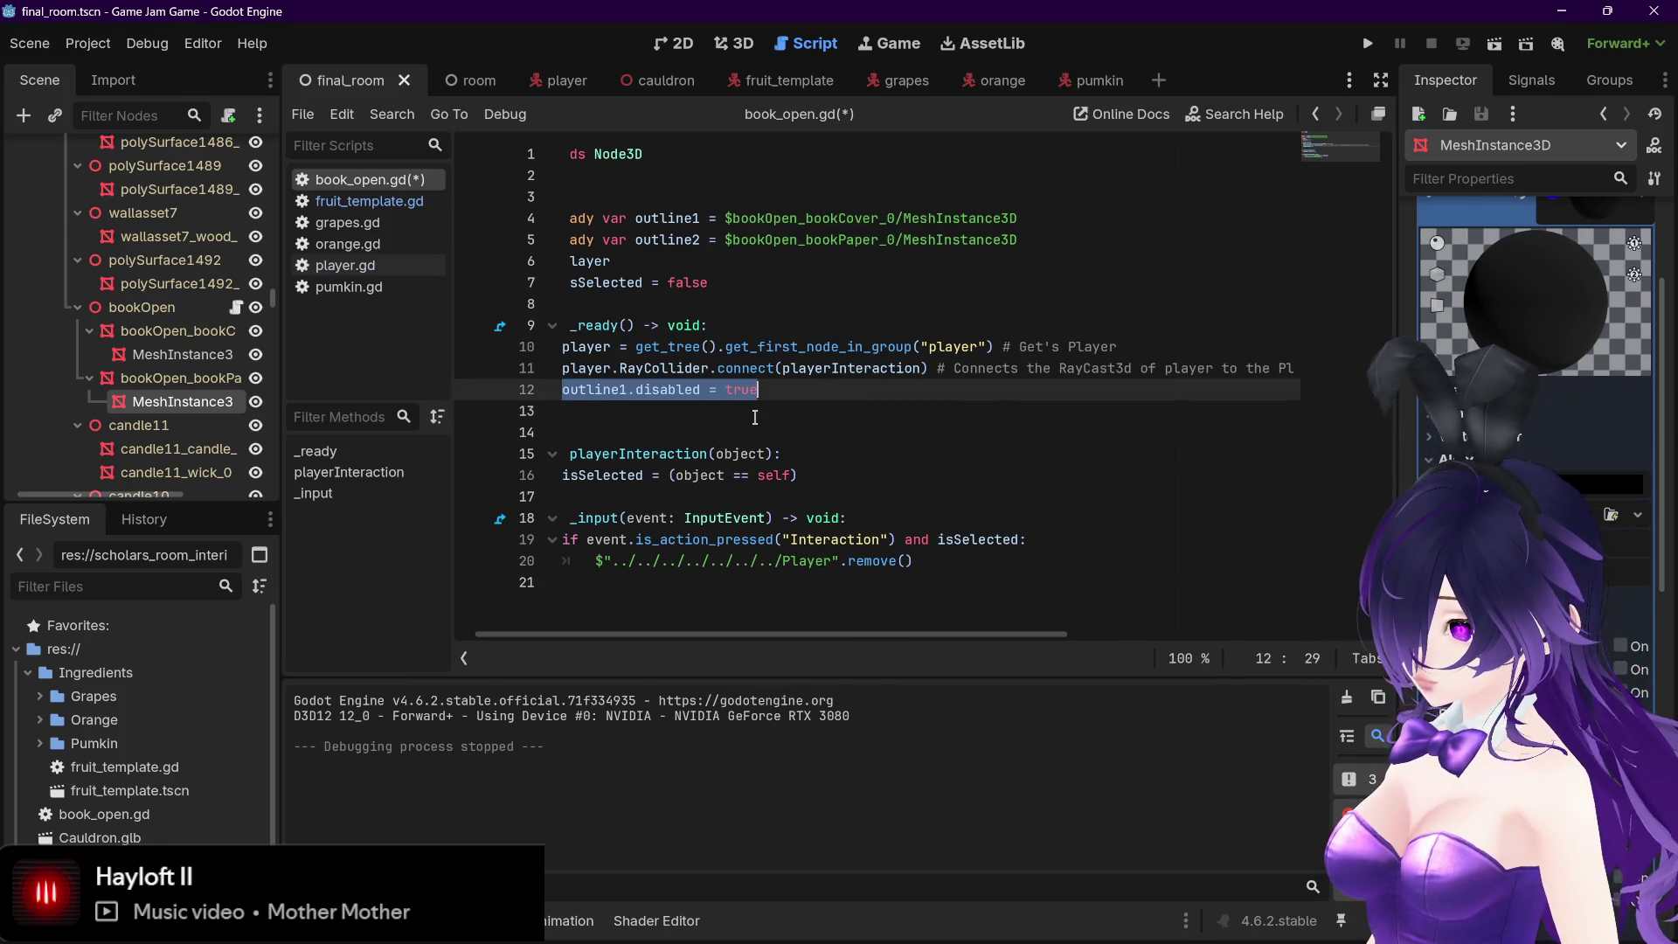
left_click(755, 410)
key("ctrl+v")
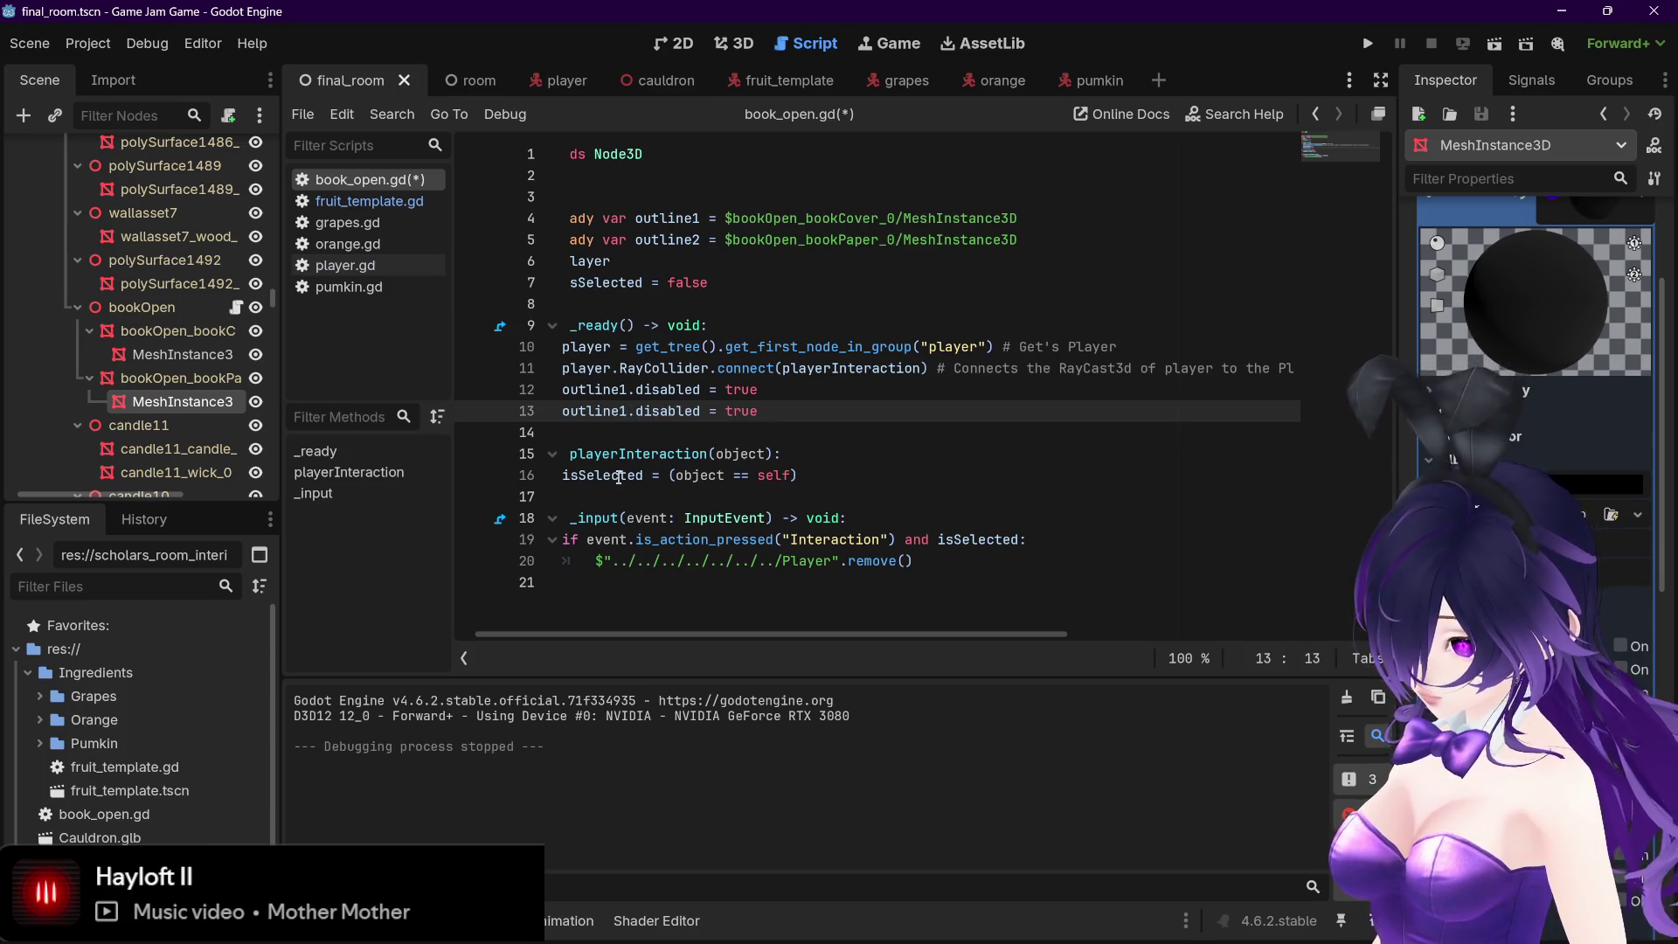
key("BackSpace")
type("2")
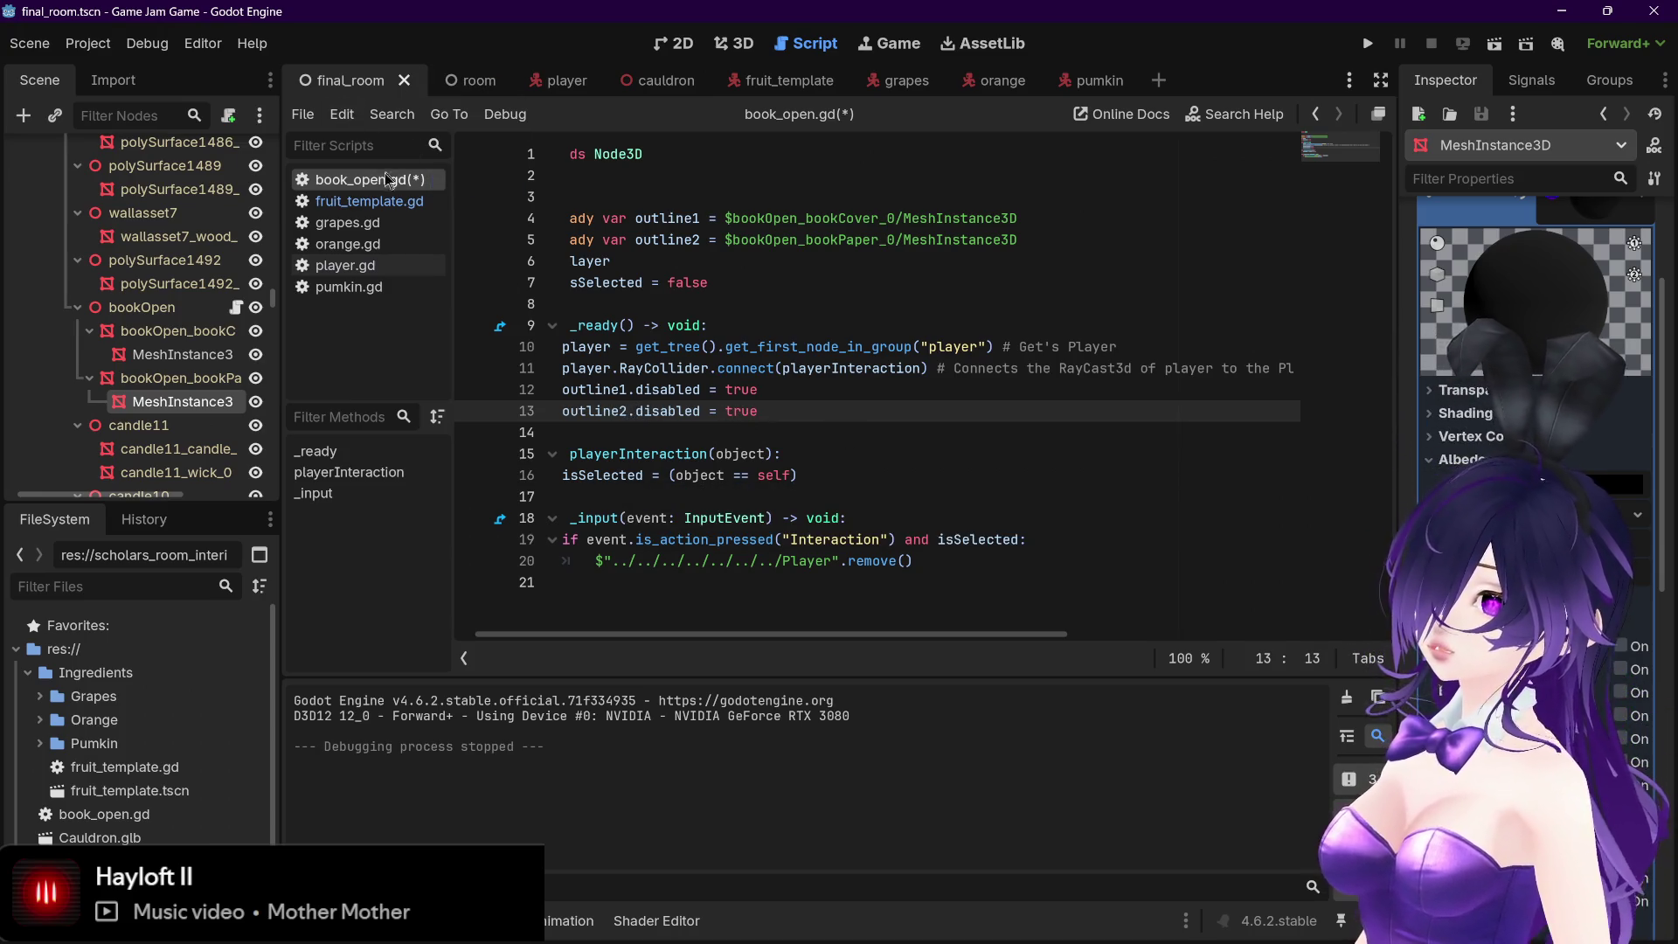
Change both lines to outline1.visible = false and outline2.visible = false, borrowing 'visible' from fruit_template.gd
left_click(385, 201)
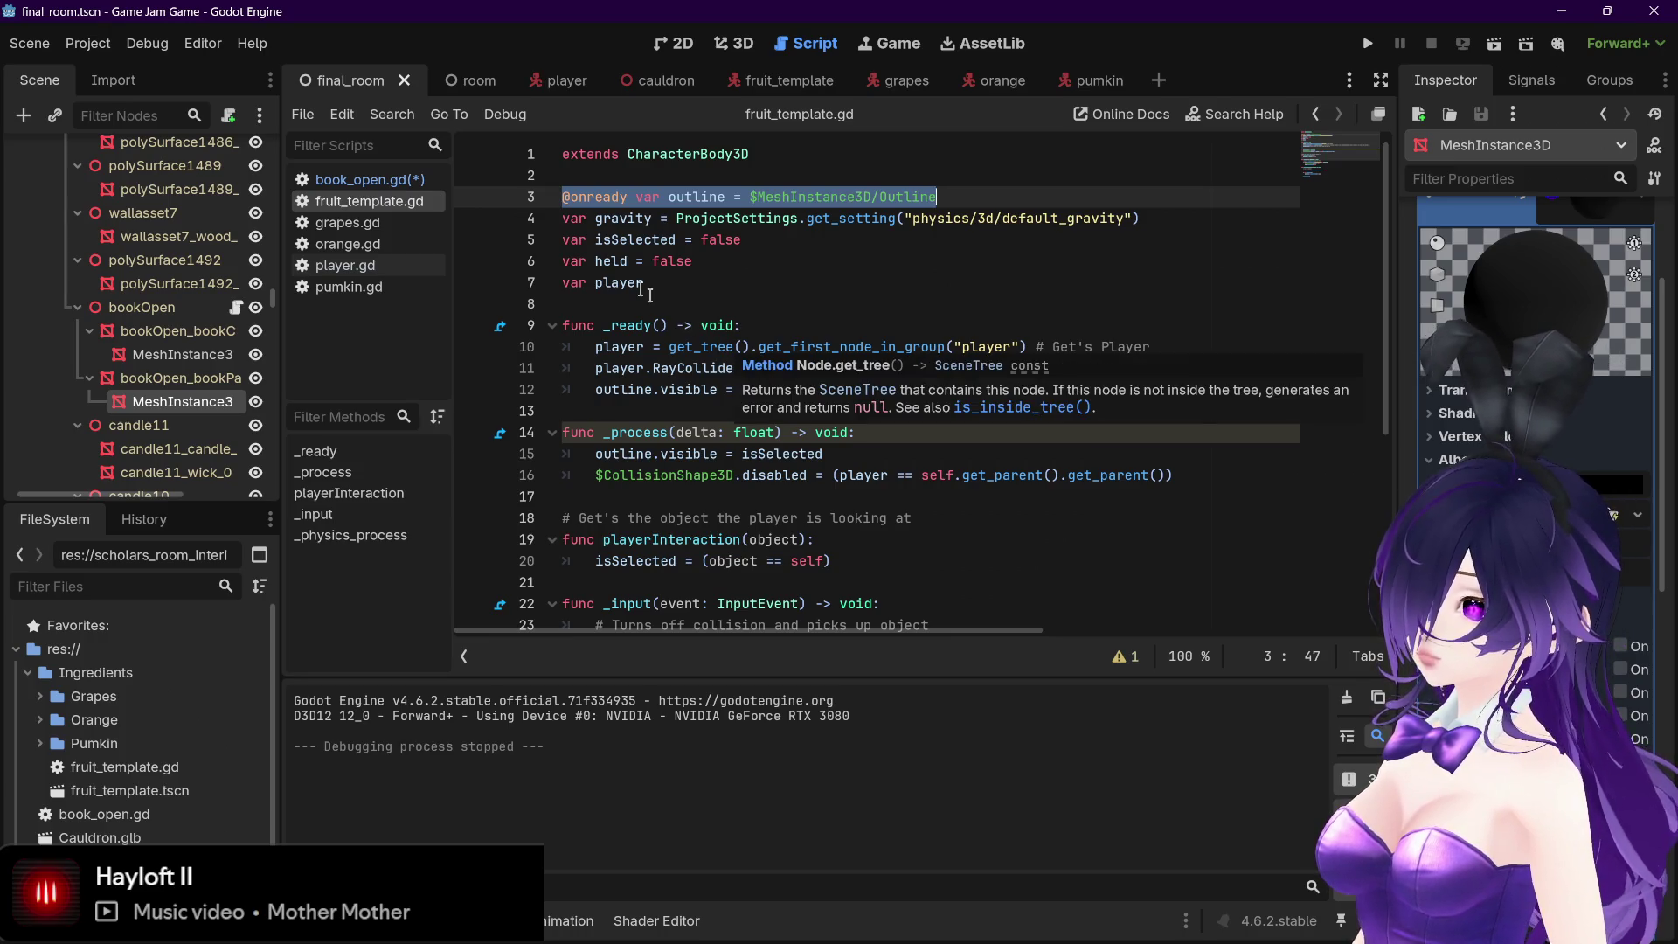
left_click(367, 179)
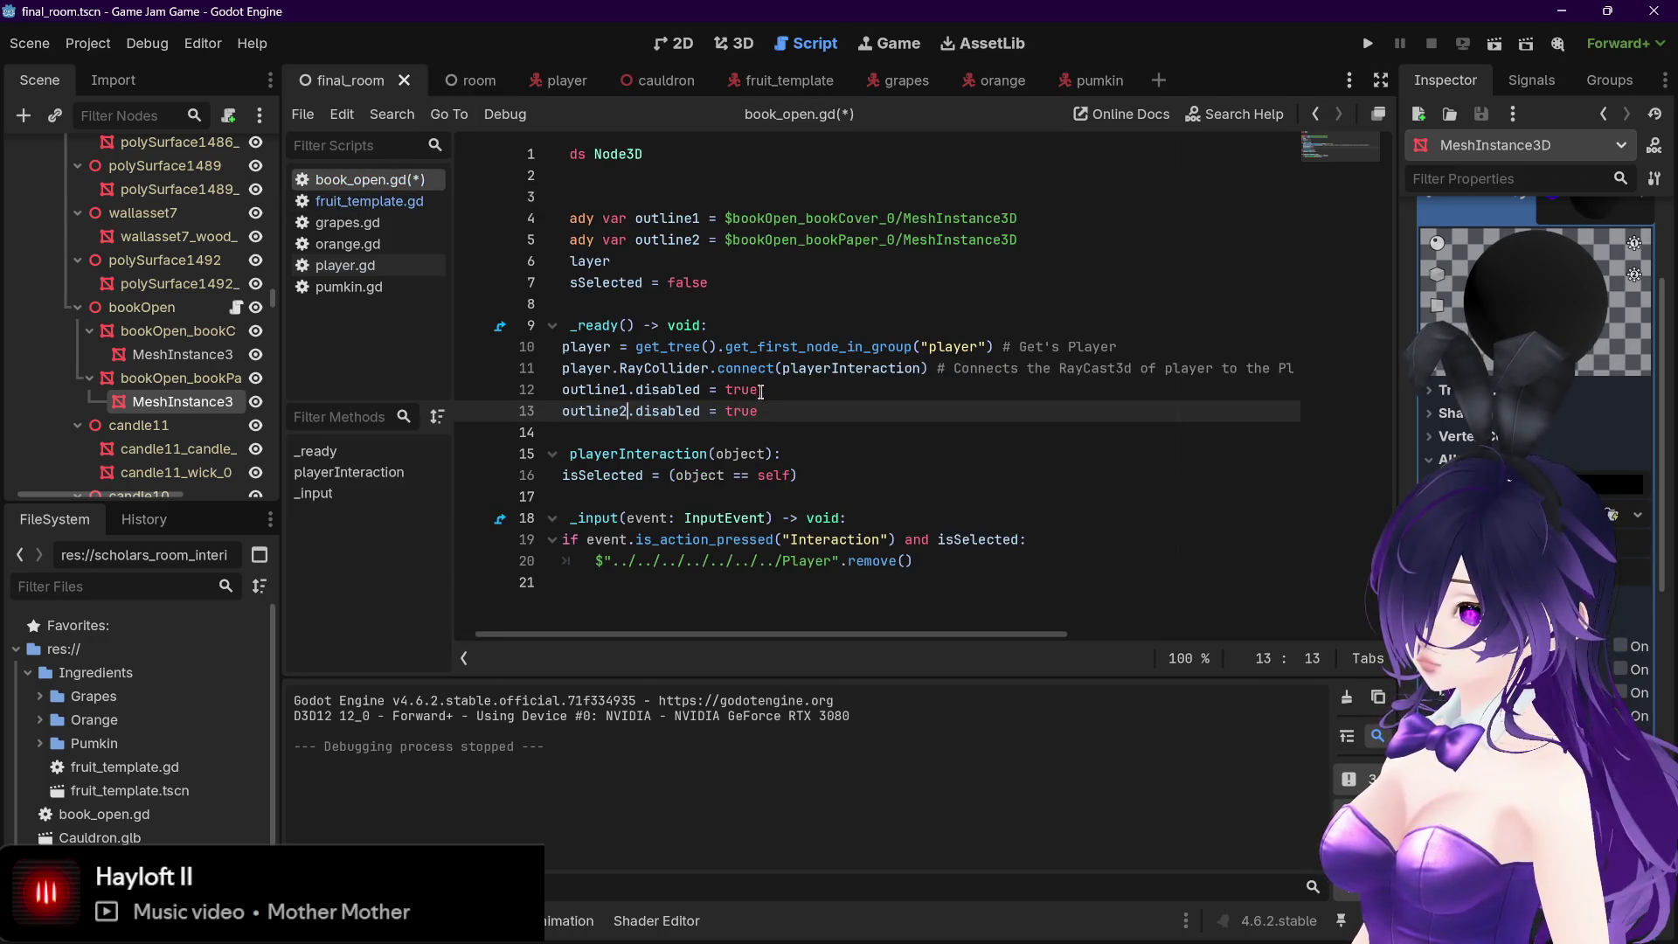
left_click(396, 201)
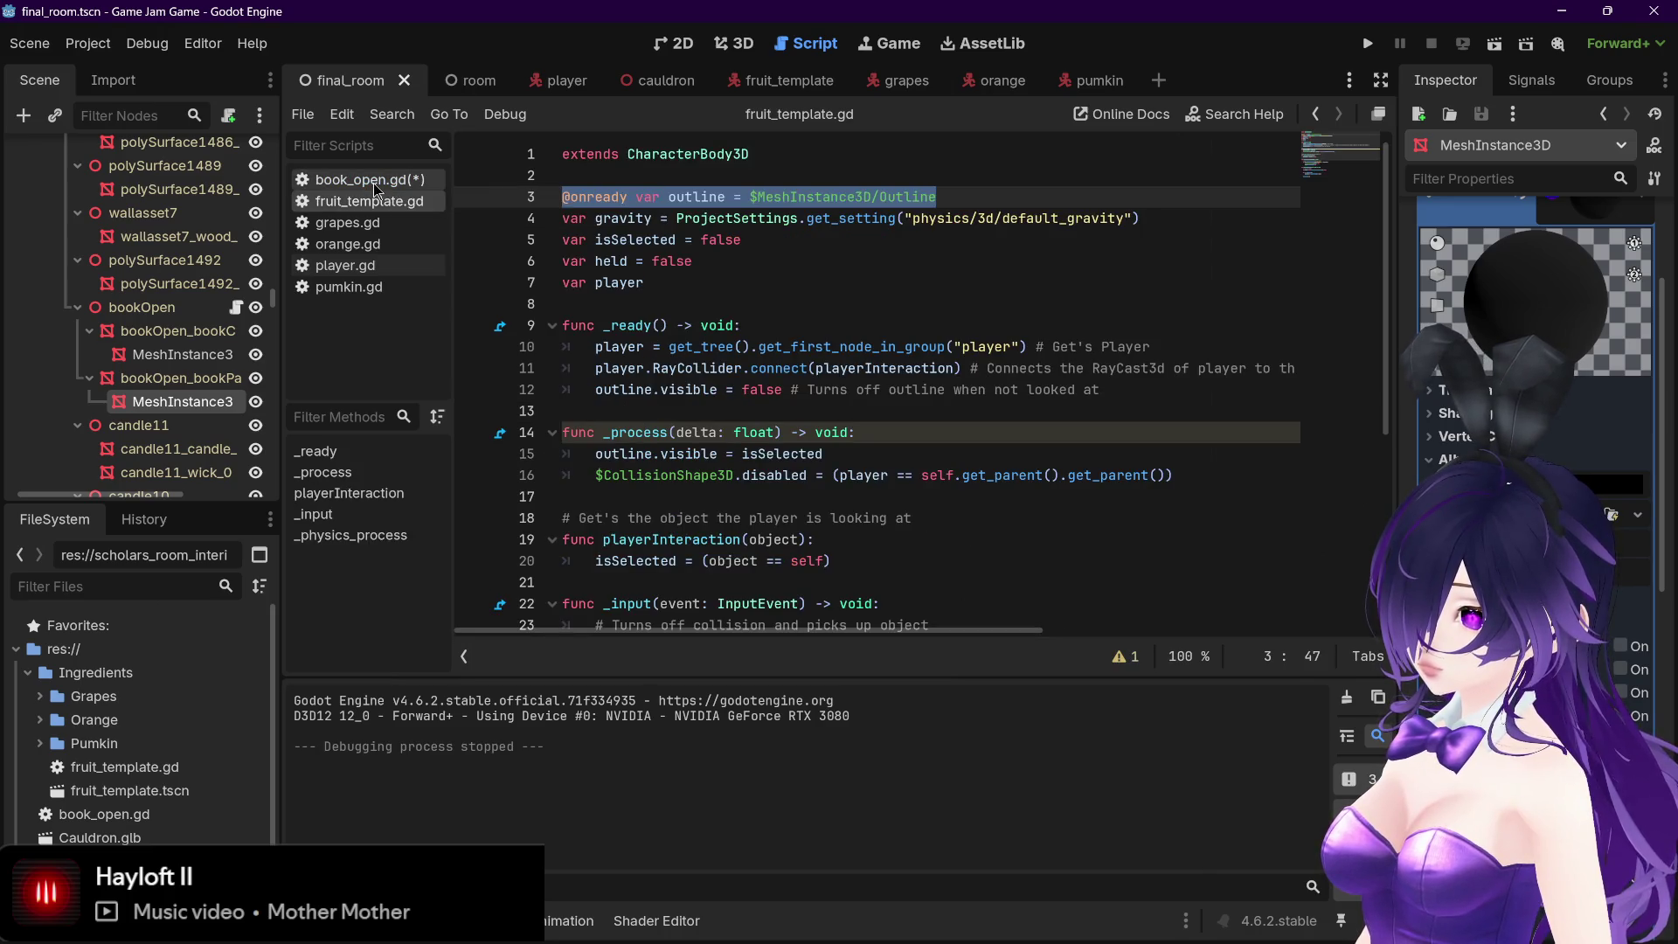
left_click(365, 179)
left_click(369, 206)
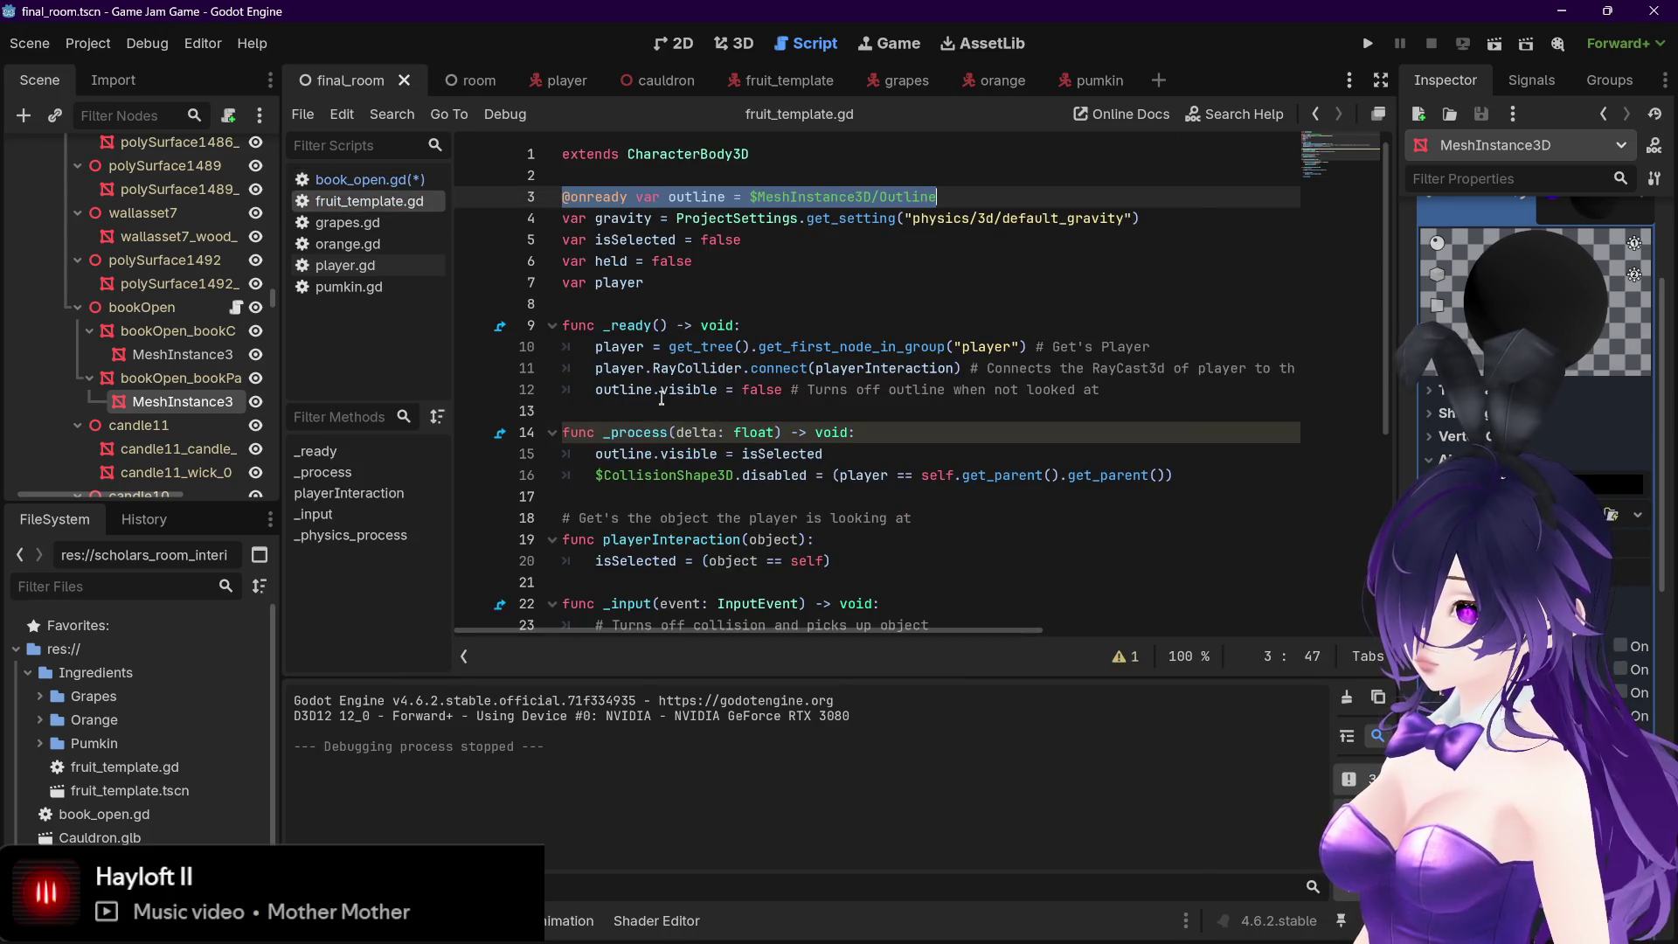
double_click(688, 388)
key("ctrl+c")
left_click(365, 179)
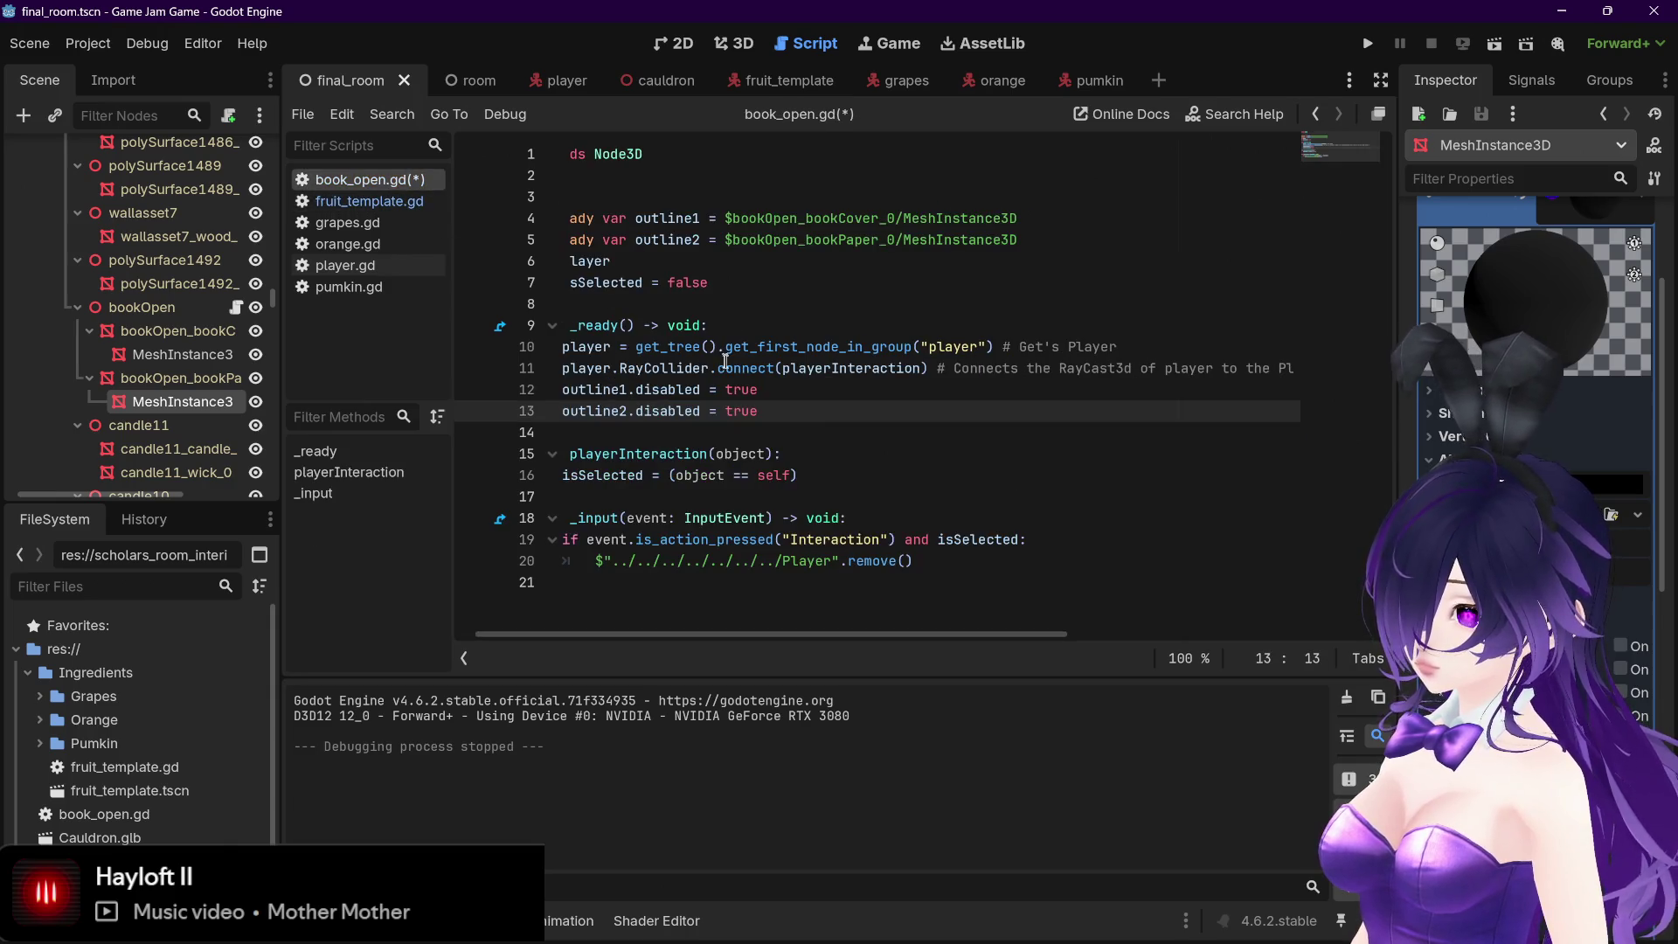
double_click(641, 389)
key("ctrl+v")
double_click(691, 411)
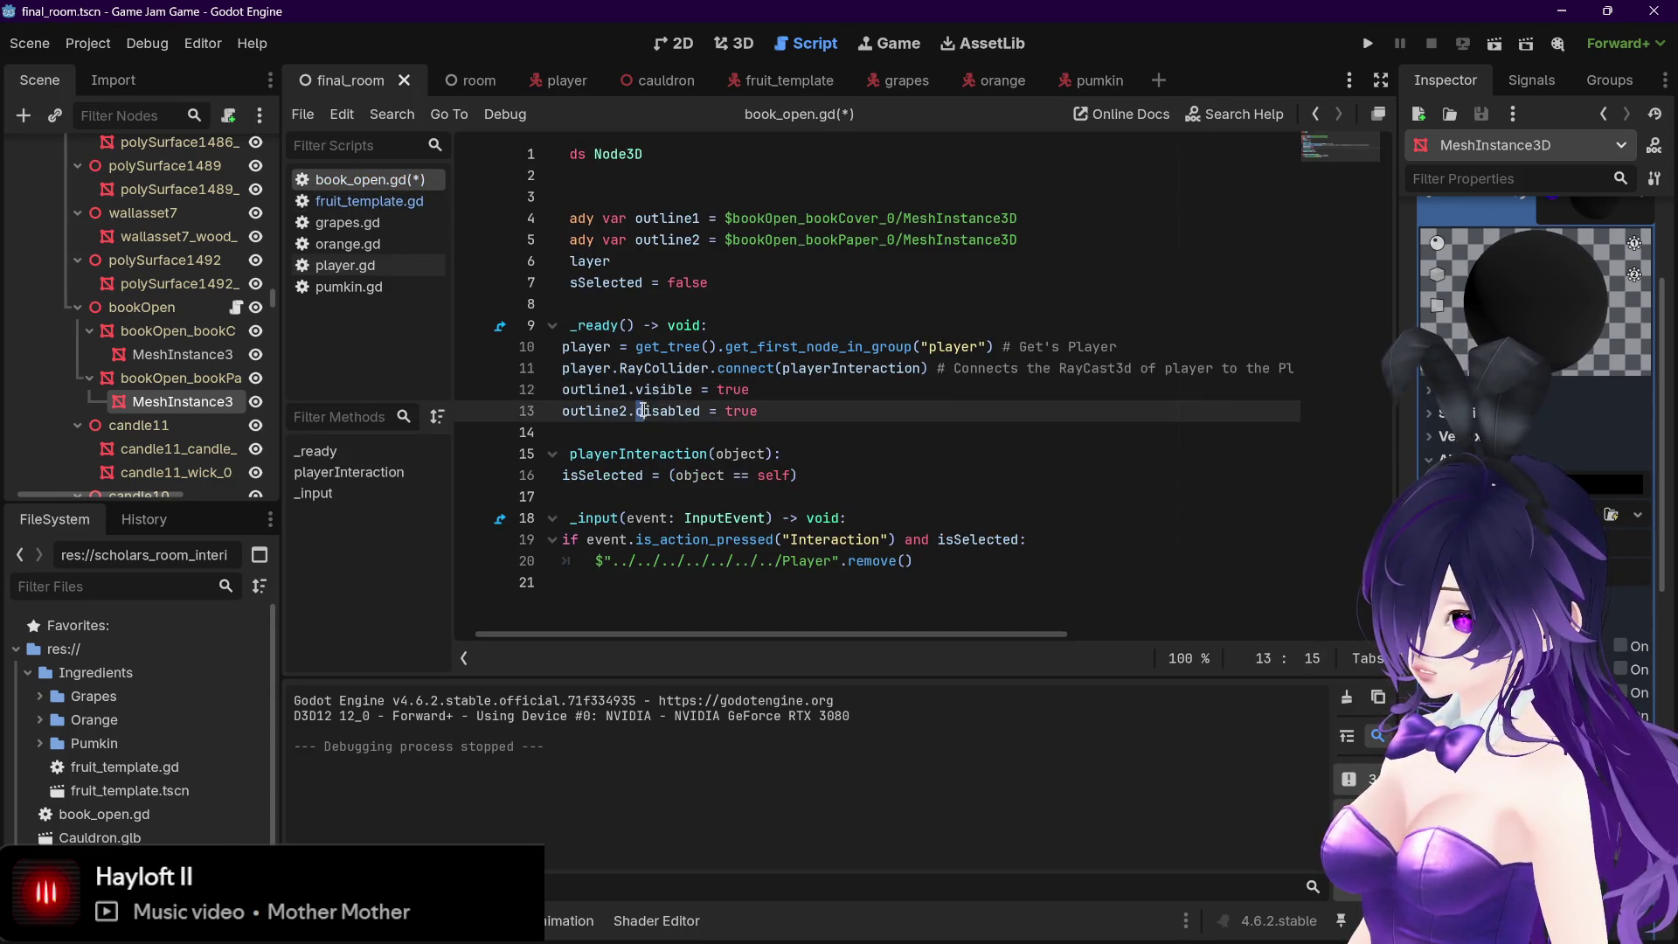
key("ctrl+v")
double_click(732, 388)
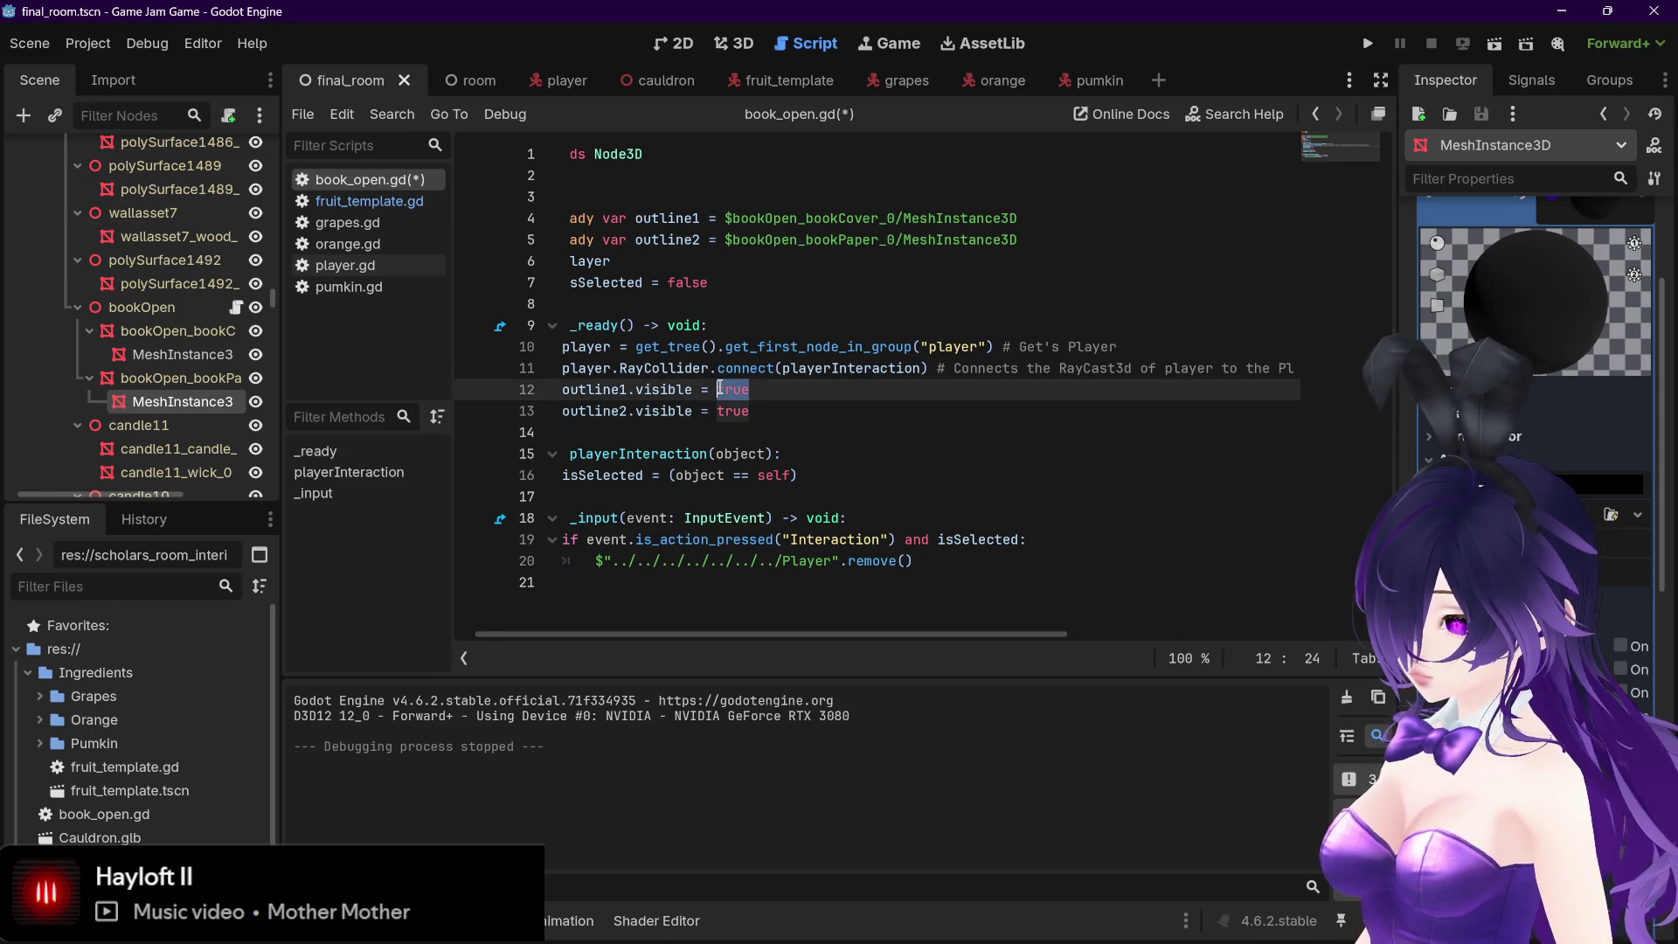
type("false")
double_click(734, 410)
type("false")
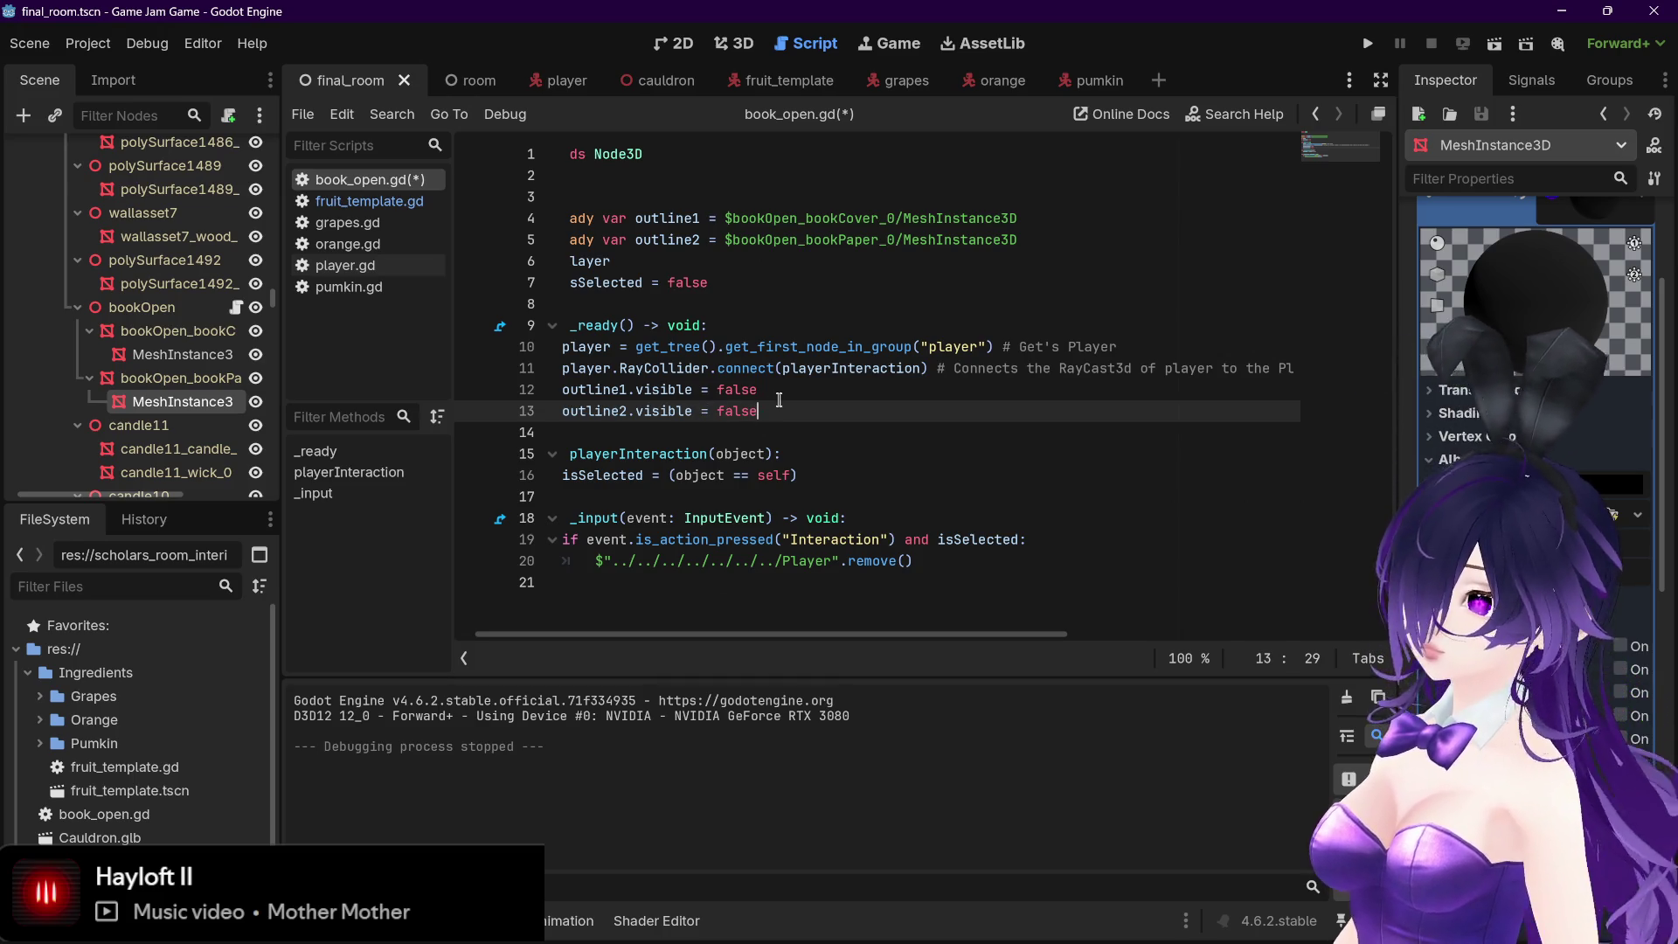
left_click(782, 397)
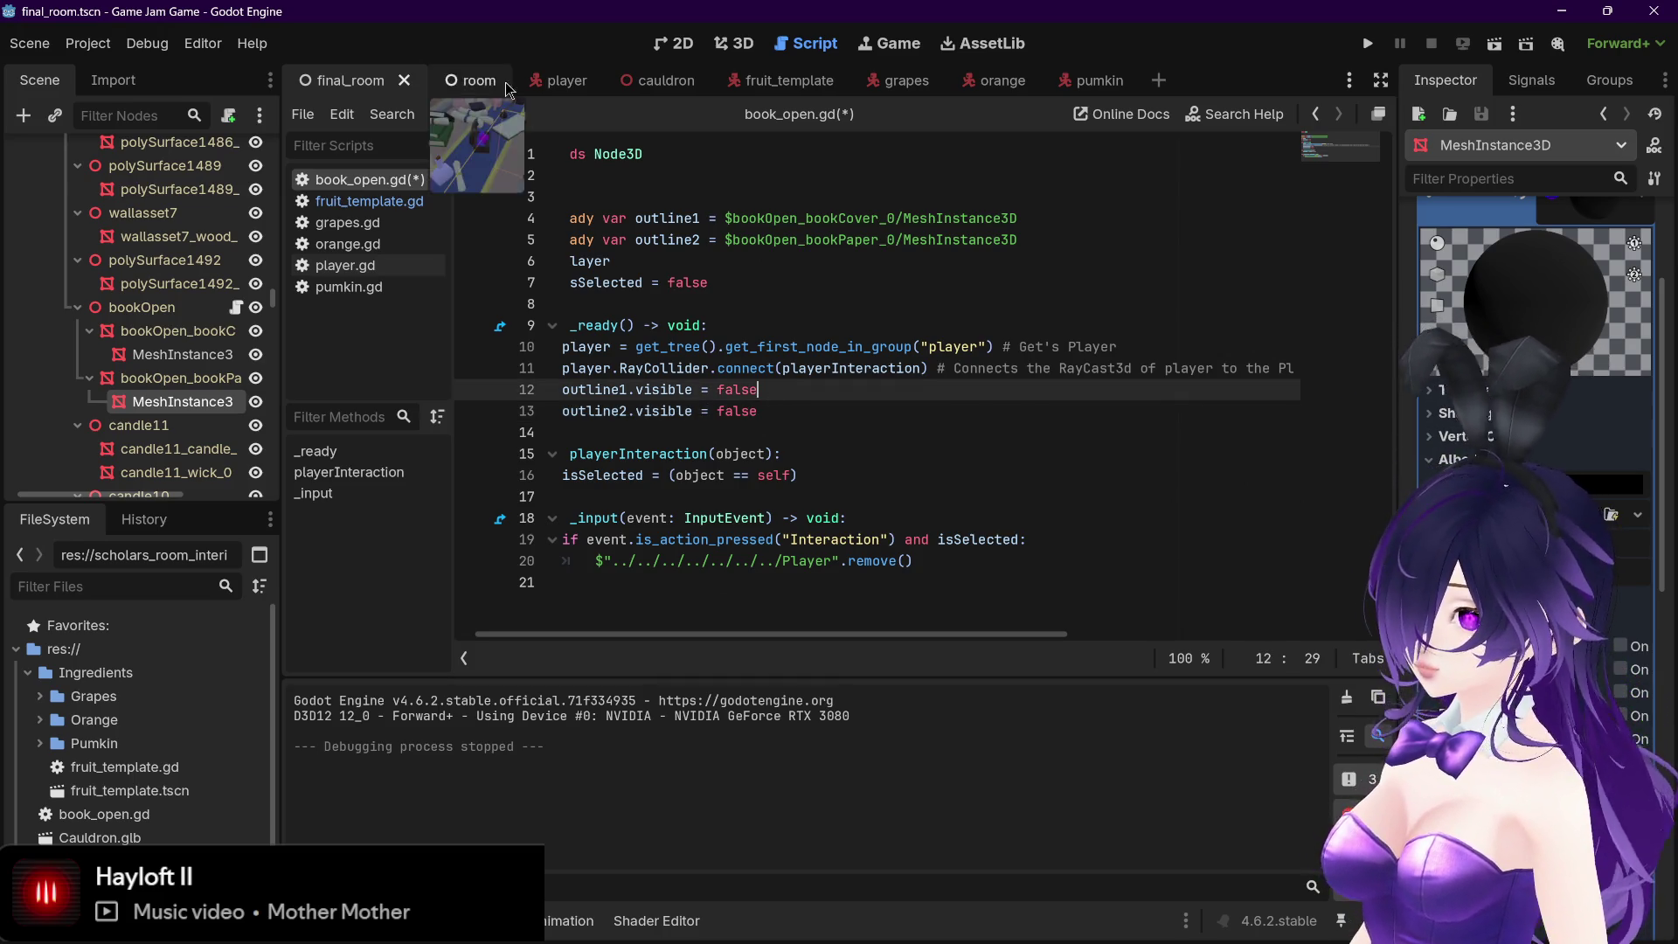
Select fruit_template.gd's _process function, then return to book_open.gd after the outline2 line
left_click(369, 201)
left_click(636, 389)
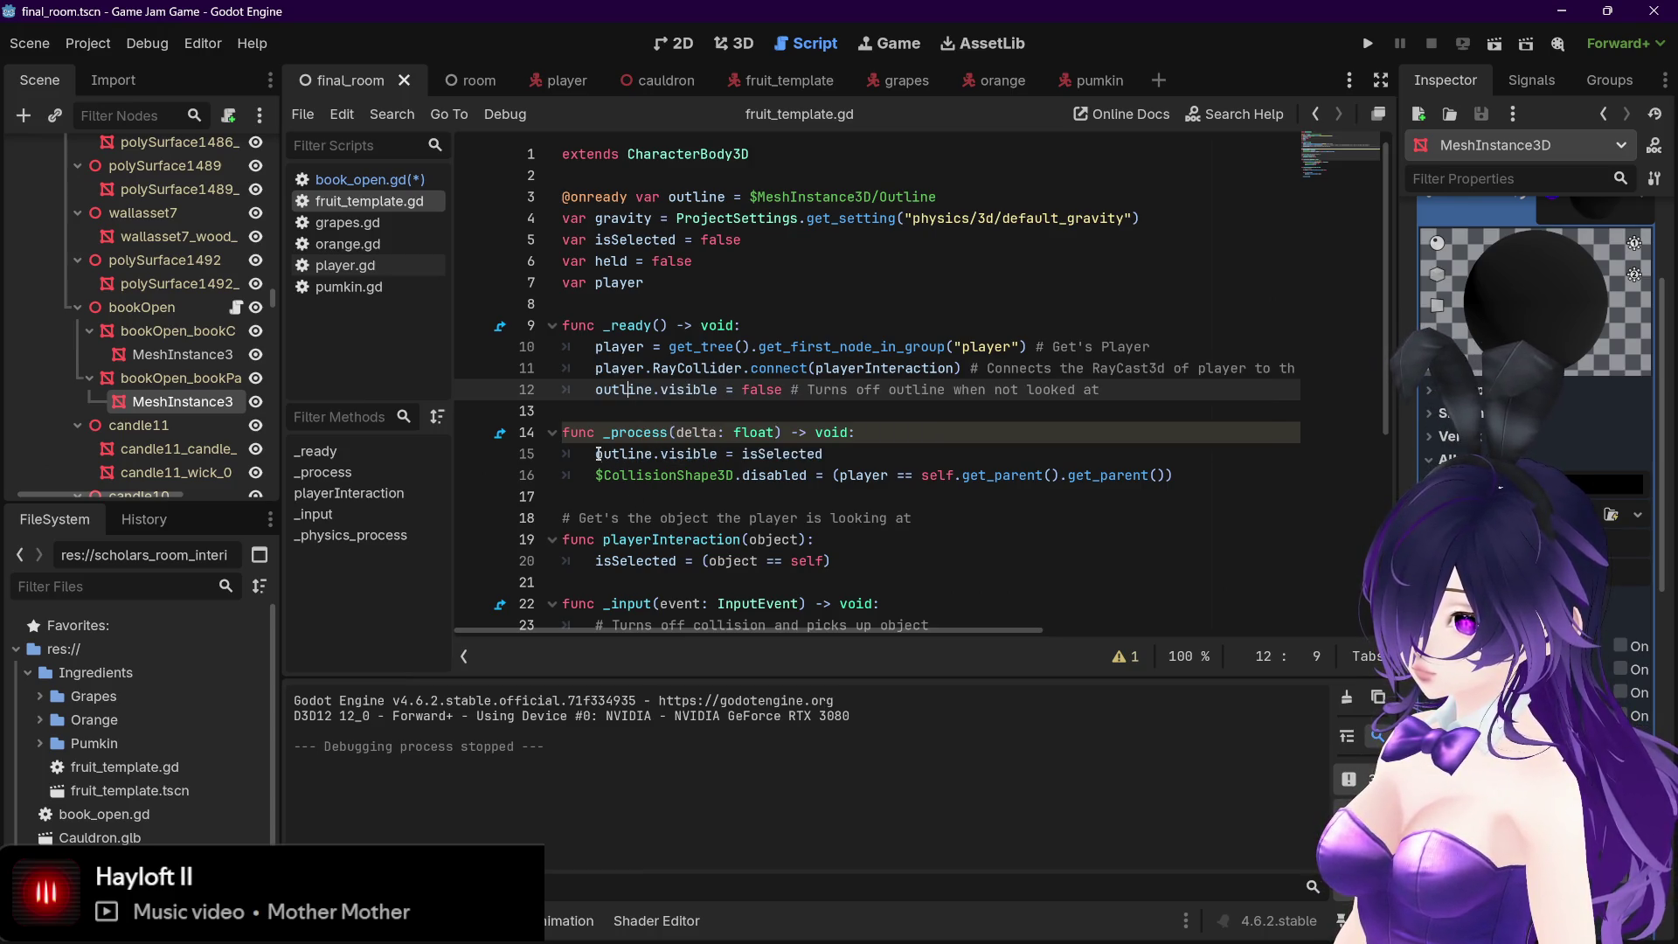
mouse_move(599, 453)
left_click_drag(596, 456, 871, 461)
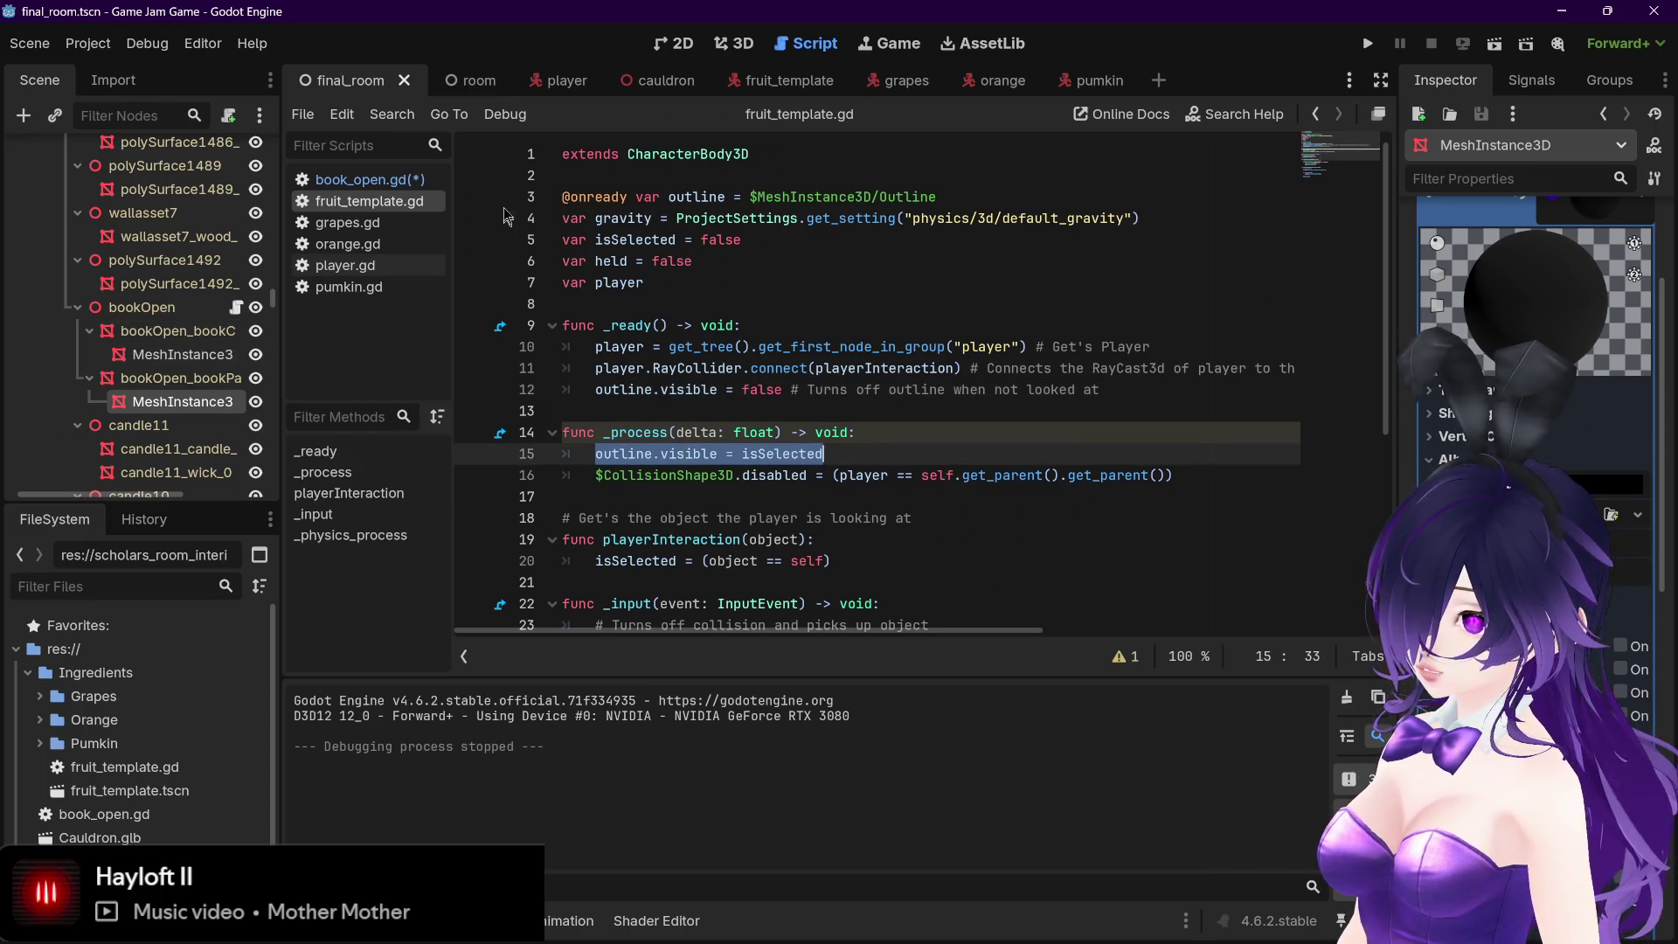
left_click(386, 186)
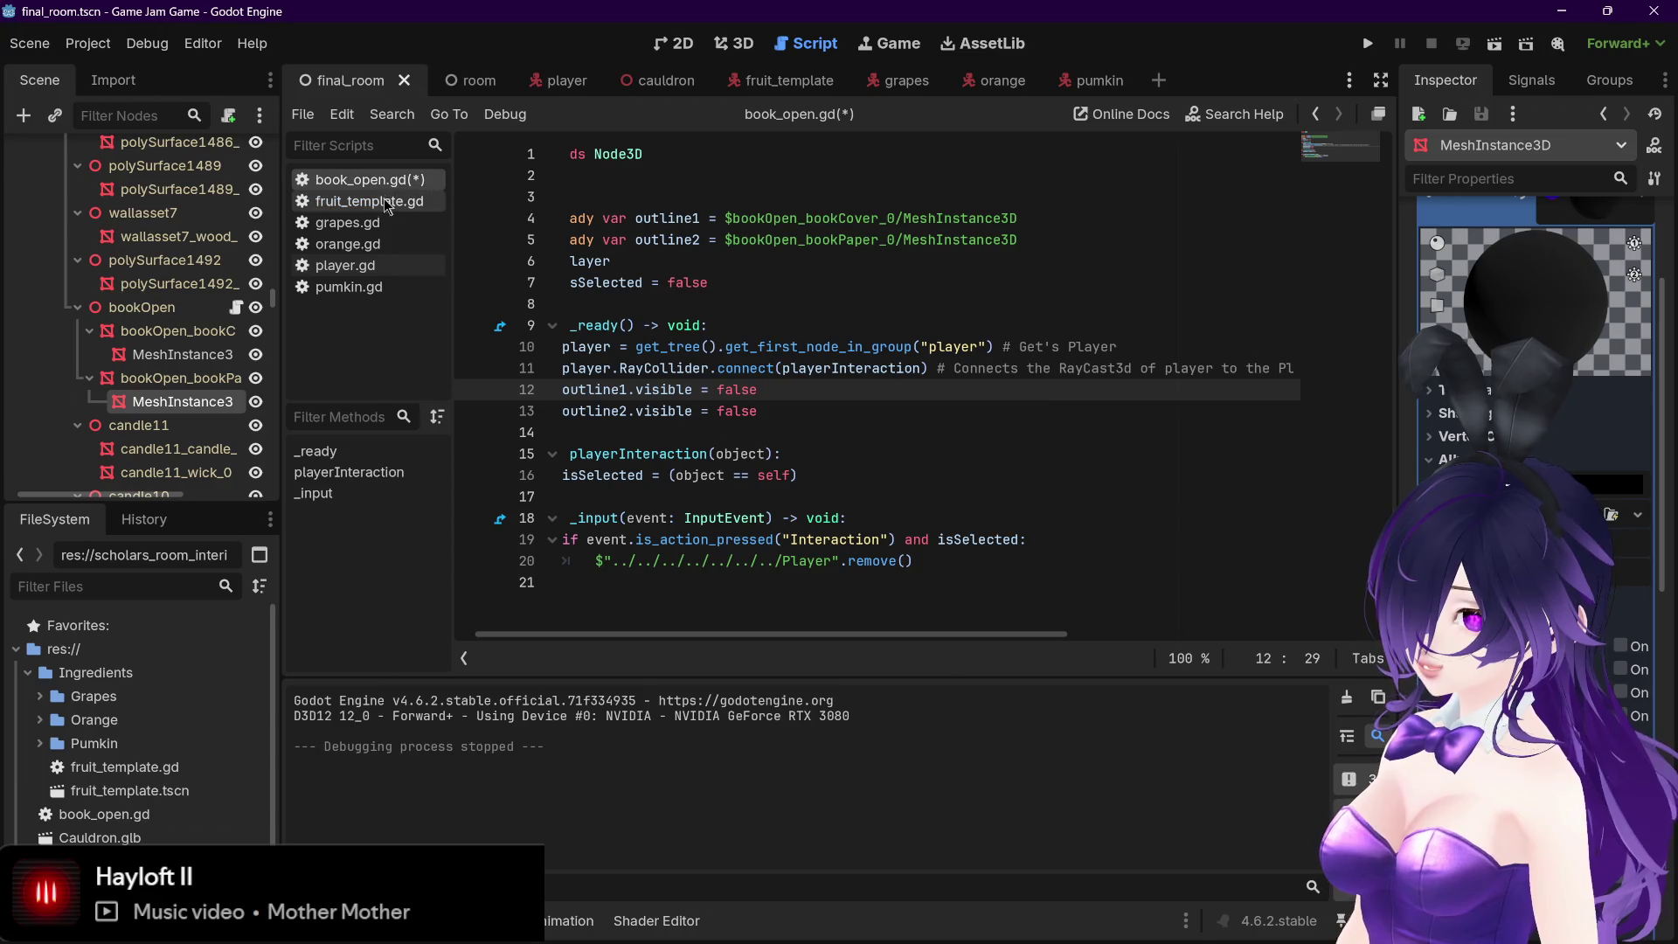
left_click(383, 202)
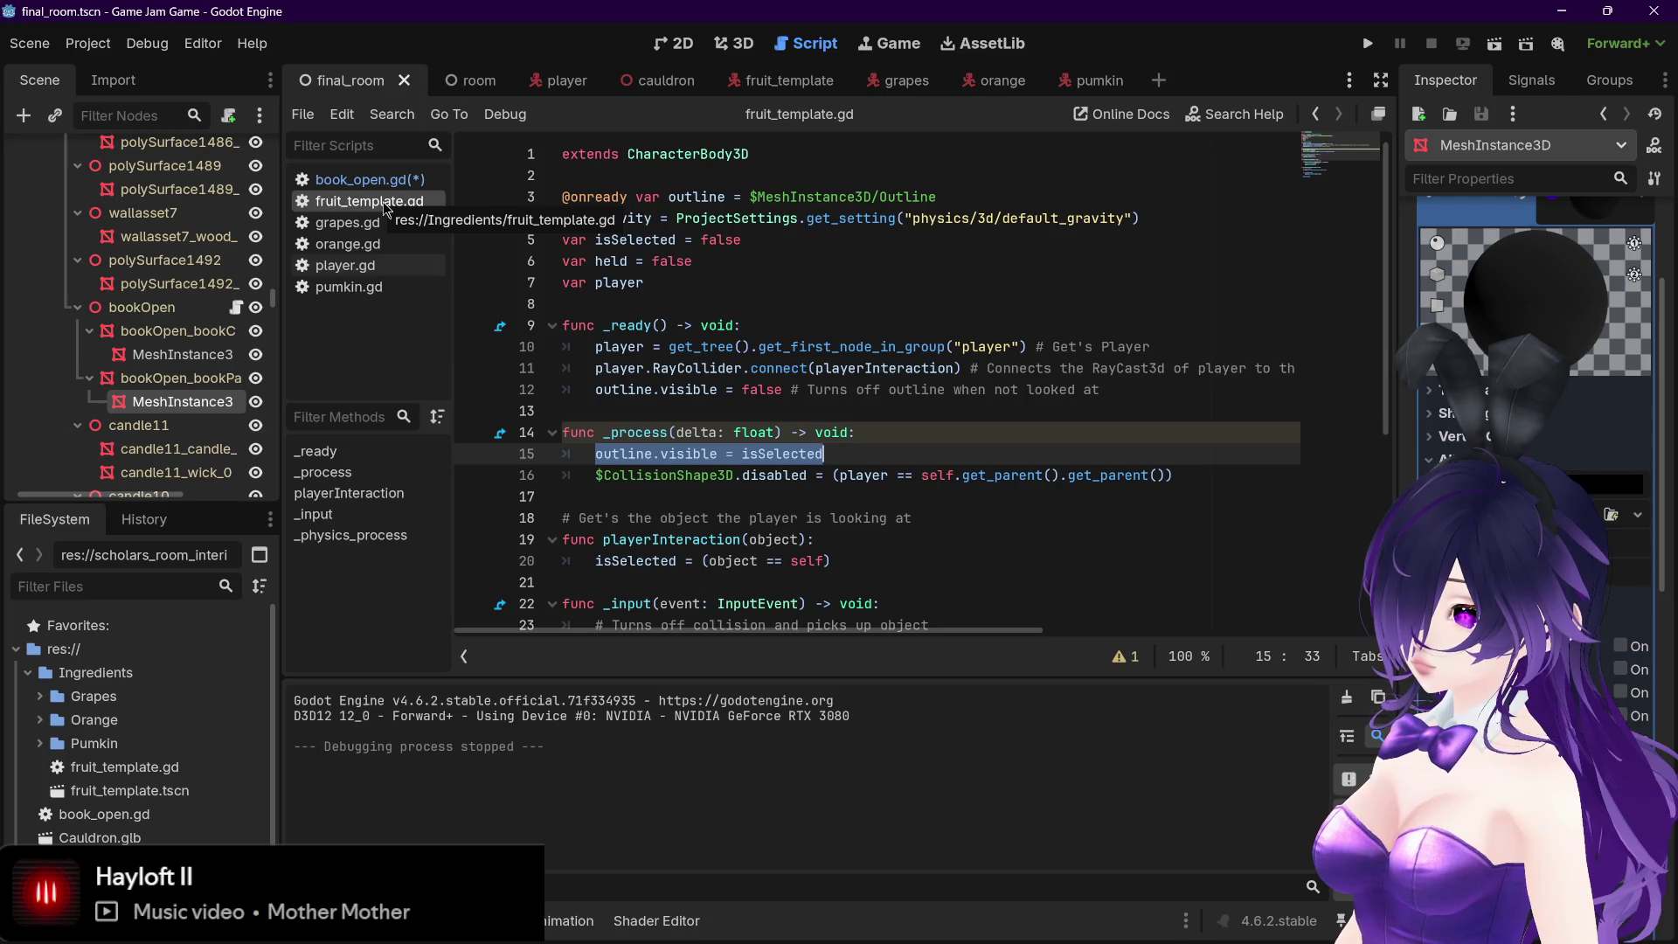
left_click(693, 434)
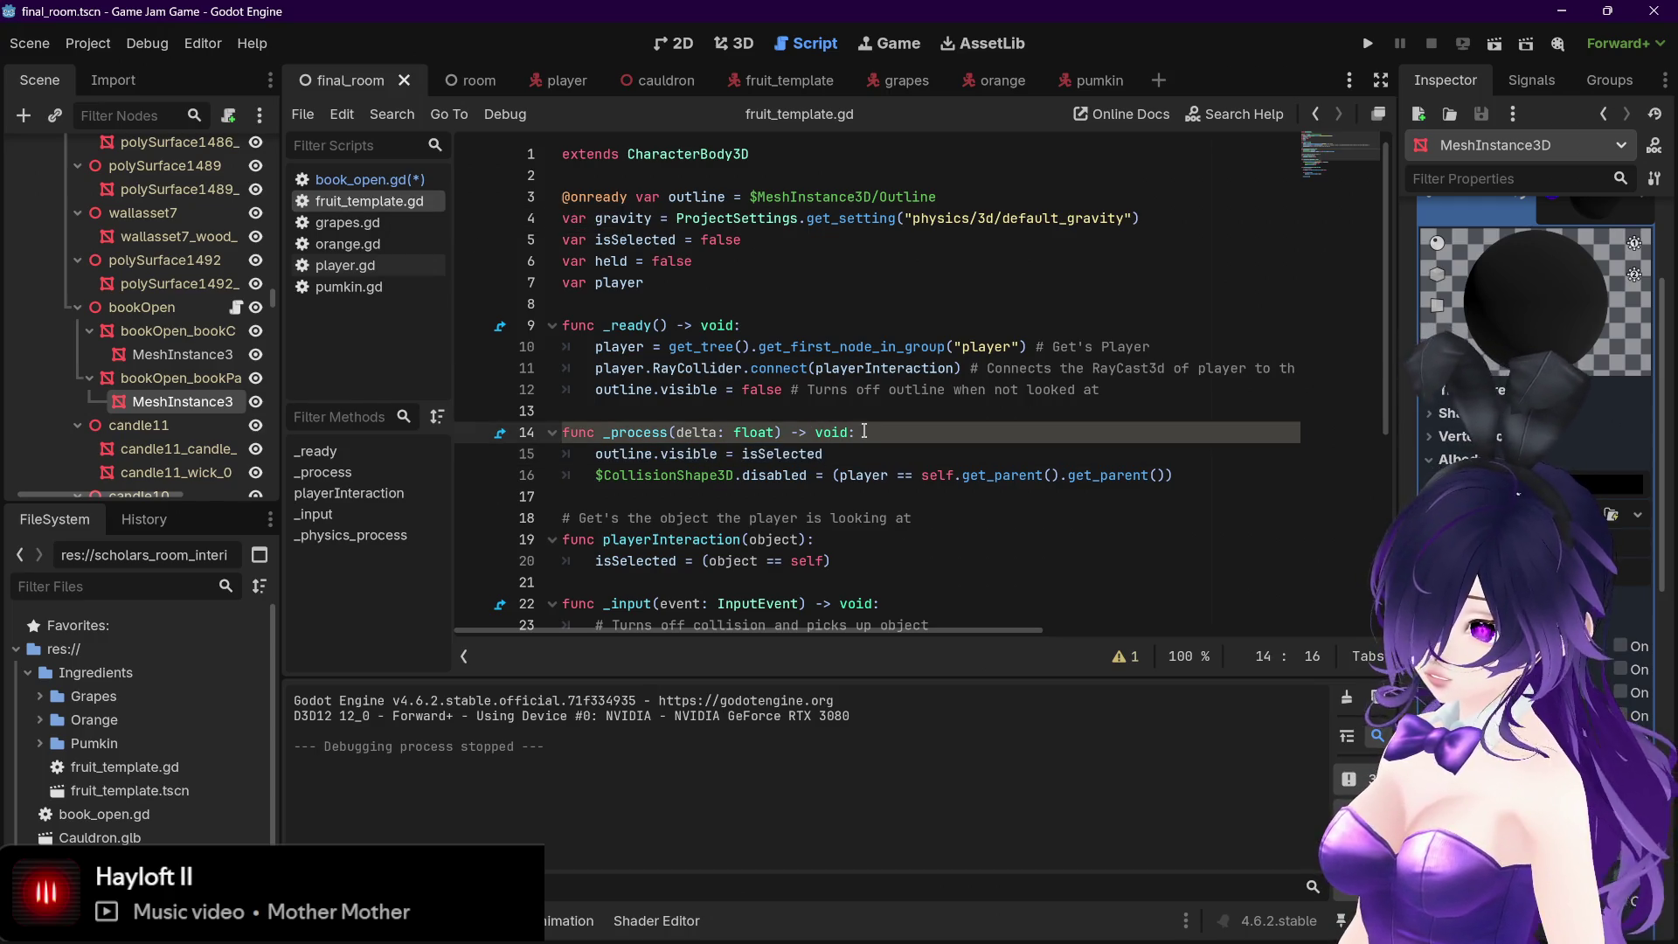
mouse_move(565, 431)
left_mouse_down()
mouse_move(856, 432)
mouse_move(864, 446)
left_mouse_up()
left_click(370, 179)
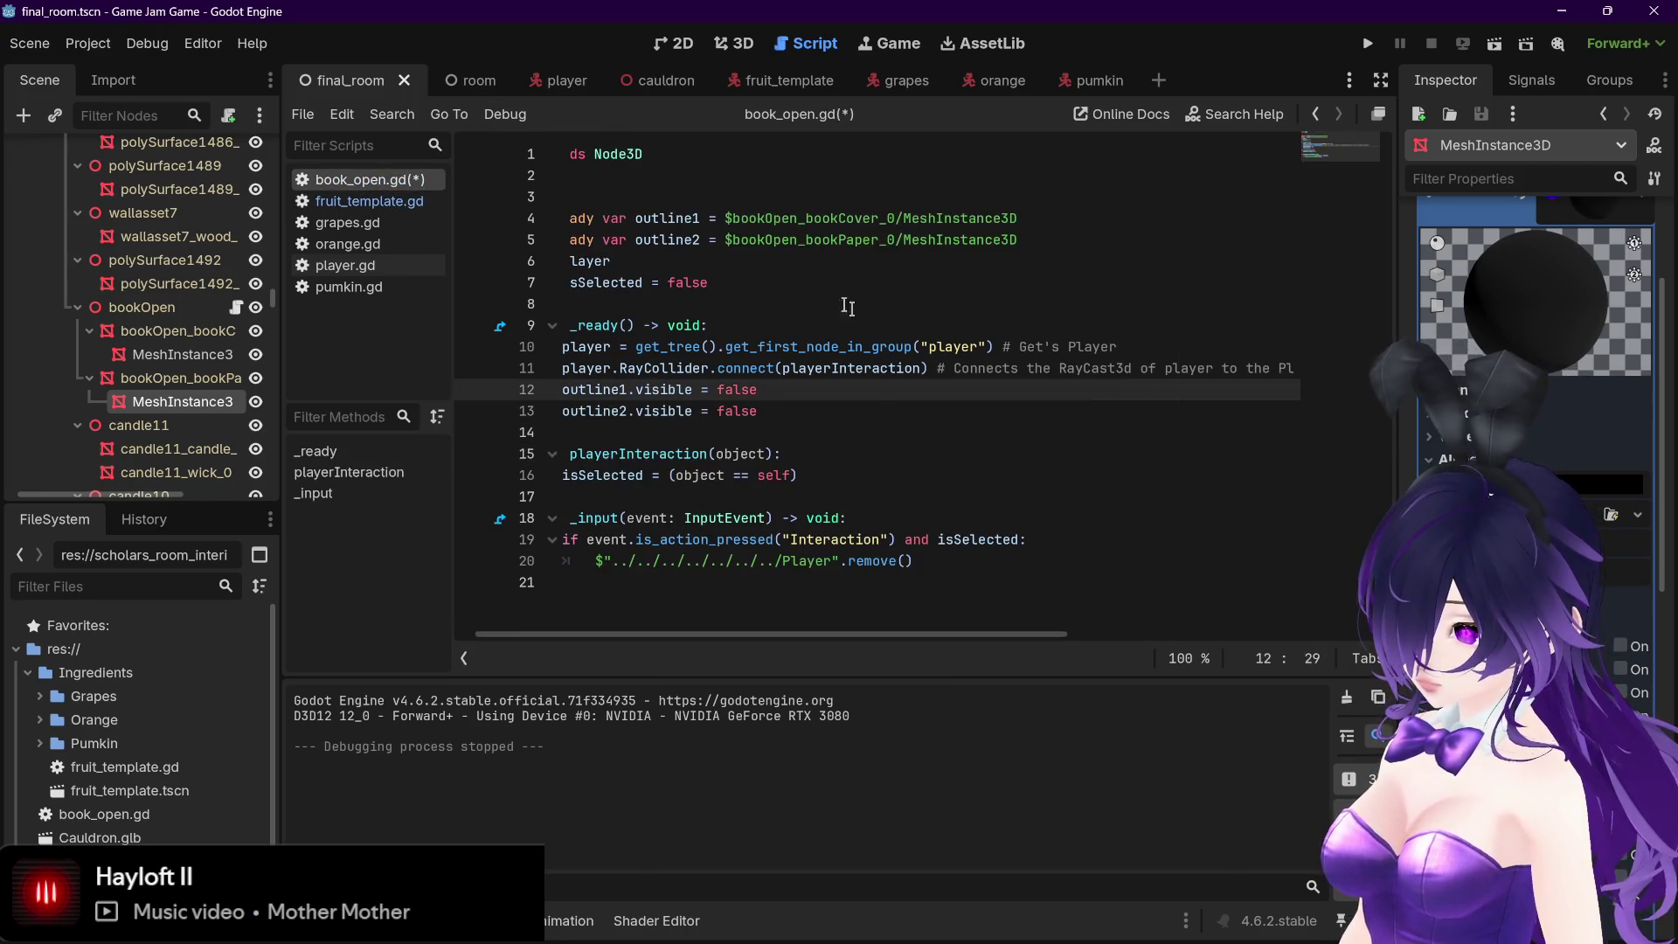
left_click(797, 420)
Paste _process into book_open.gd using outline1.visible = isSelected, fix its indentation, and save
key("Return")
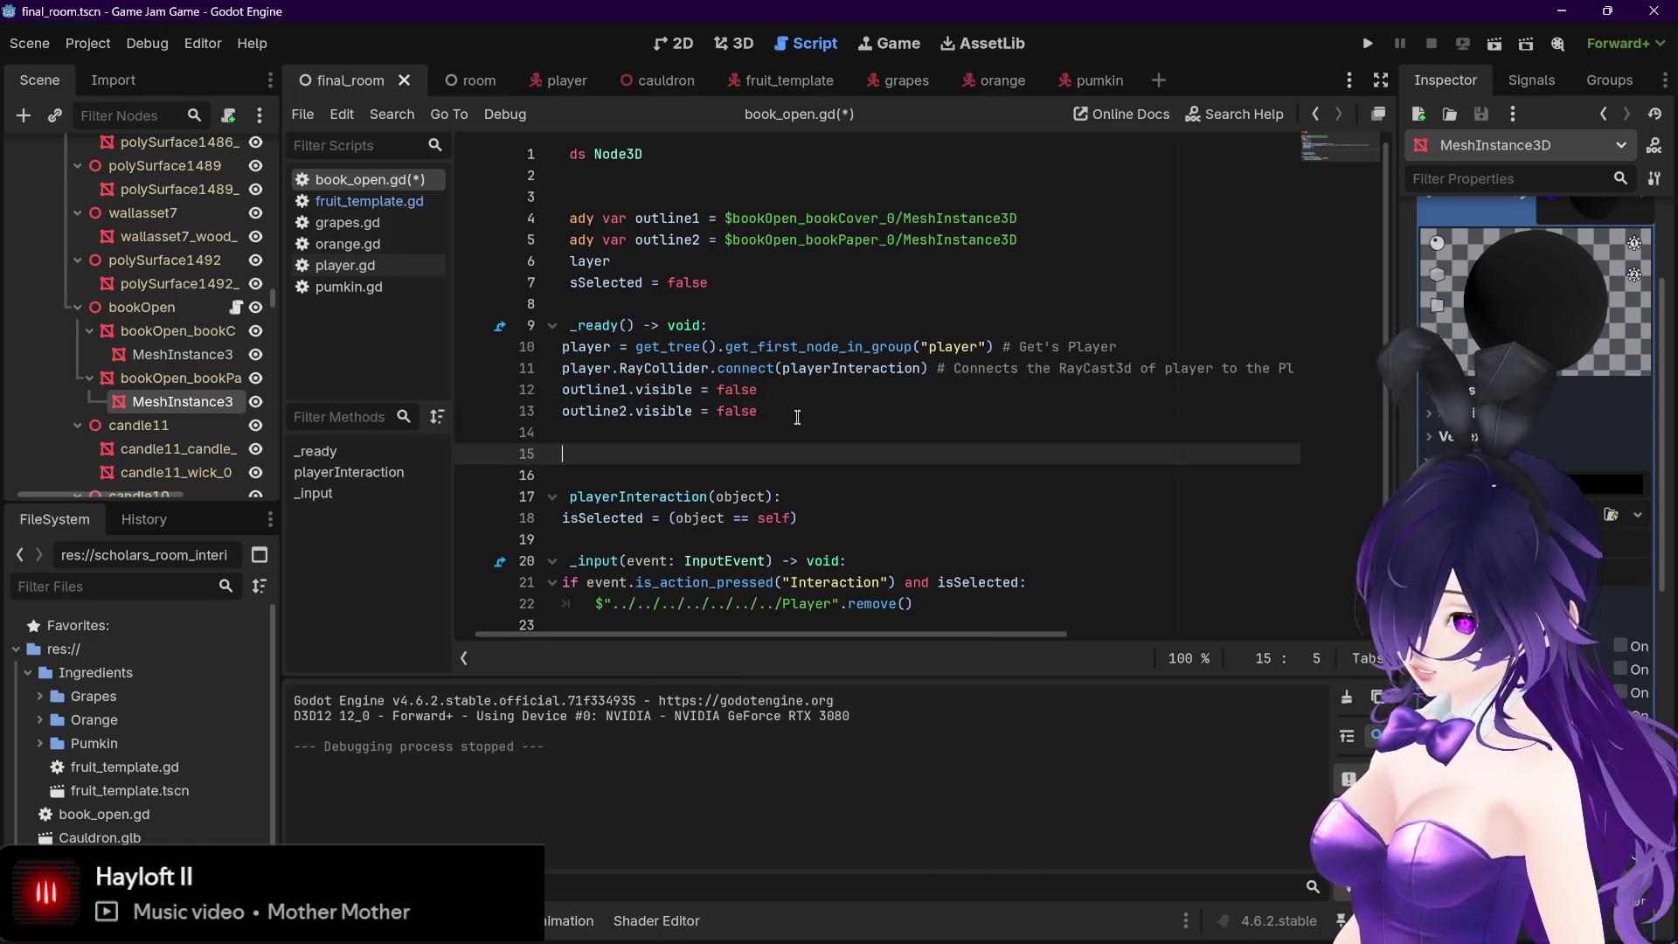
type("func _process(delta: float) -> void: \toutline.visible = isSelected")
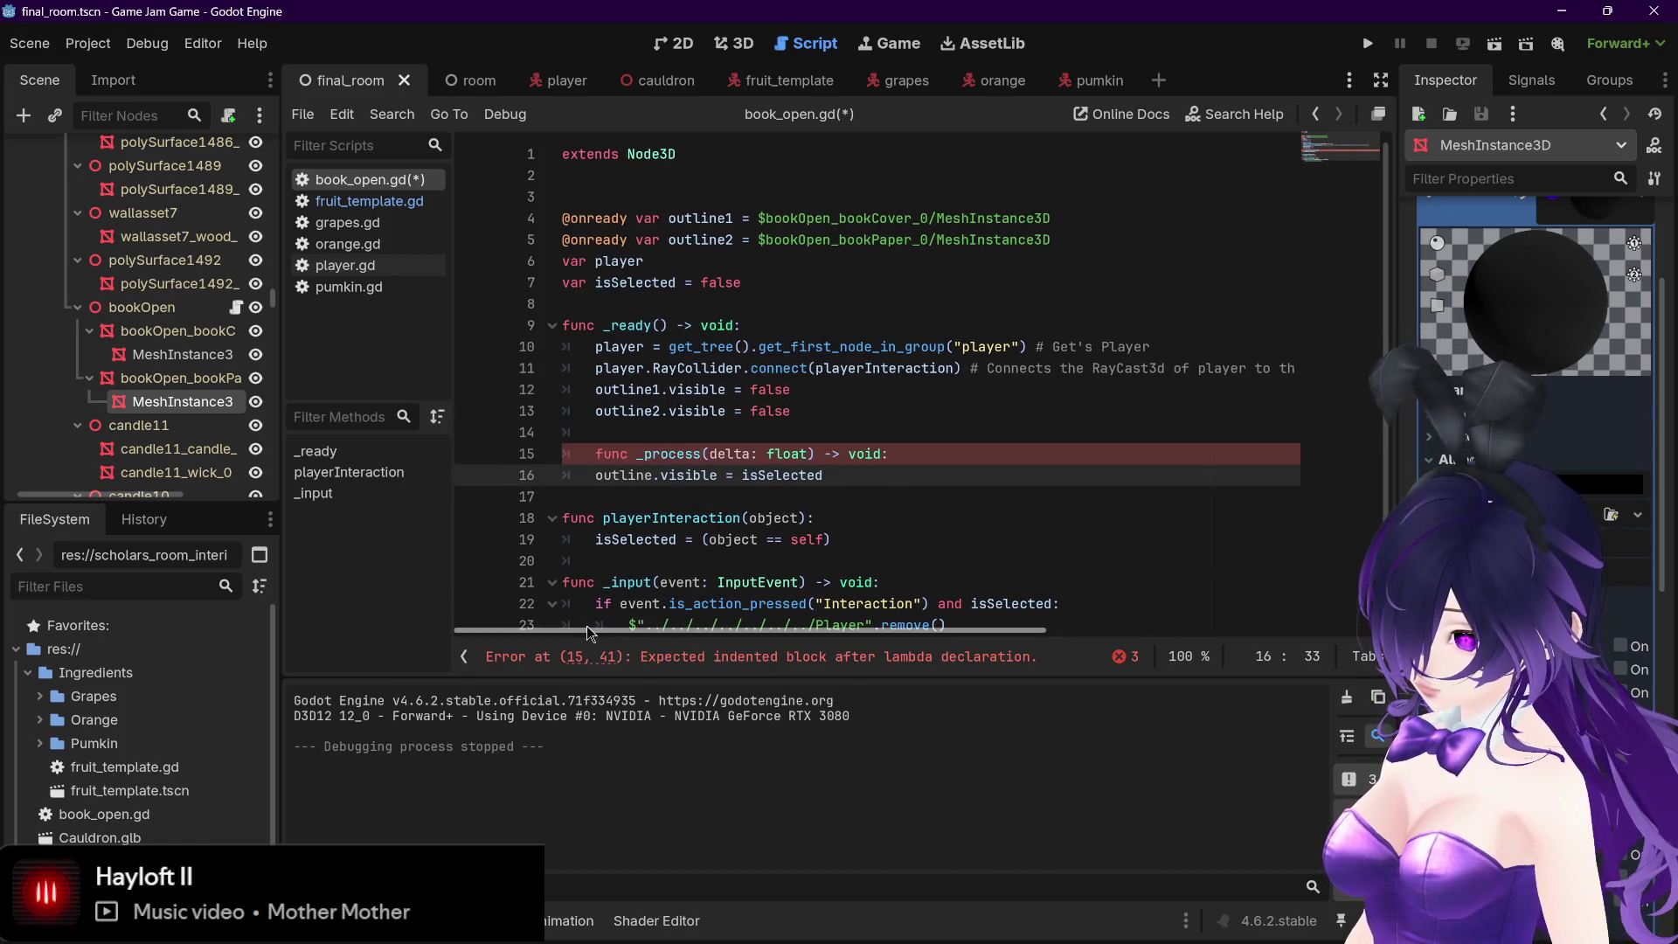
key("Up")
key("Home")
key("Down")
key("Tab")
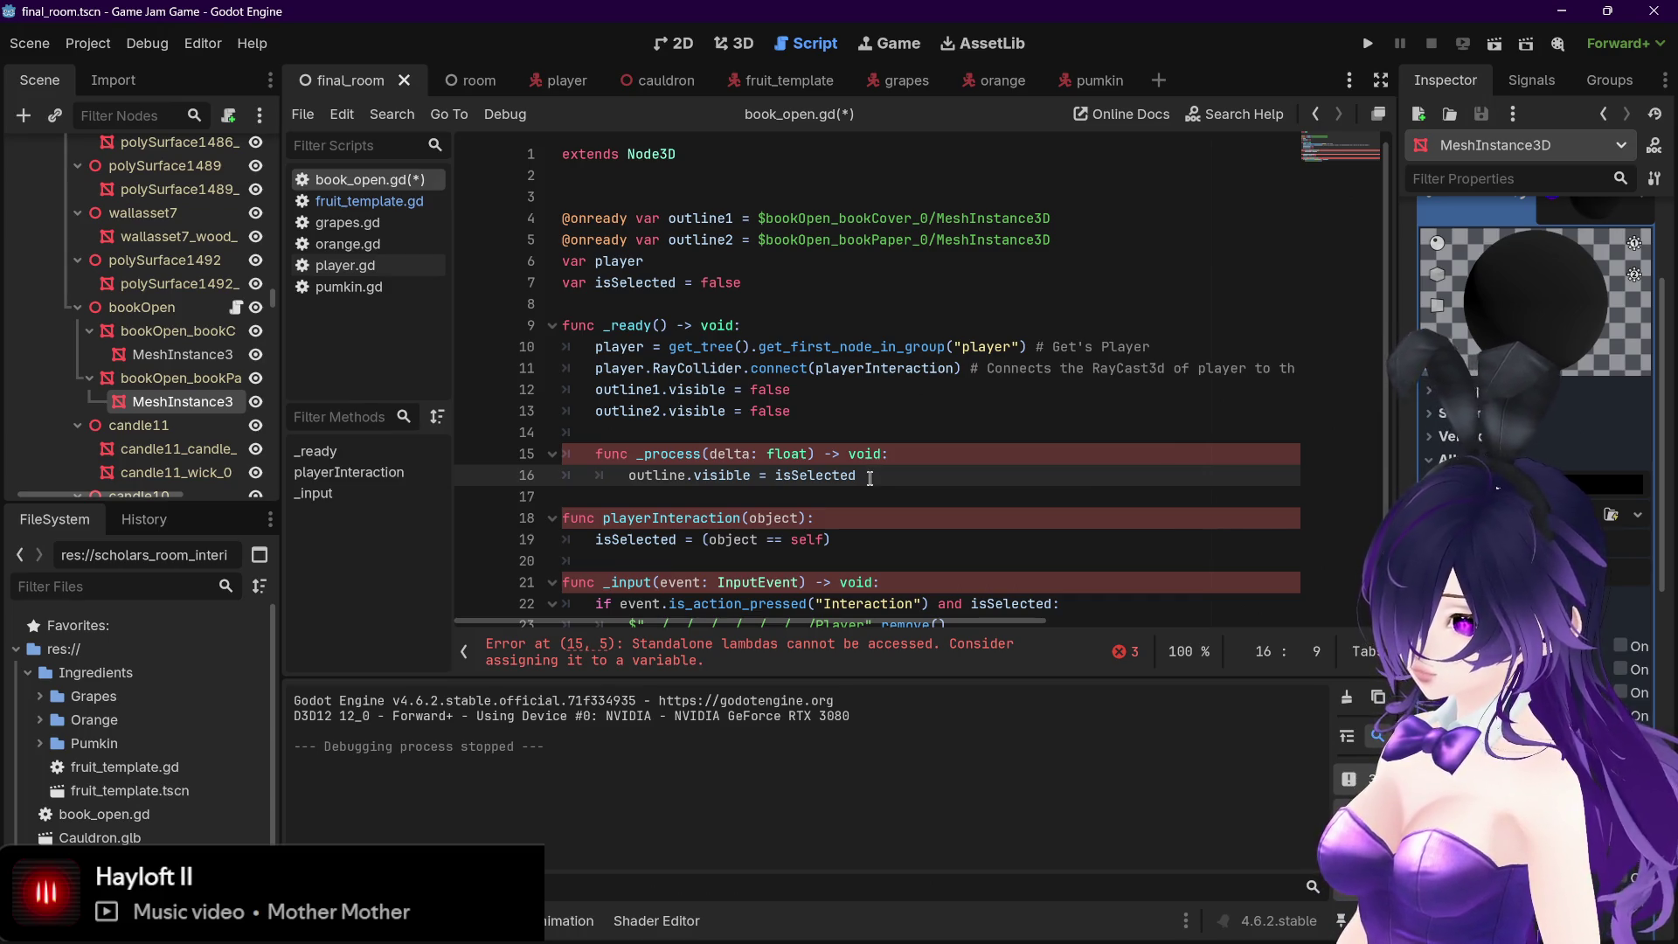
scroll(874, 471, "down", 1)
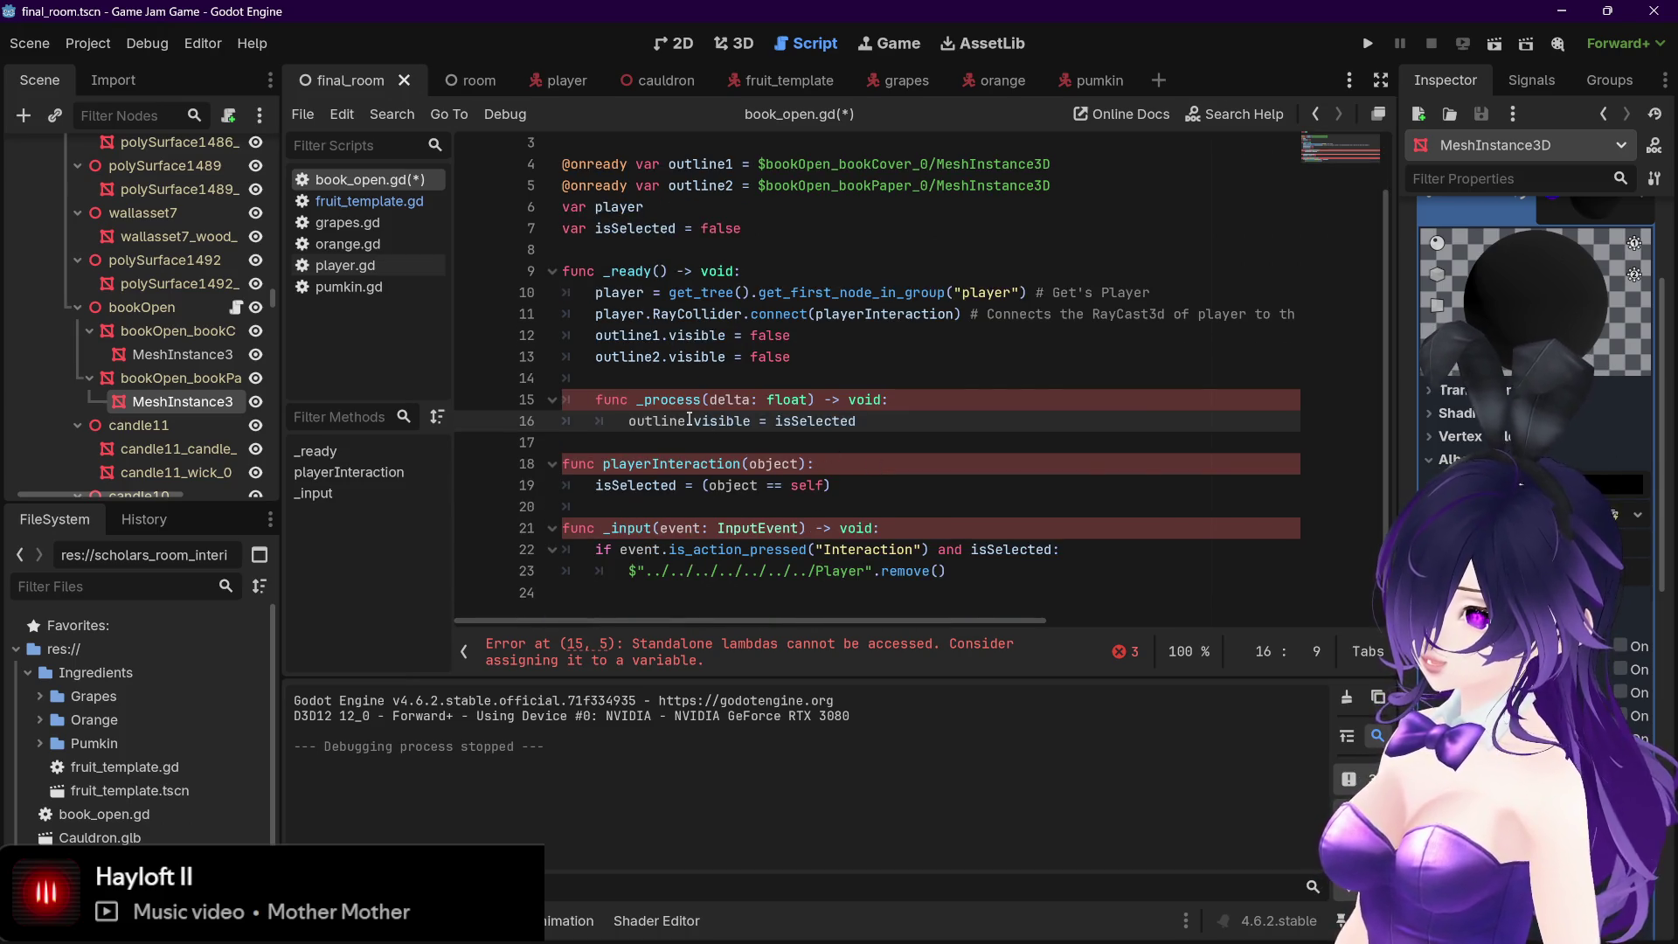
type("1")
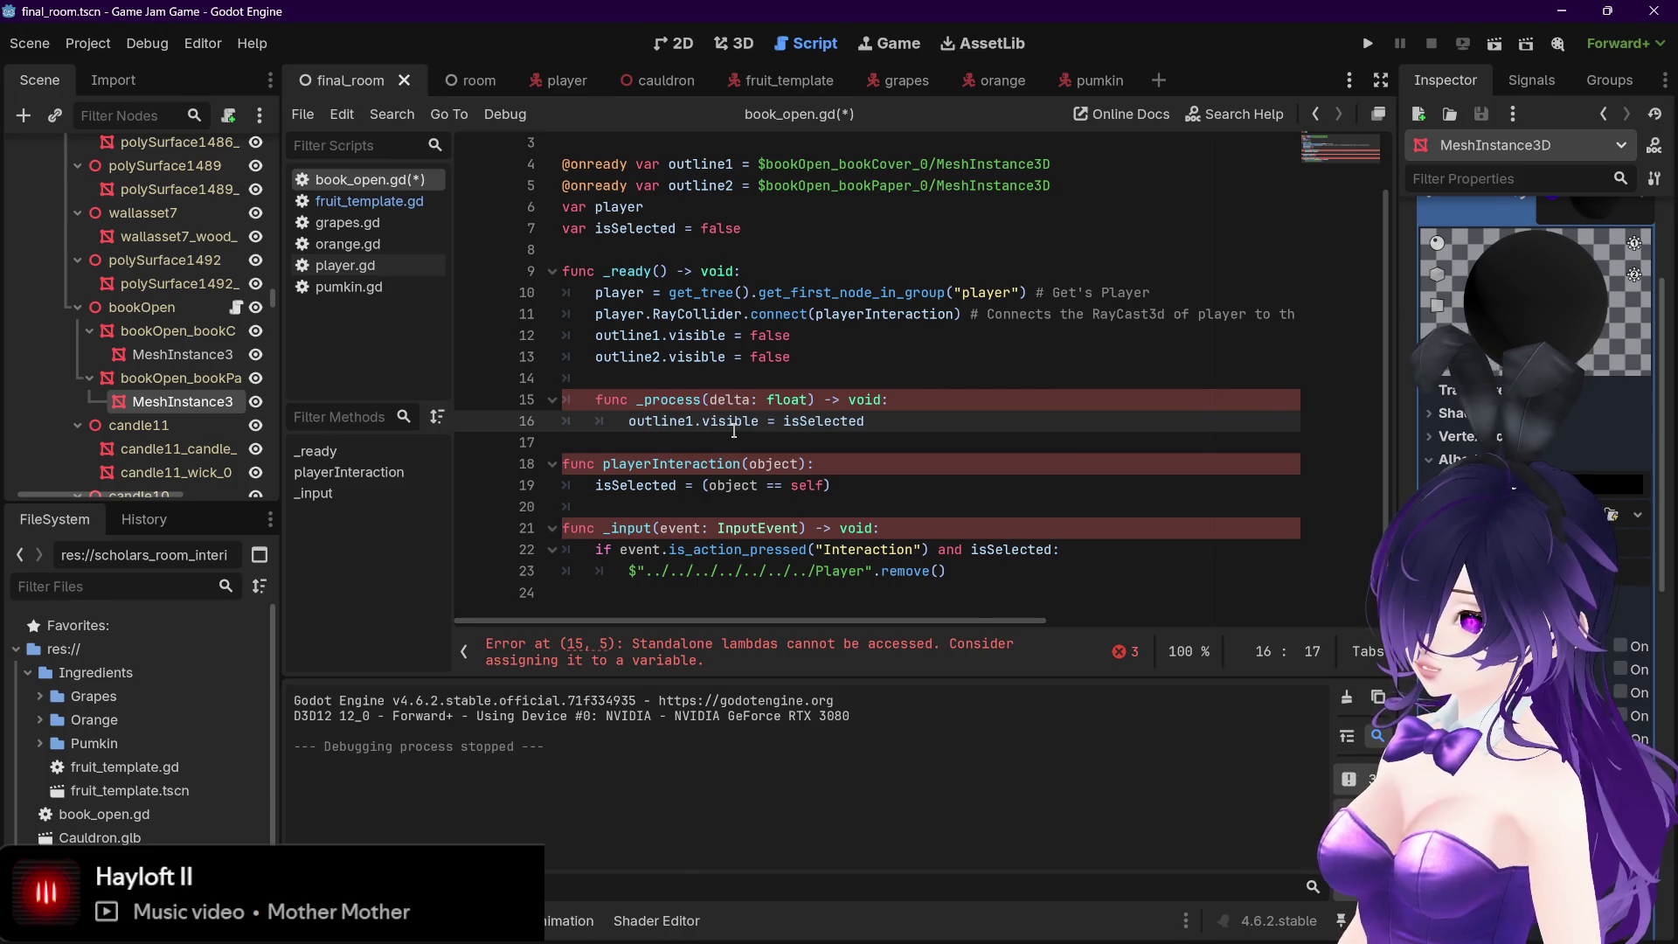
left_click(592, 401)
key("BackSpace")
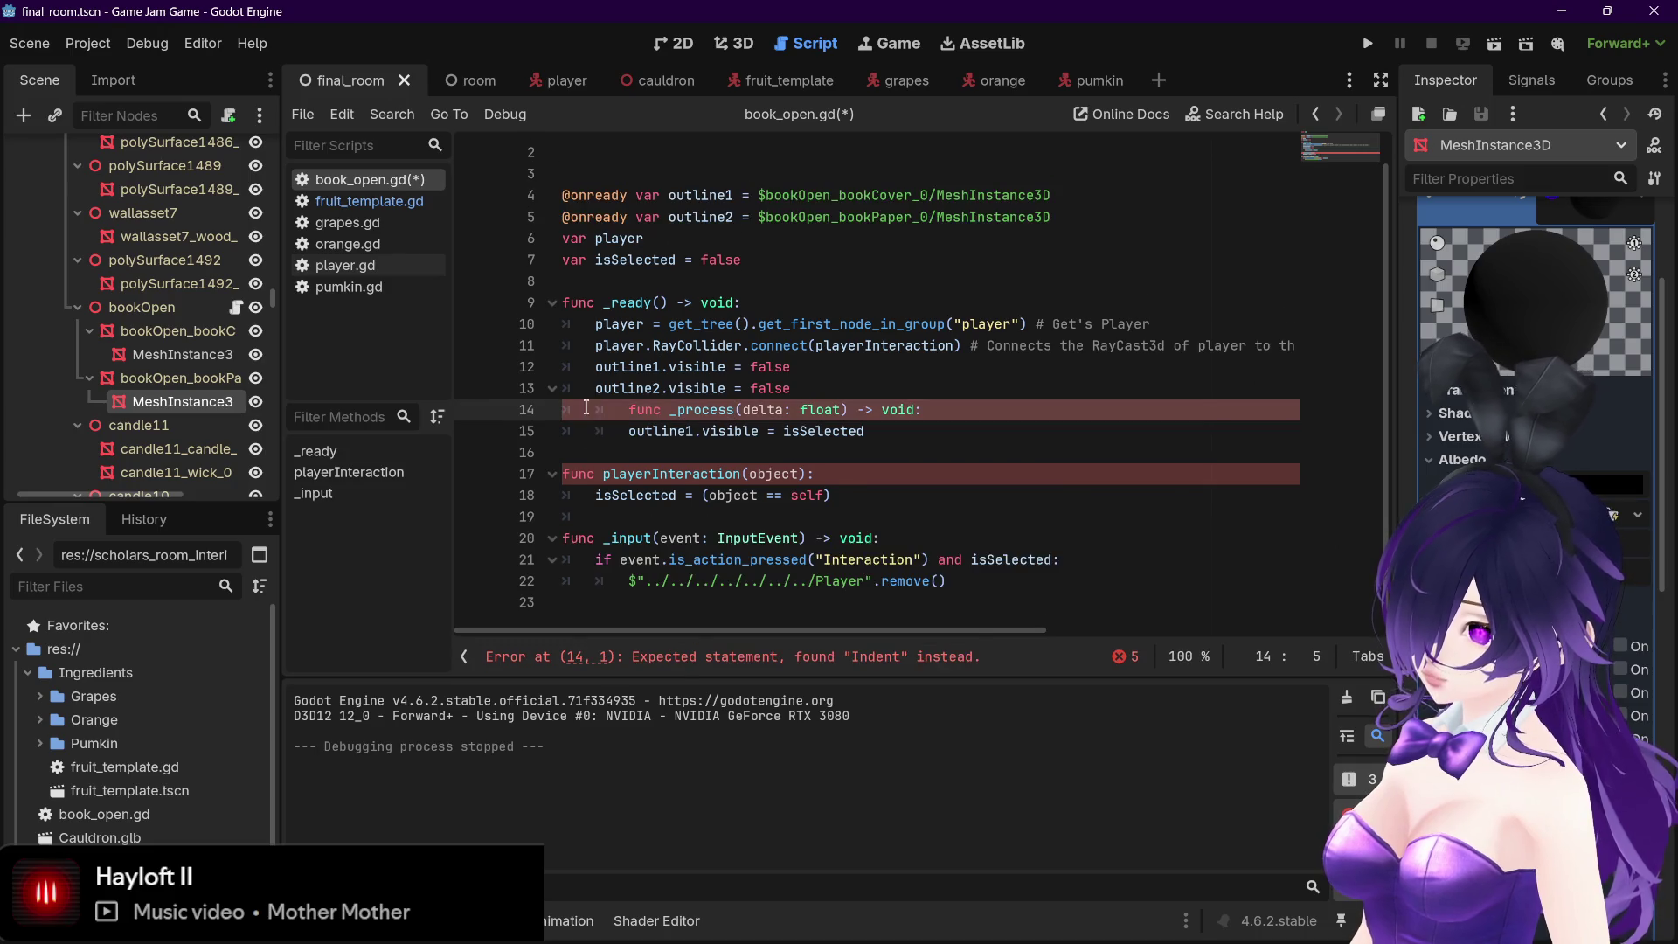
key("Return")
key("BackSpace")
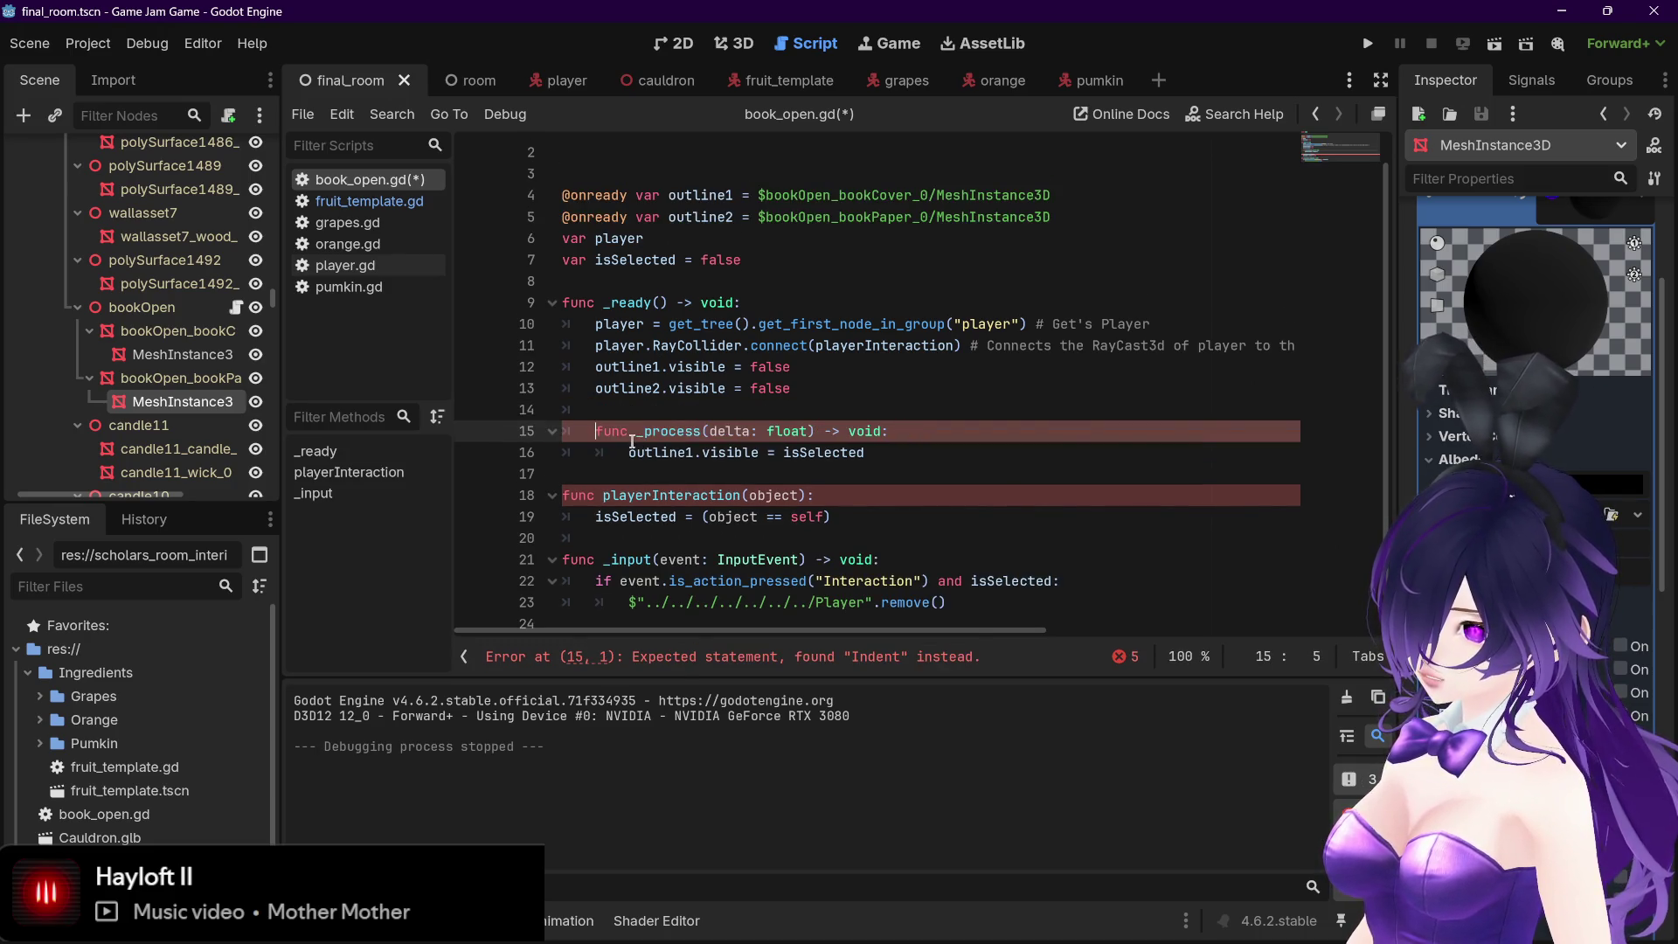
key("BackSpace")
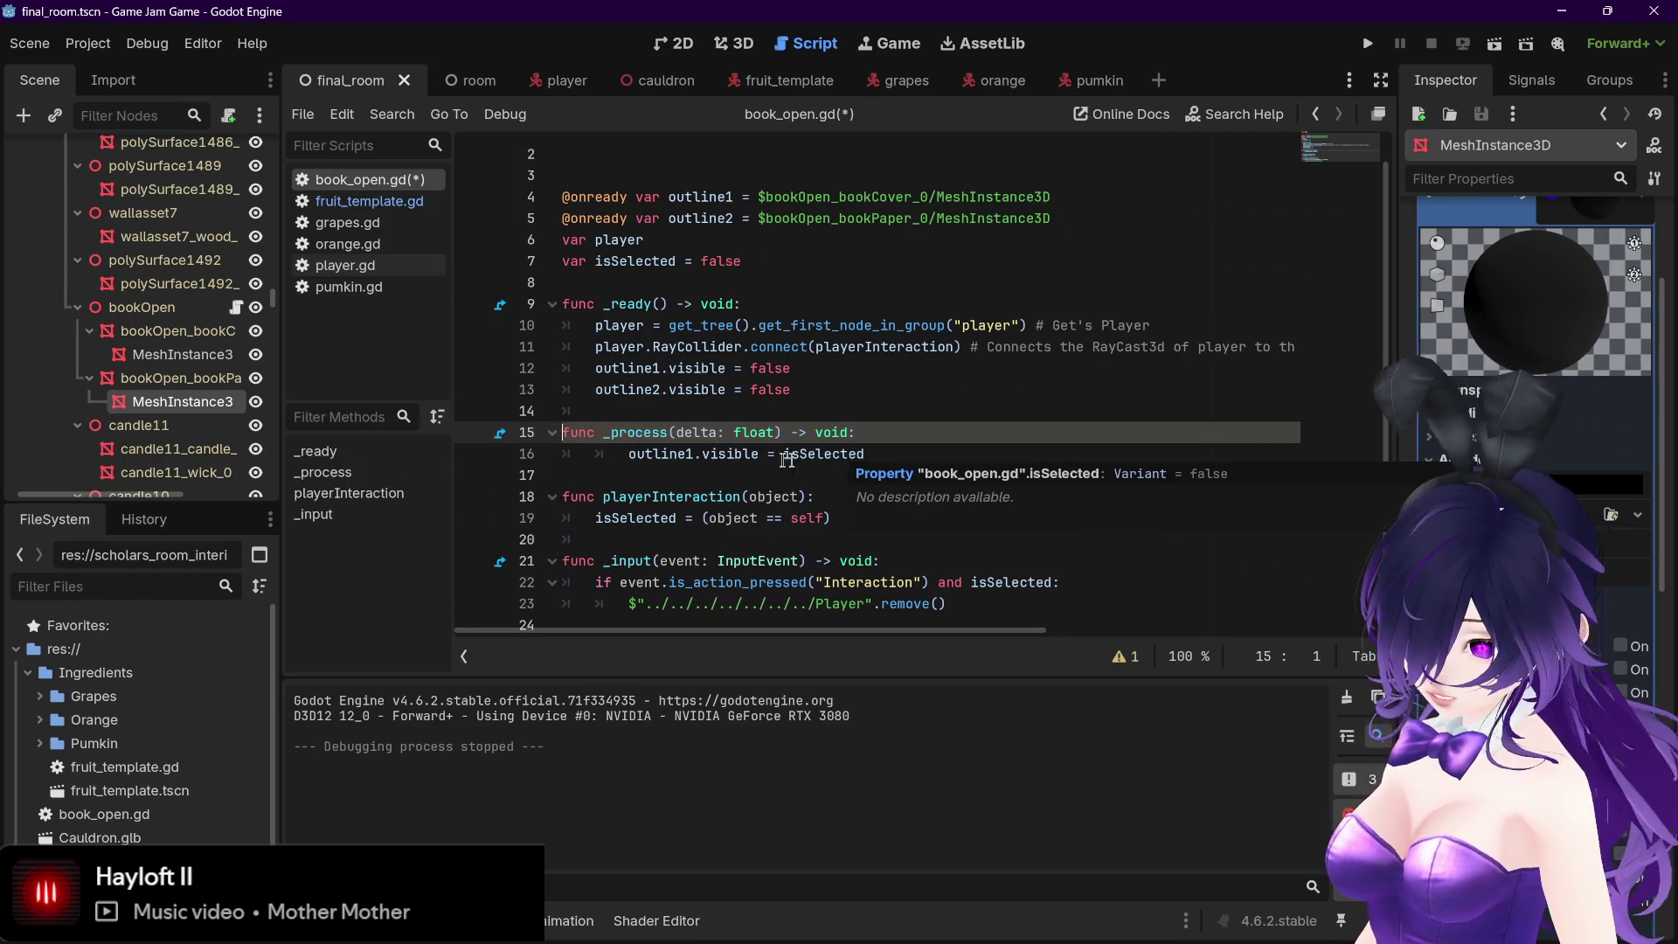
left_click(628, 453)
key("BackSpace")
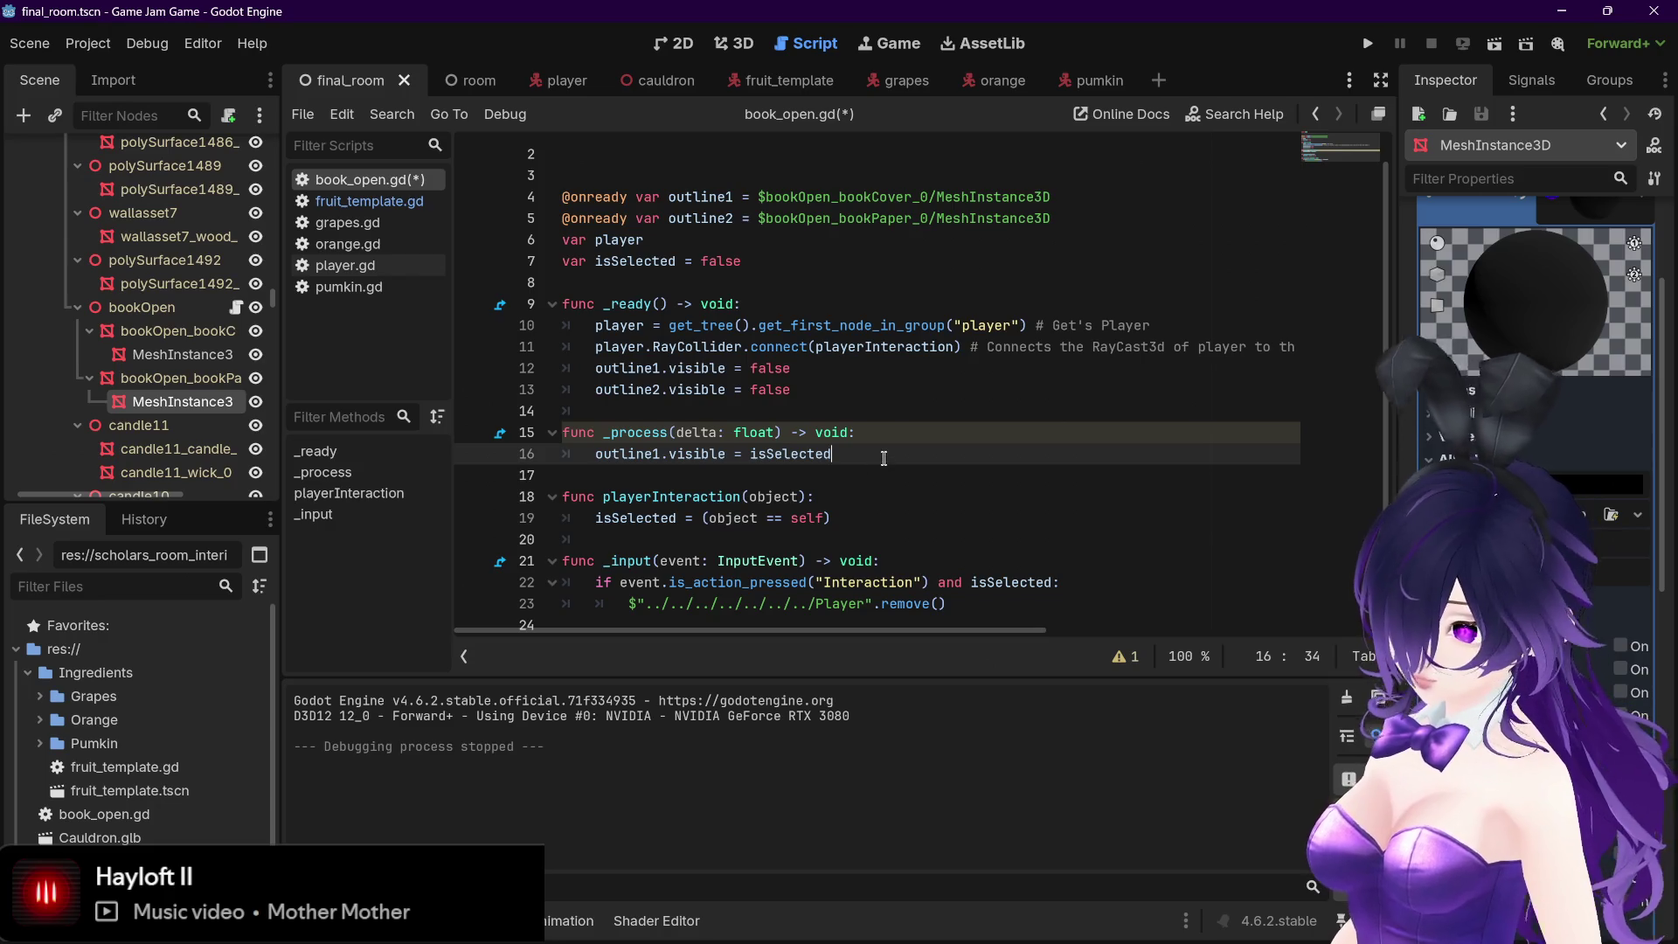
key("ctrl+s")
Duplicate the outline1.visible = isSelected line below line 16 and save again
left_click_drag(592, 461, 831, 456)
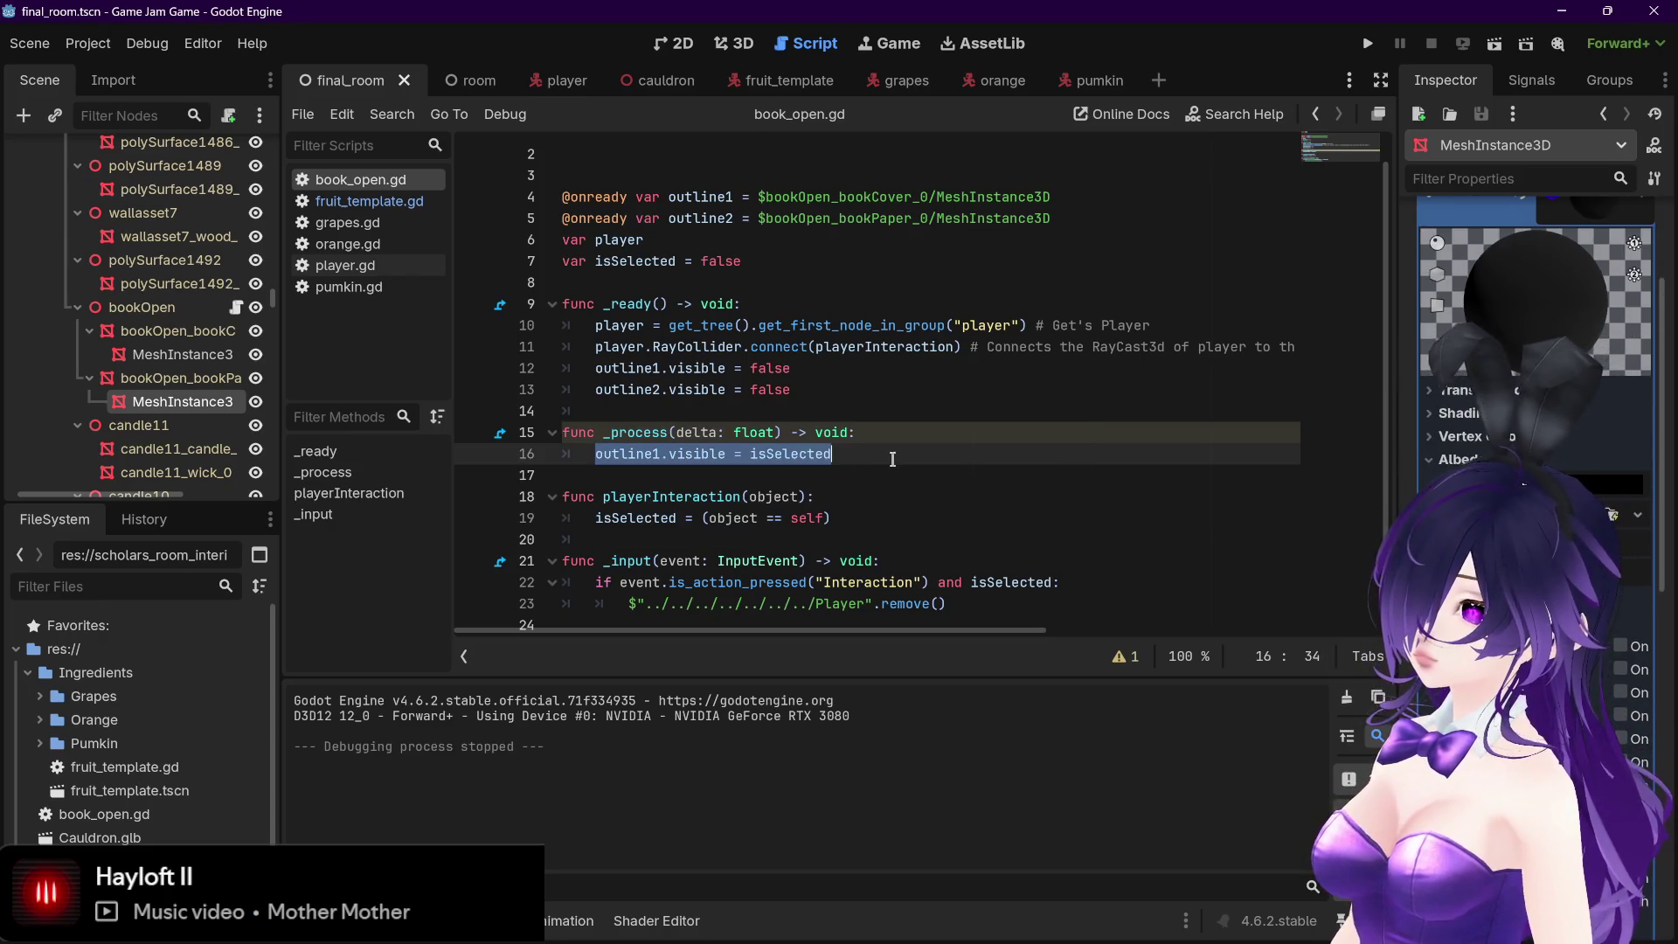
key("ctrl+c")
left_click(893, 458)
key("Return")
key("ctrl+v")
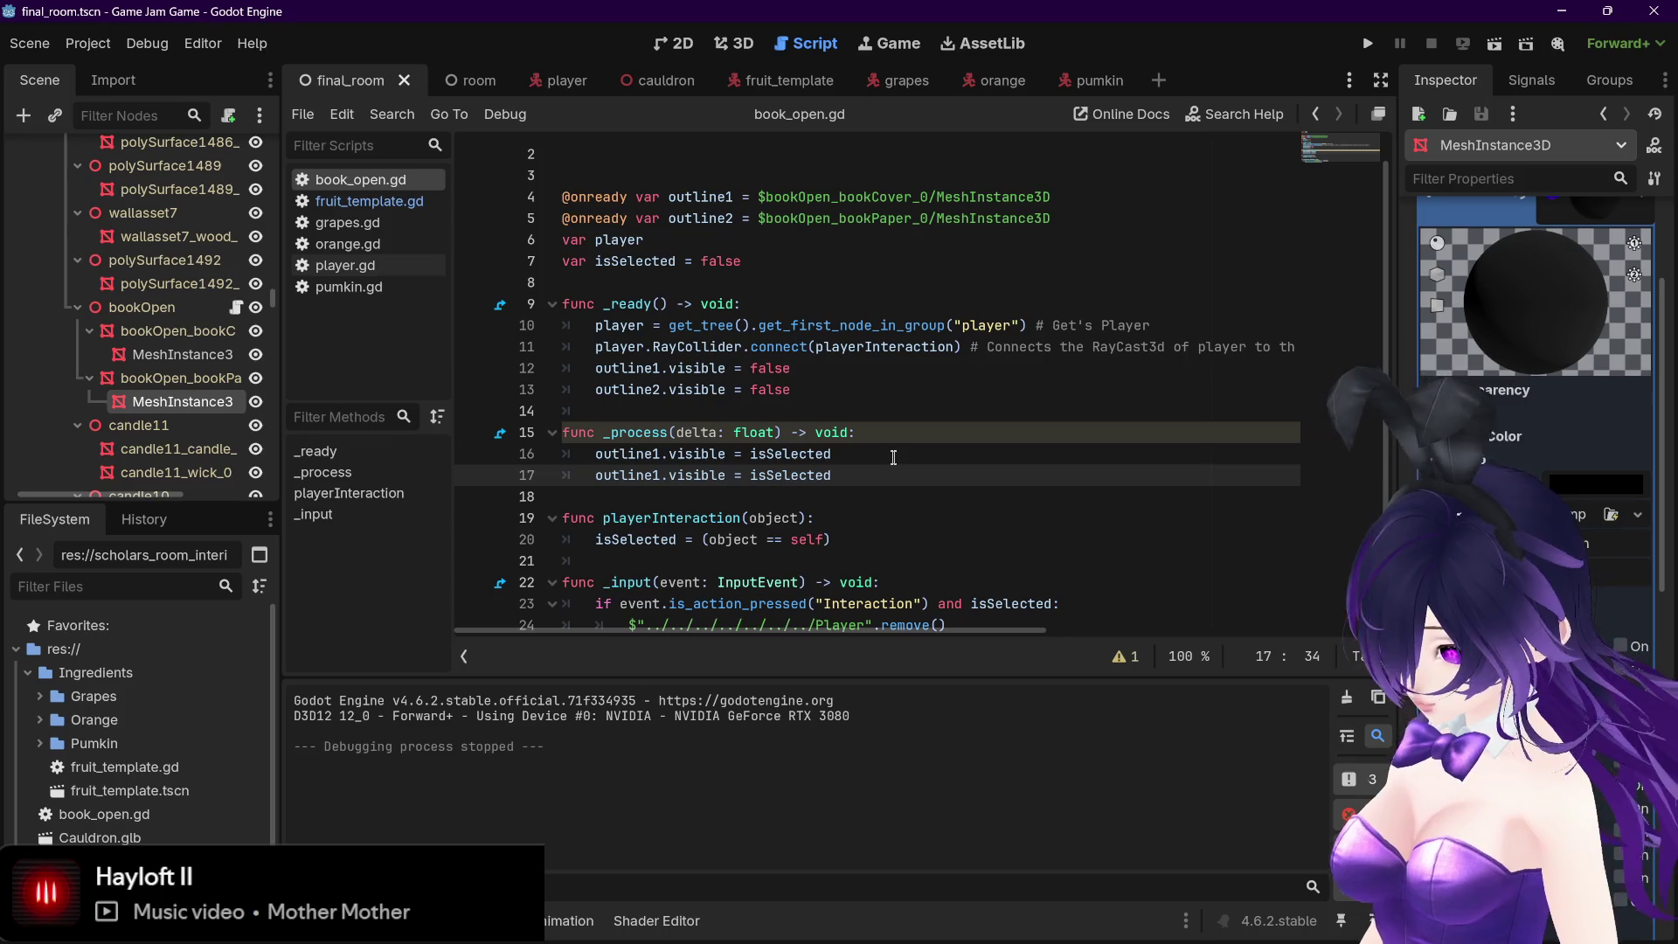
key("ctrl+s")
left_click(893, 458)
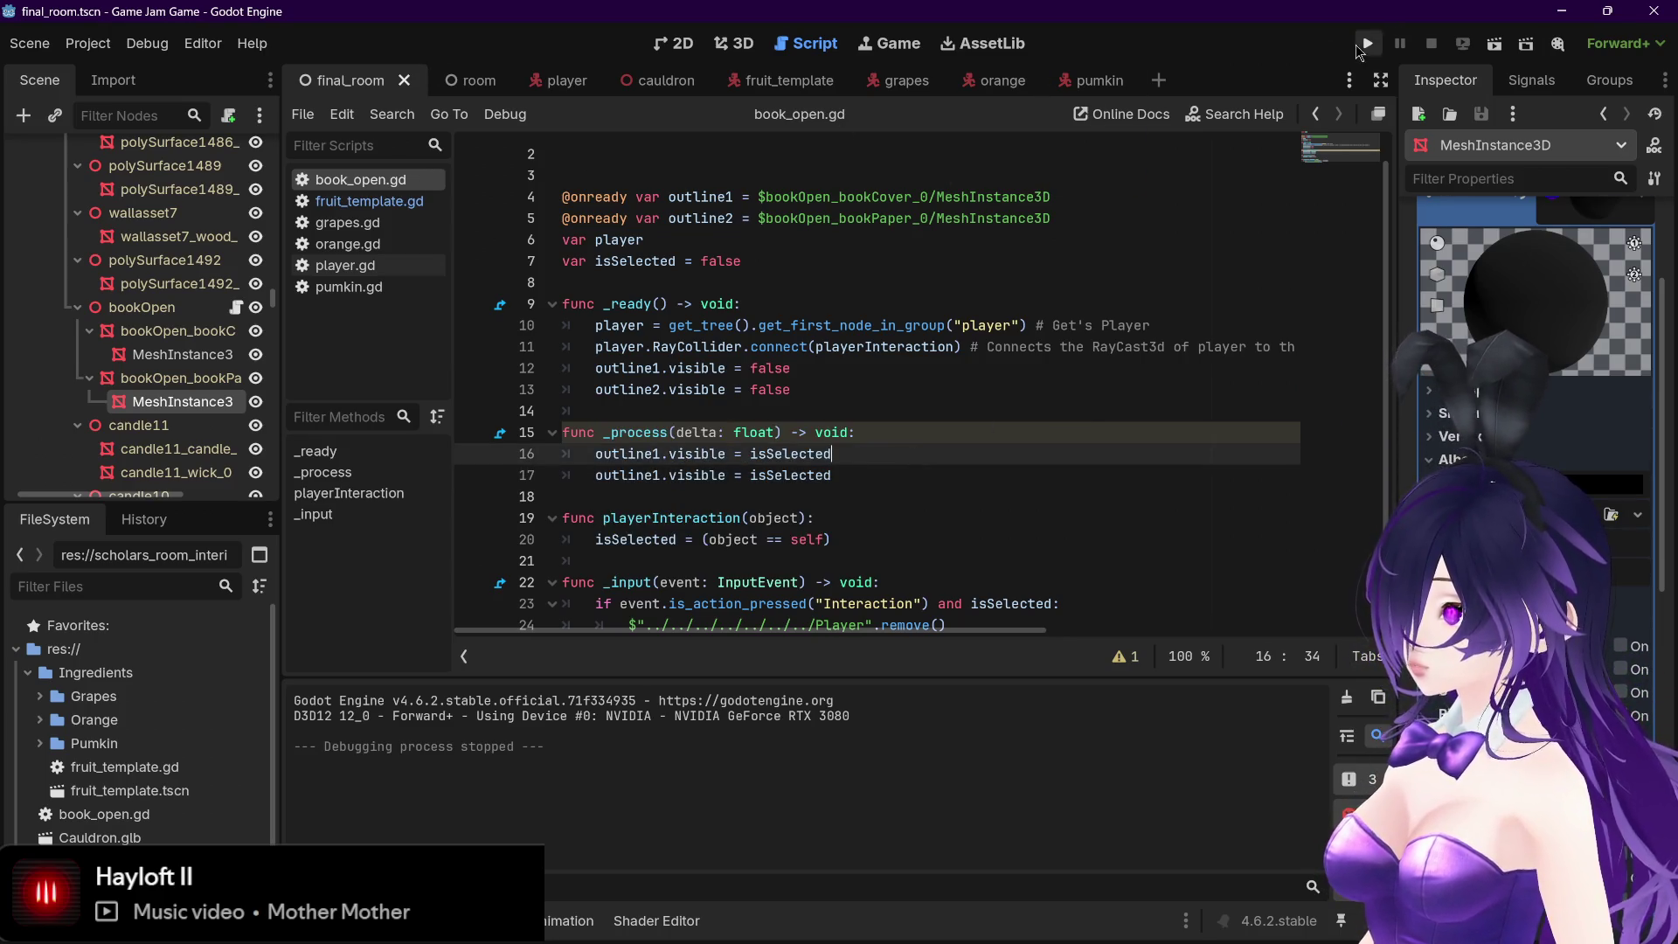
Test-run the game, stop it, then switch to the fruit_template scene
left_click(1363, 45)
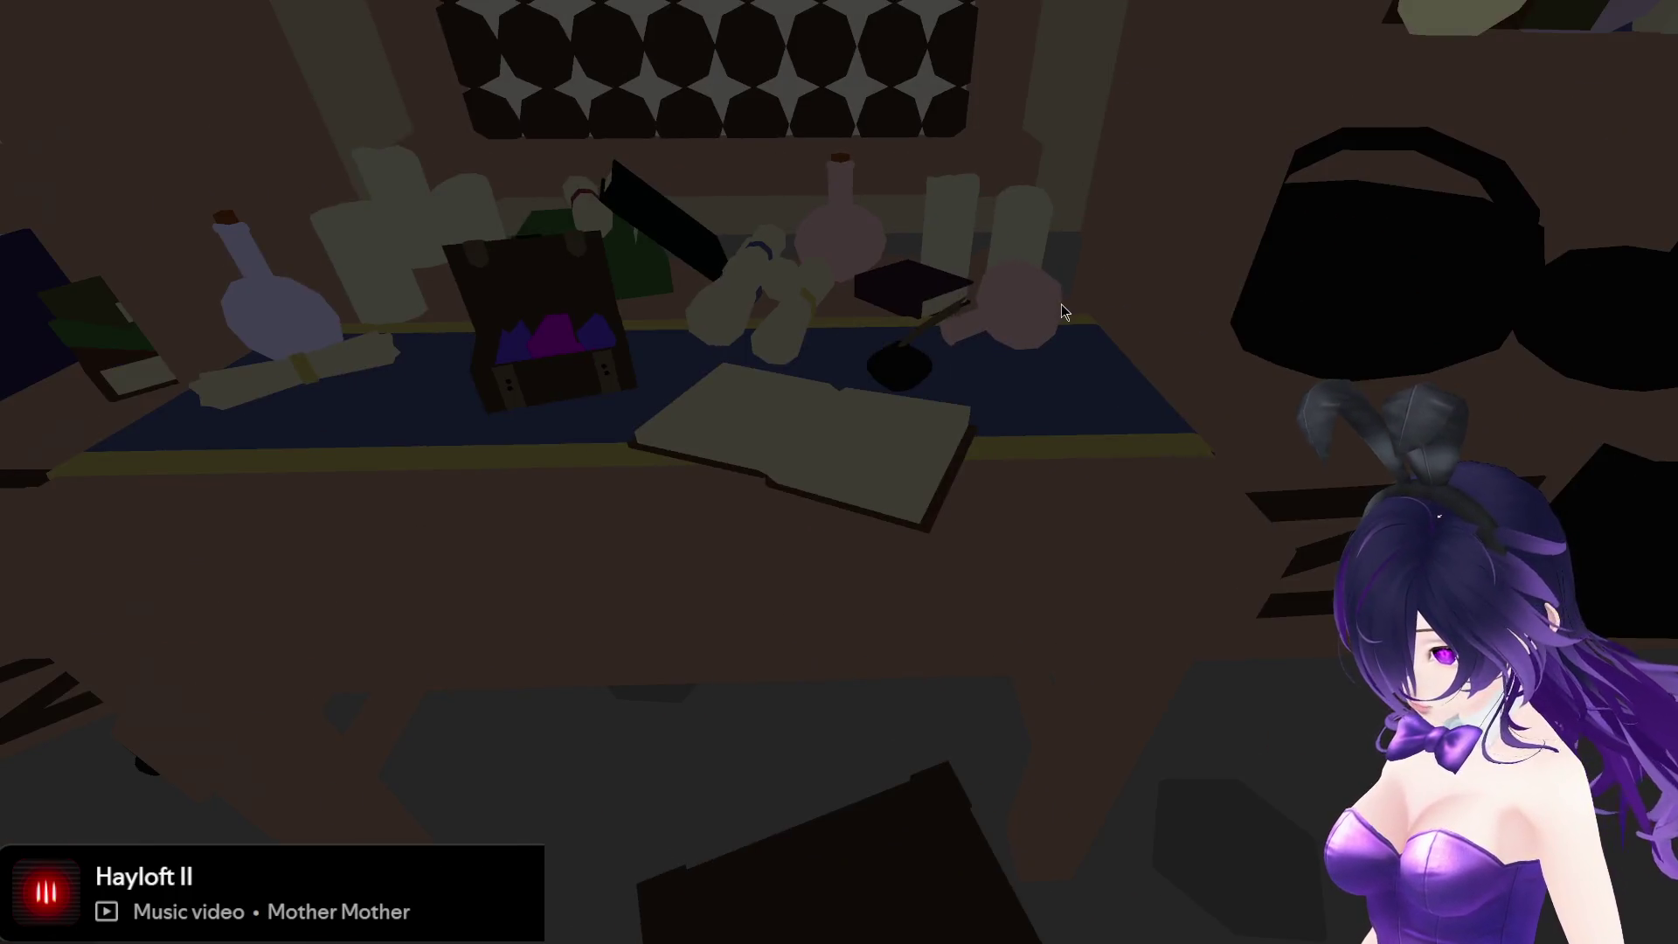
key("F8")
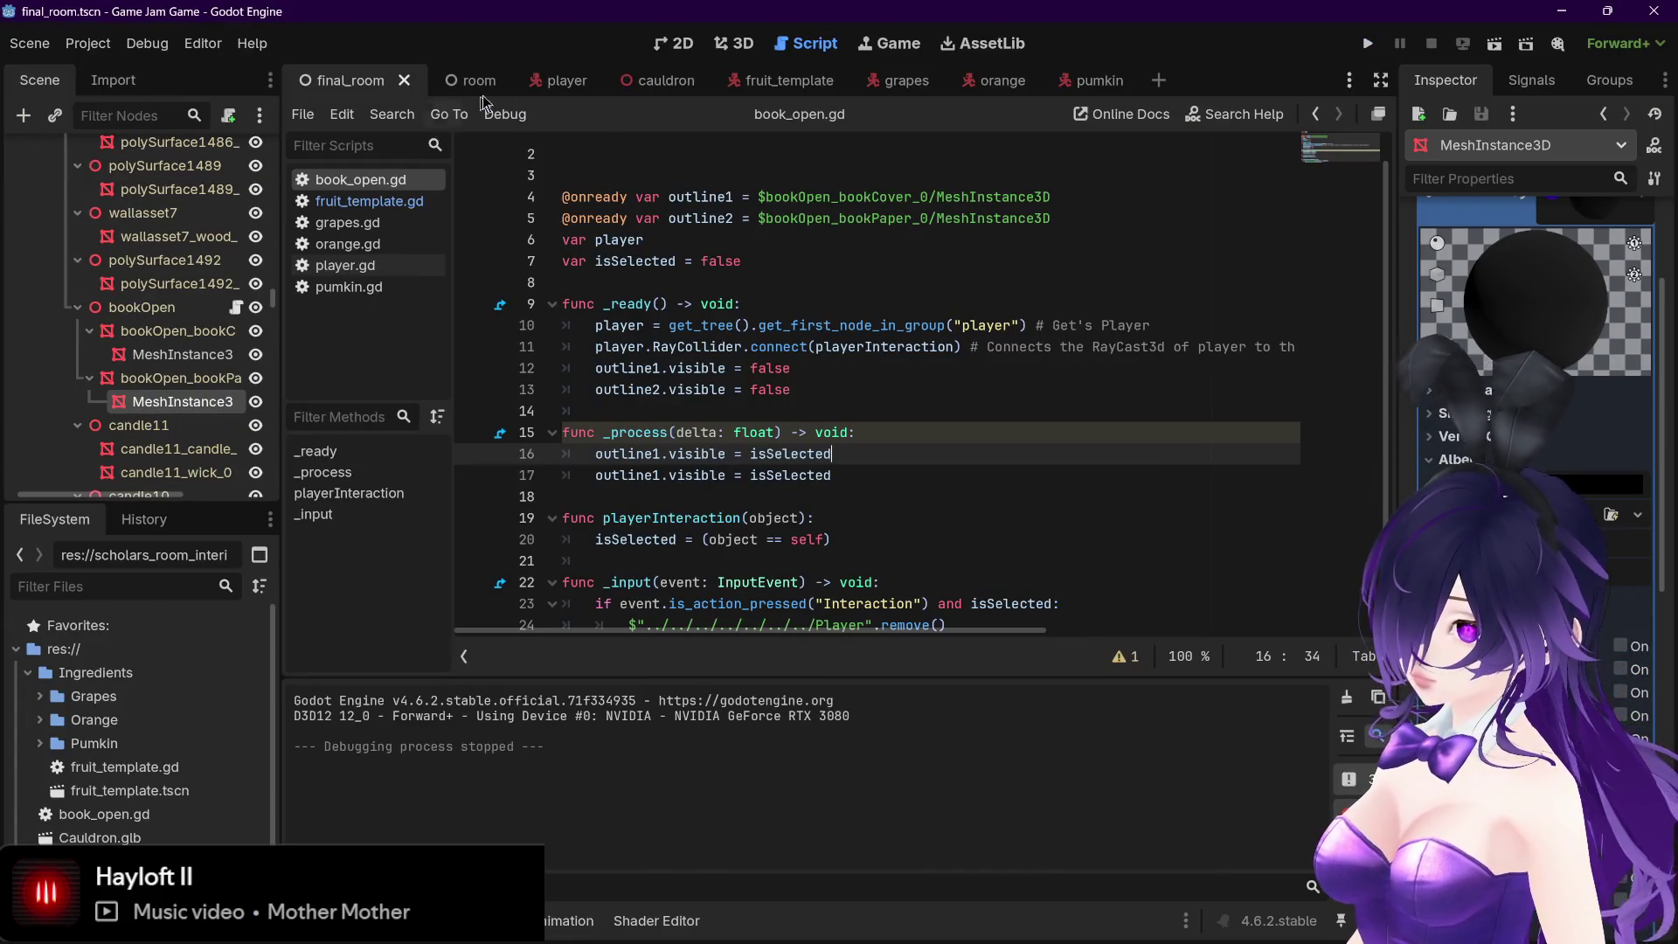
left_click(666, 79)
left_click(769, 80)
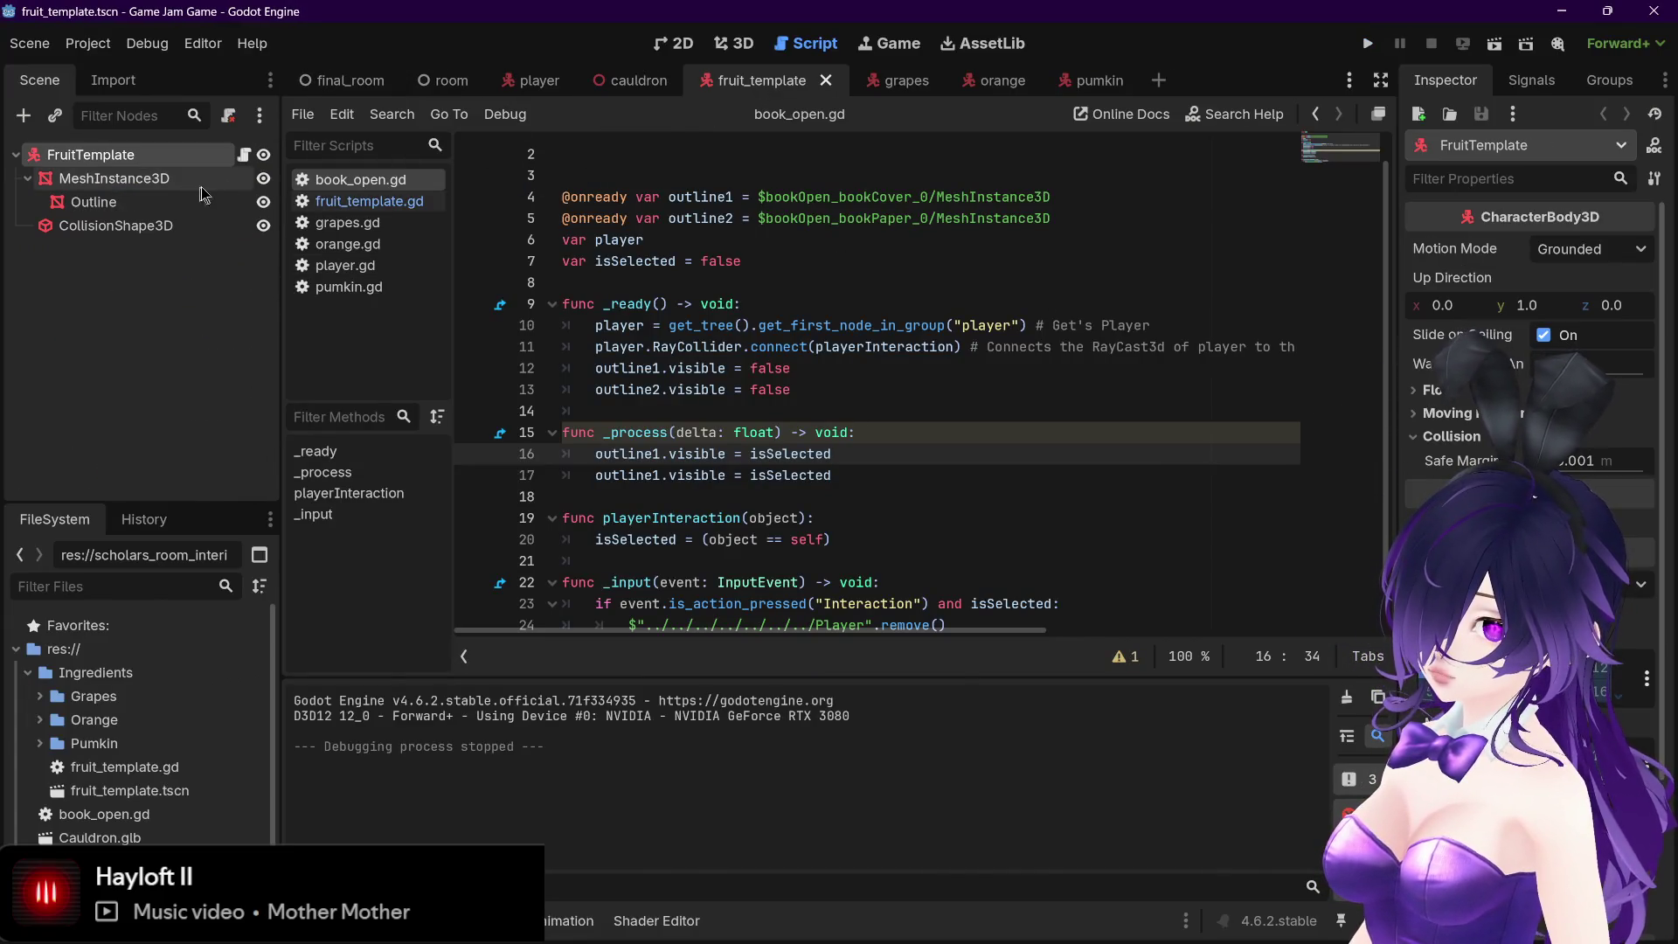
mouse_move(368, 85)
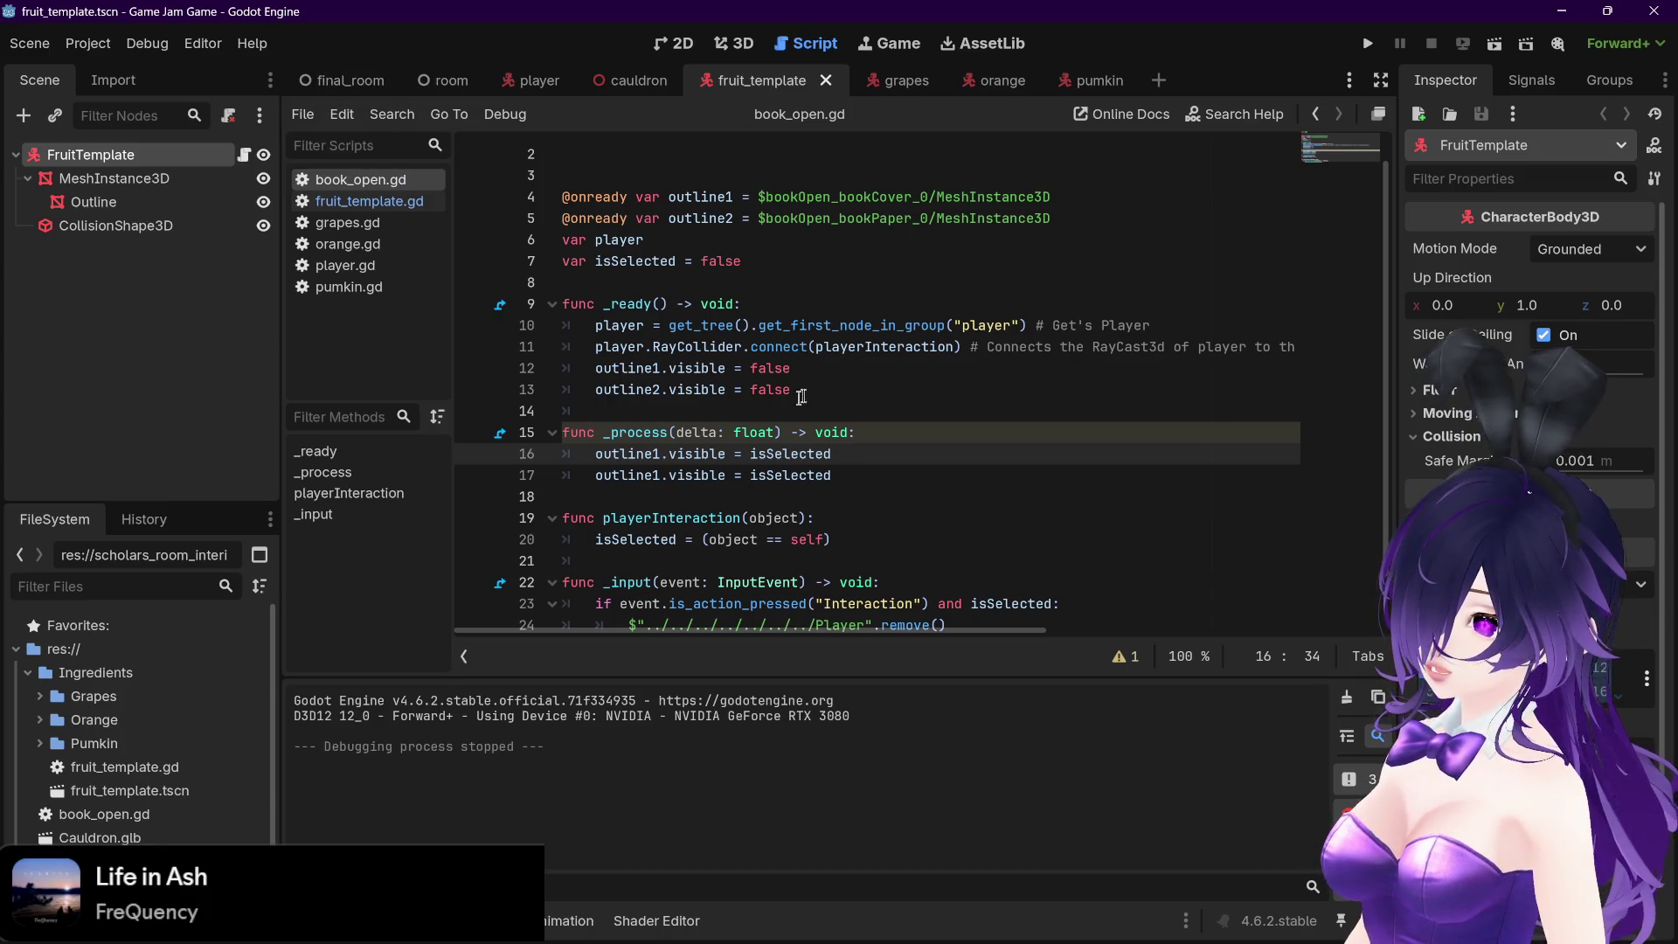
Open player.gd from the Scripts list and scroll to its RayCollider-emitting _process
scroll(749, 429, "down", 1)
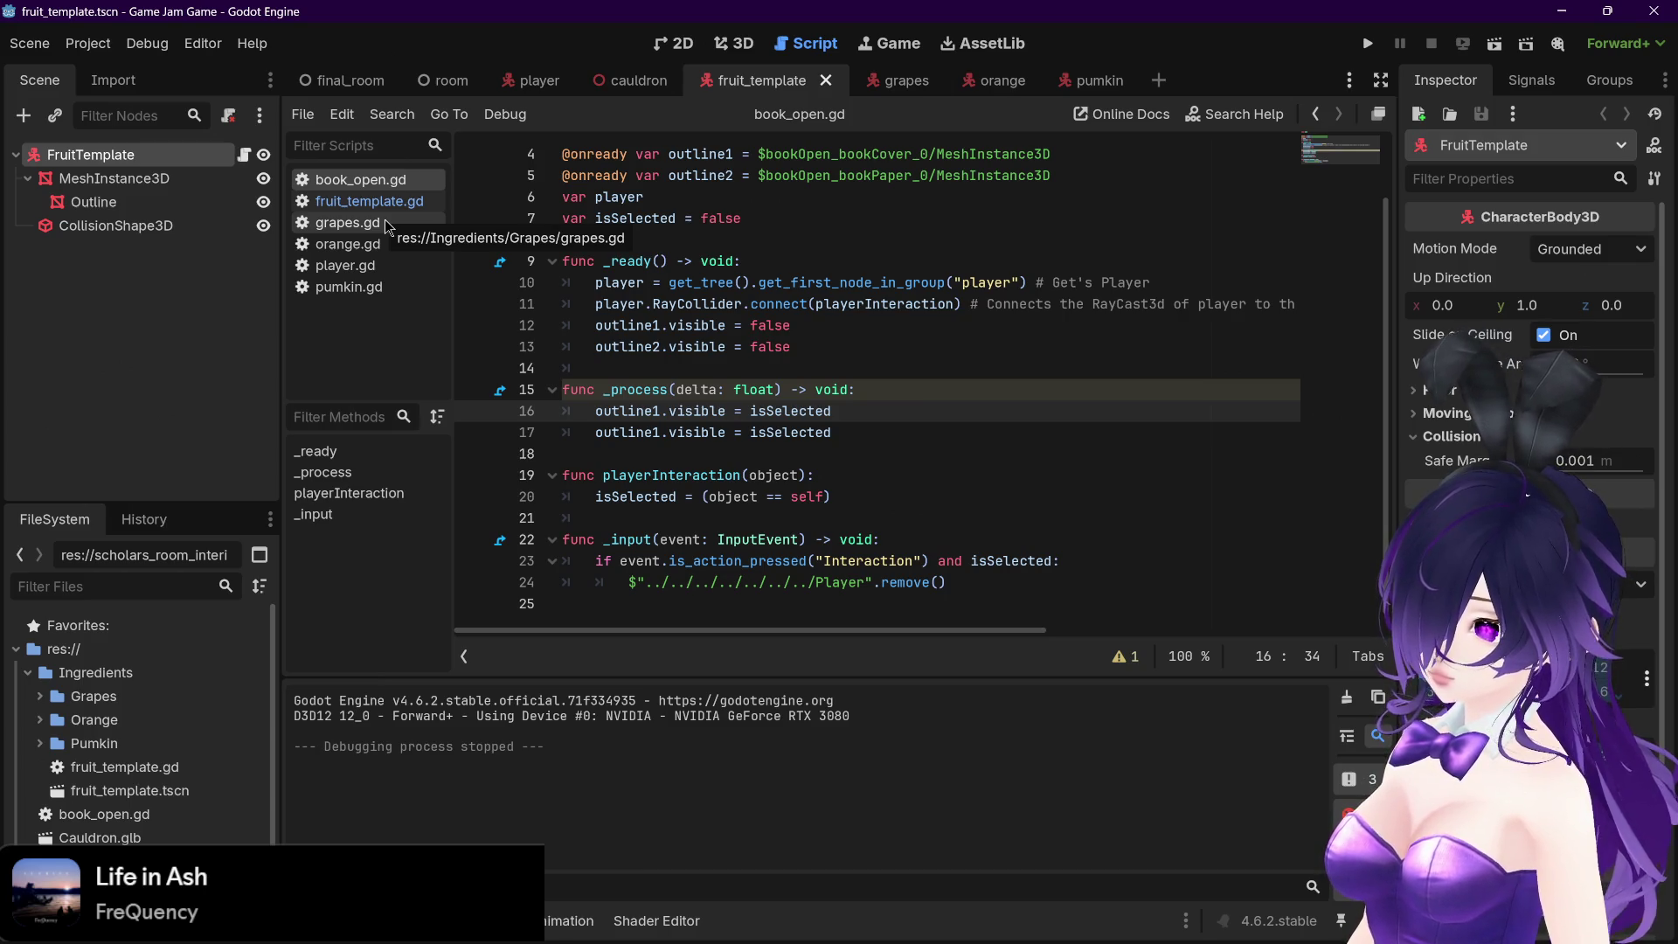
left_click(366, 265)
scroll(804, 395, "down", 15)
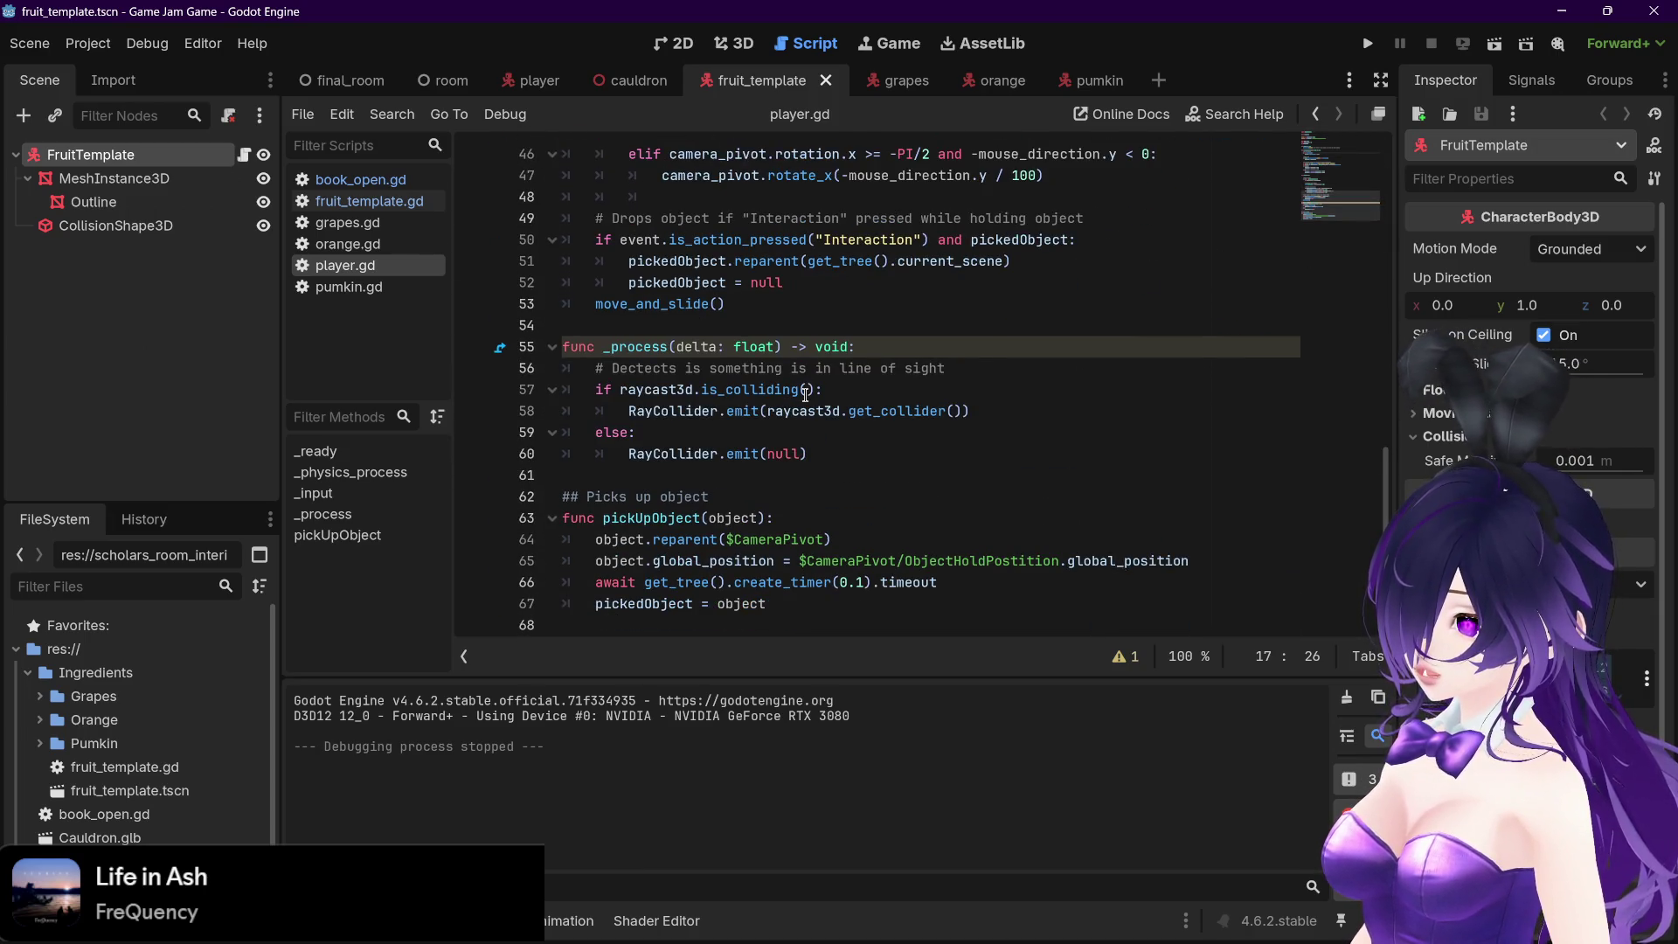
Inspect the is_colliding raycast check and open the Signal documentation from emit on line 58
left_click(627, 389)
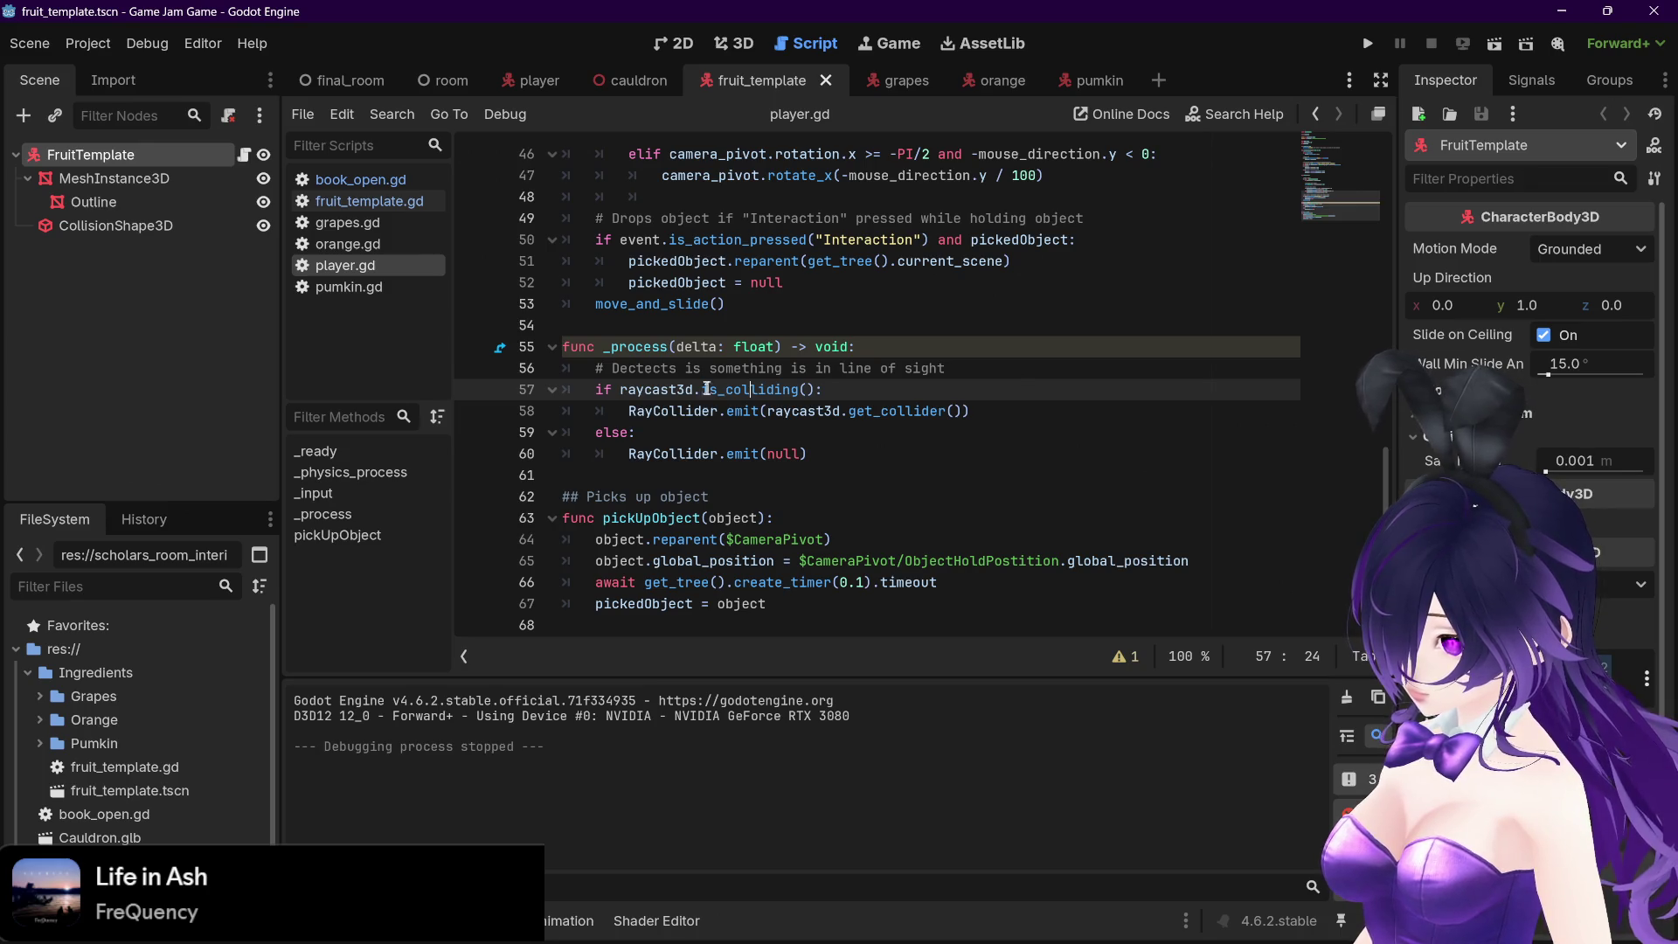
left_click_drag(700, 388, 800, 389)
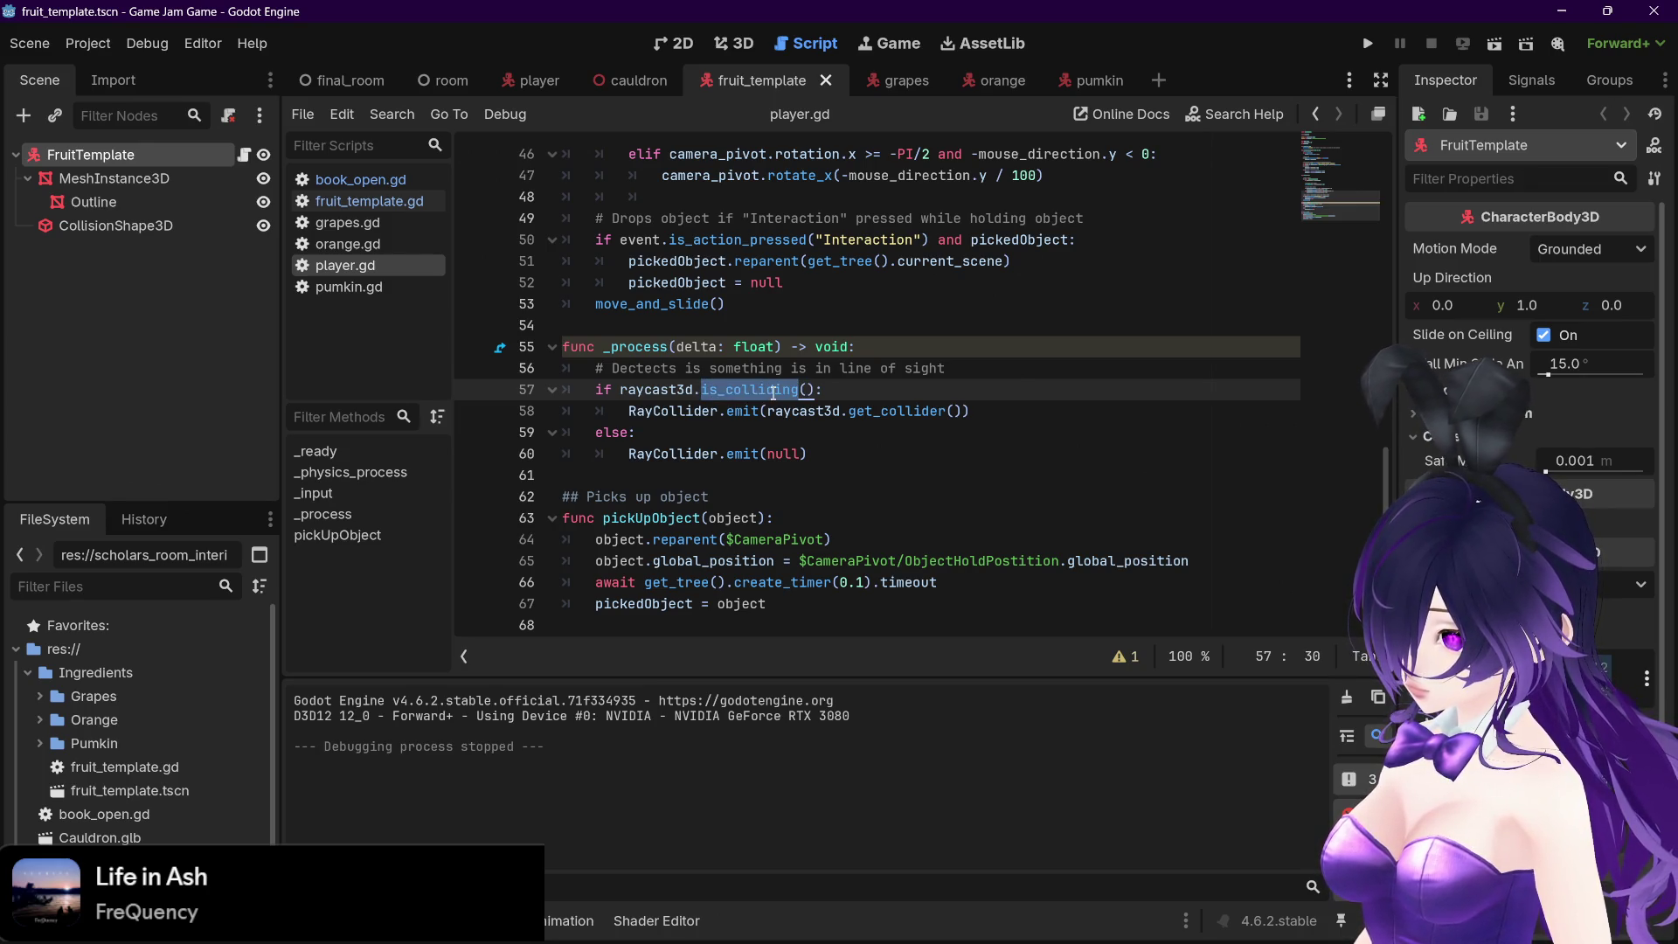
left_click(773, 390)
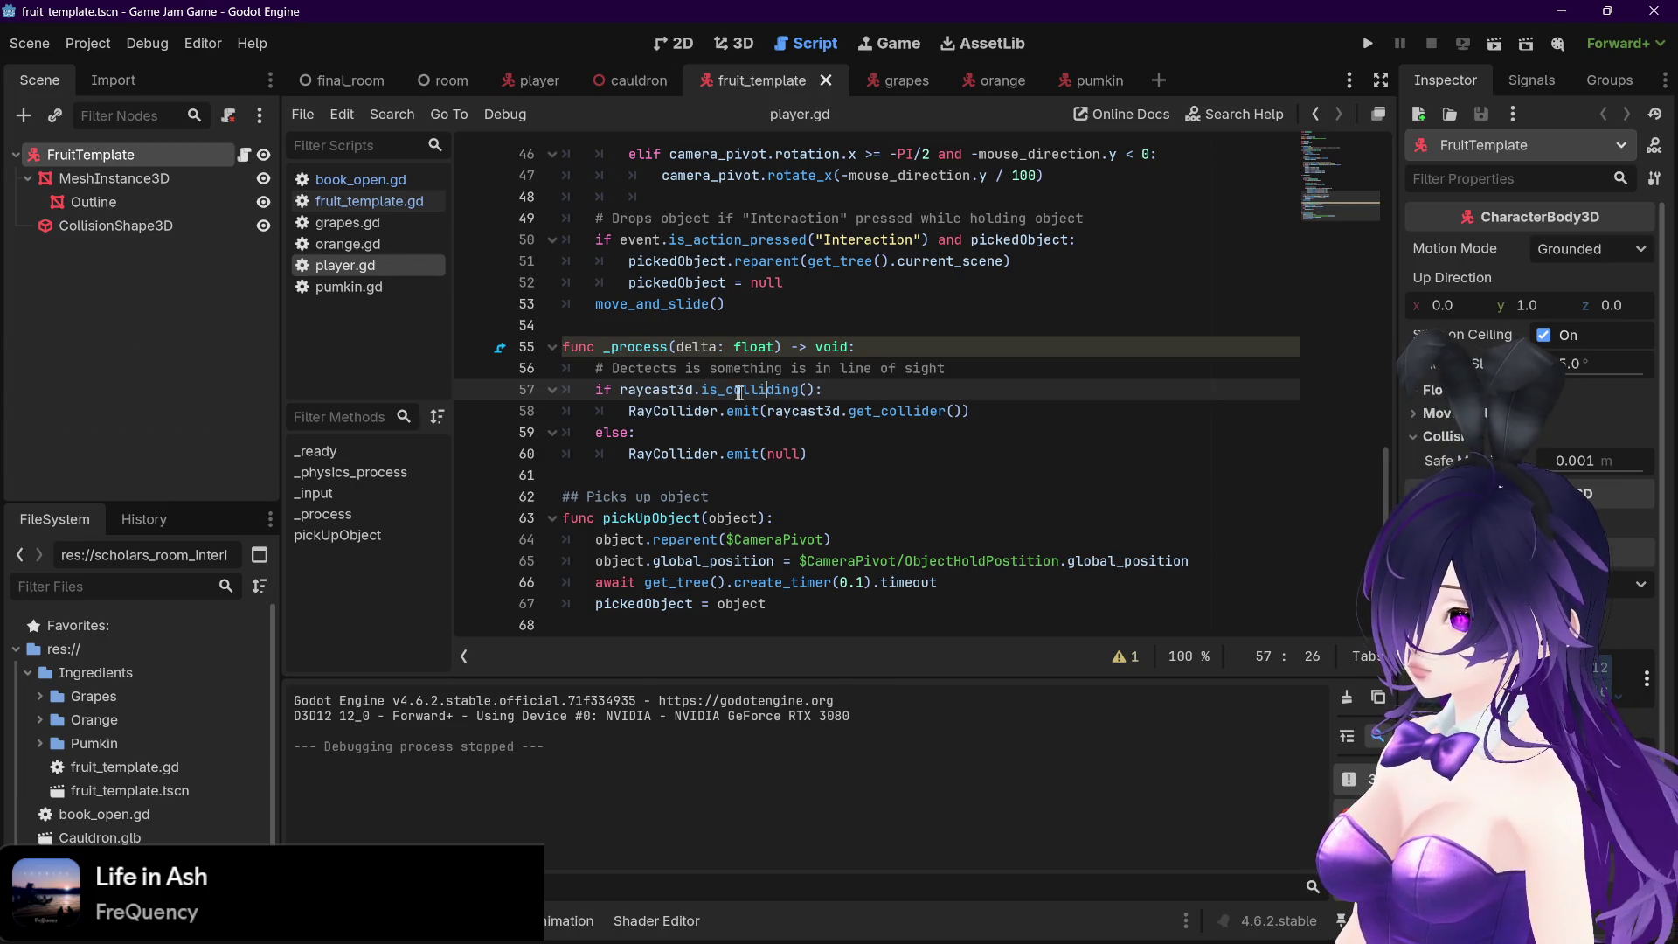
left_click(741, 411)
left_click(741, 411, "ctrl")
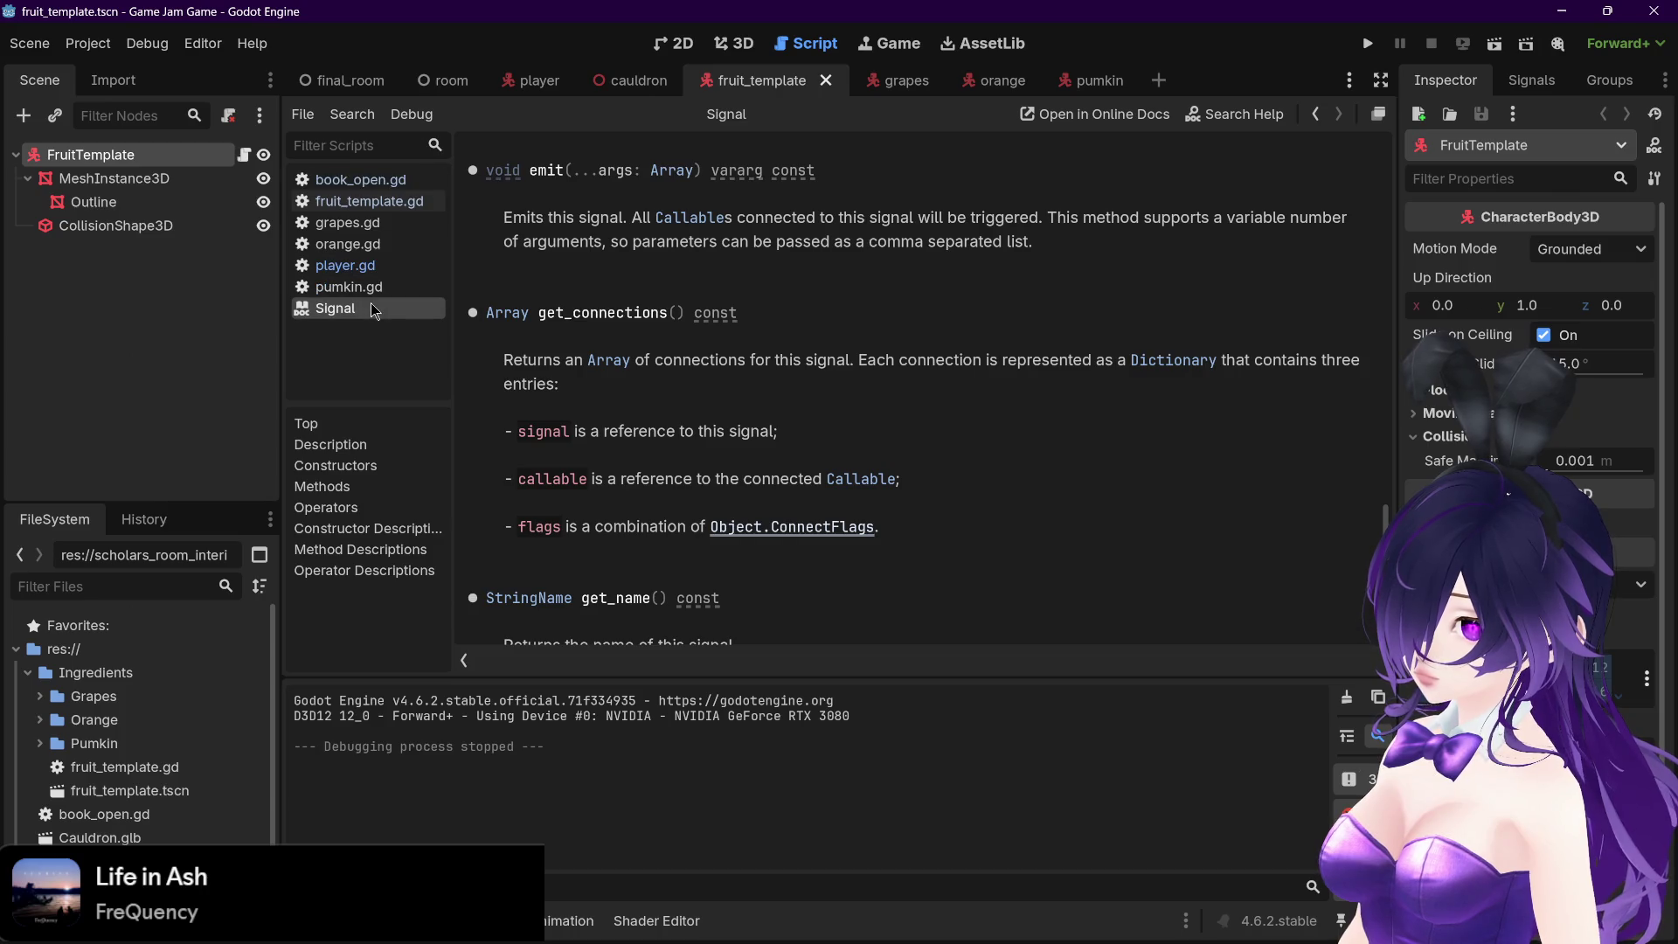
Back in player.gd, re-examine is_colliding, then switch to the player scene
left_click(345, 264)
left_click(742, 388)
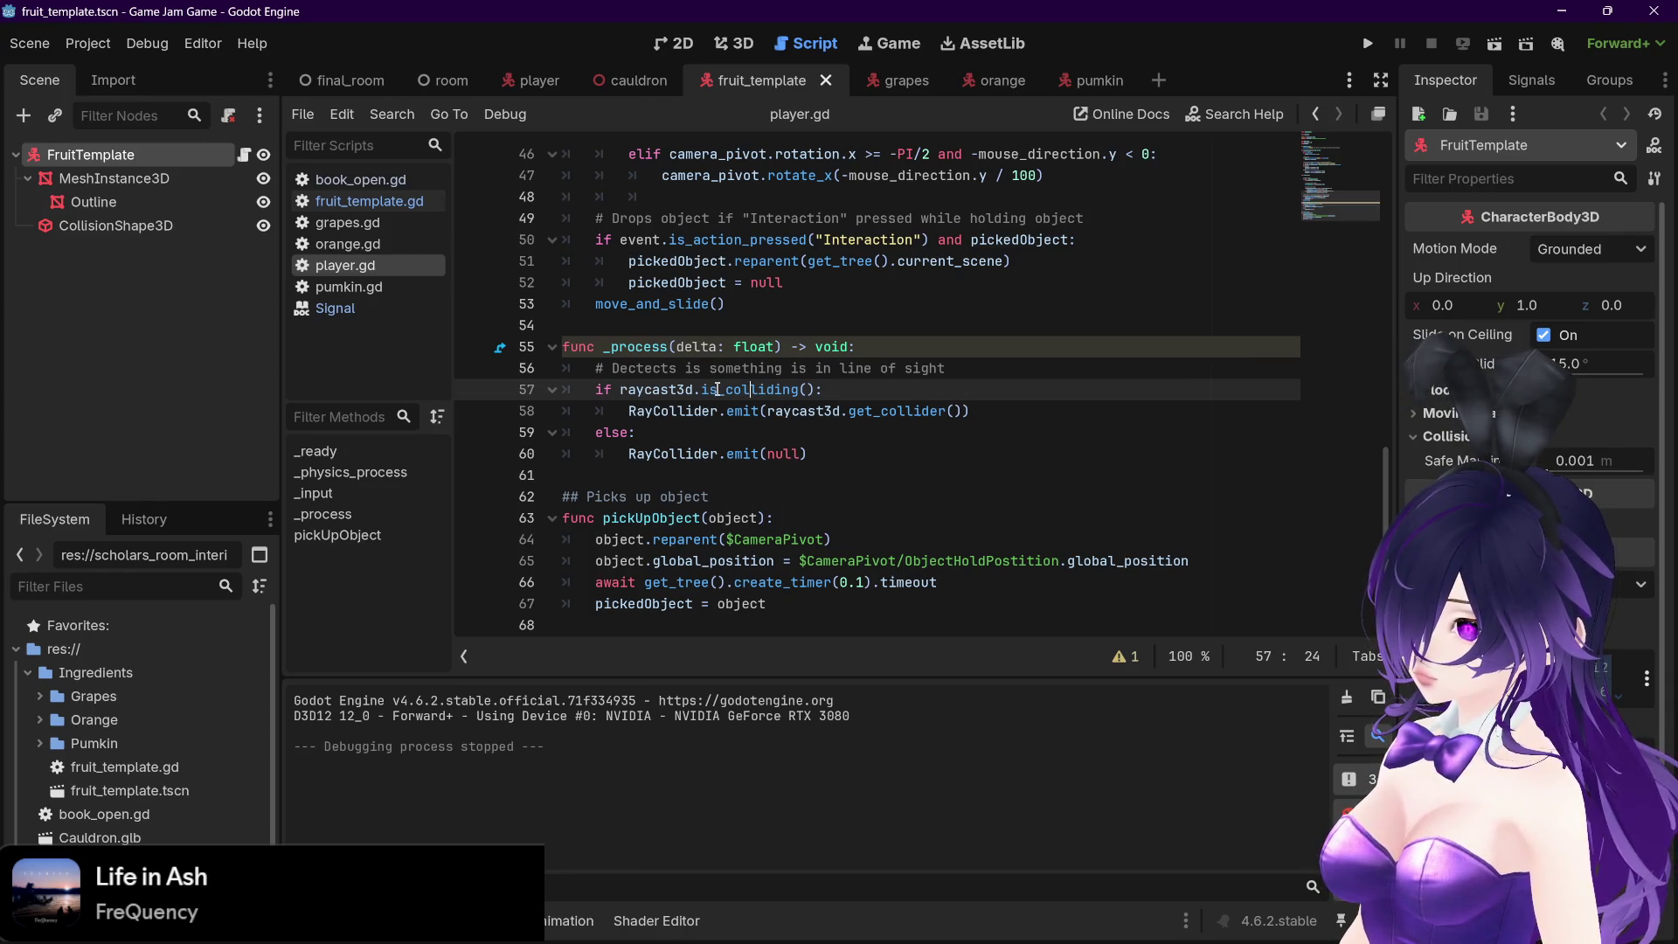
double_click(762, 390)
left_click(743, 391)
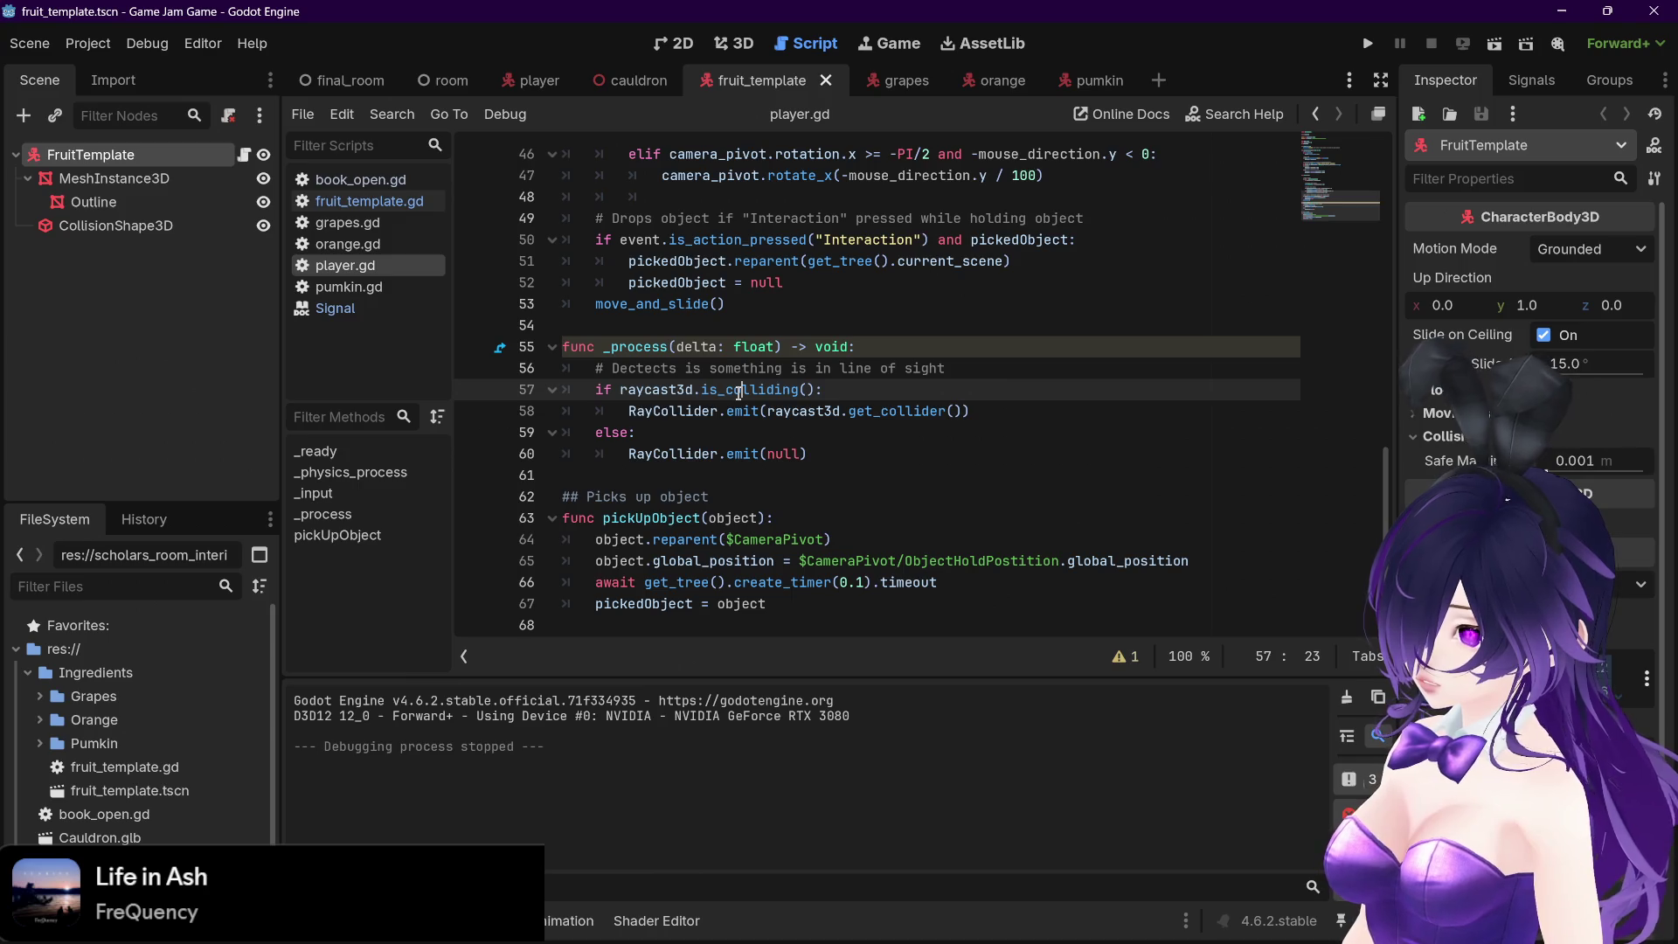
left_click(535, 80)
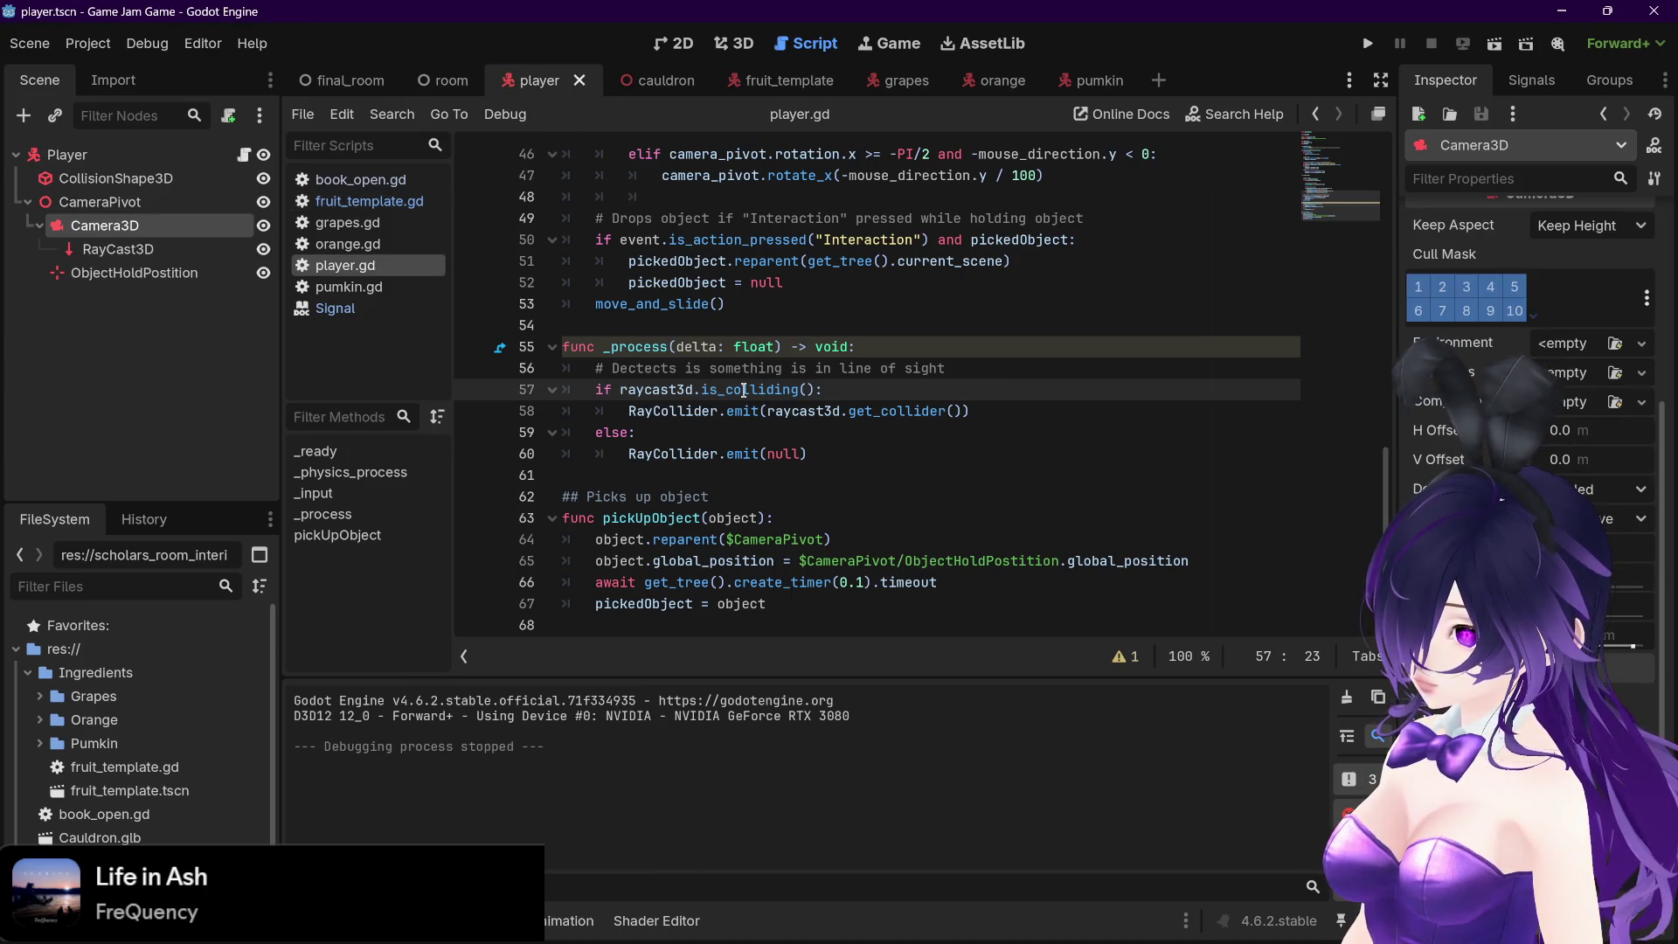
mouse_move(744, 391)
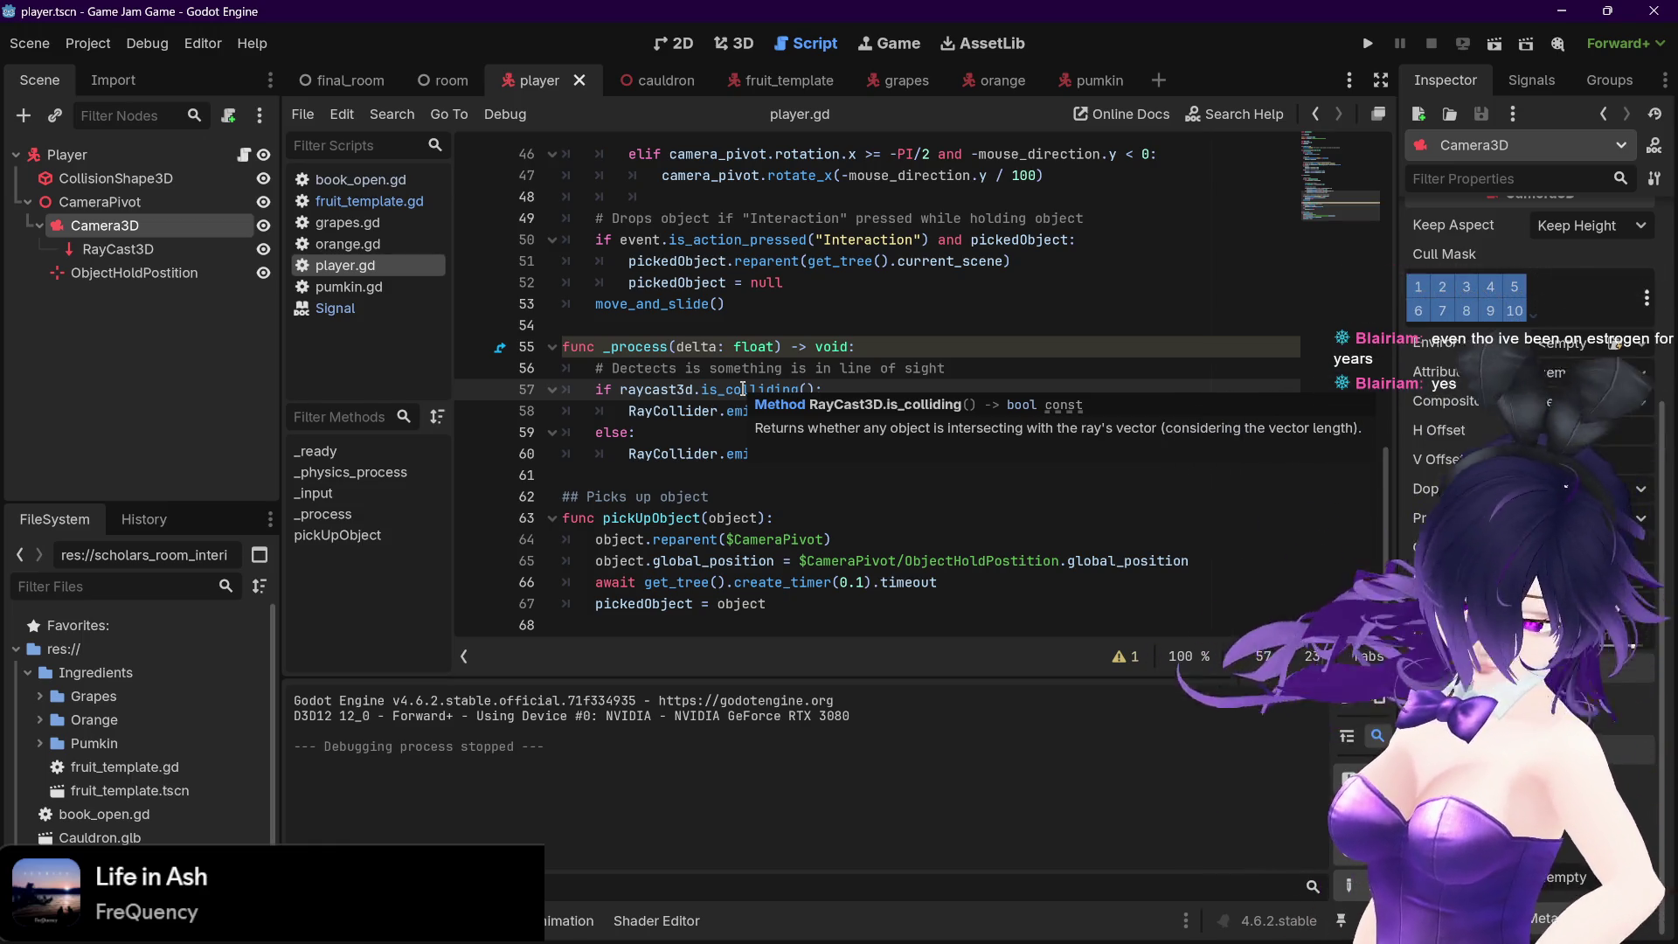
left_click(769, 454)
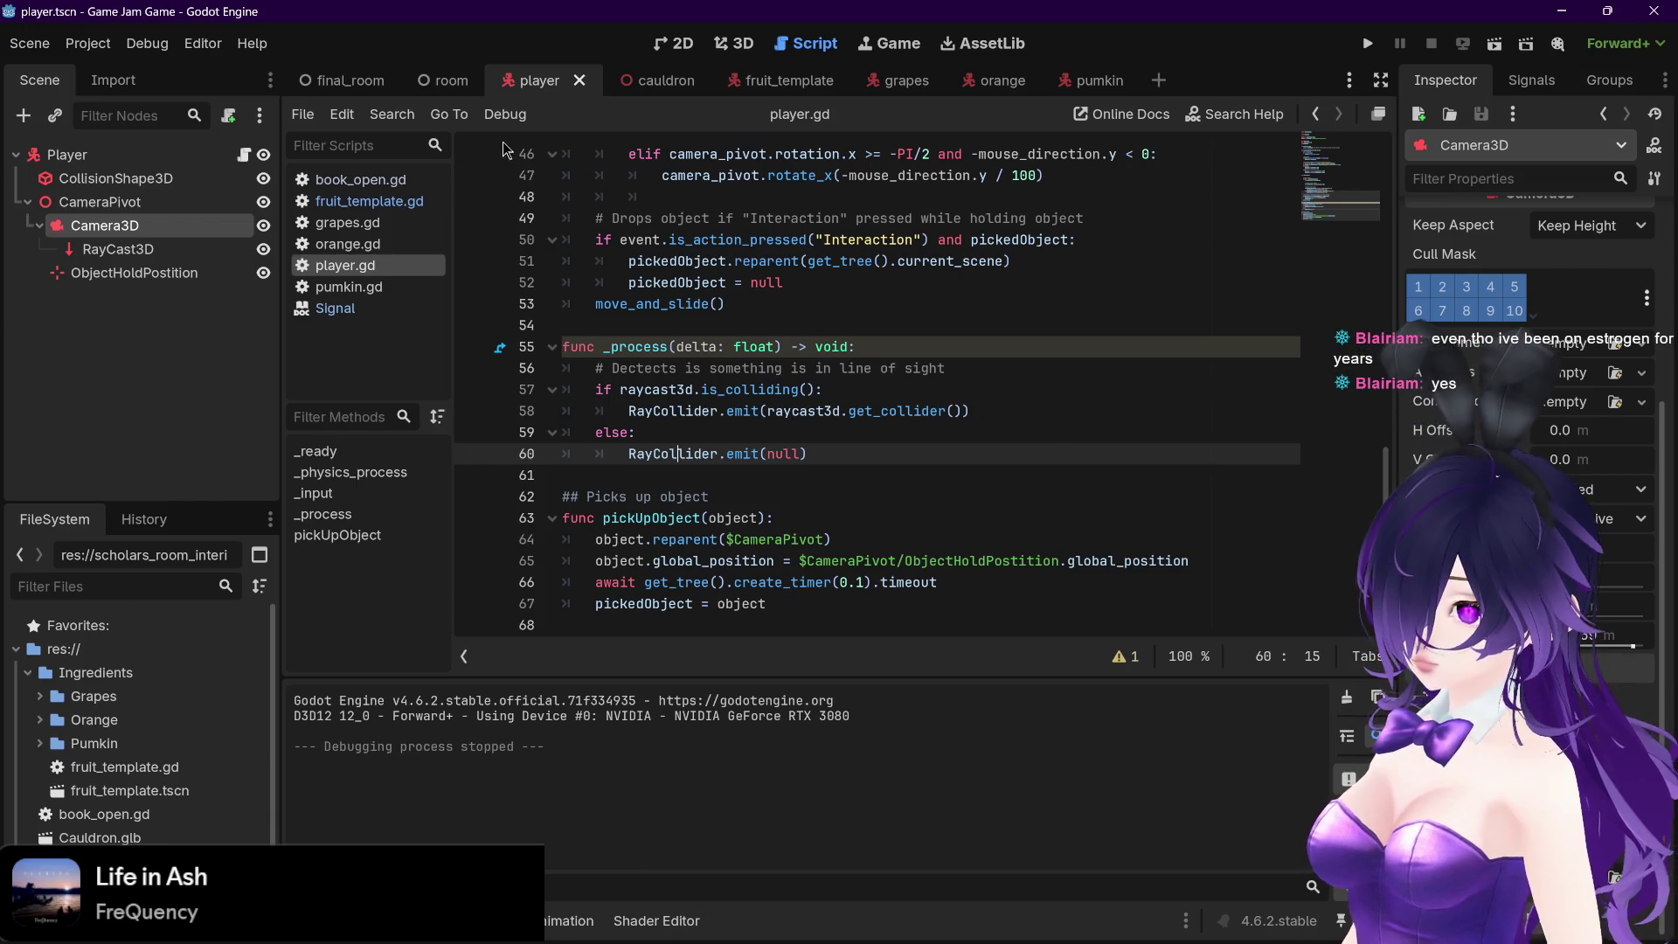
left_click(446, 80)
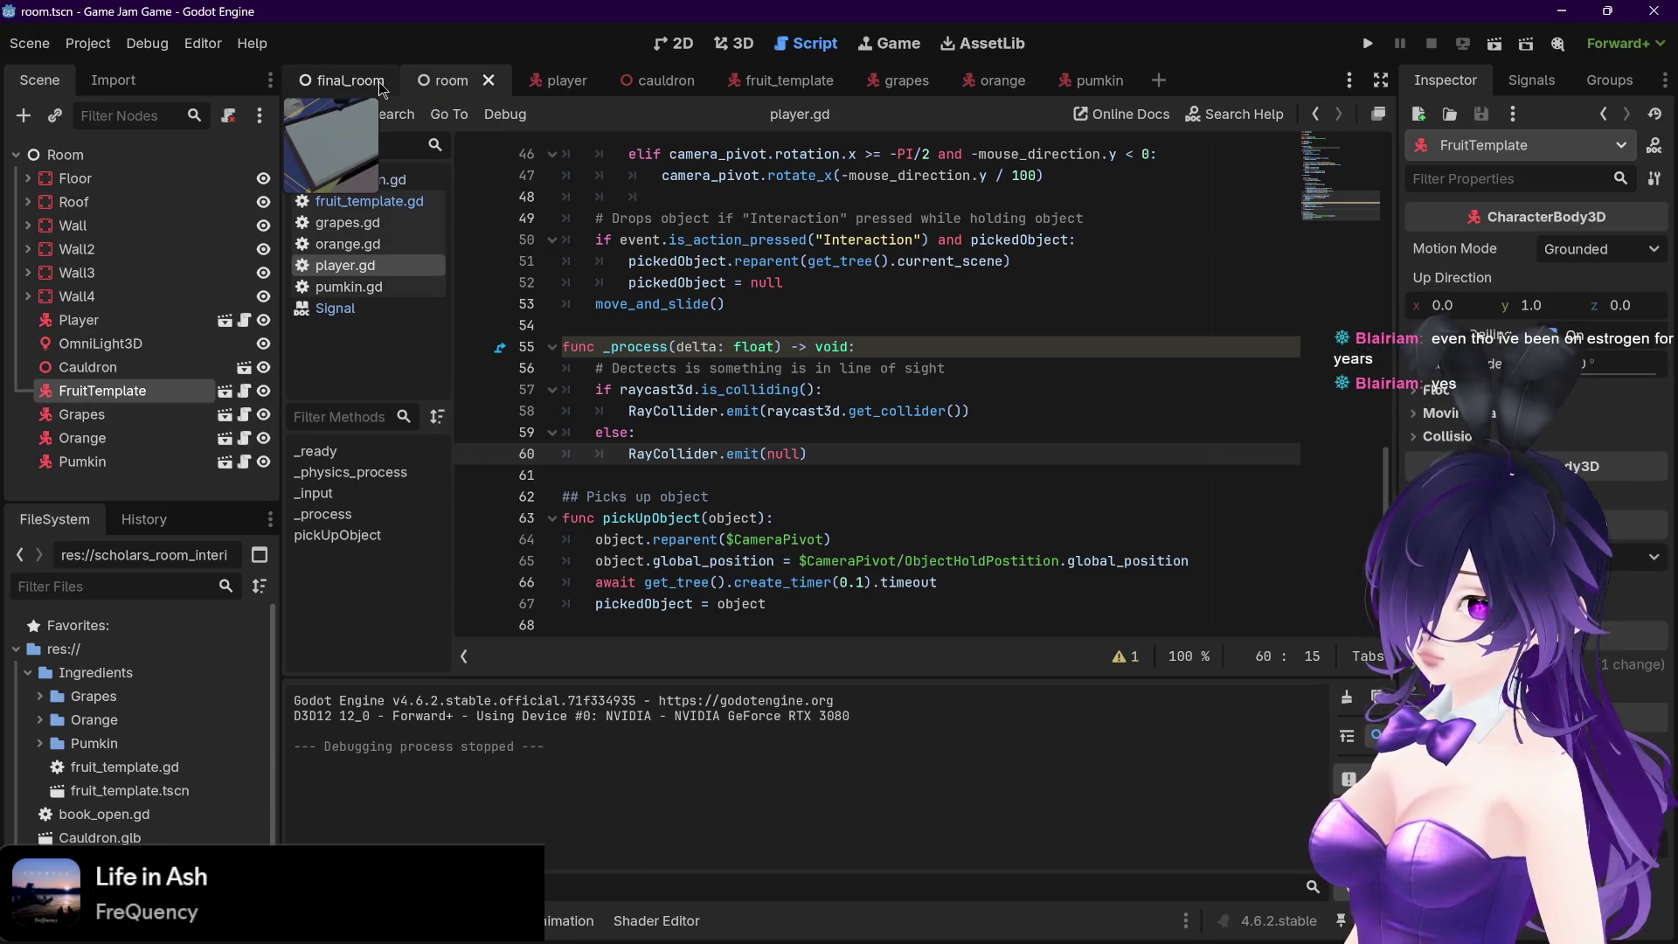
left_click(559, 80)
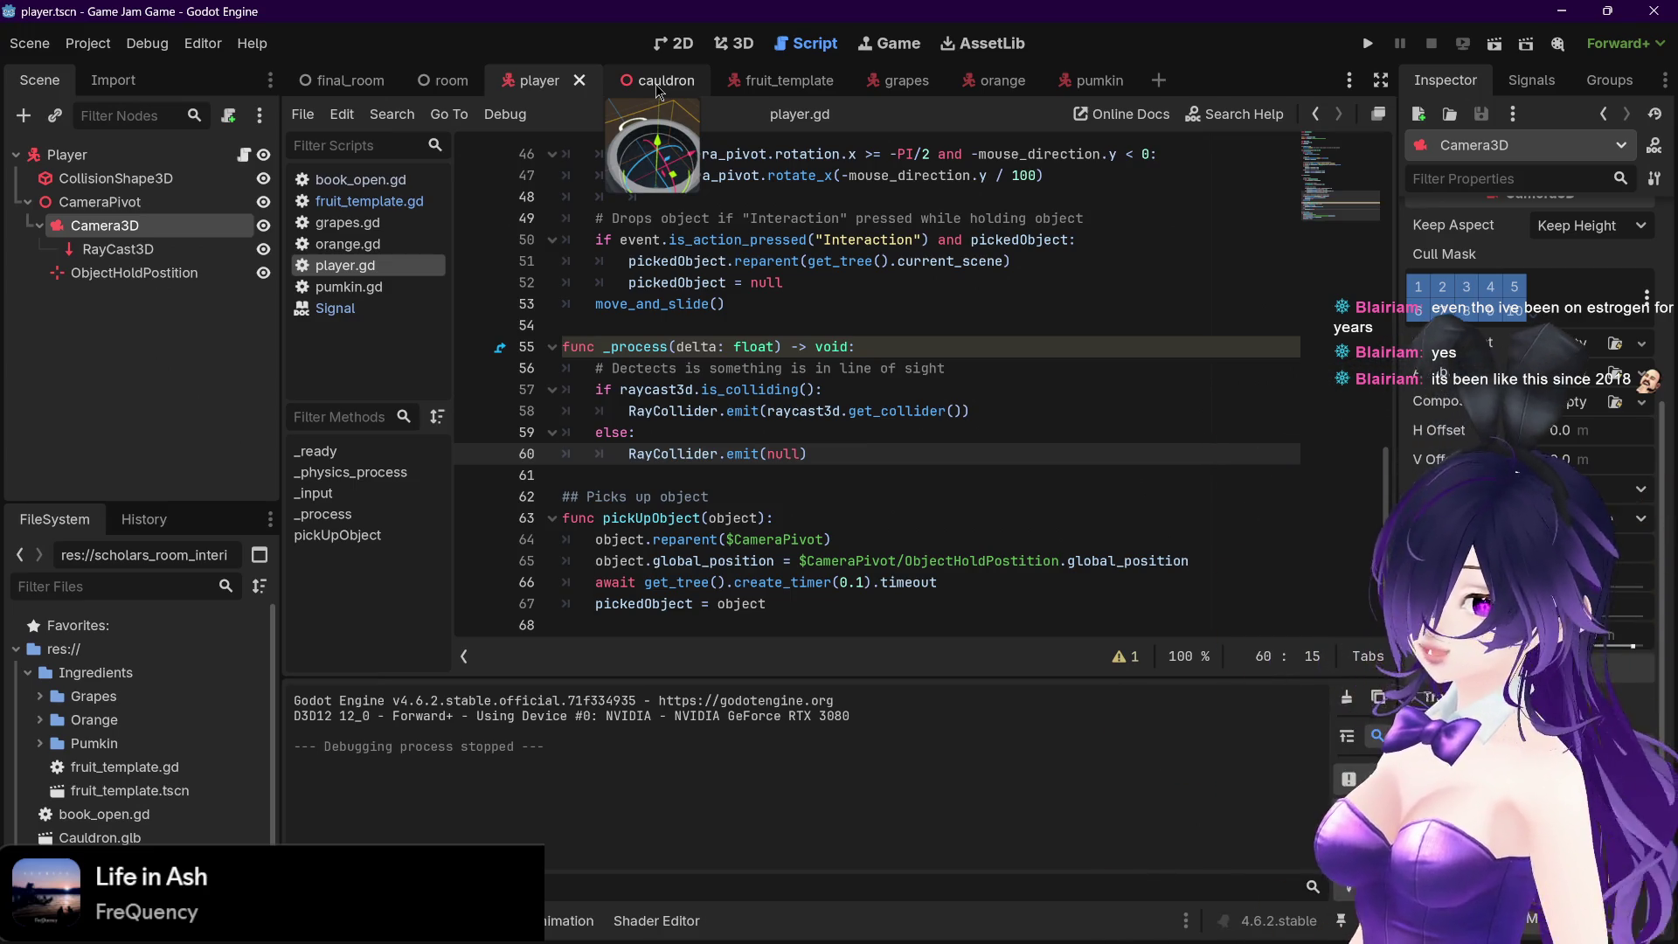
In final_room, inspect the bookOpen_bookCover_0 and bookOpen_bookPaper_0 mesh nodes
left_click(344, 82)
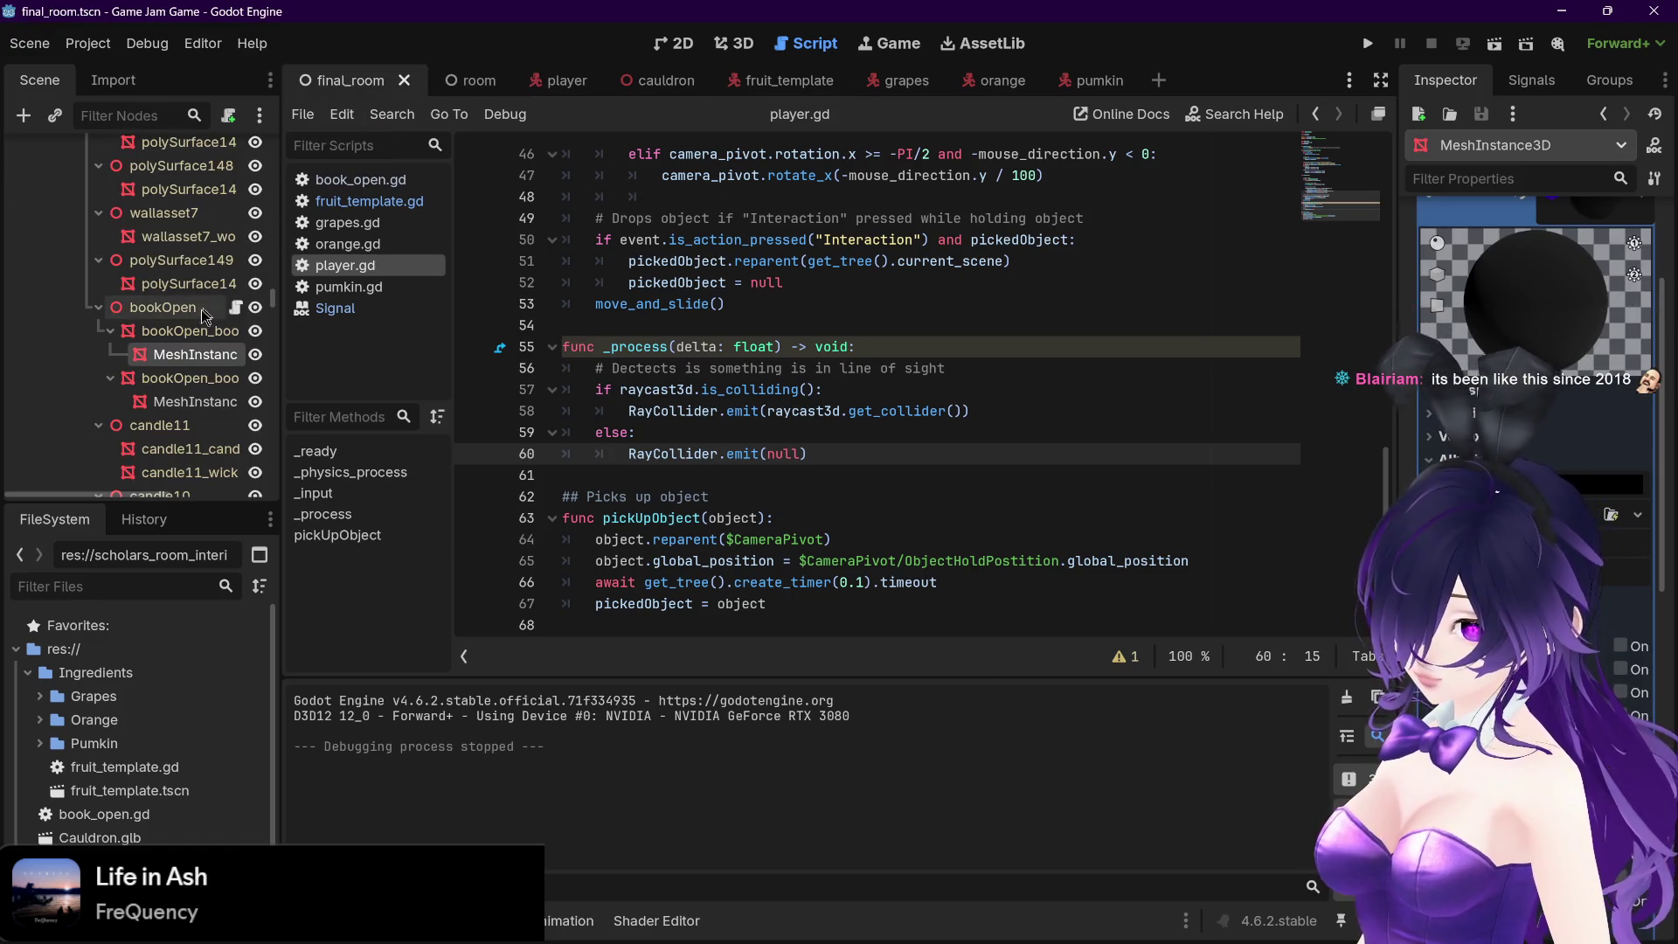
left_click(179, 378)
left_click(183, 330)
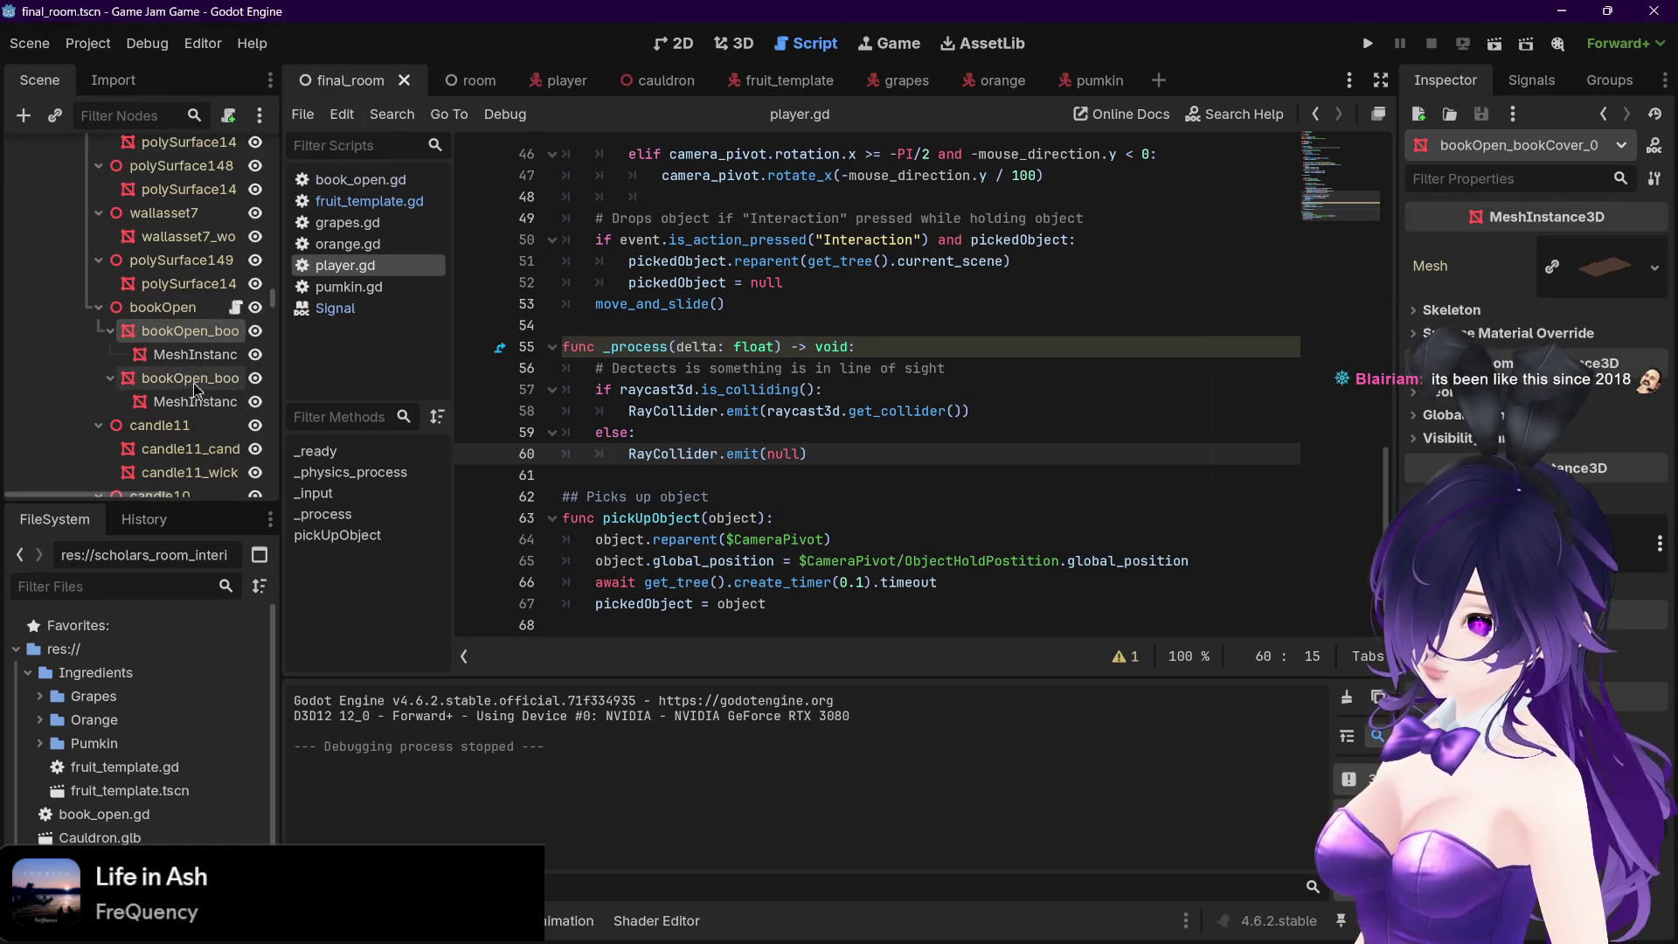
left_click(196, 379)
left_click(201, 332)
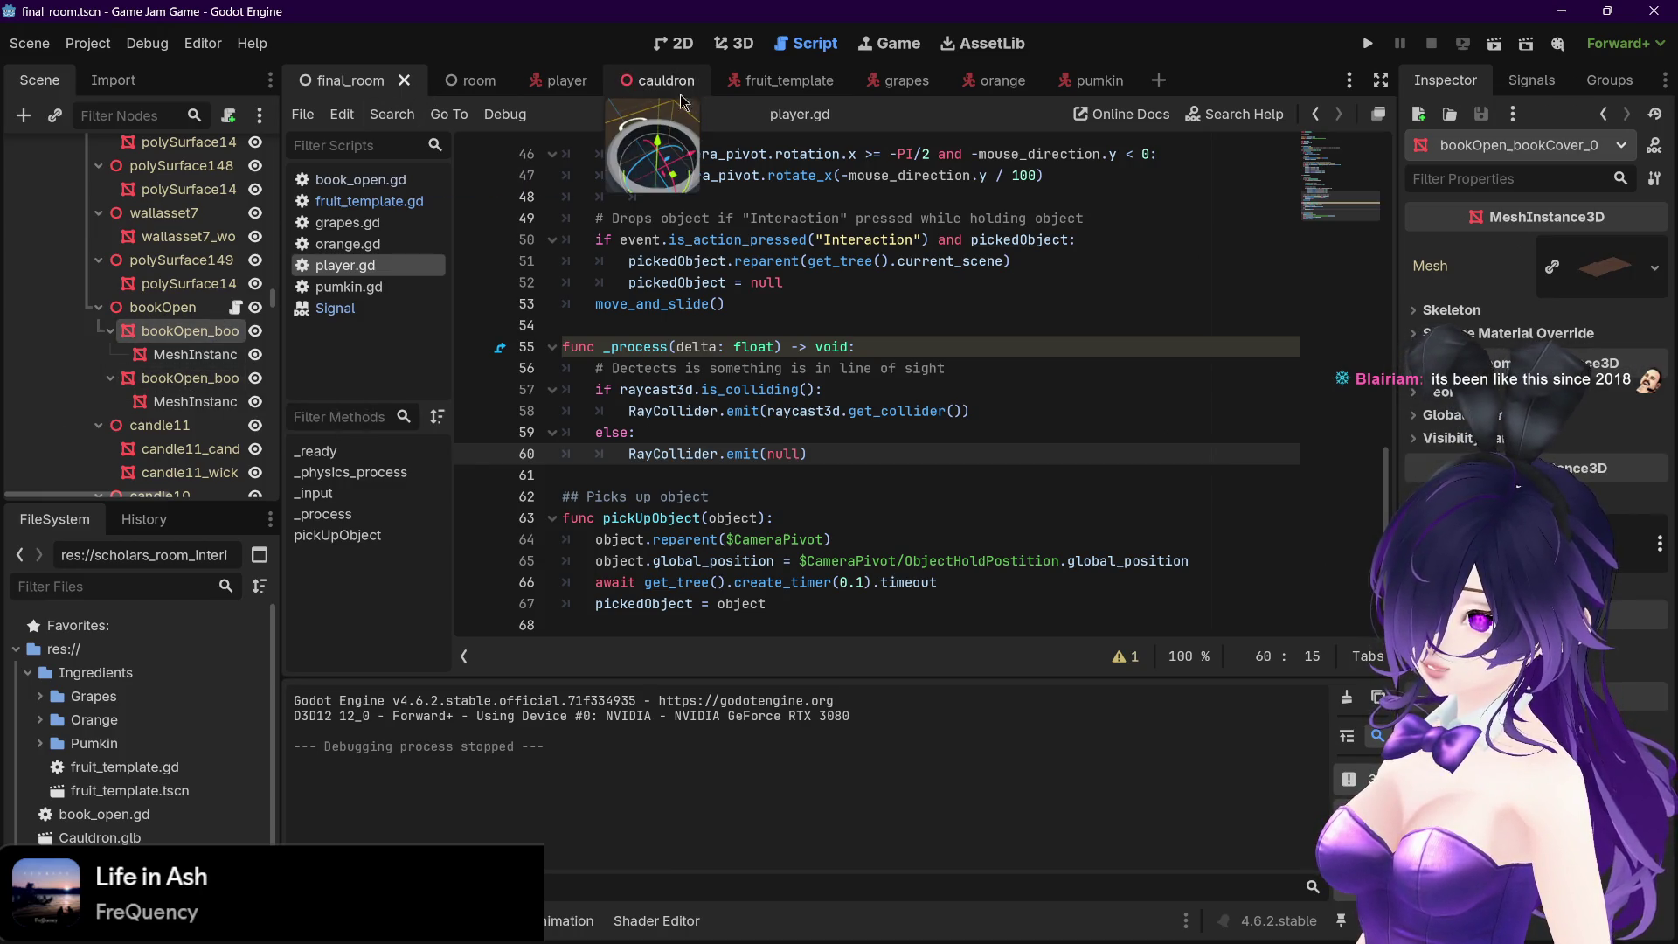
Glance at fruit_template, then compare bookOpen and its cover node and bring up the cover's context menu
left_click(778, 87)
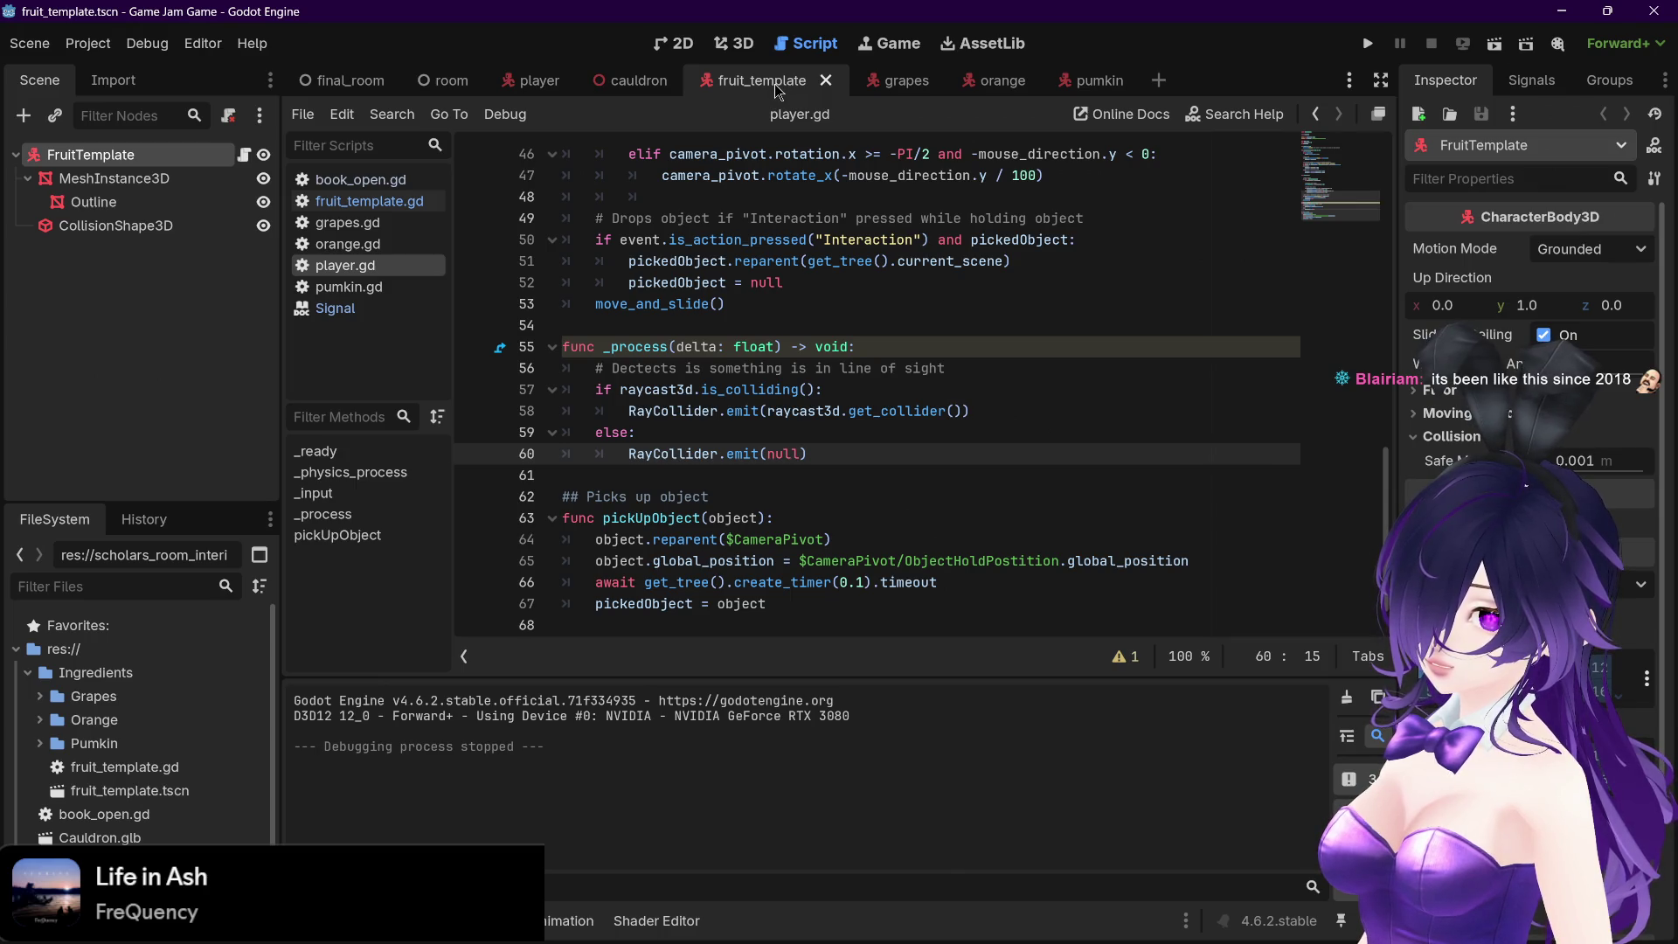
left_click(350, 83)
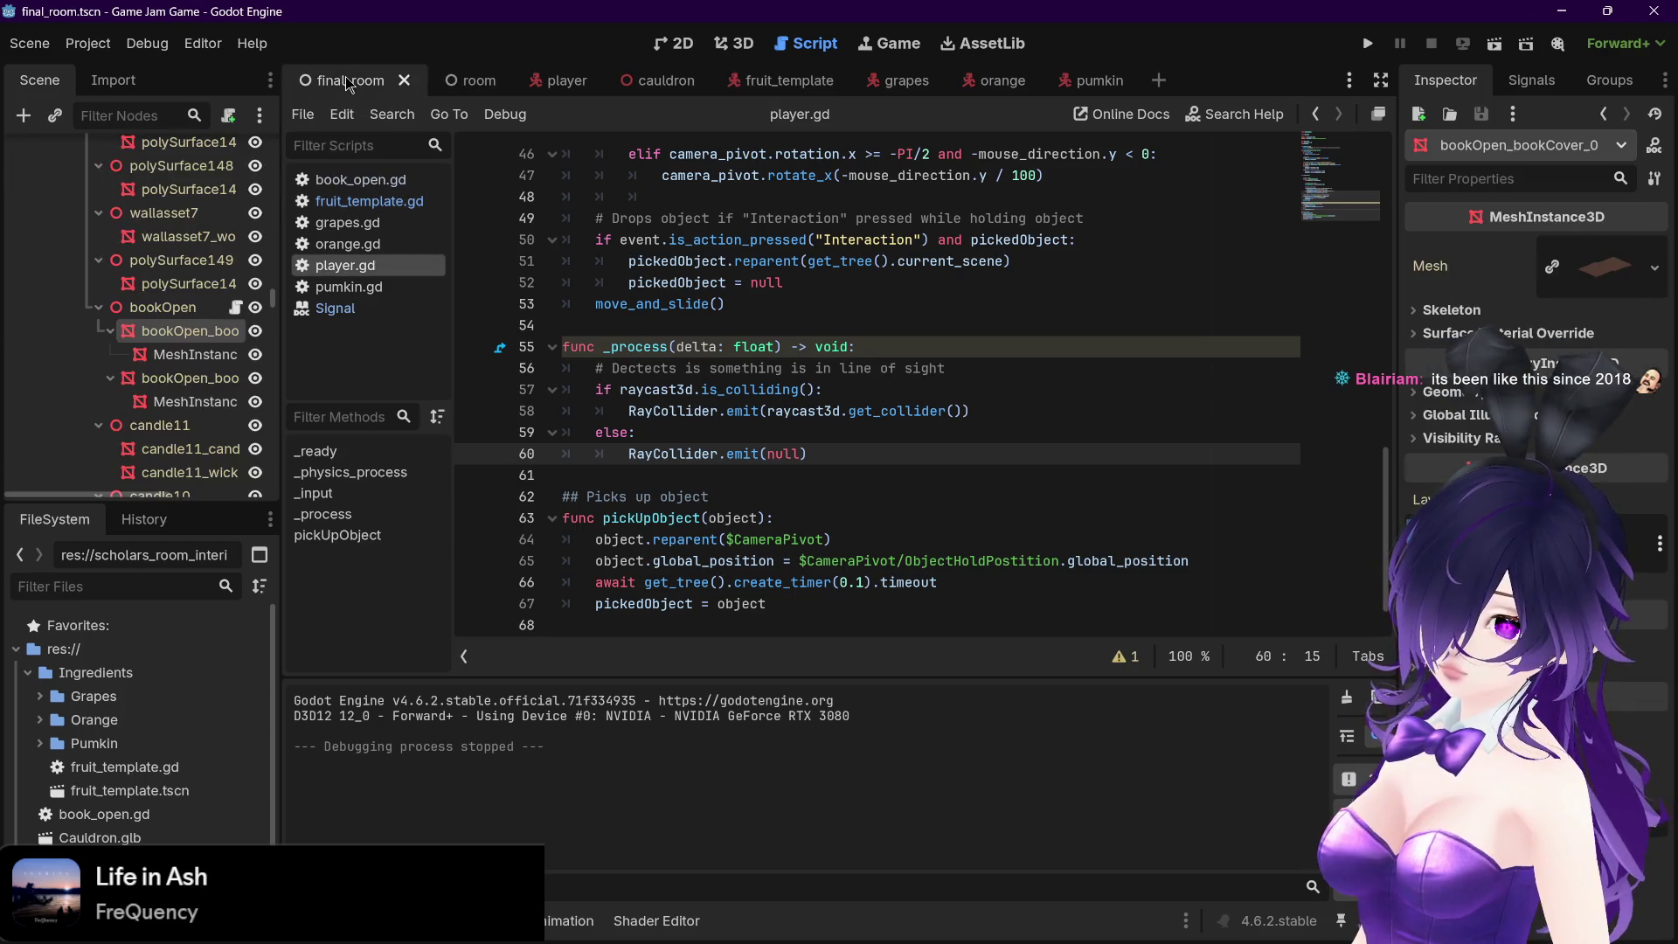
left_click(176, 307)
left_click(176, 339)
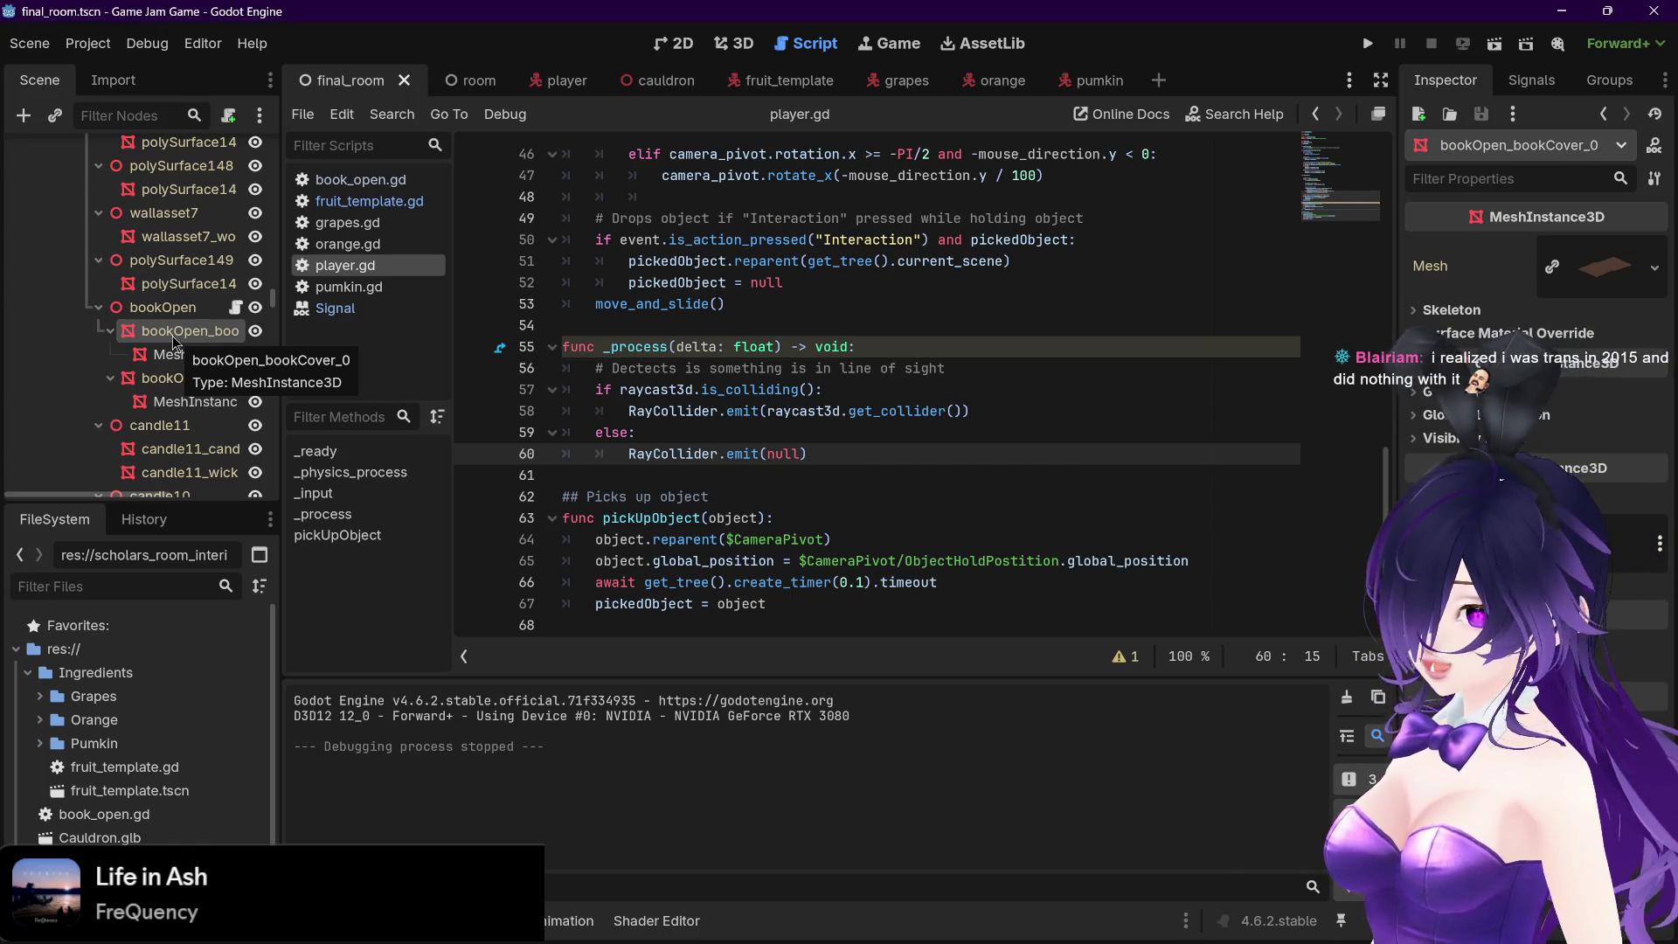
left_click(166, 308)
left_click(166, 332)
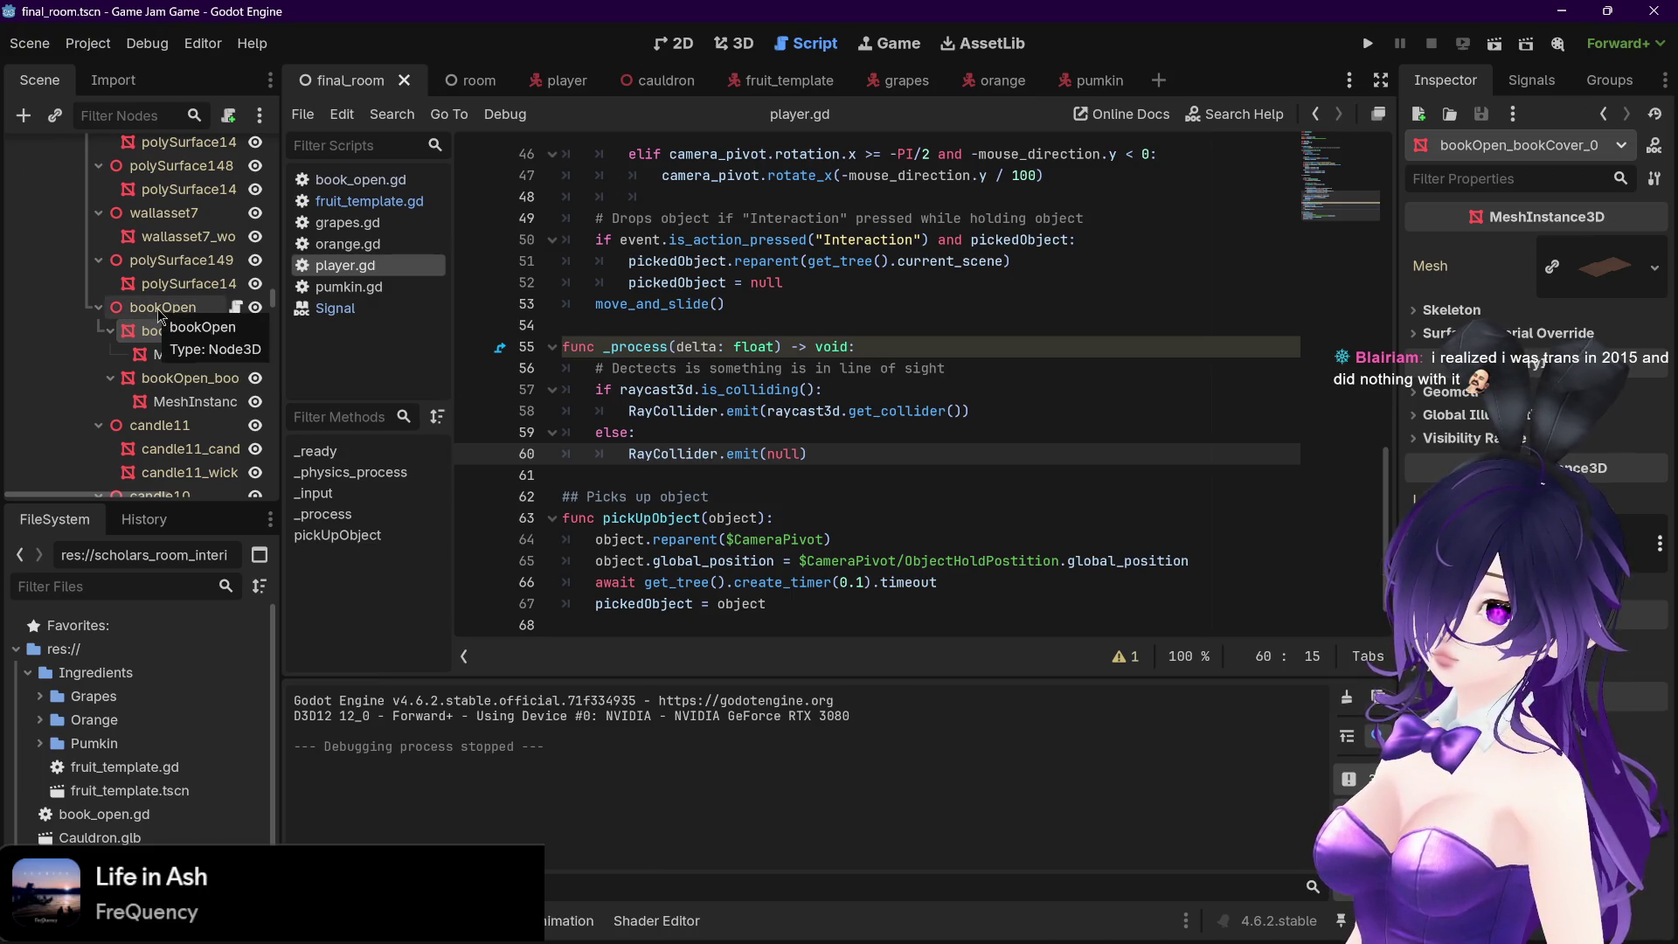
left_click(157, 307)
right_click(159, 331)
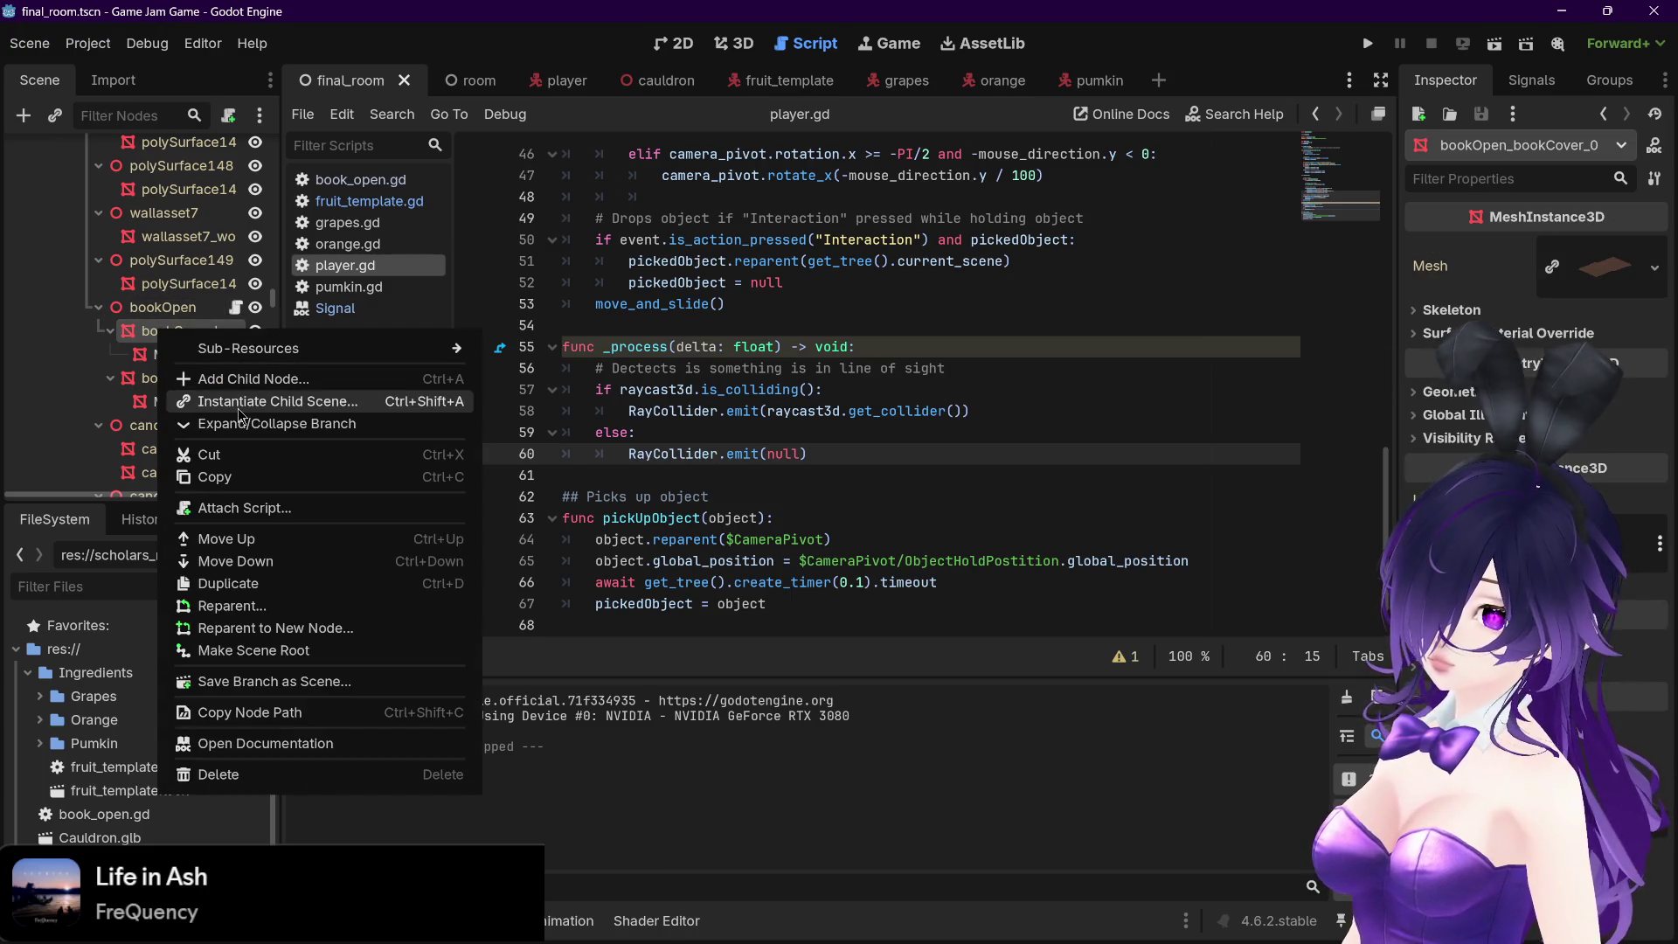
In 3D view, create a sibling bounding-box collision shape from the book cover mesh
left_click(151, 331)
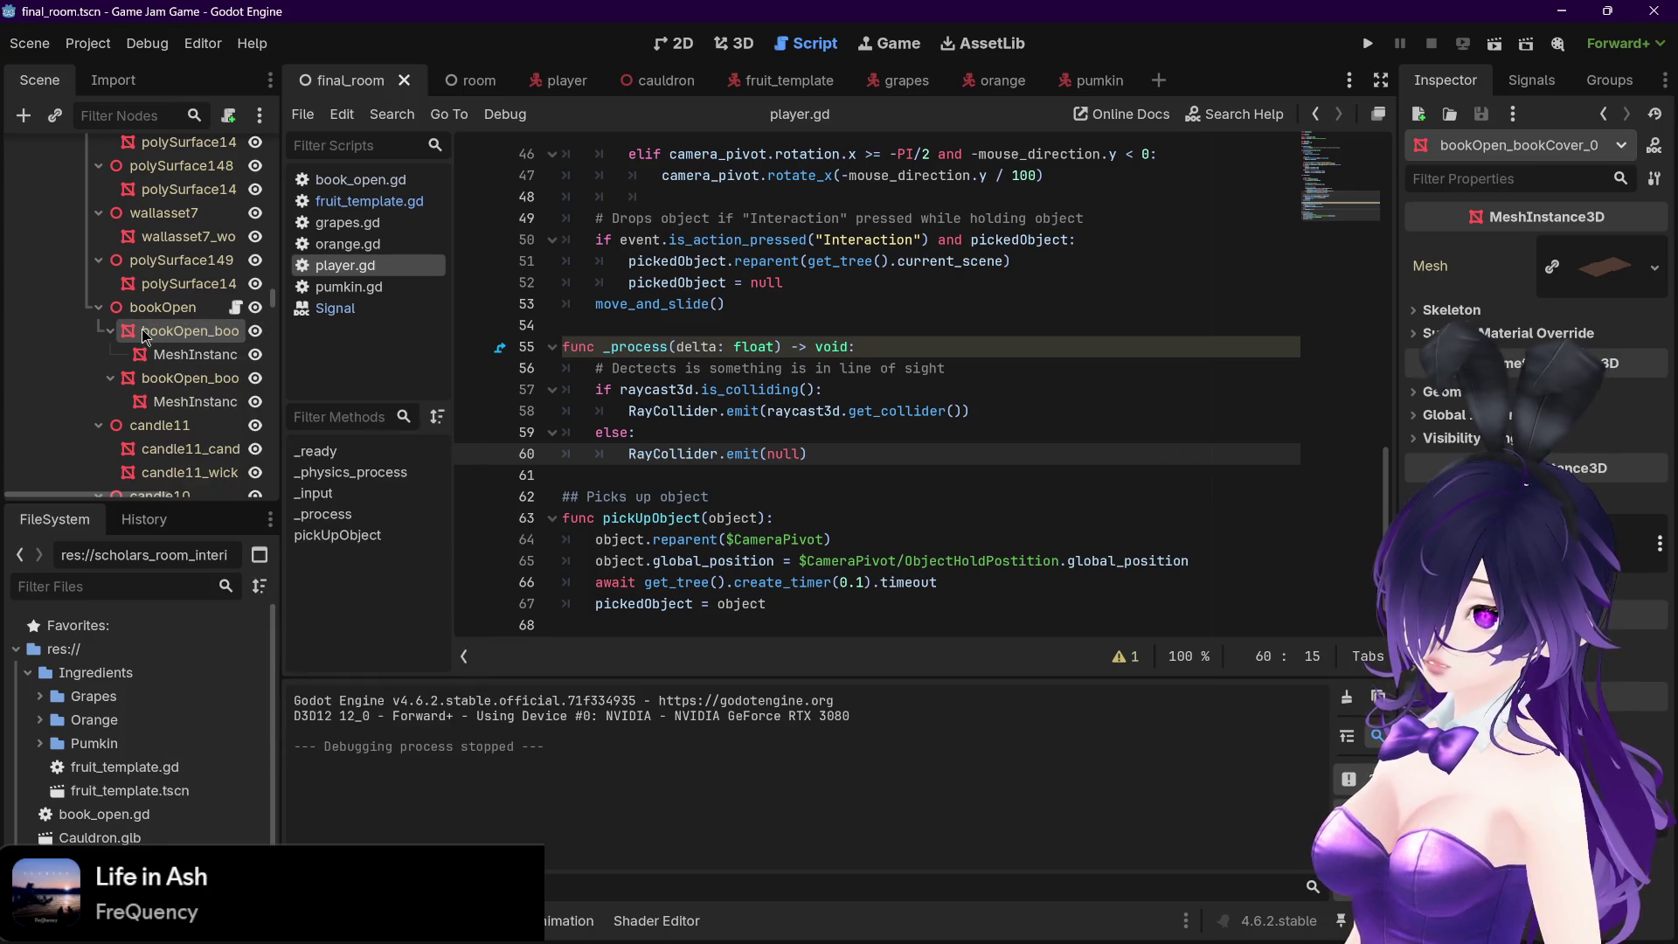
left_click(744, 43)
left_click(948, 115)
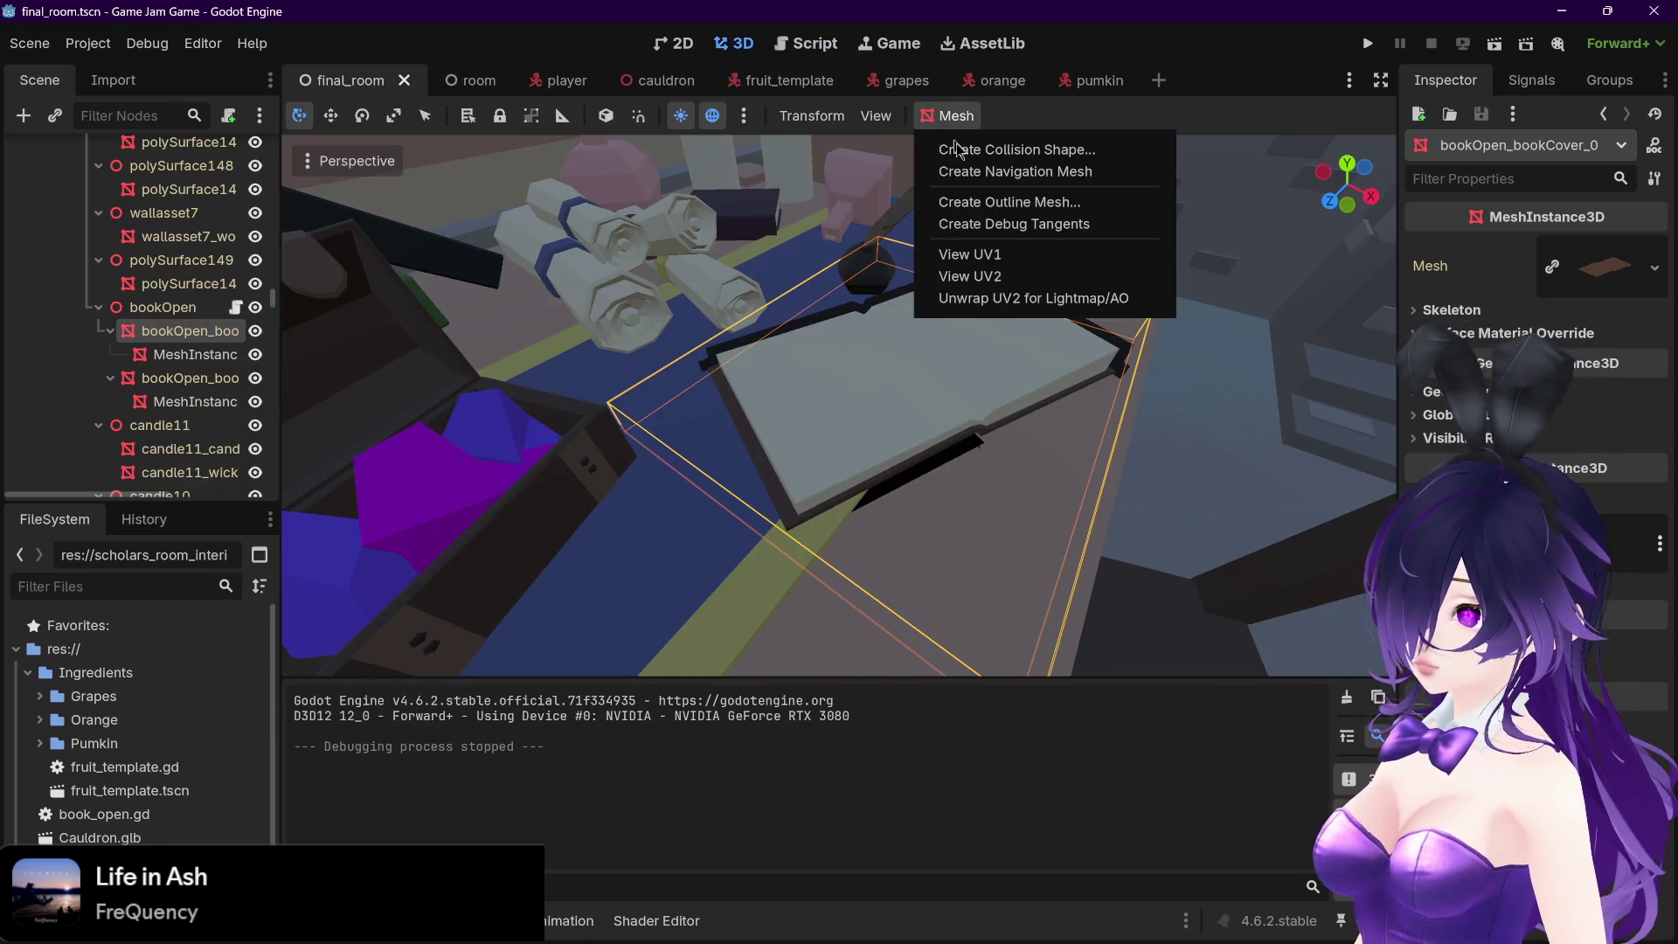
left_click(978, 149)
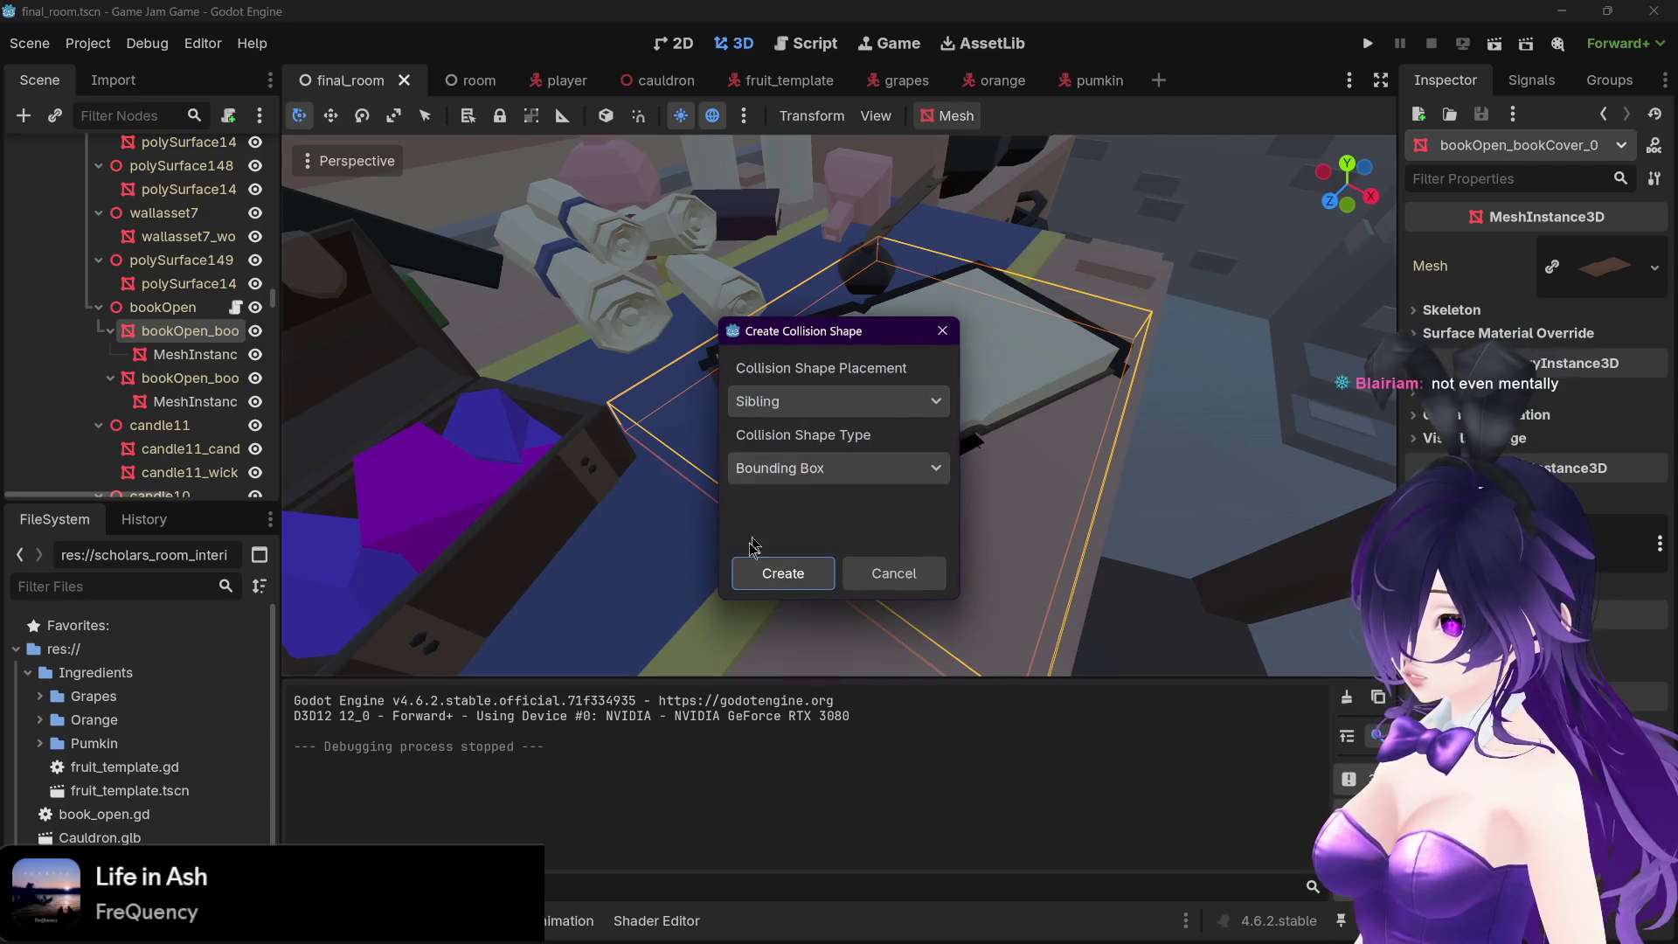
left_click(782, 573)
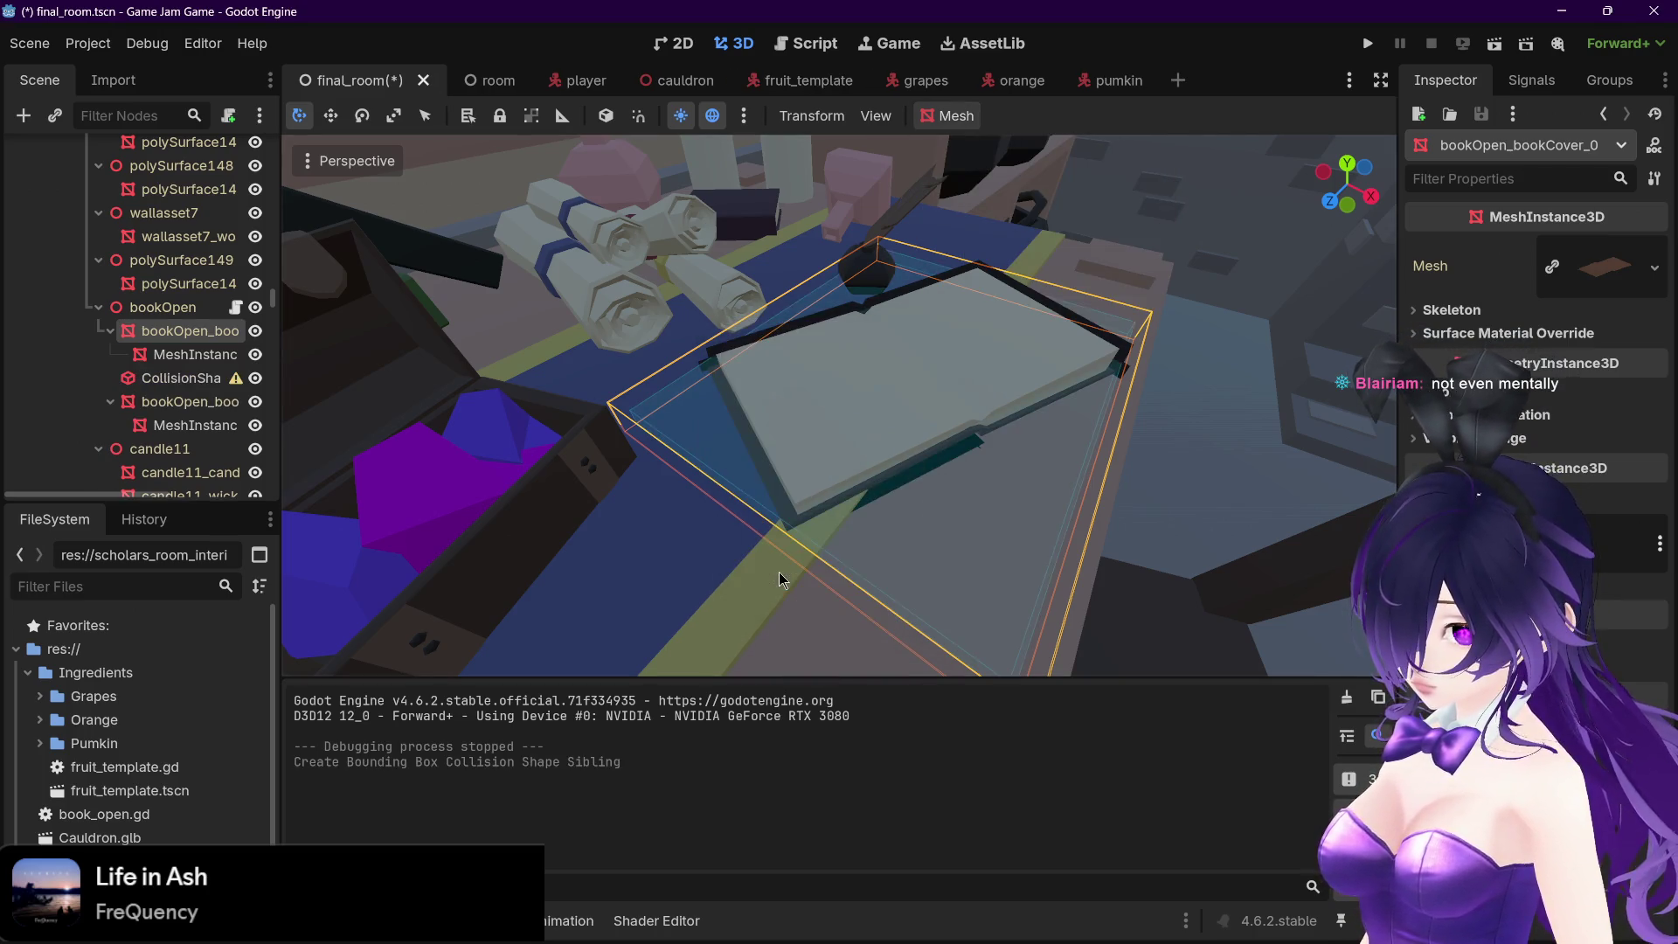
Move the new CollisionShape3D directly under bookOpen in the Scene dock
left_click(183, 377)
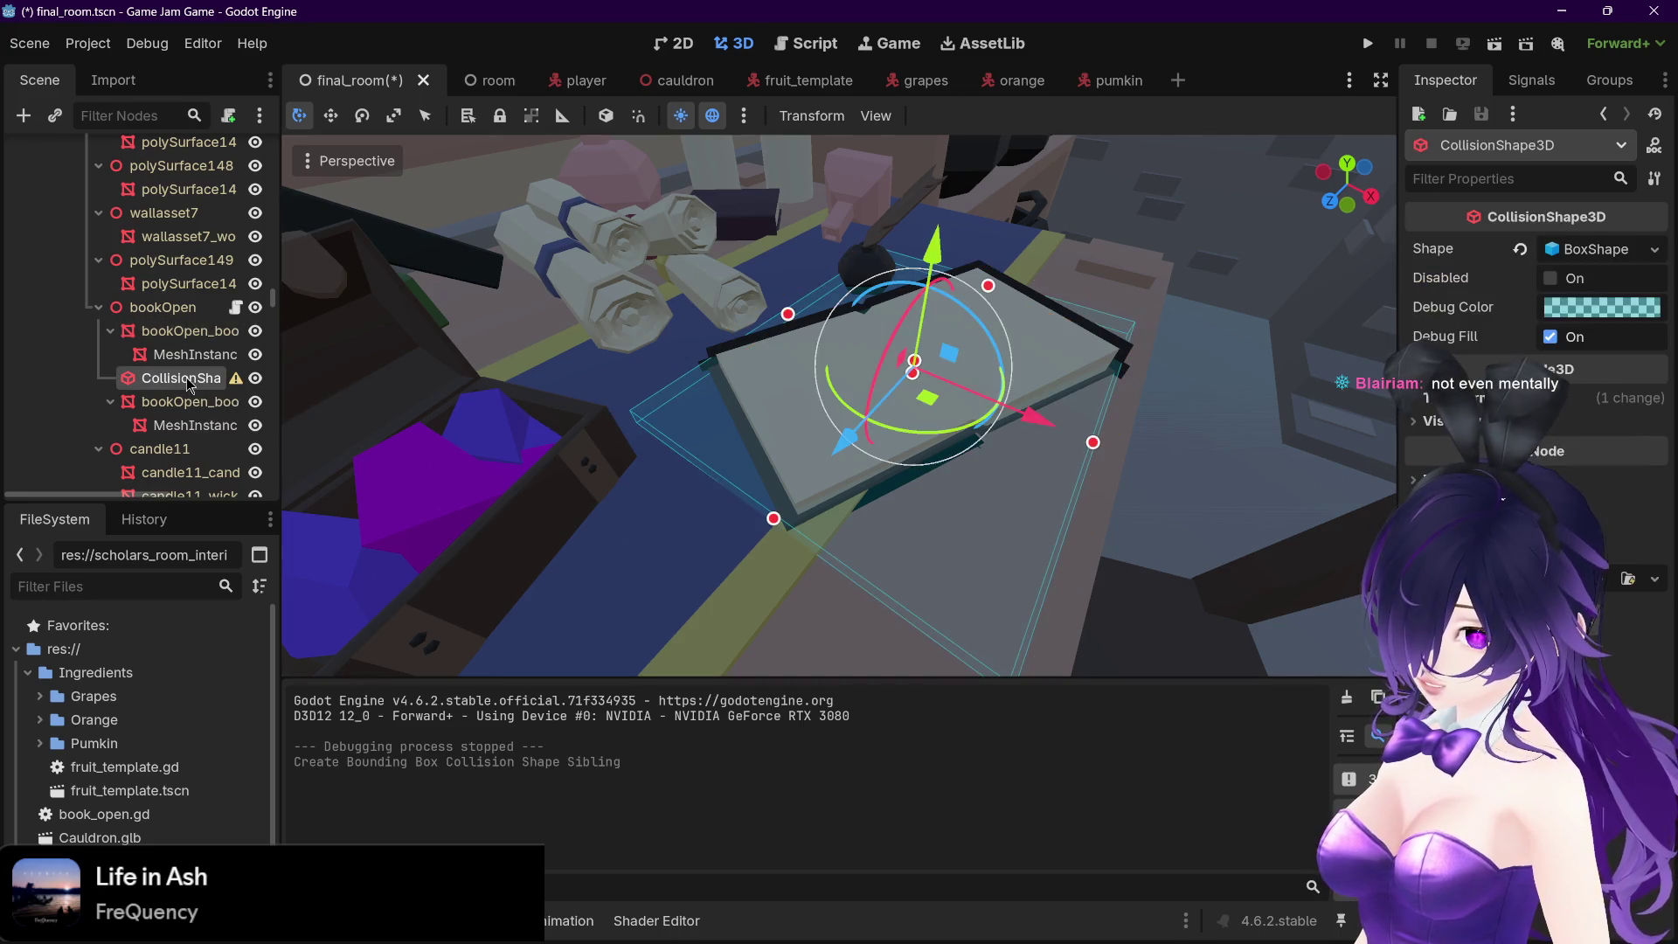
left_click_drag(183, 379, 153, 317)
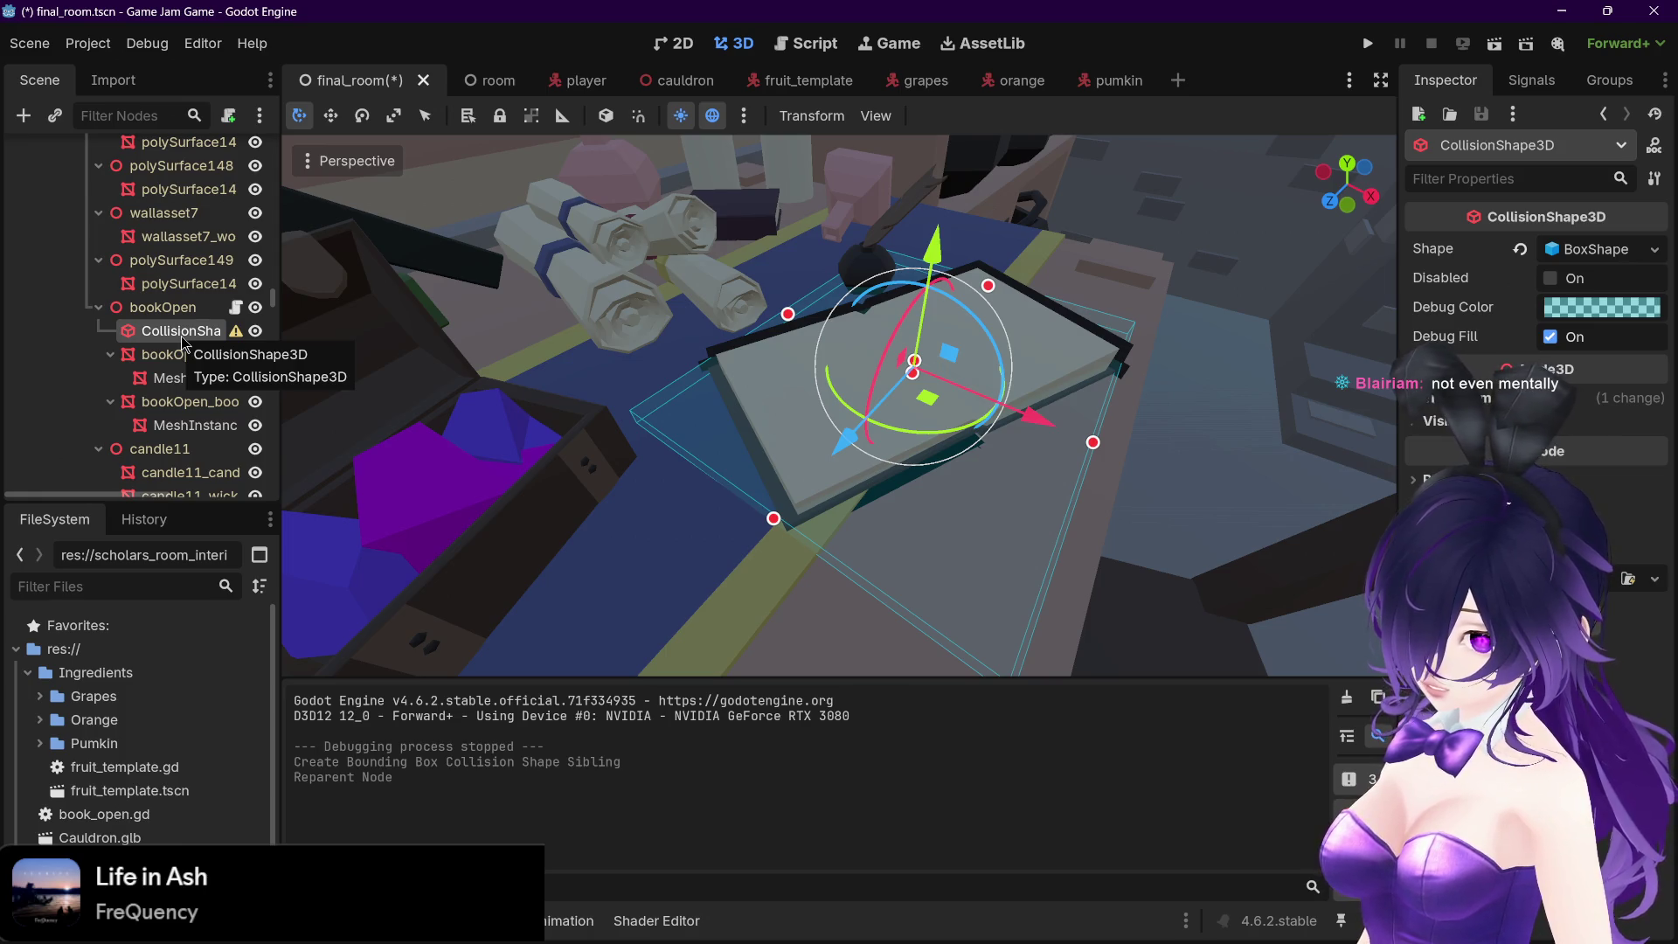
mouse_move(235, 341)
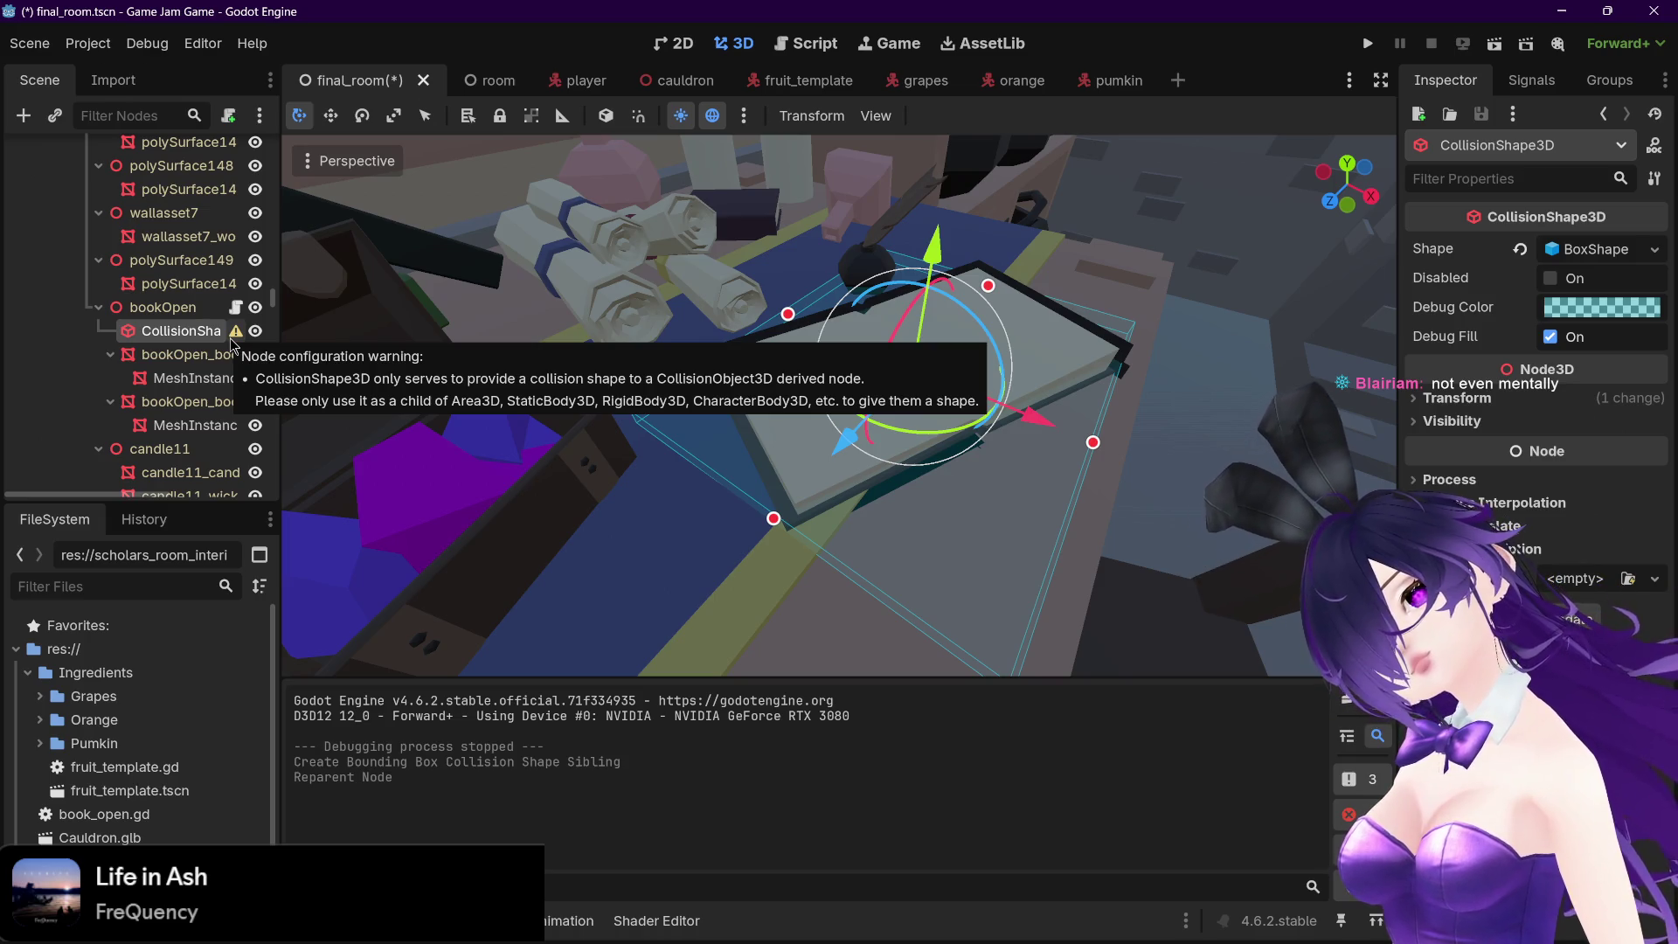
Focus the view on the collision shape and rotate the box to match the book's angle
scroll(210, 341, "down", 5)
scroll(201, 336, "up", 5)
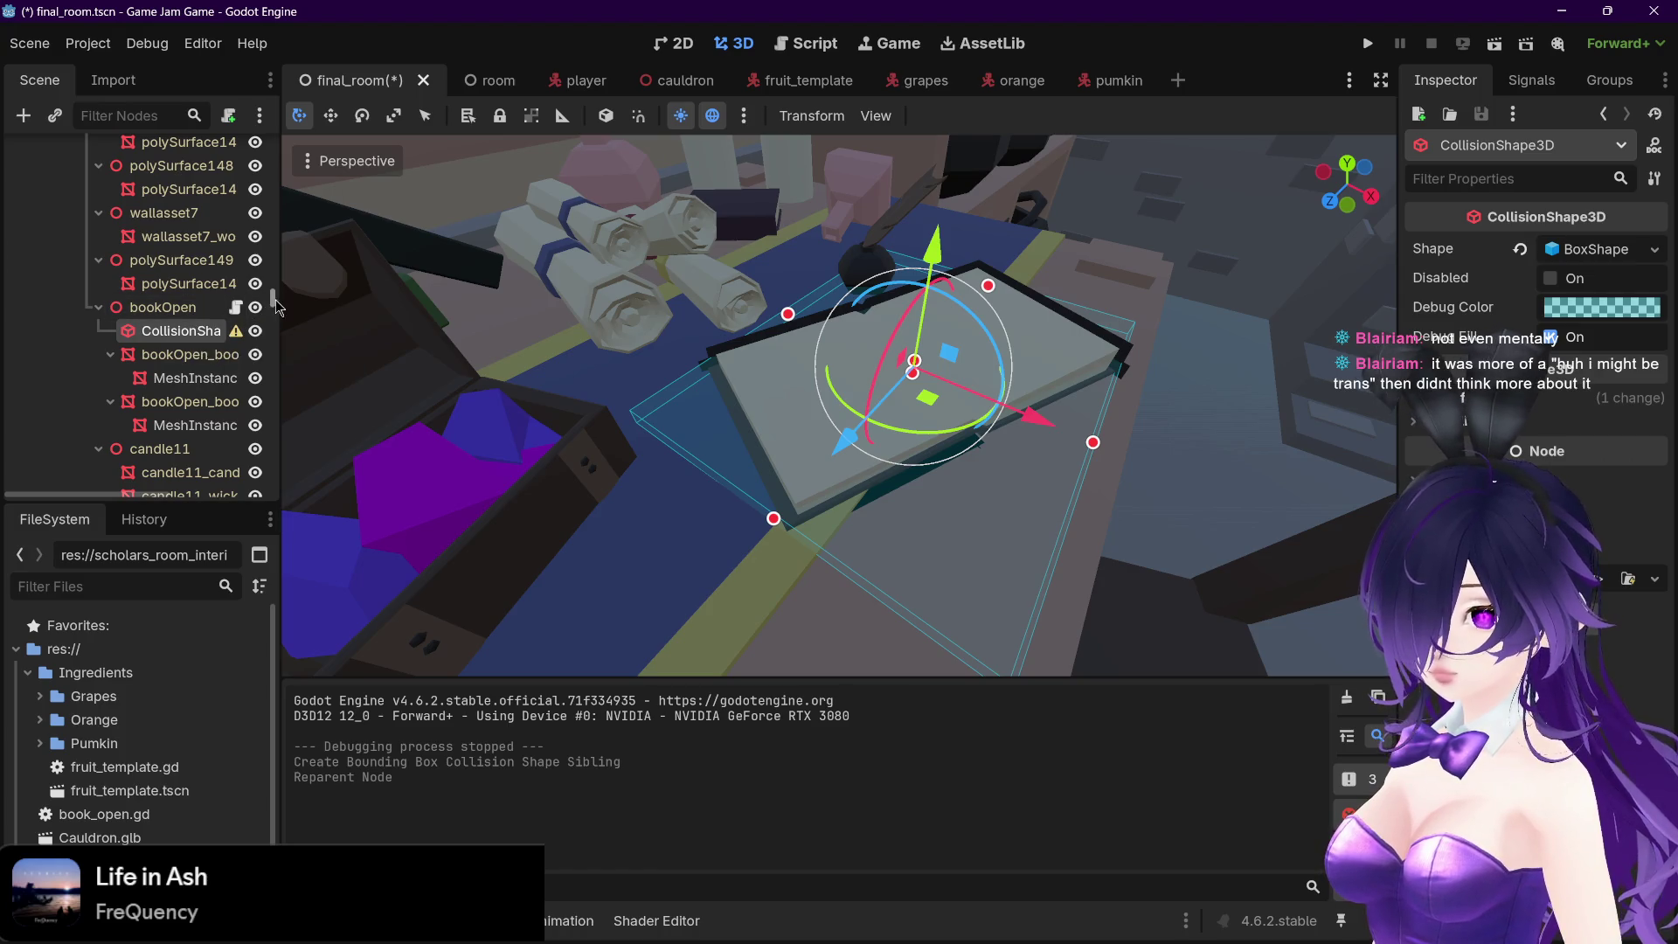
double_click(107, 325)
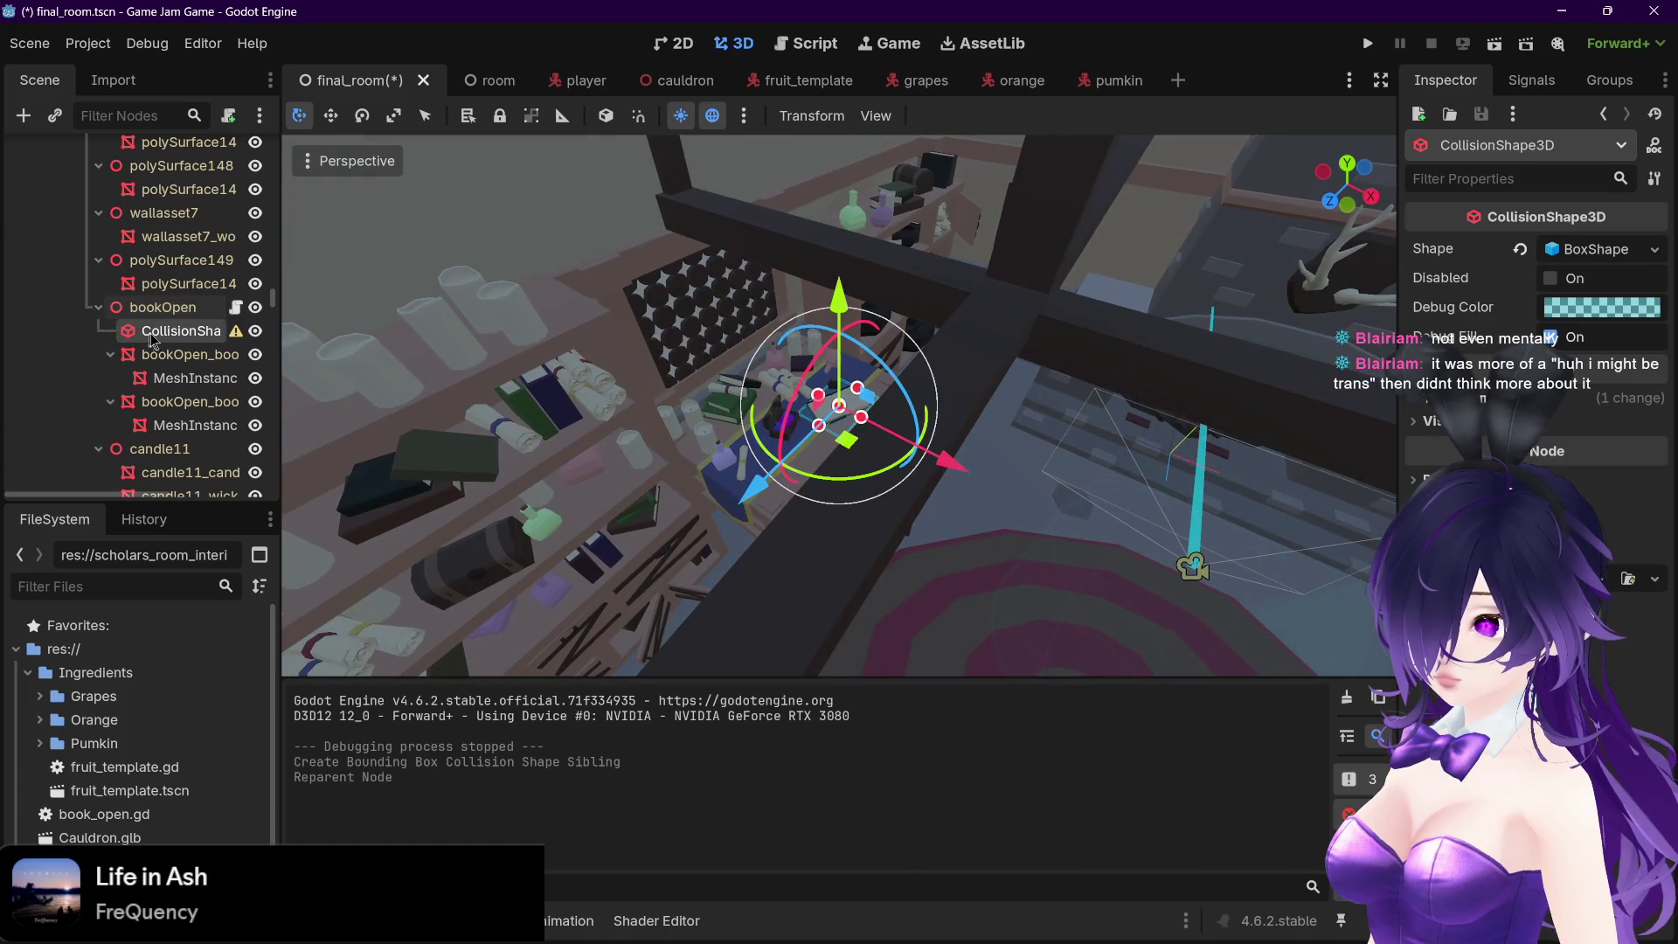
scroll(556, 396, "up", 2)
scroll(556, 395, "up", 8)
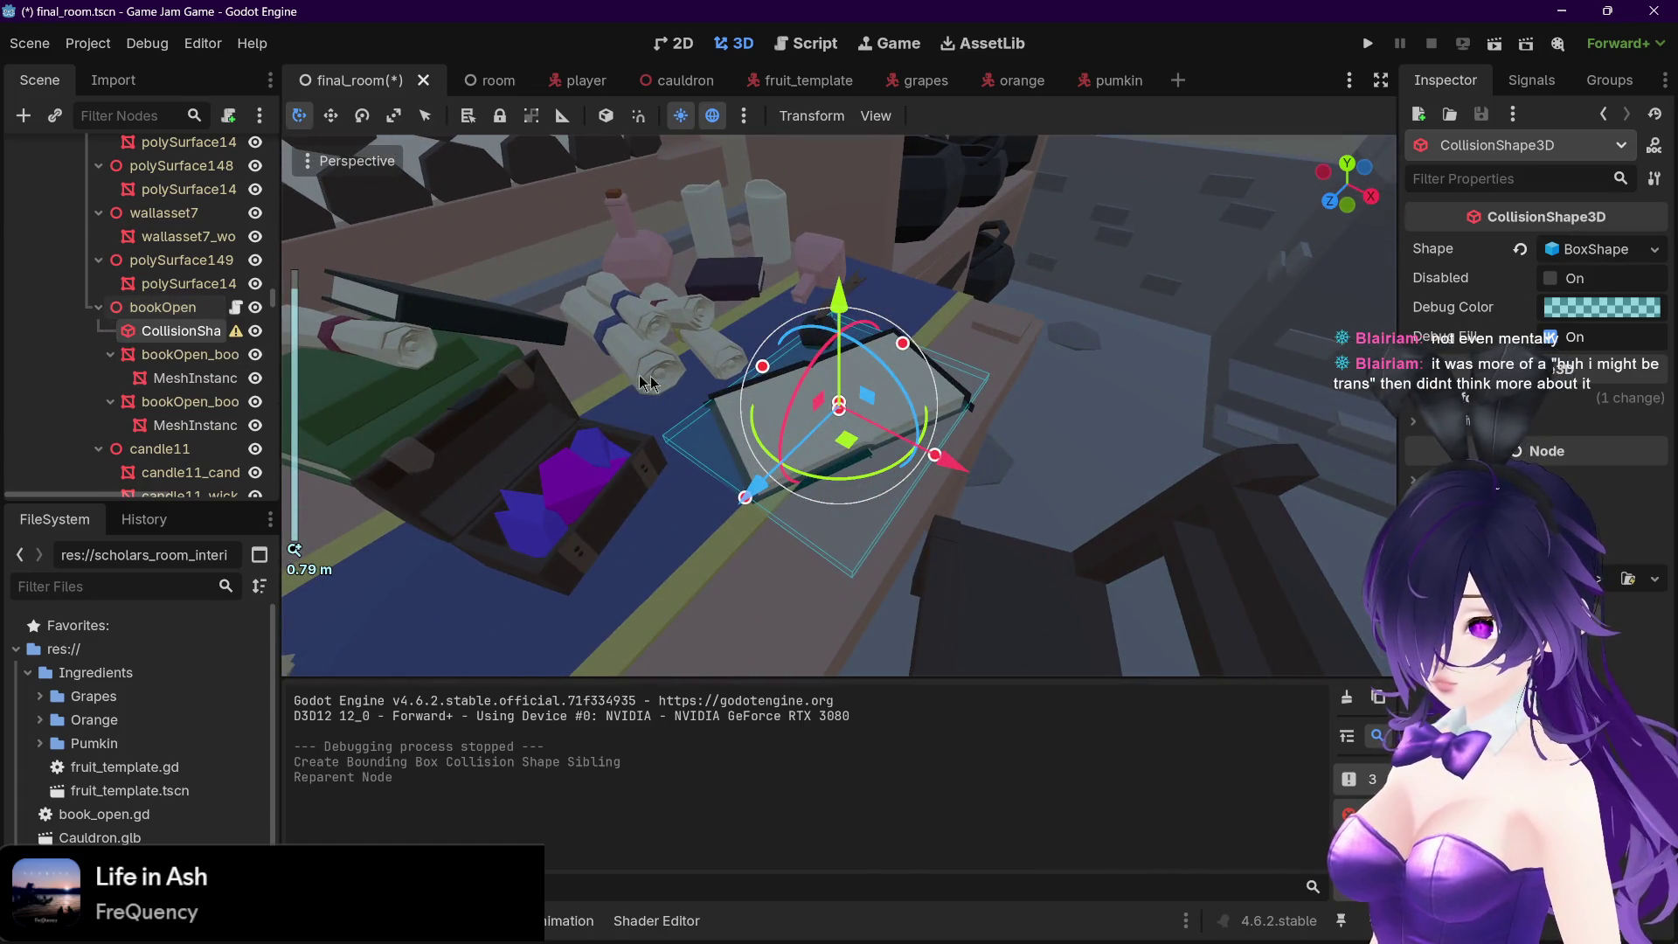
scroll(789, 399, "up", 5)
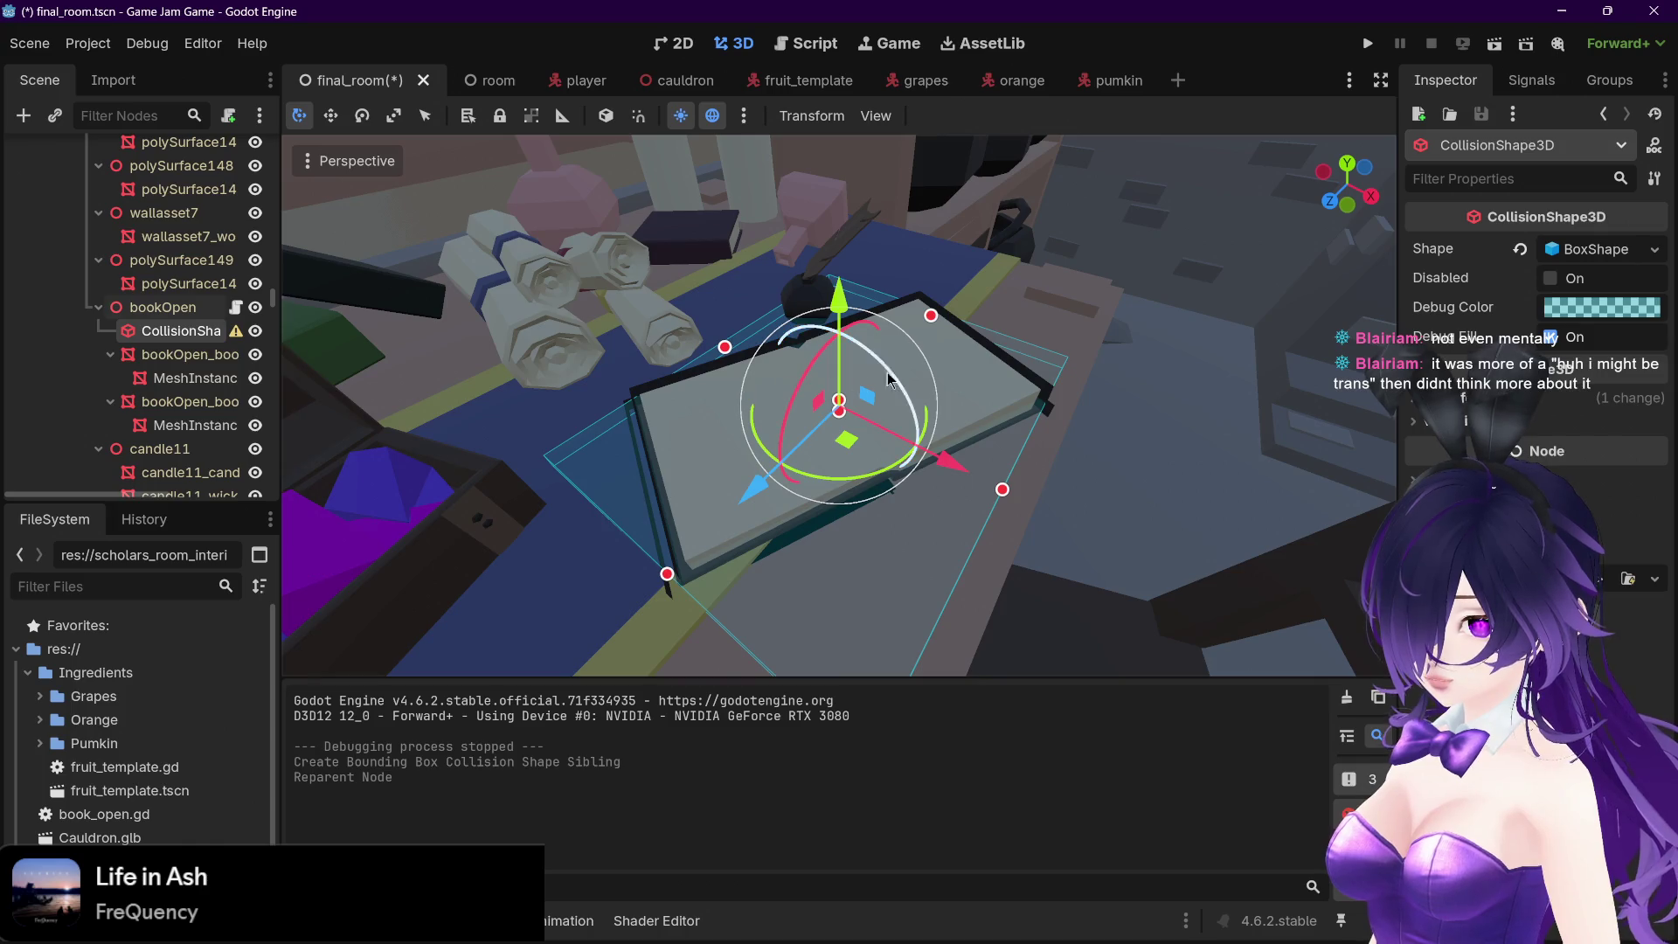
mouse_move(244, 337)
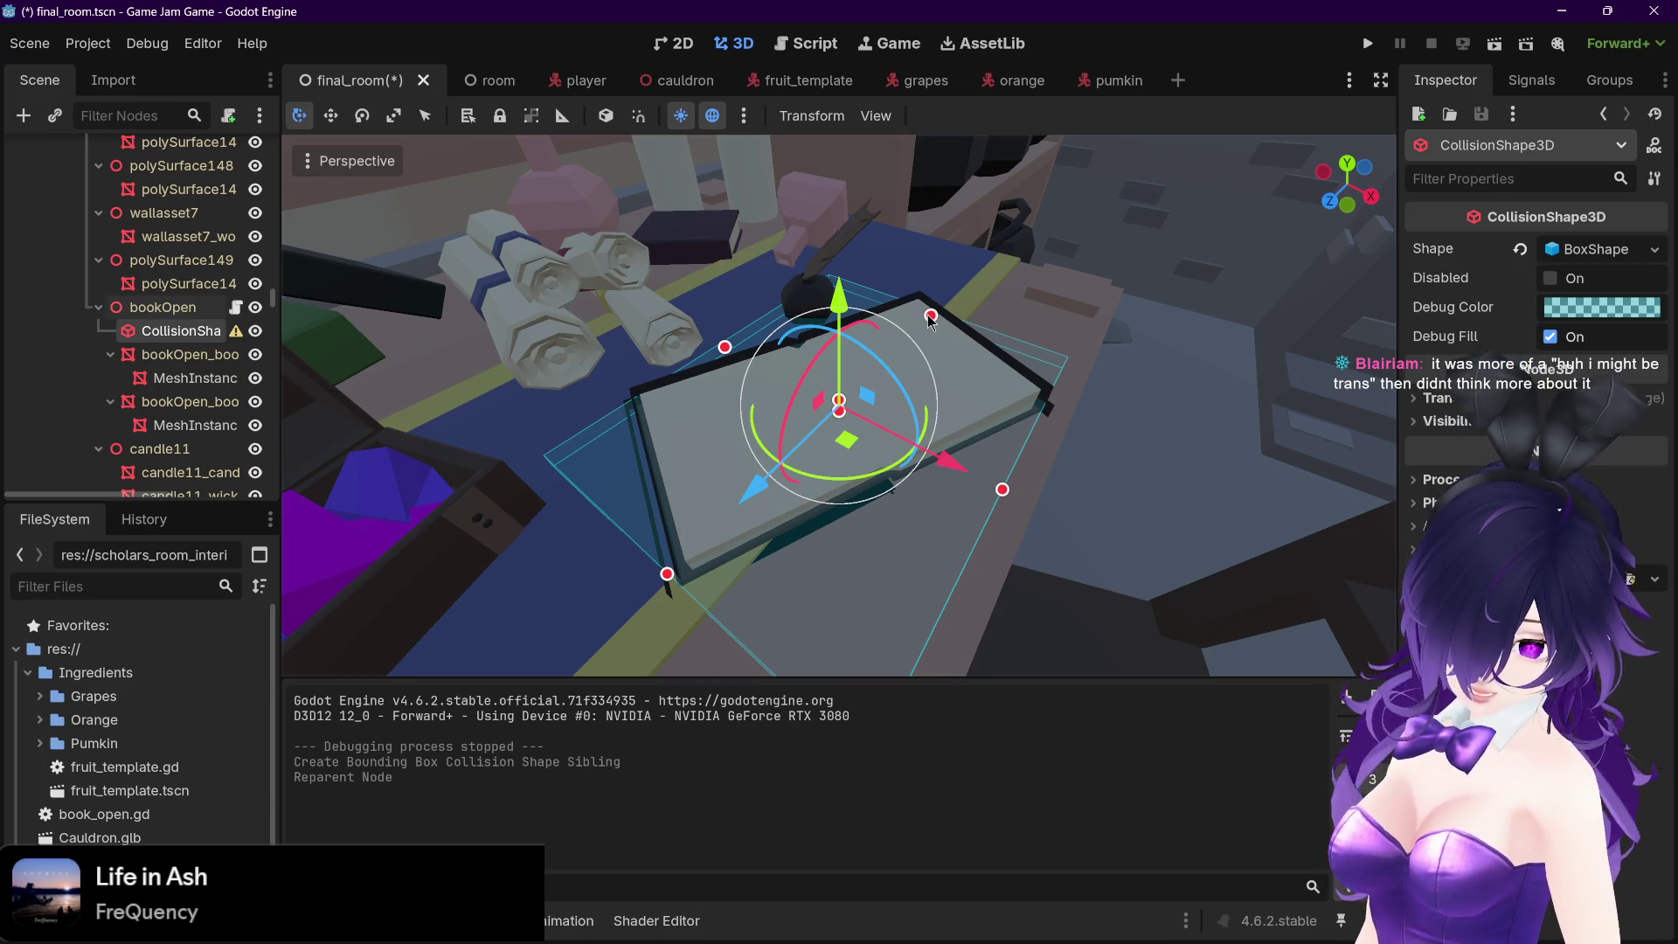
scroll(961, 328, "up", 3)
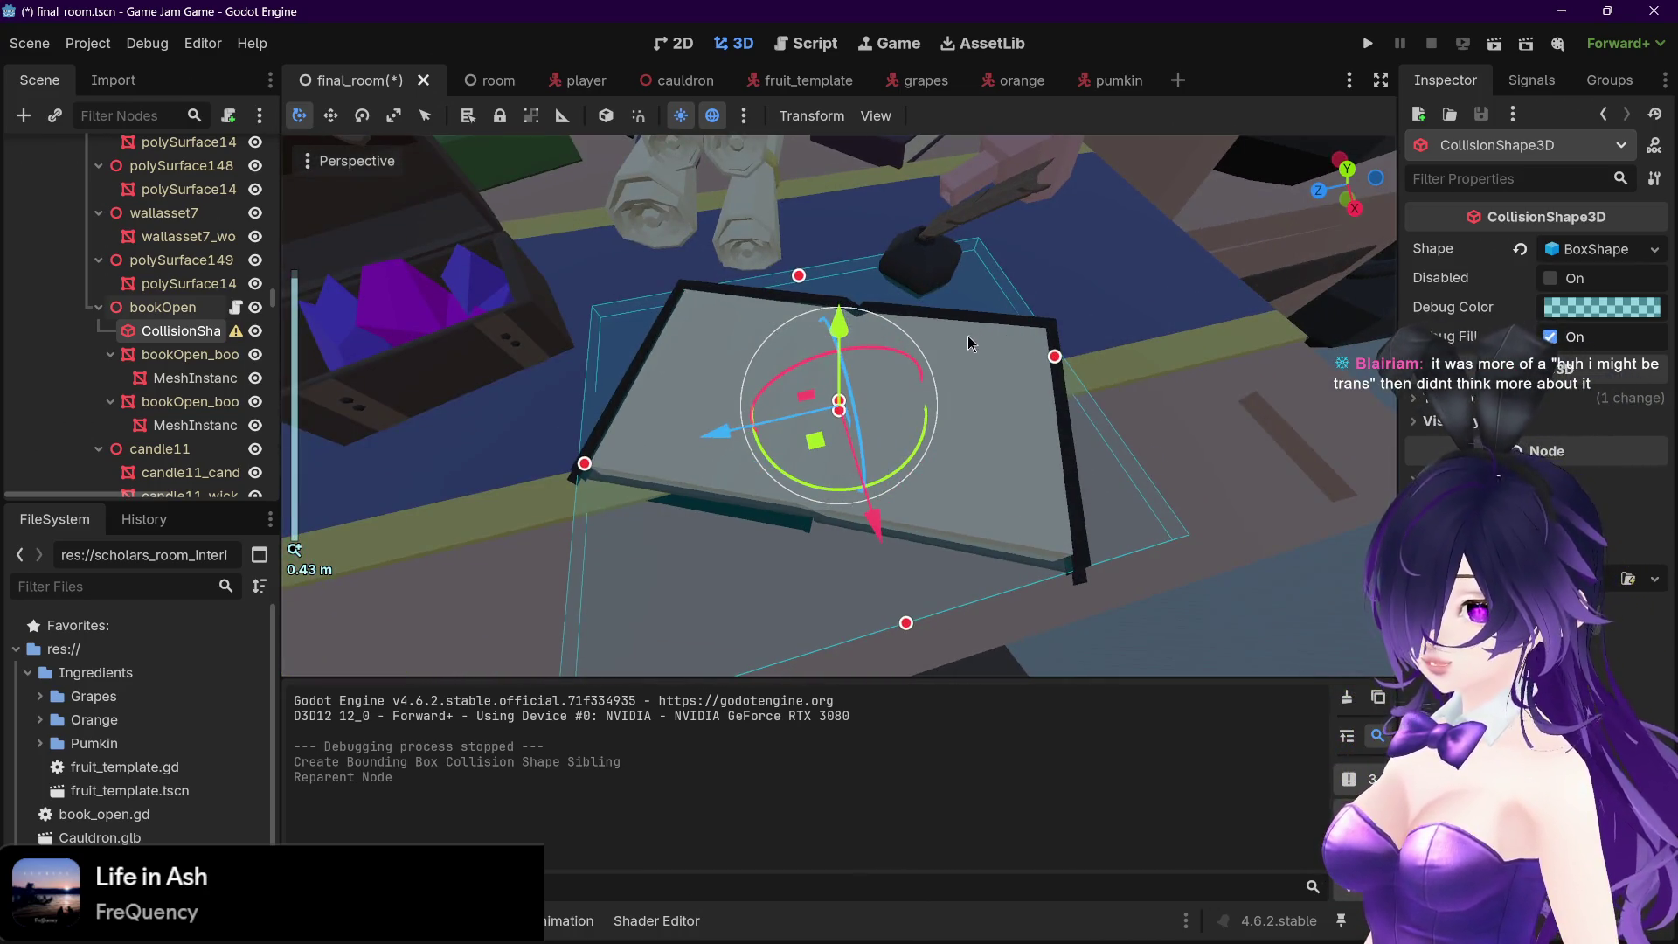
left_click_drag(764, 465, 739, 432)
Resize the box to about 1.01 × 0.07 × 1.71 to fit the book, then save final_room
left_click_drag(966, 442, 1103, 470)
left_click_drag(1005, 539, 941, 488)
left_click_drag(722, 316, 750, 323)
mouse_move(750, 323)
left_mouse_down()
mouse_move(825, 347)
mouse_move(627, 349)
left_mouse_up()
mouse_move(1080, 460)
left_mouse_down()
mouse_move(1062, 458)
mouse_move(1228, 365)
left_mouse_up()
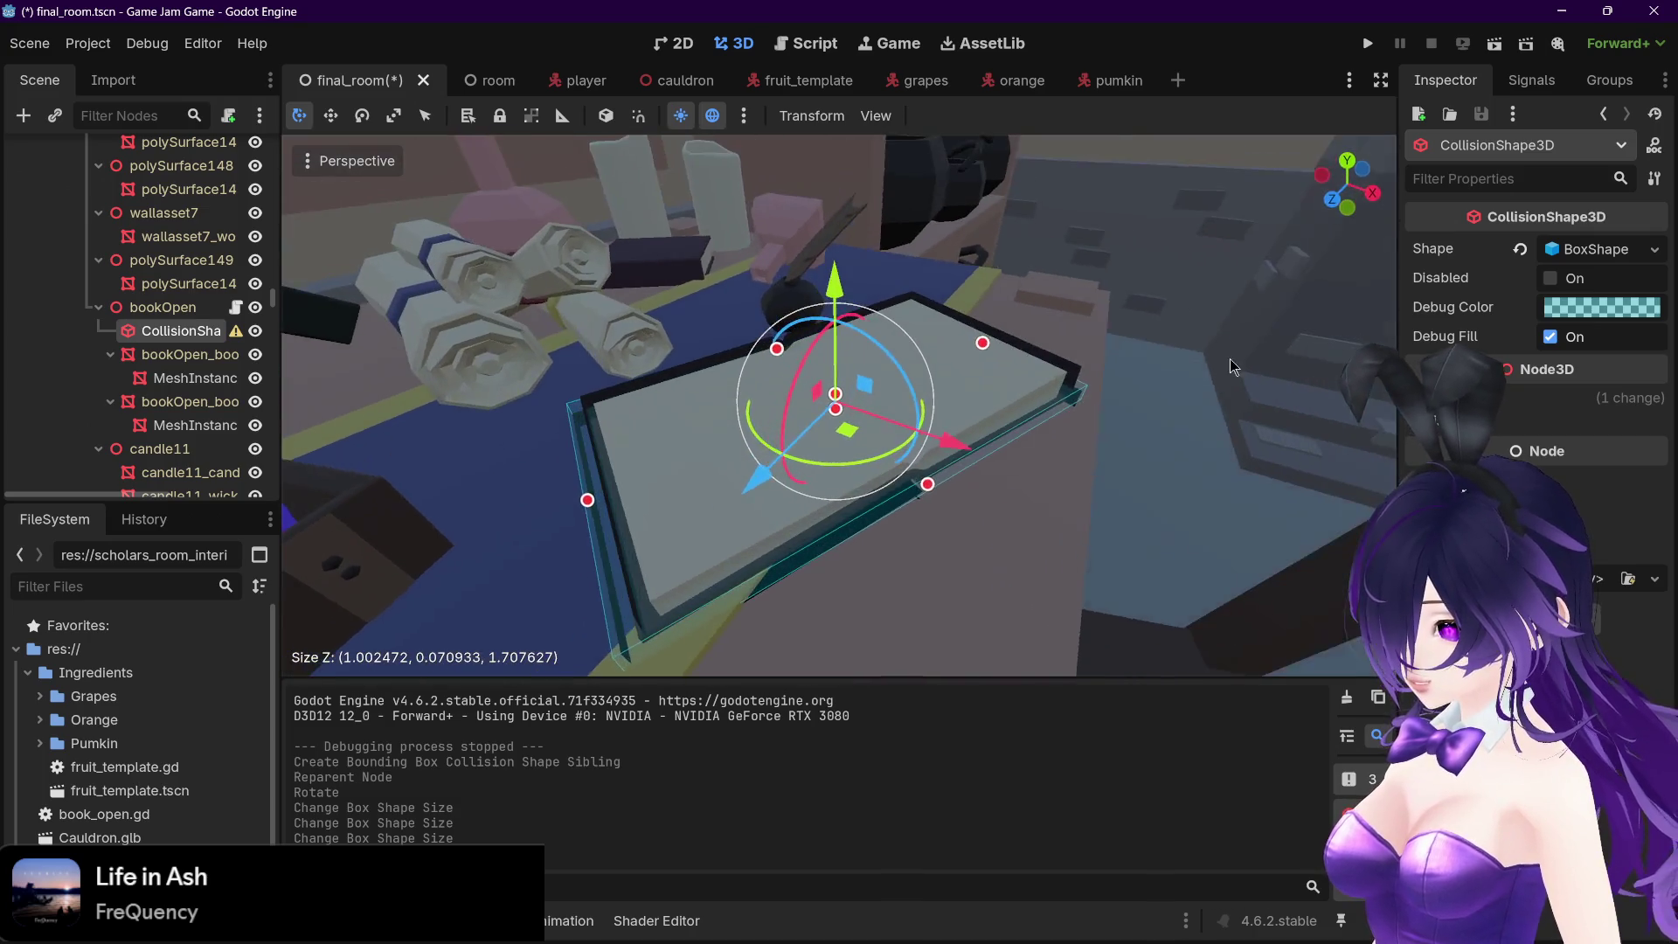
left_click_drag(928, 486, 1142, 541)
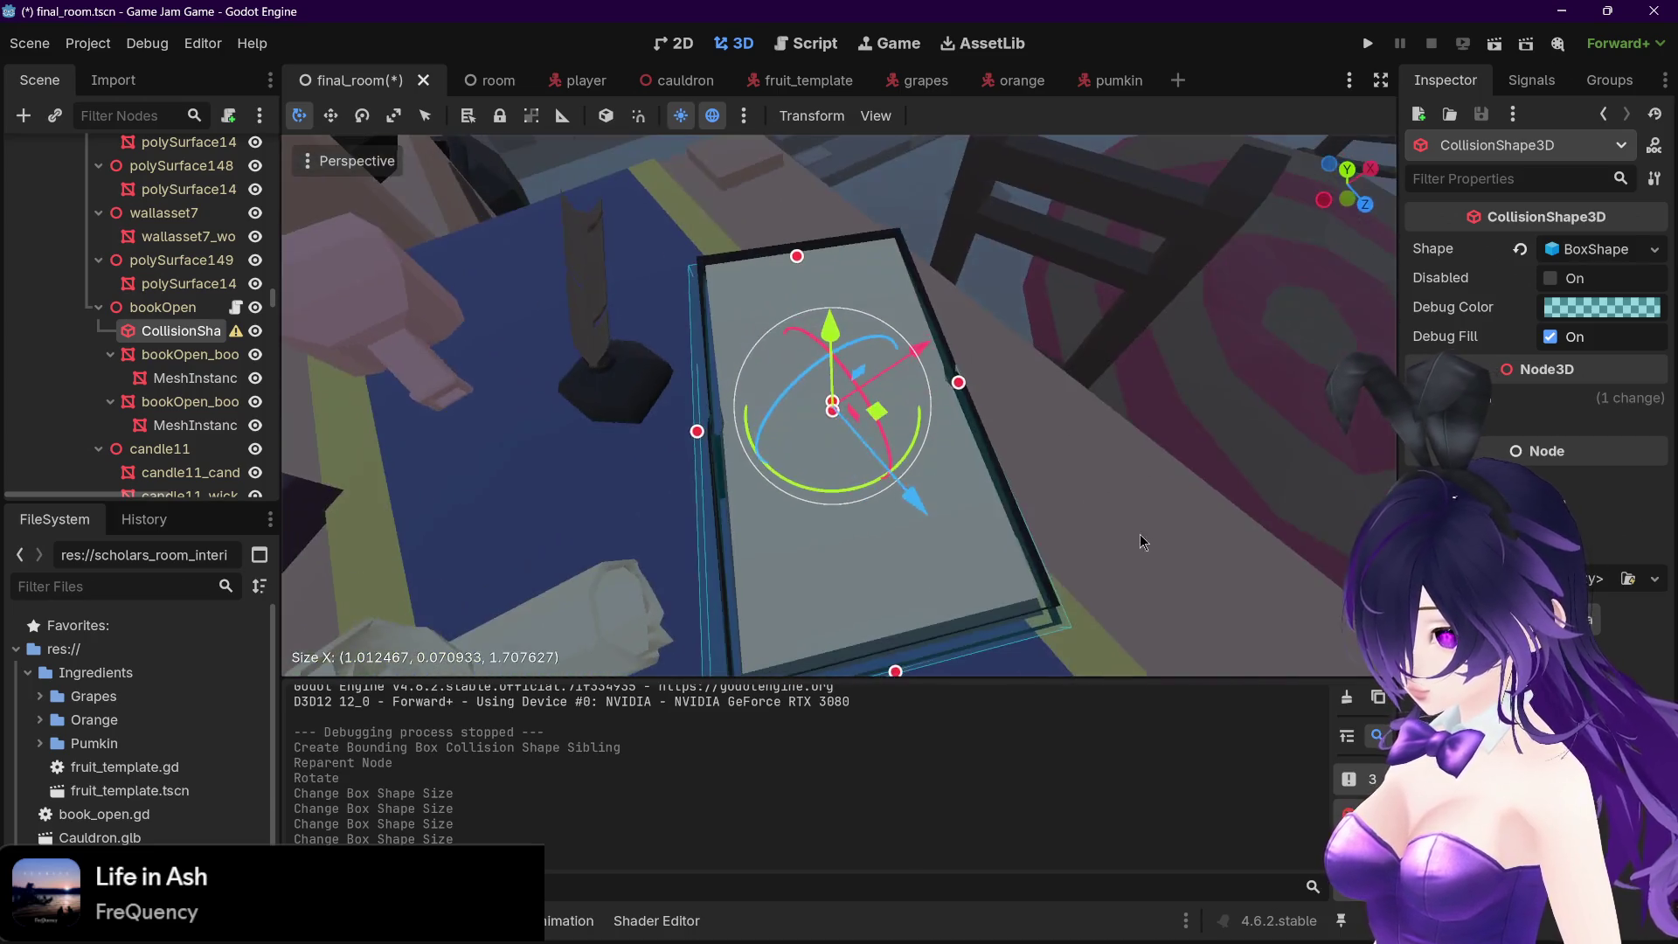
left_click(702, 436)
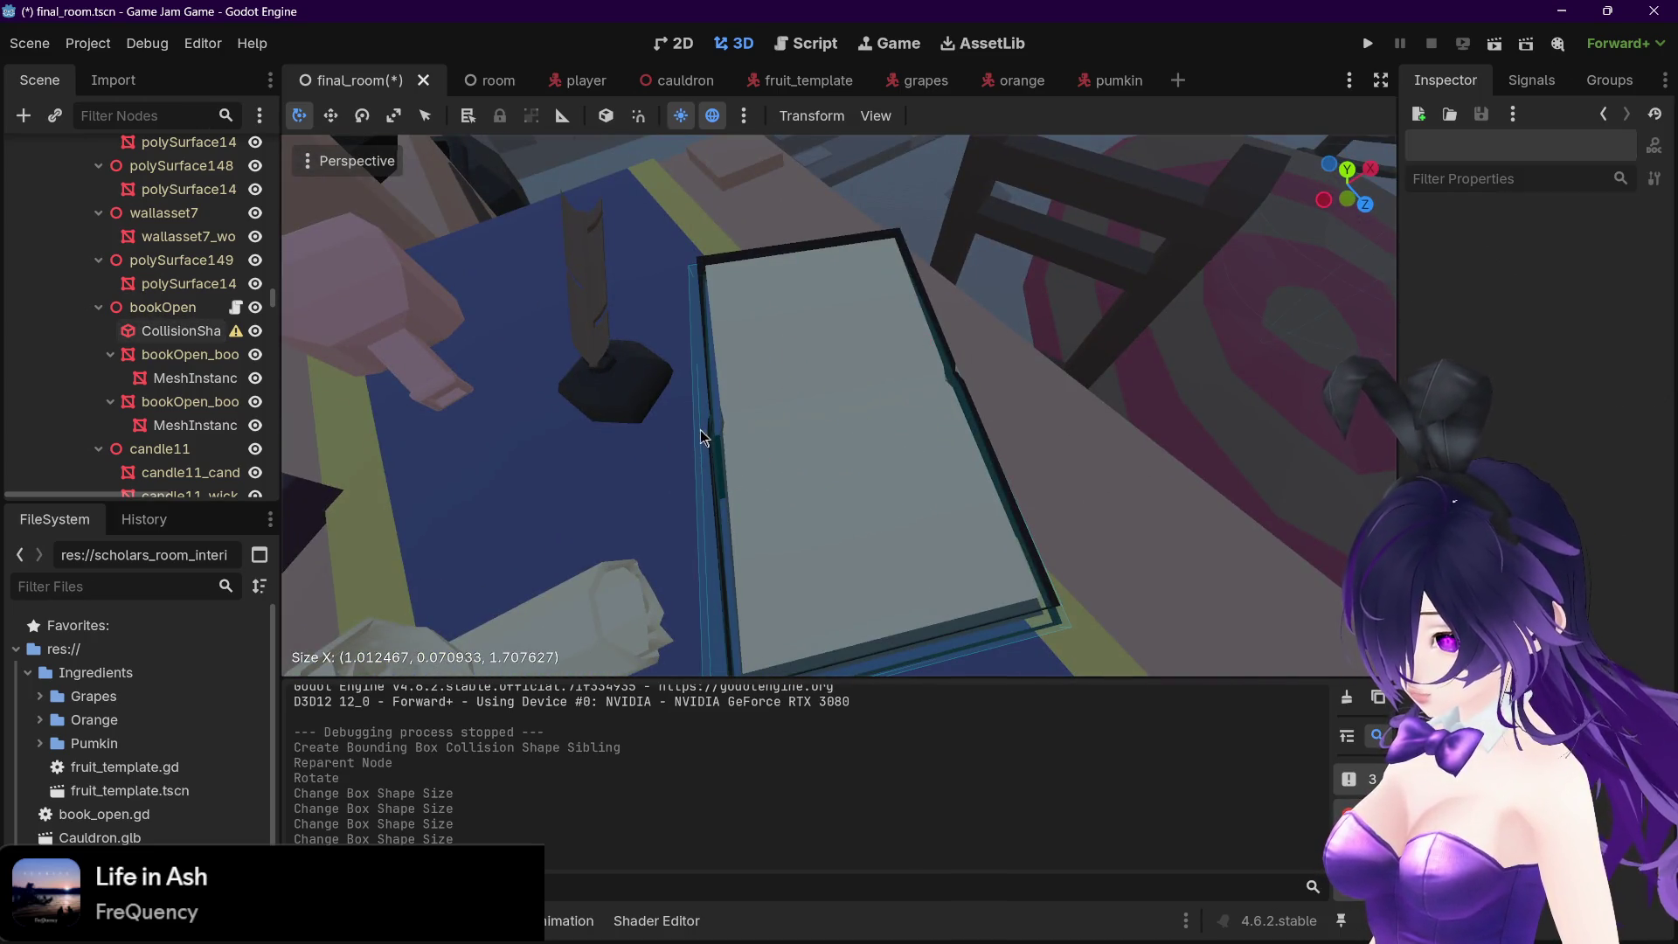
left_click(181, 330)
mouse_move(874, 454)
left_mouse_down()
mouse_move(940, 471)
mouse_move(611, 402)
left_mouse_up()
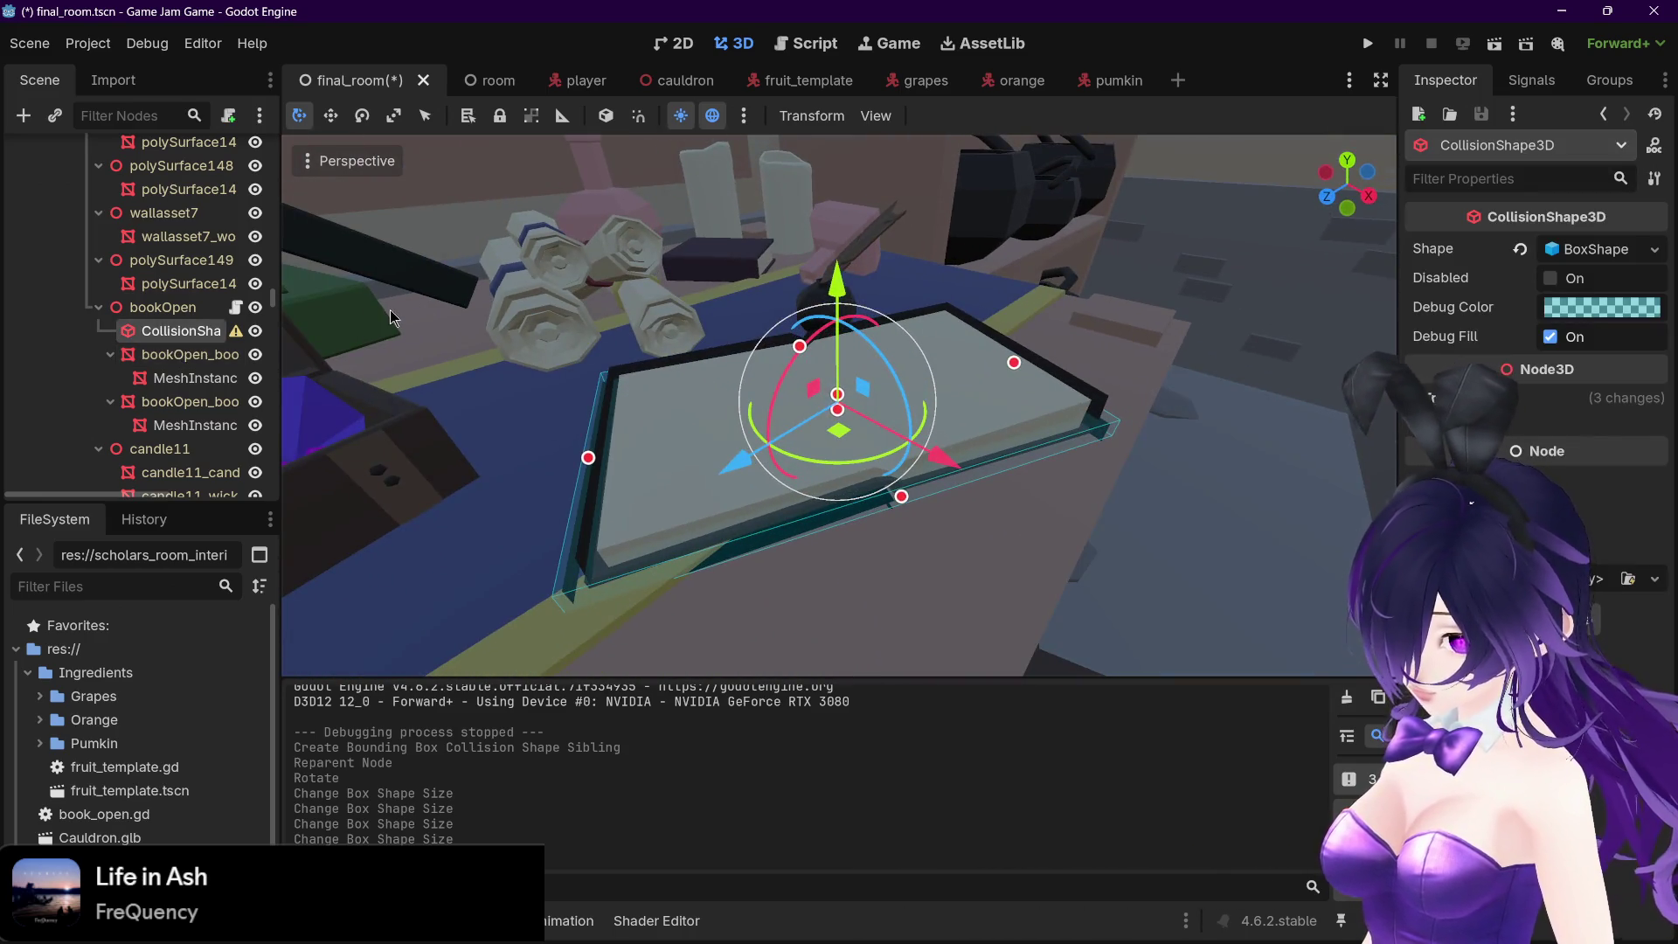
key("ctrl+s")
left_click(1367, 44)
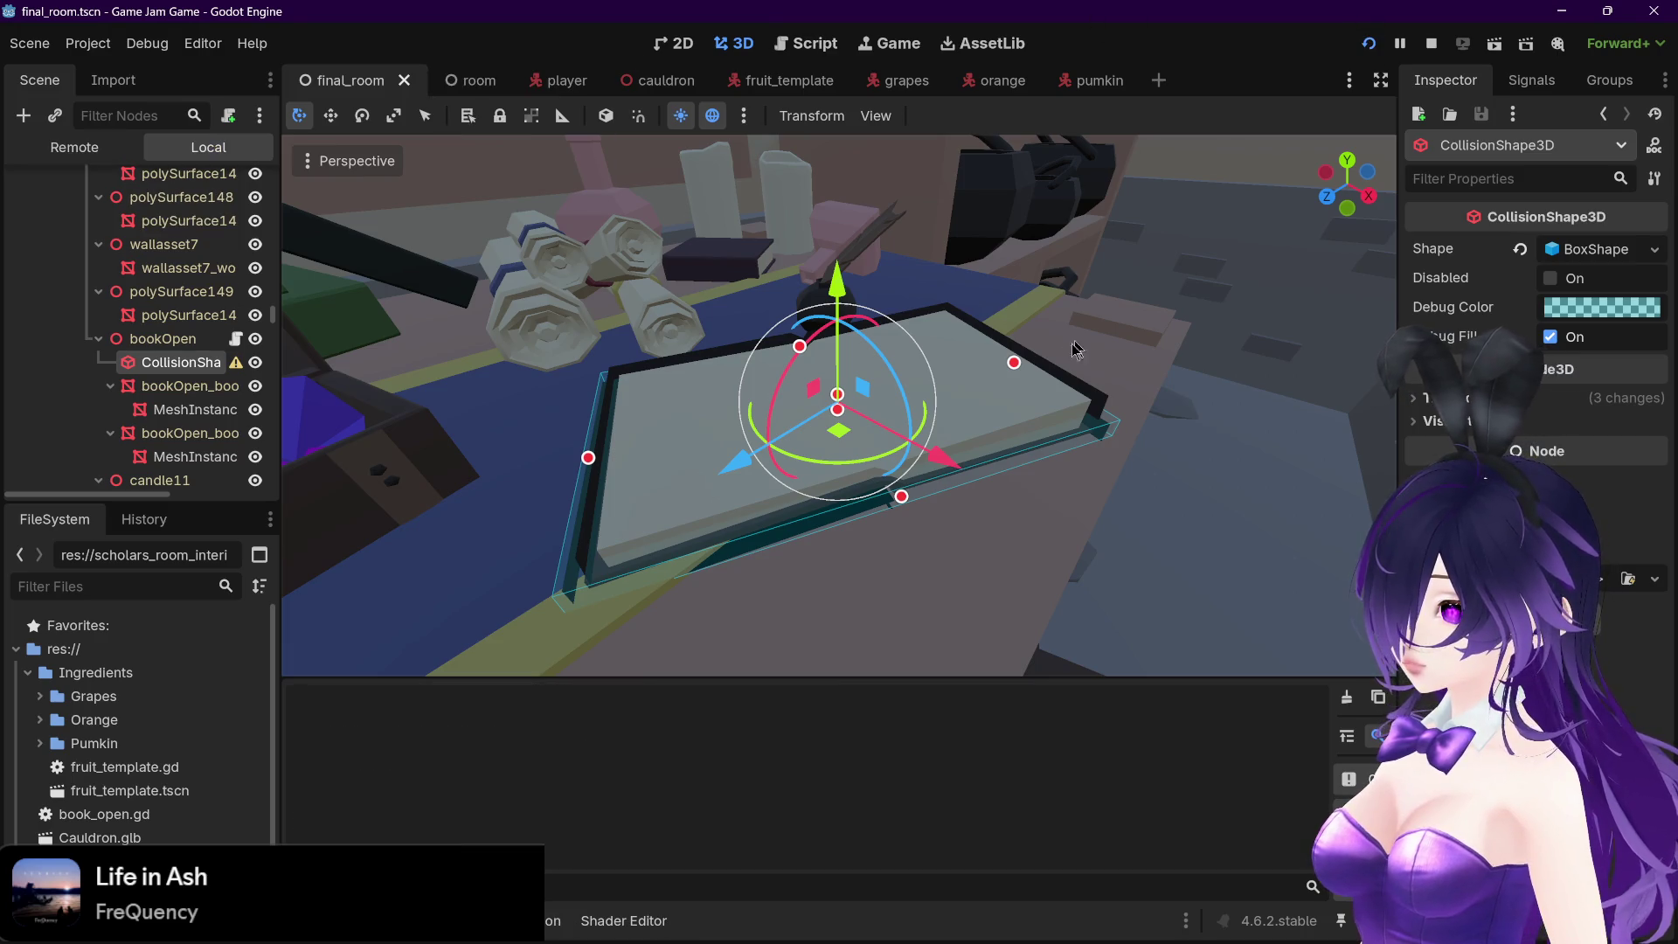
key("w")
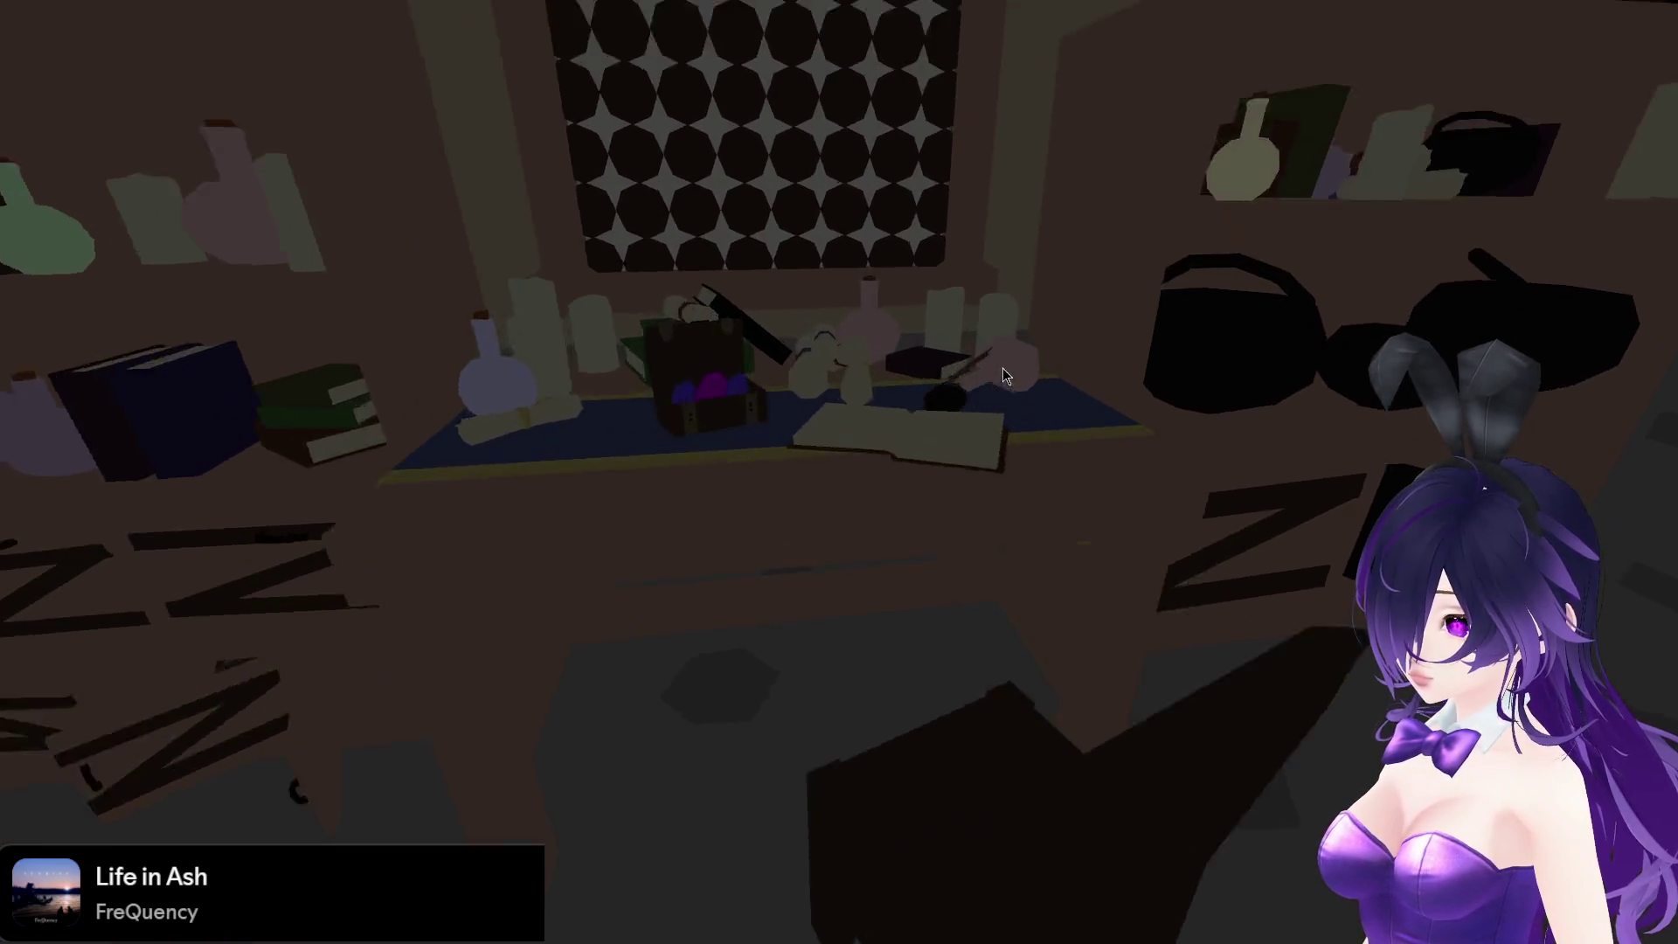
key("w")
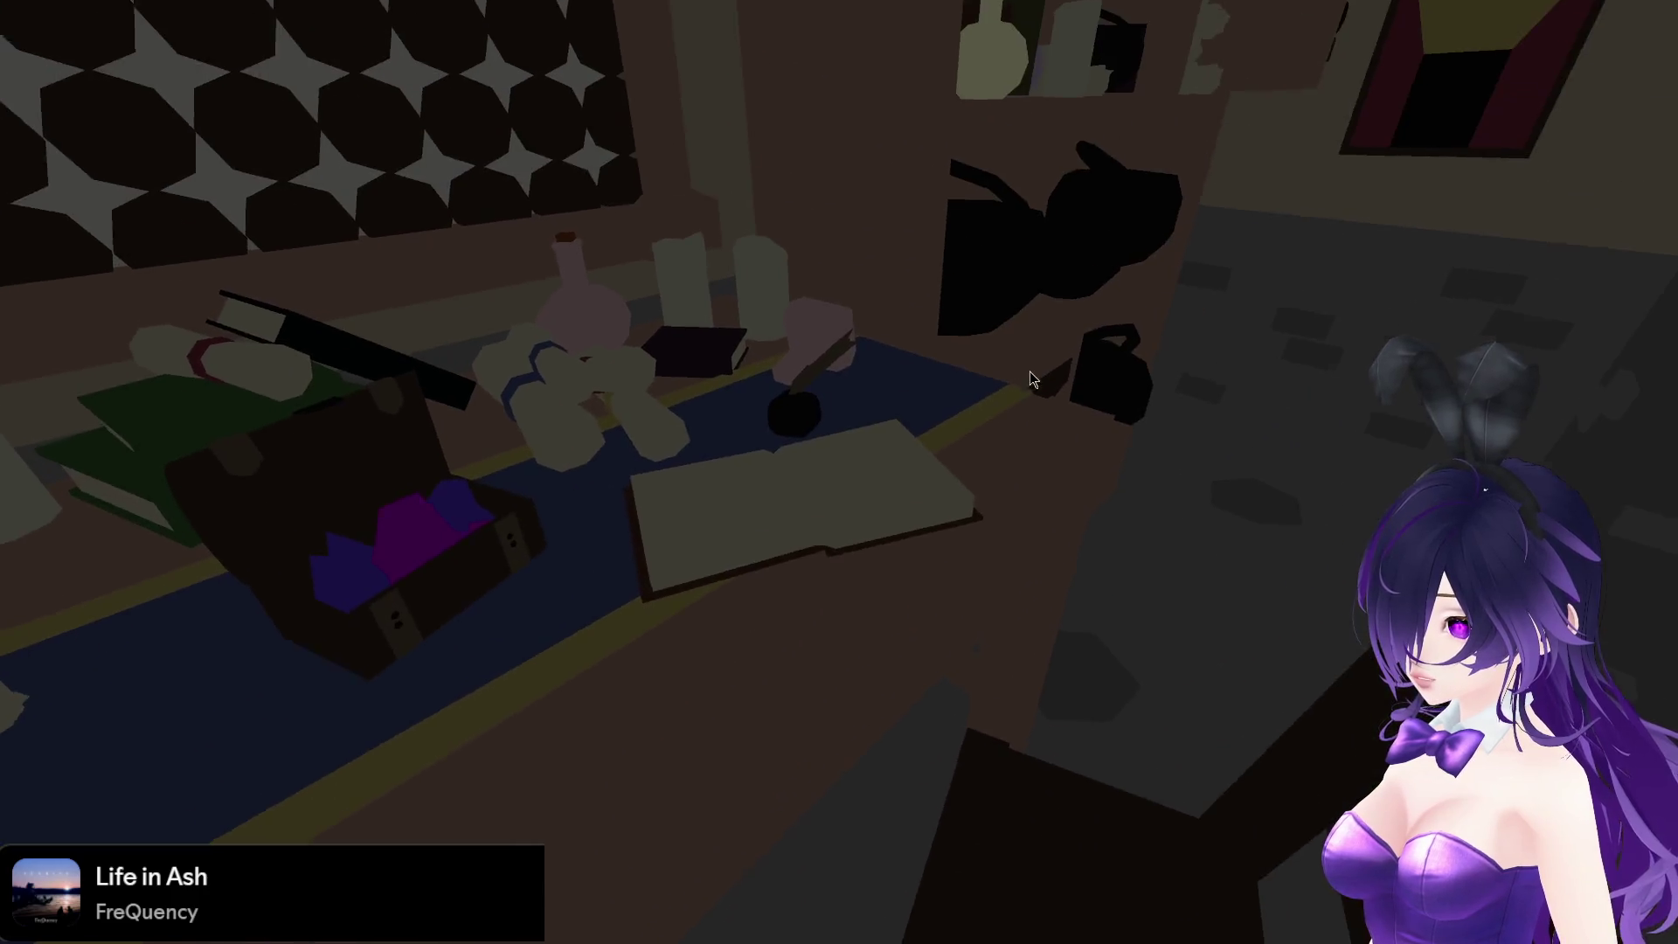
key("w")
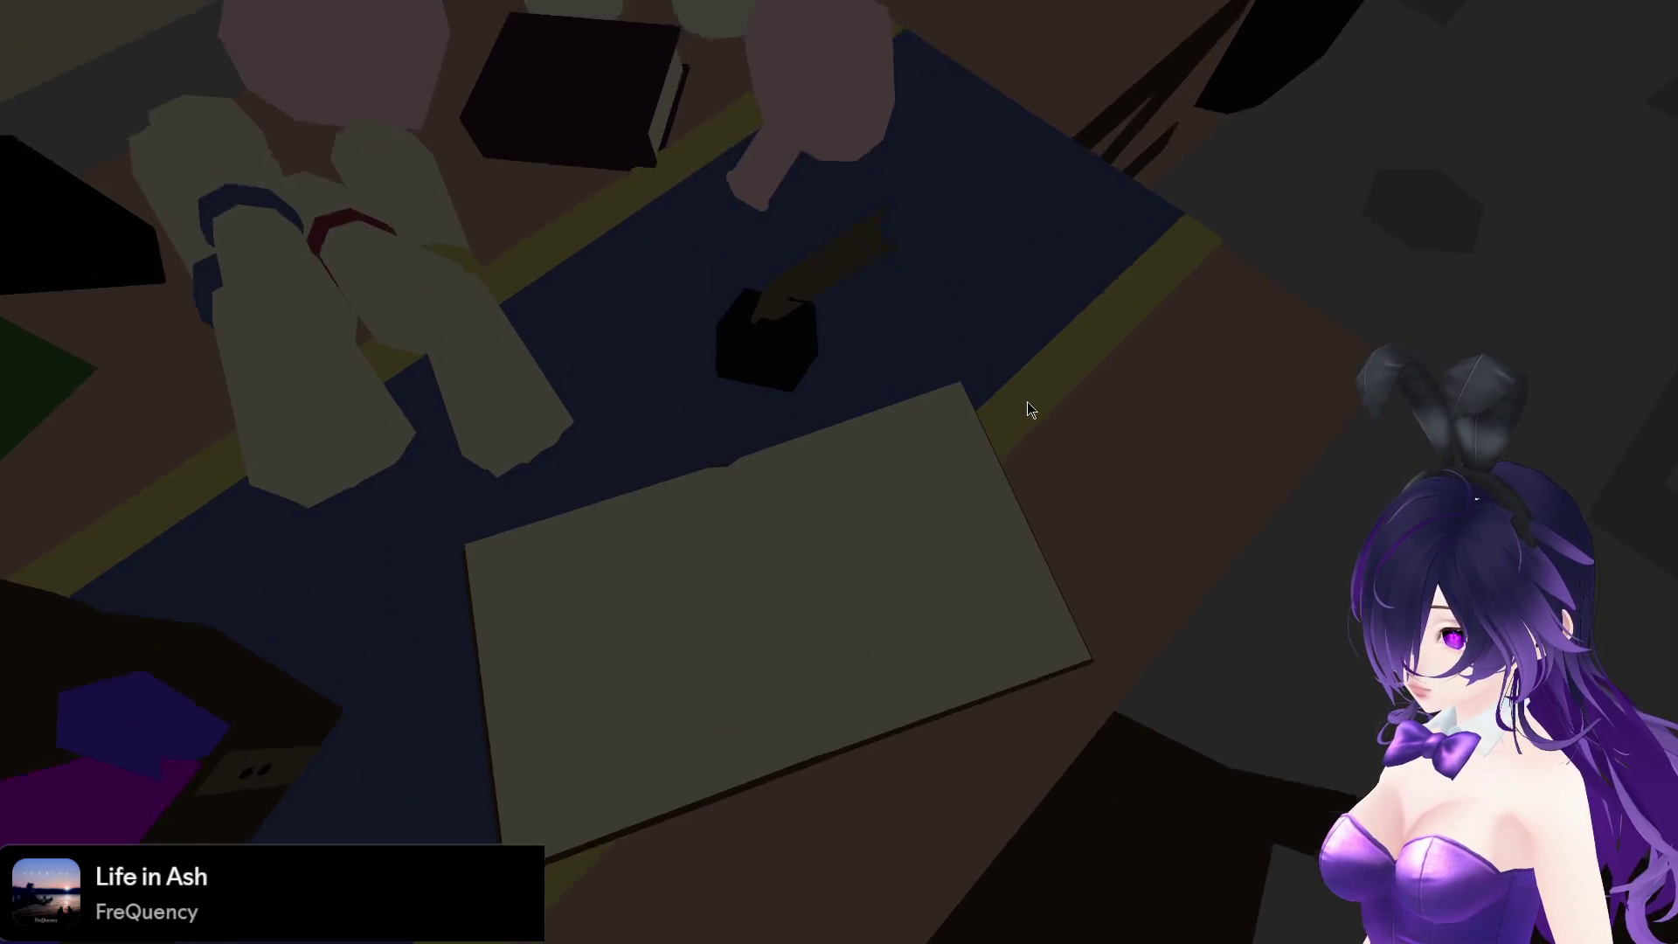
key("Escape")
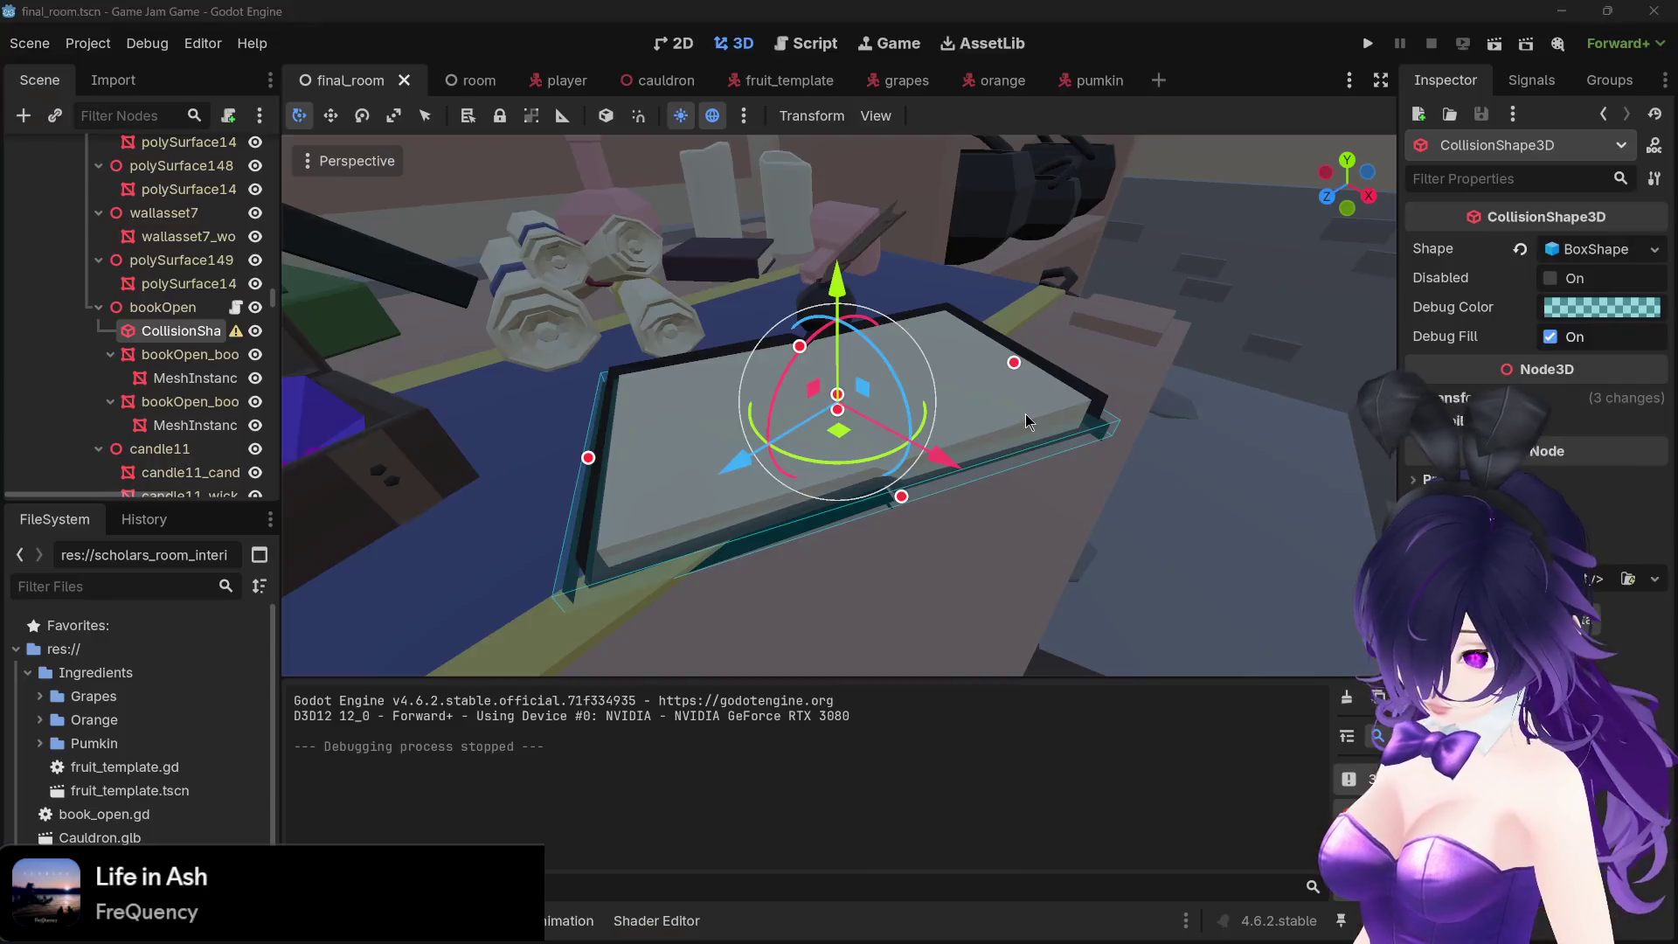
Click through nodes in the Scene dock, then return to the Script workspace showing player.gd
left_click(158, 343)
left_click(162, 338)
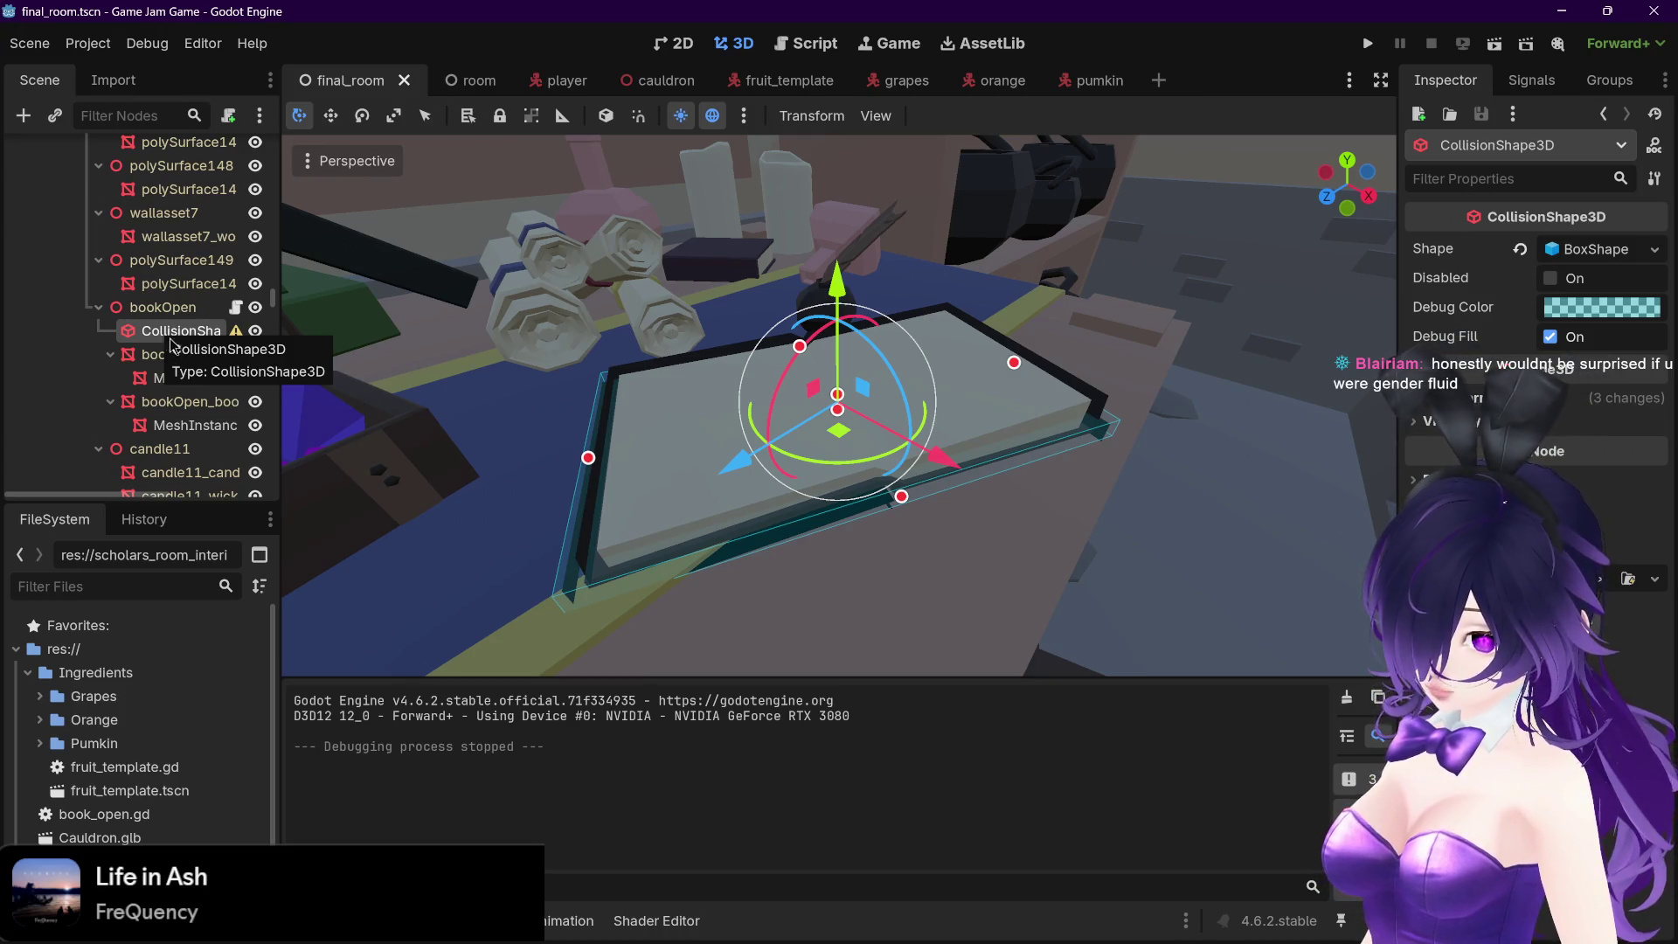
left_click(170, 345)
left_click(177, 337)
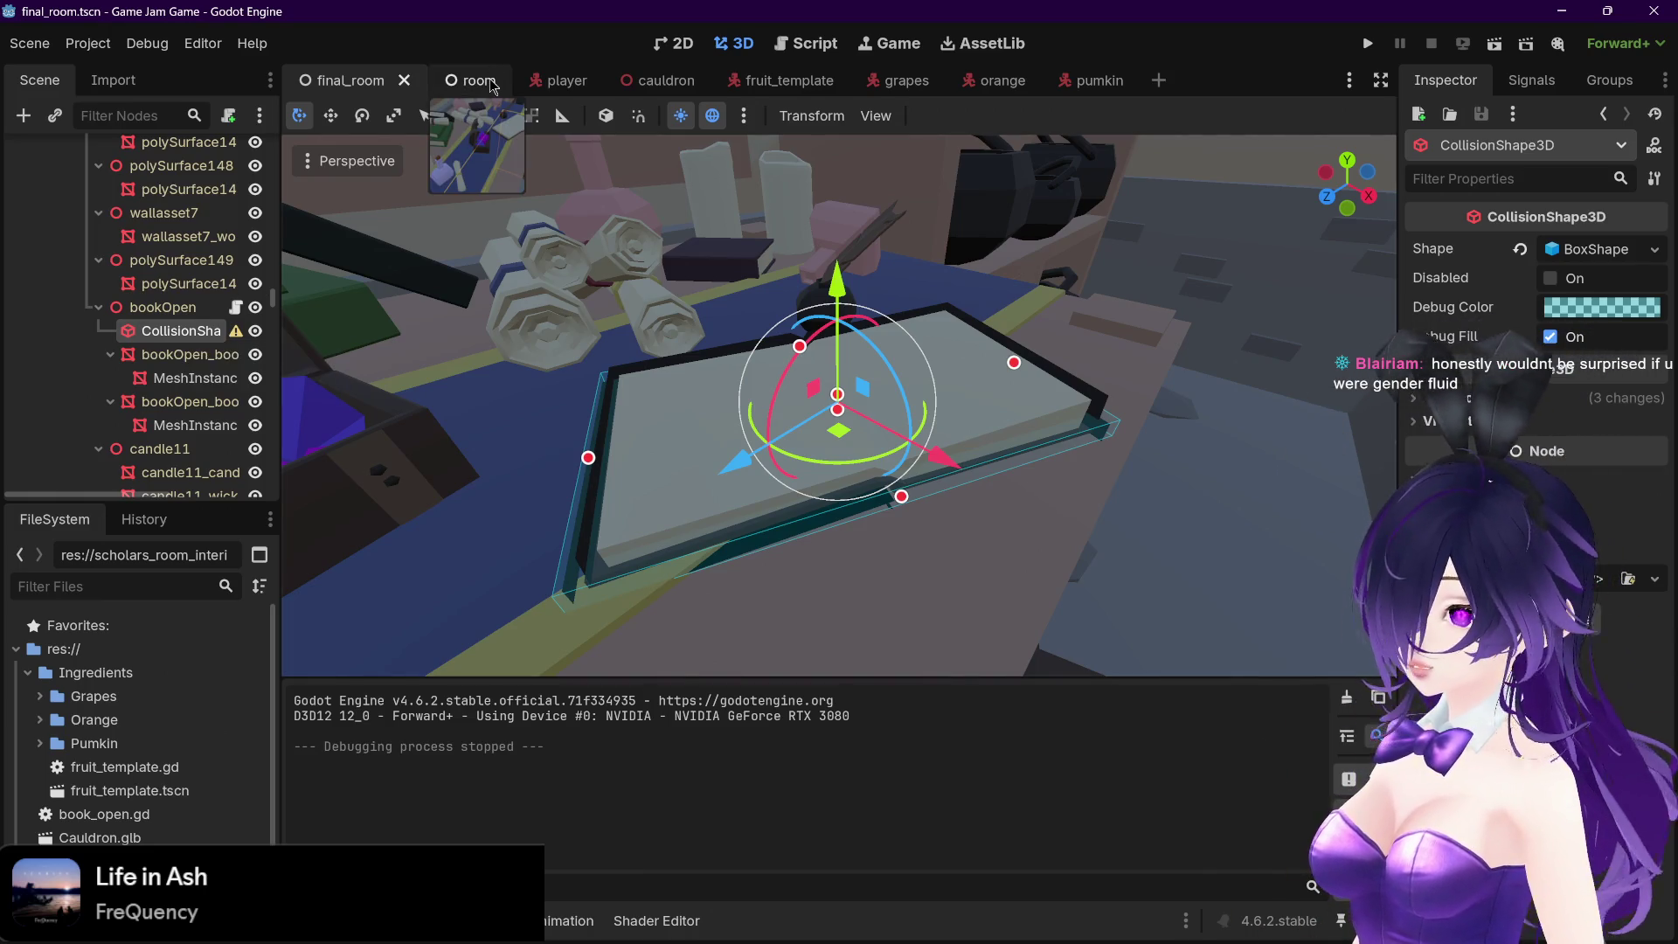
left_click(782, 49)
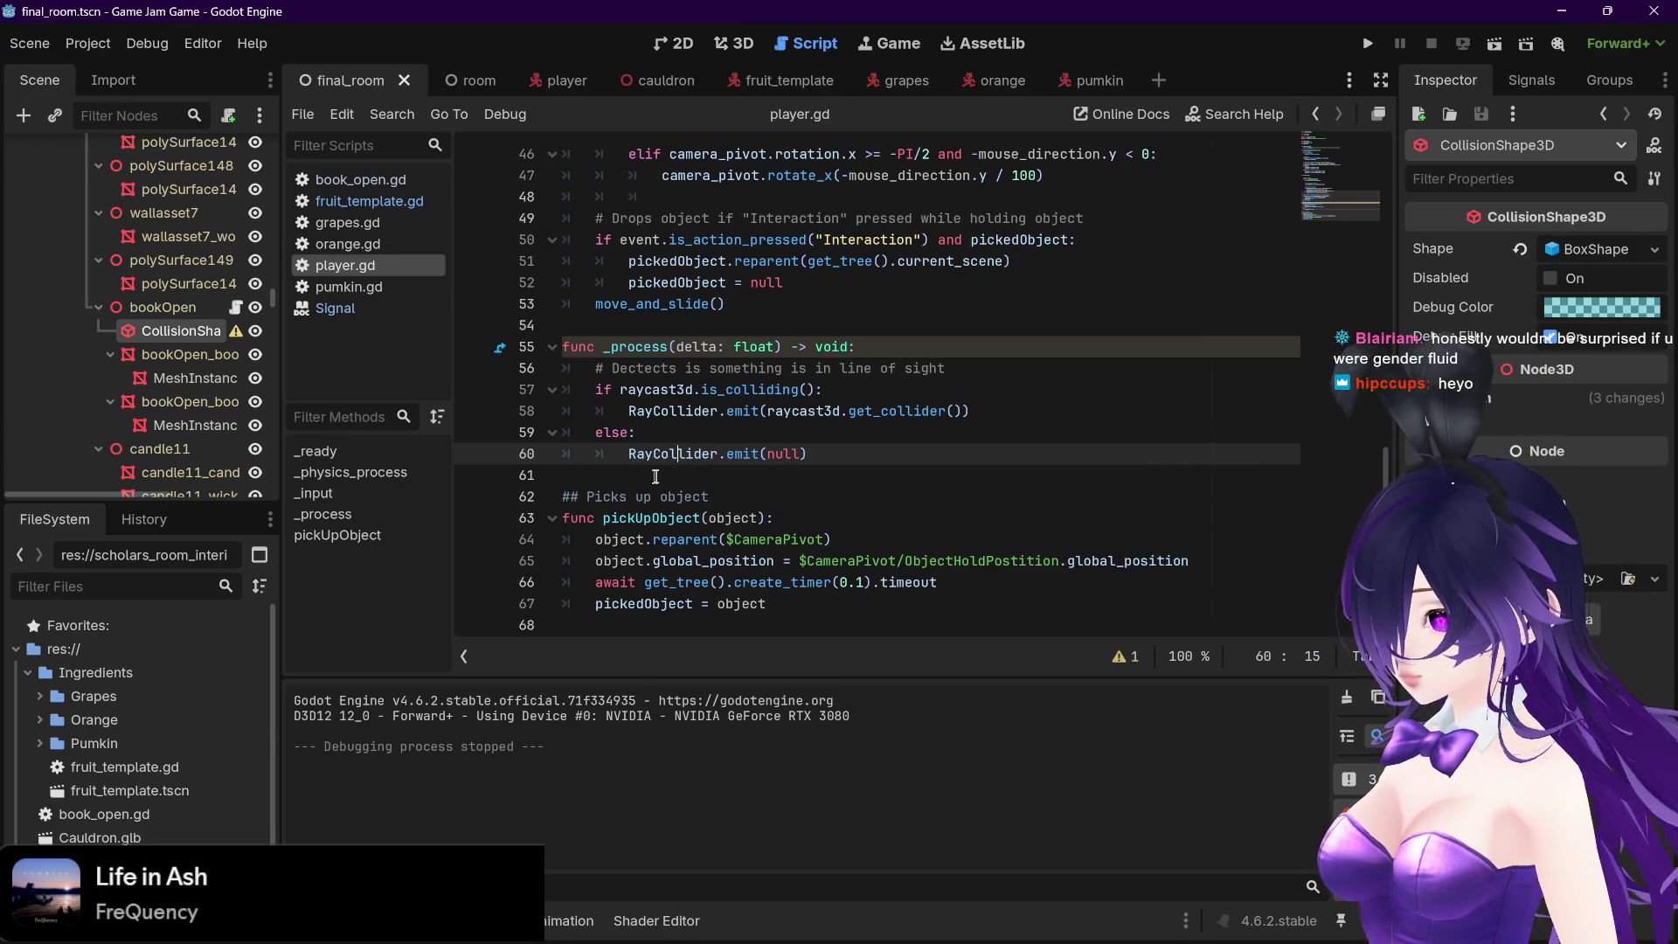
Review player.gd's raycast code, open book_open.gd, then bring the Twitch Stream Manager browser up maximized
mouse_move(689, 450)
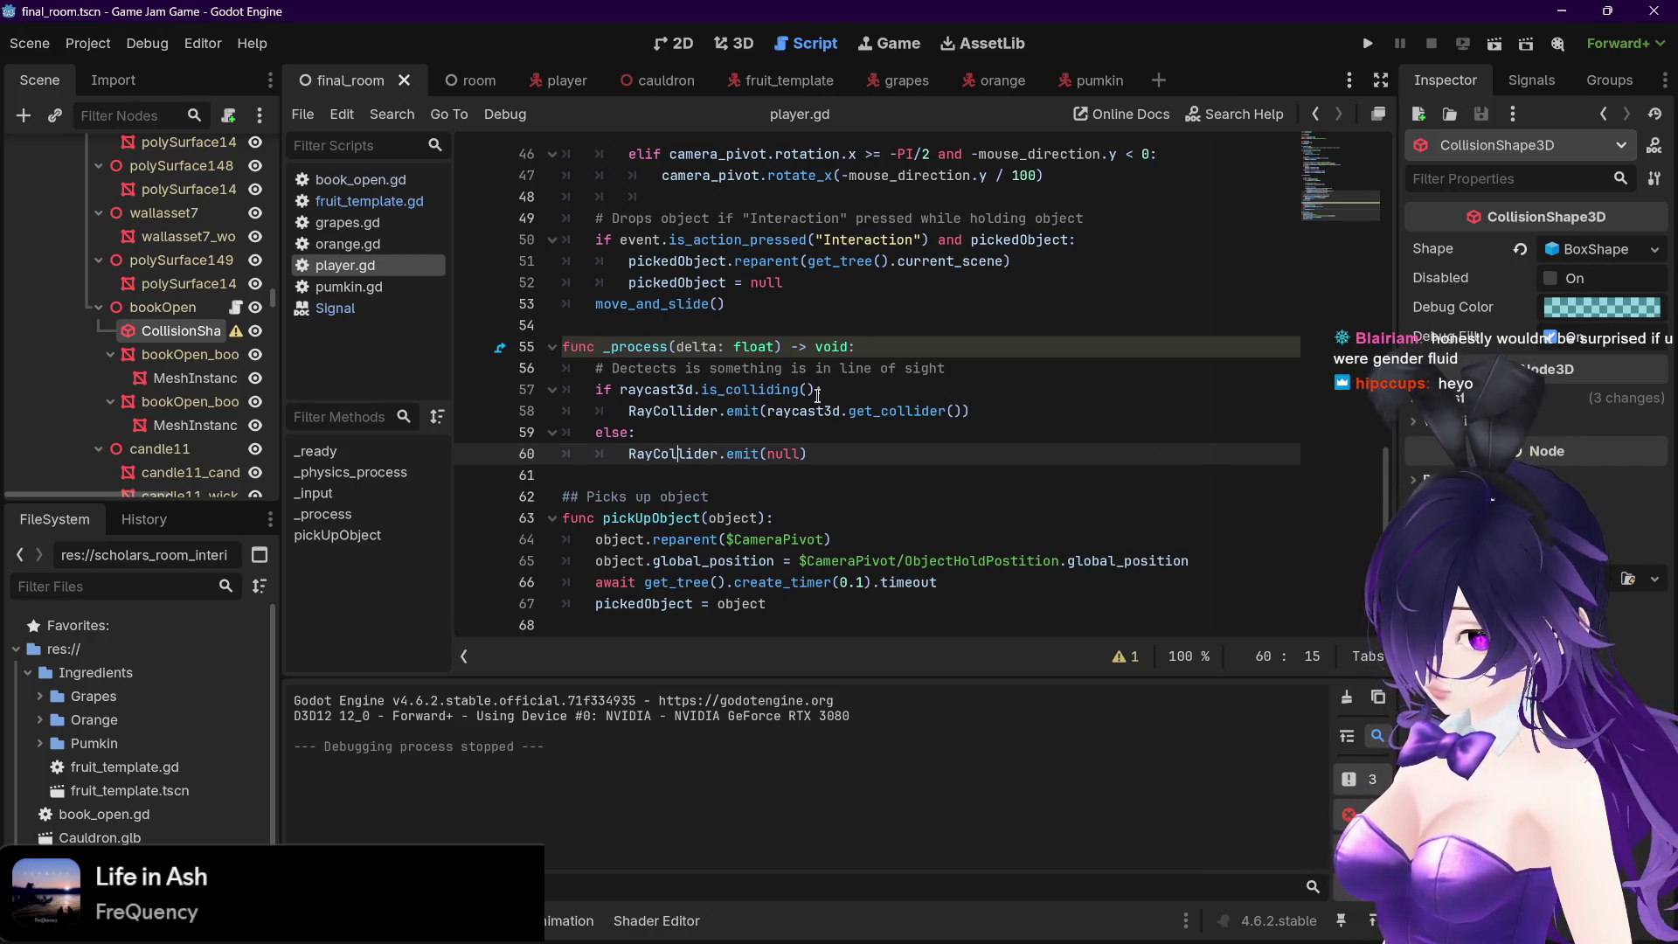
mouse_move(813, 402)
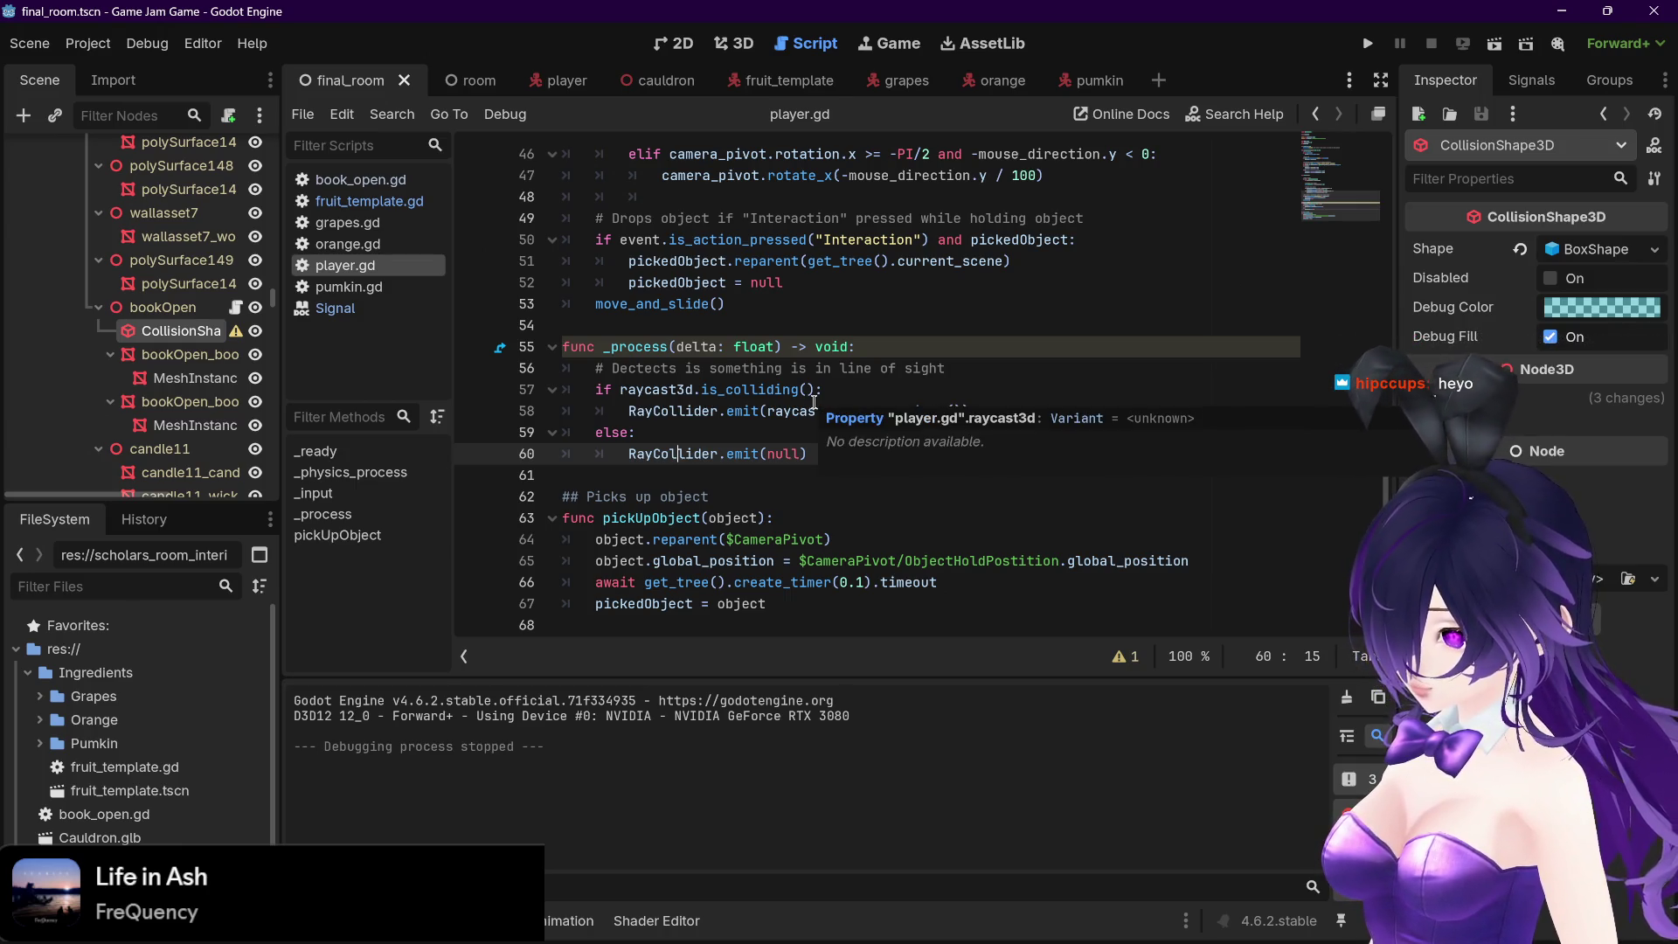
scroll(814, 402, "up", 8)
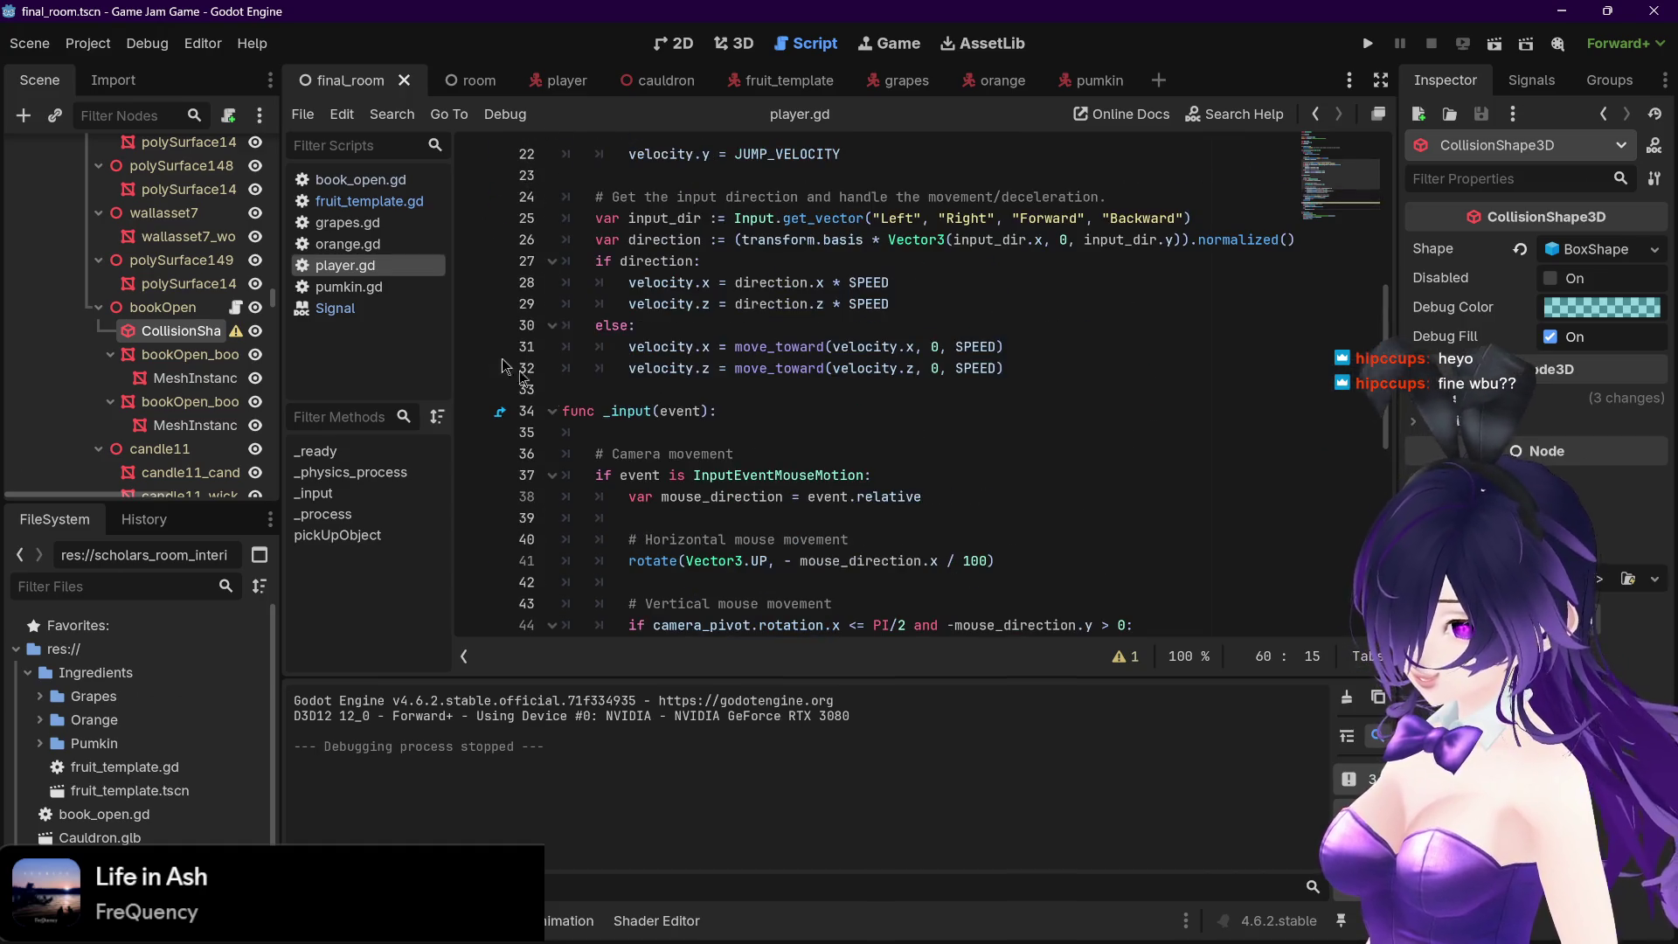
left_click(360, 179)
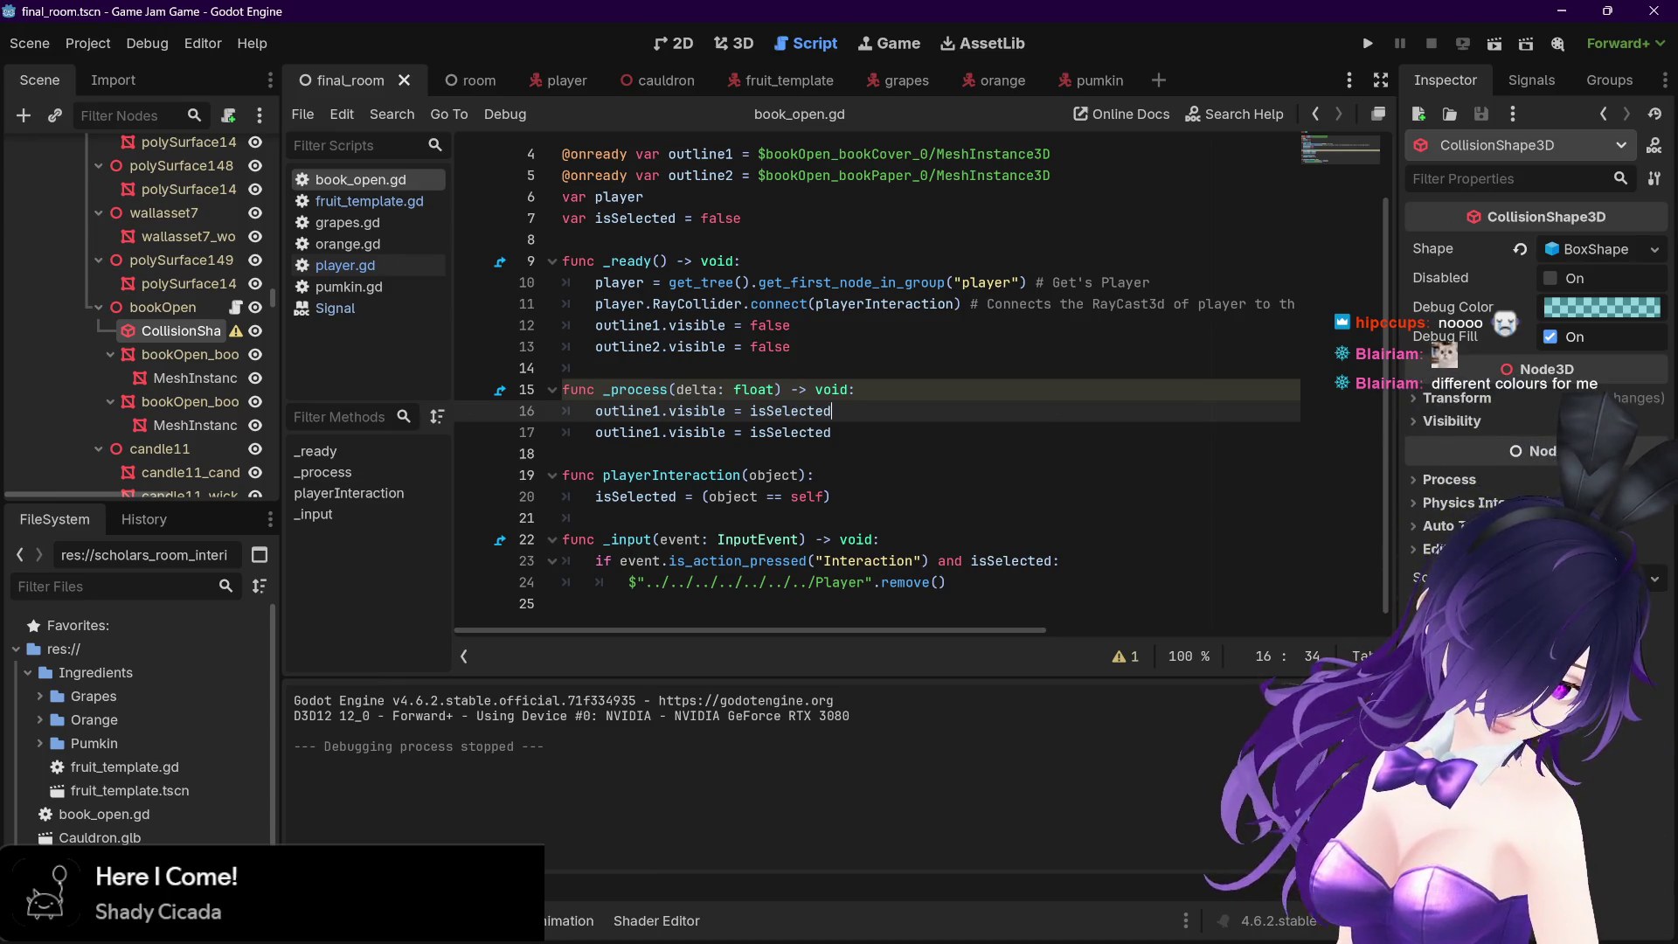
left_click_drag(664, 289, 970, 289)
left_click(968, 286)
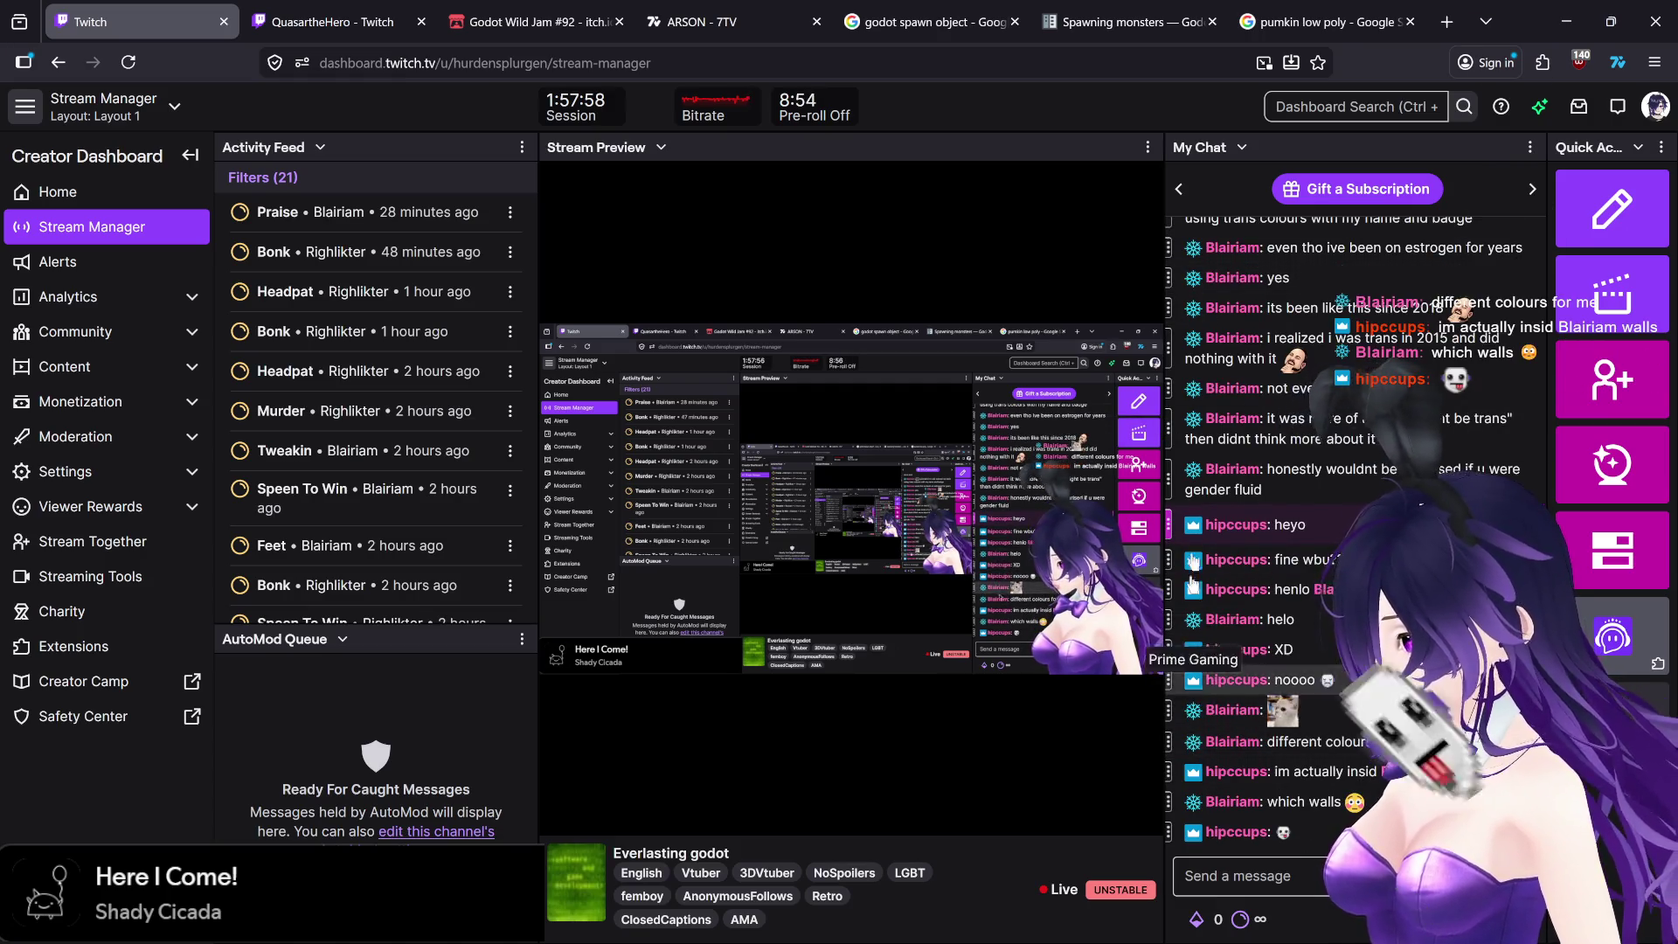
Look over the stream preview and chat, then Alt+Tab back to book_open.gd in Godot
mouse_move(870, 510)
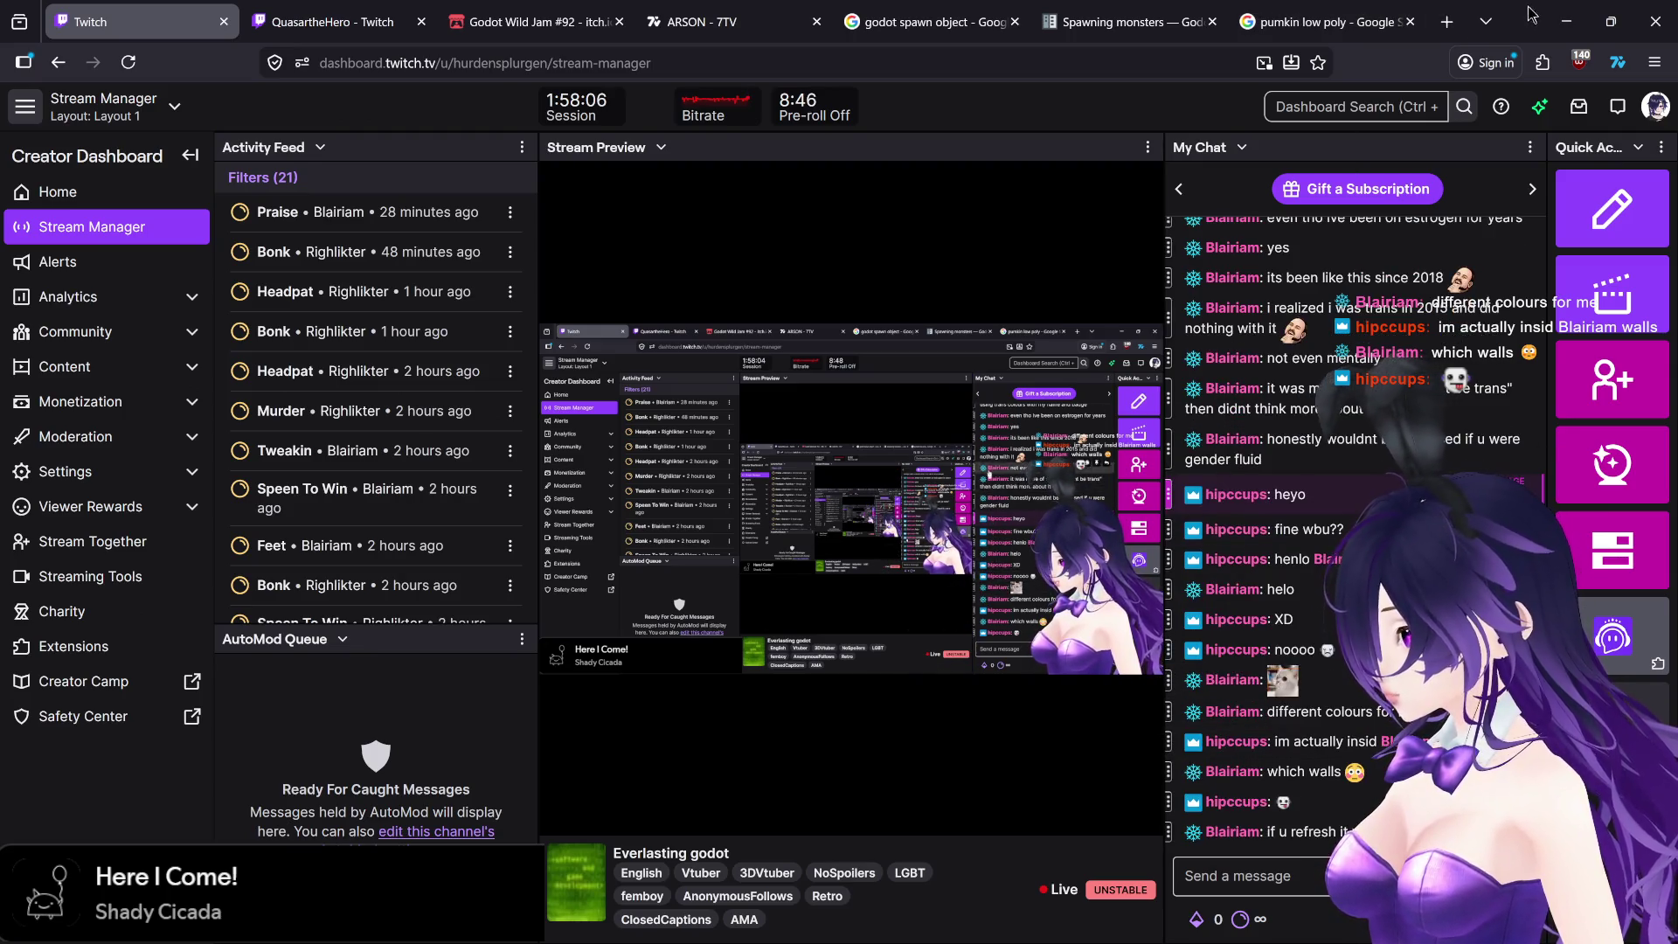
key("alt+Tab")
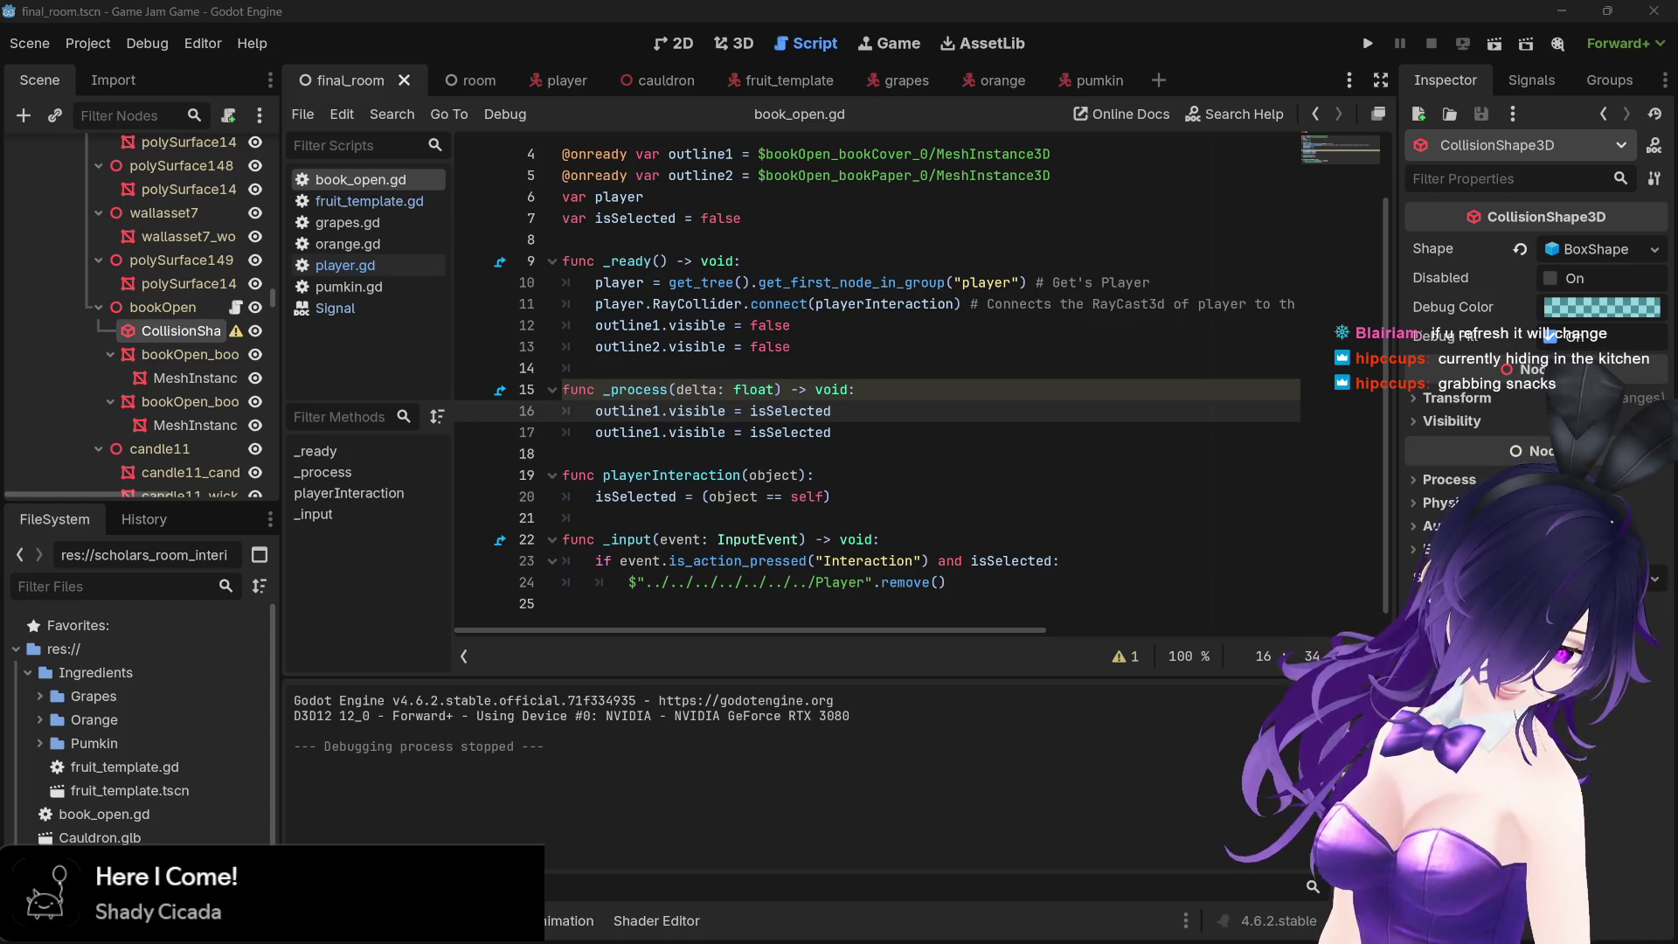
Drag the Firefox window over the editor and maximize it to show the stream dashboard
left_click_drag(0, 221, 697, 220)
left_click(844, 217)
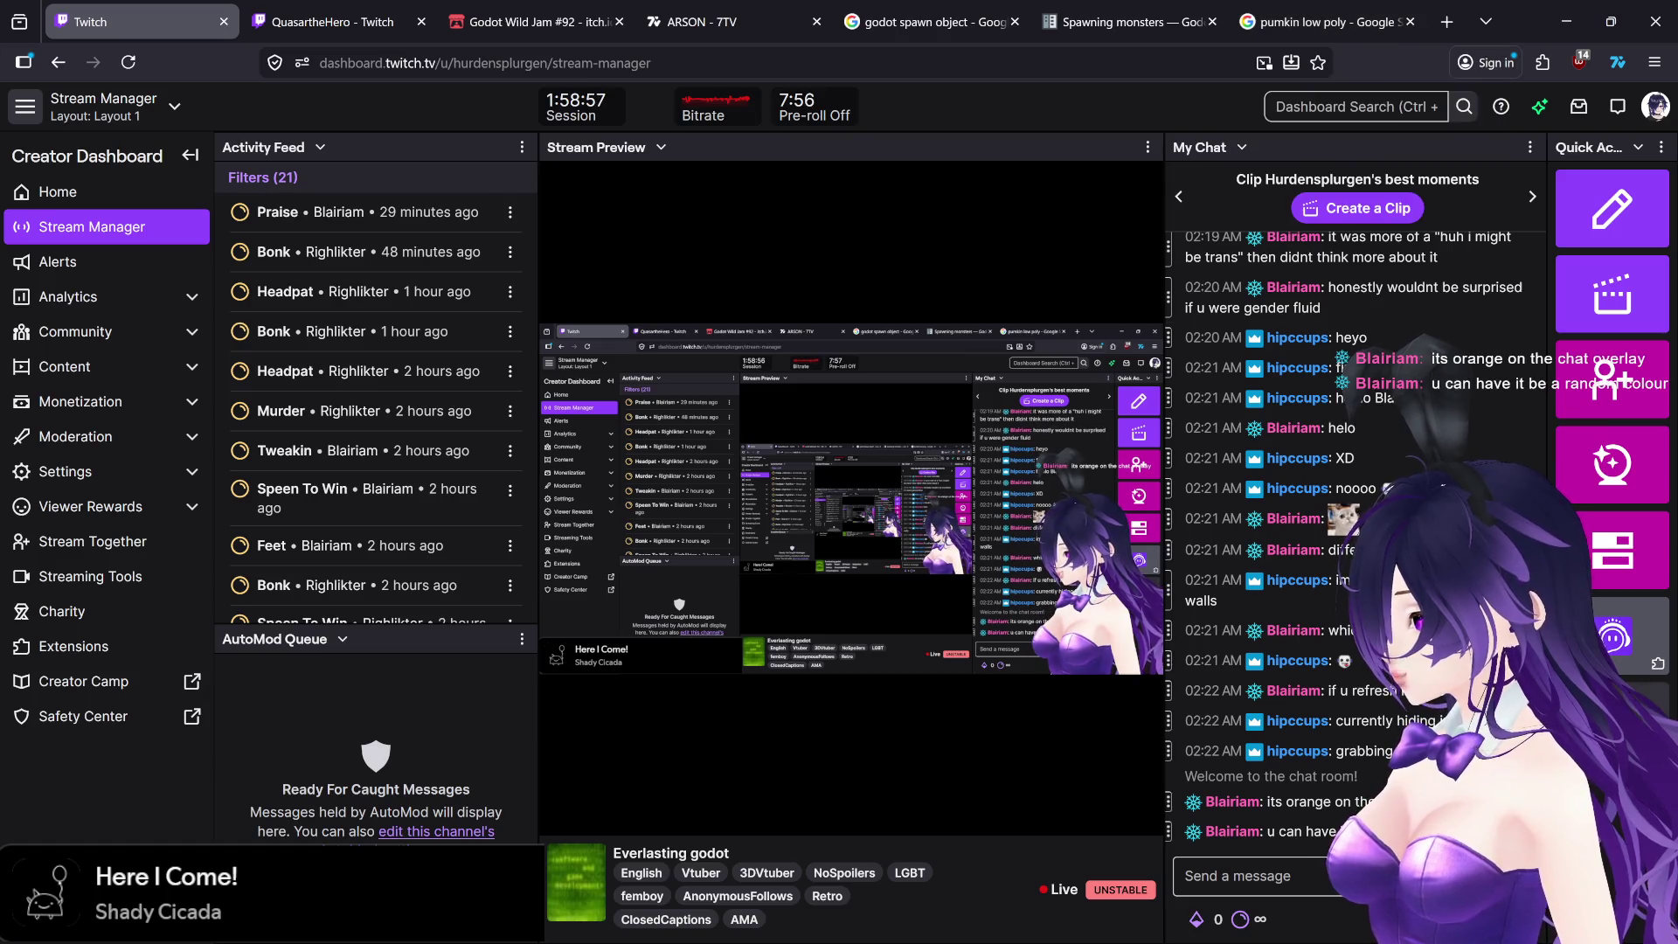
Reload the Twitch dashboard, then restore the browser window down to reveal Godot's editor
left_click(131, 62)
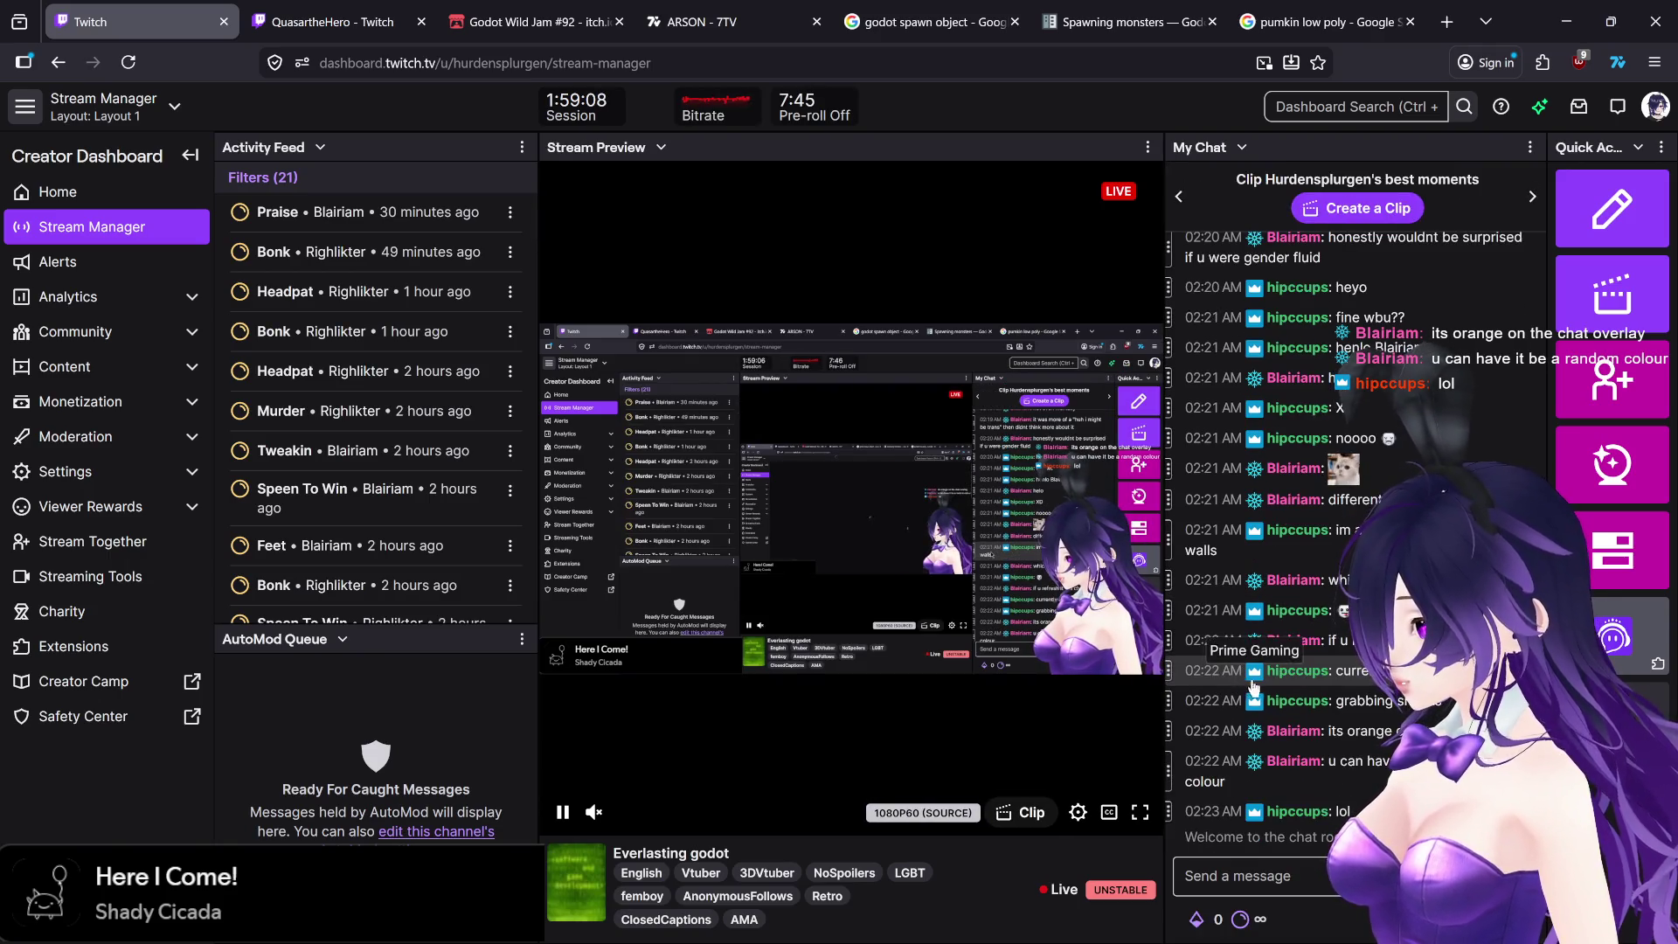
mouse_move(1507, 21)
left_mouse_down()
mouse_move(1295, 168)
mouse_move(1677, 174)
left_mouse_up()
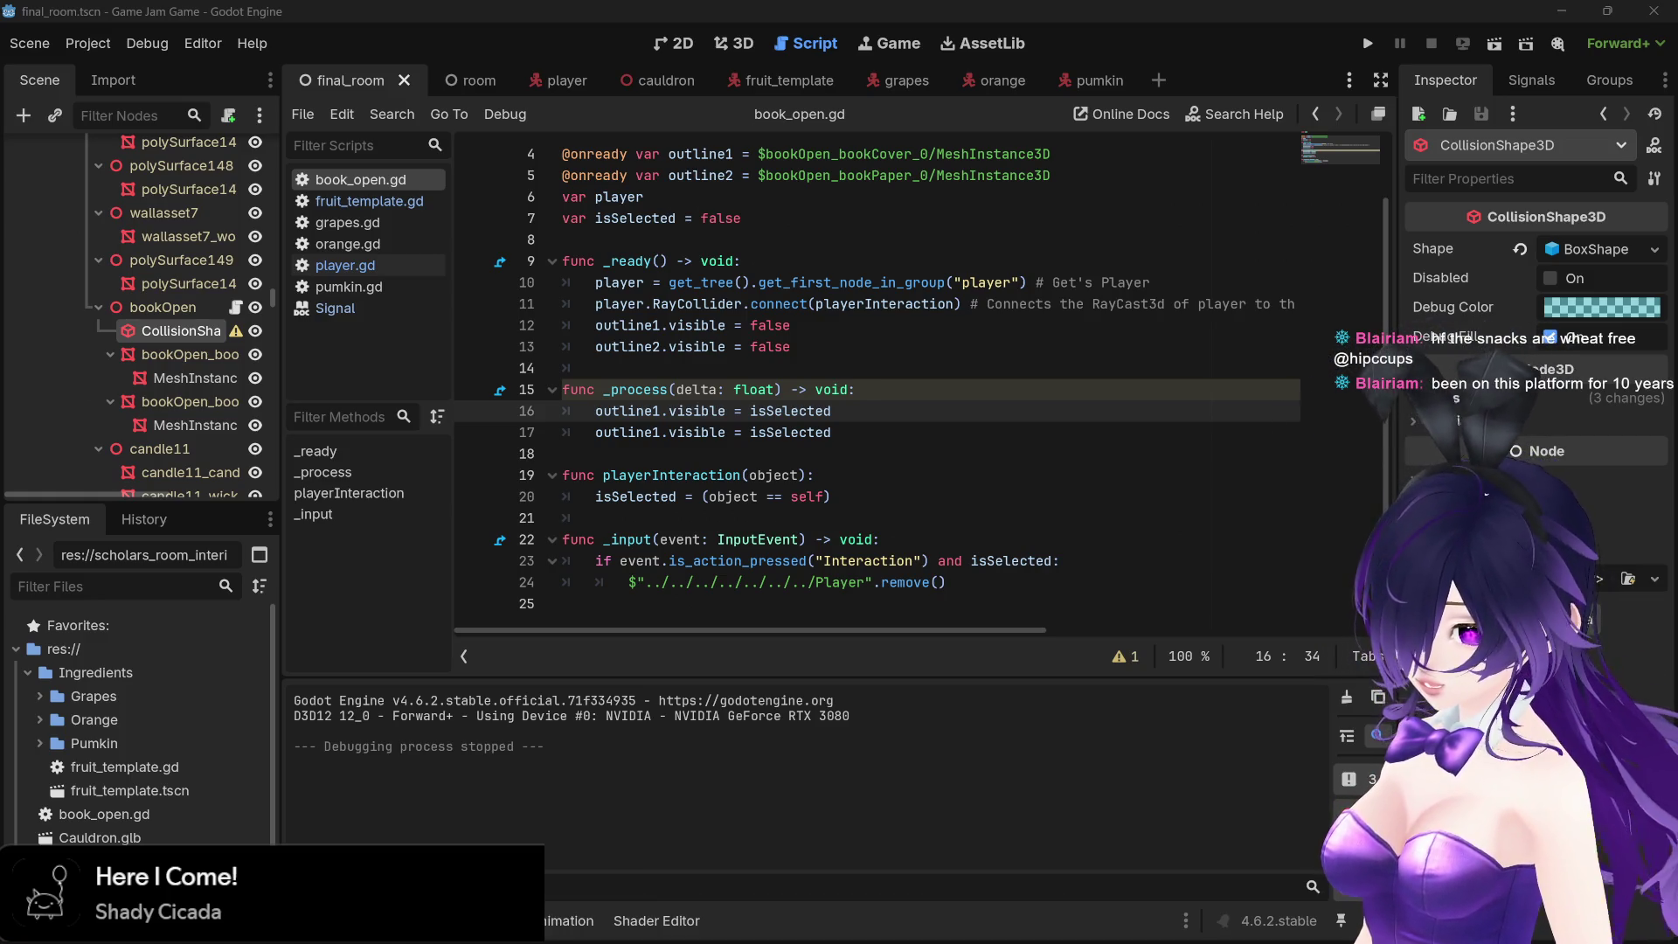
mouse_move(1672, 940)
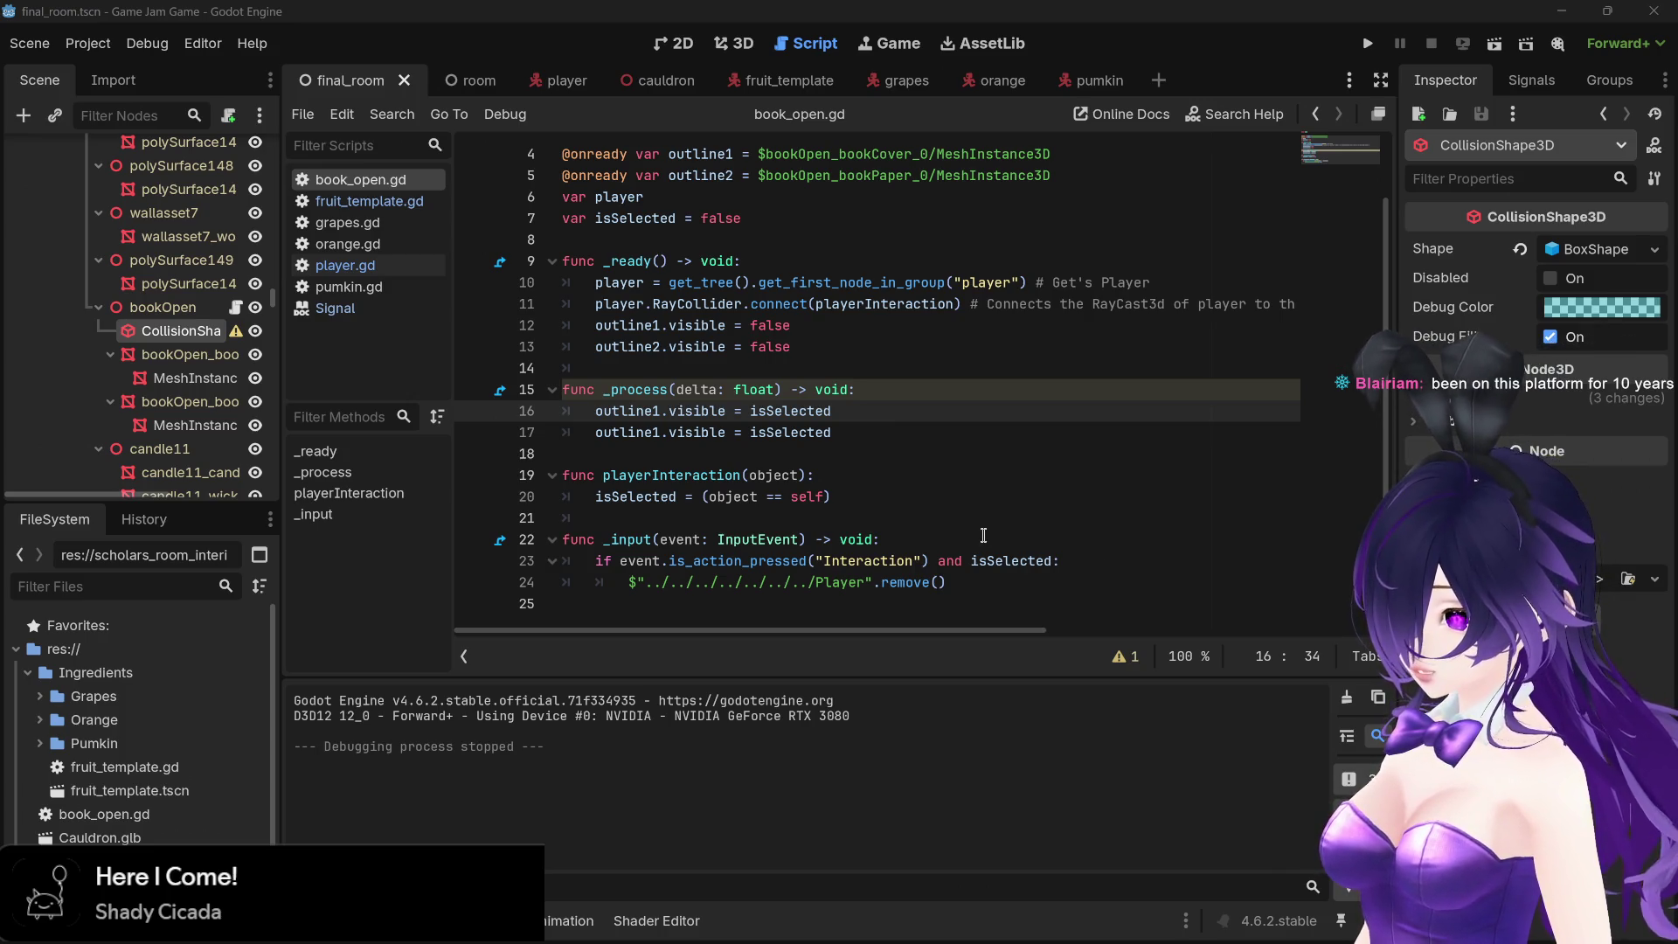
scroll(983, 535, "up", 1)
scroll(983, 534, "down", 1)
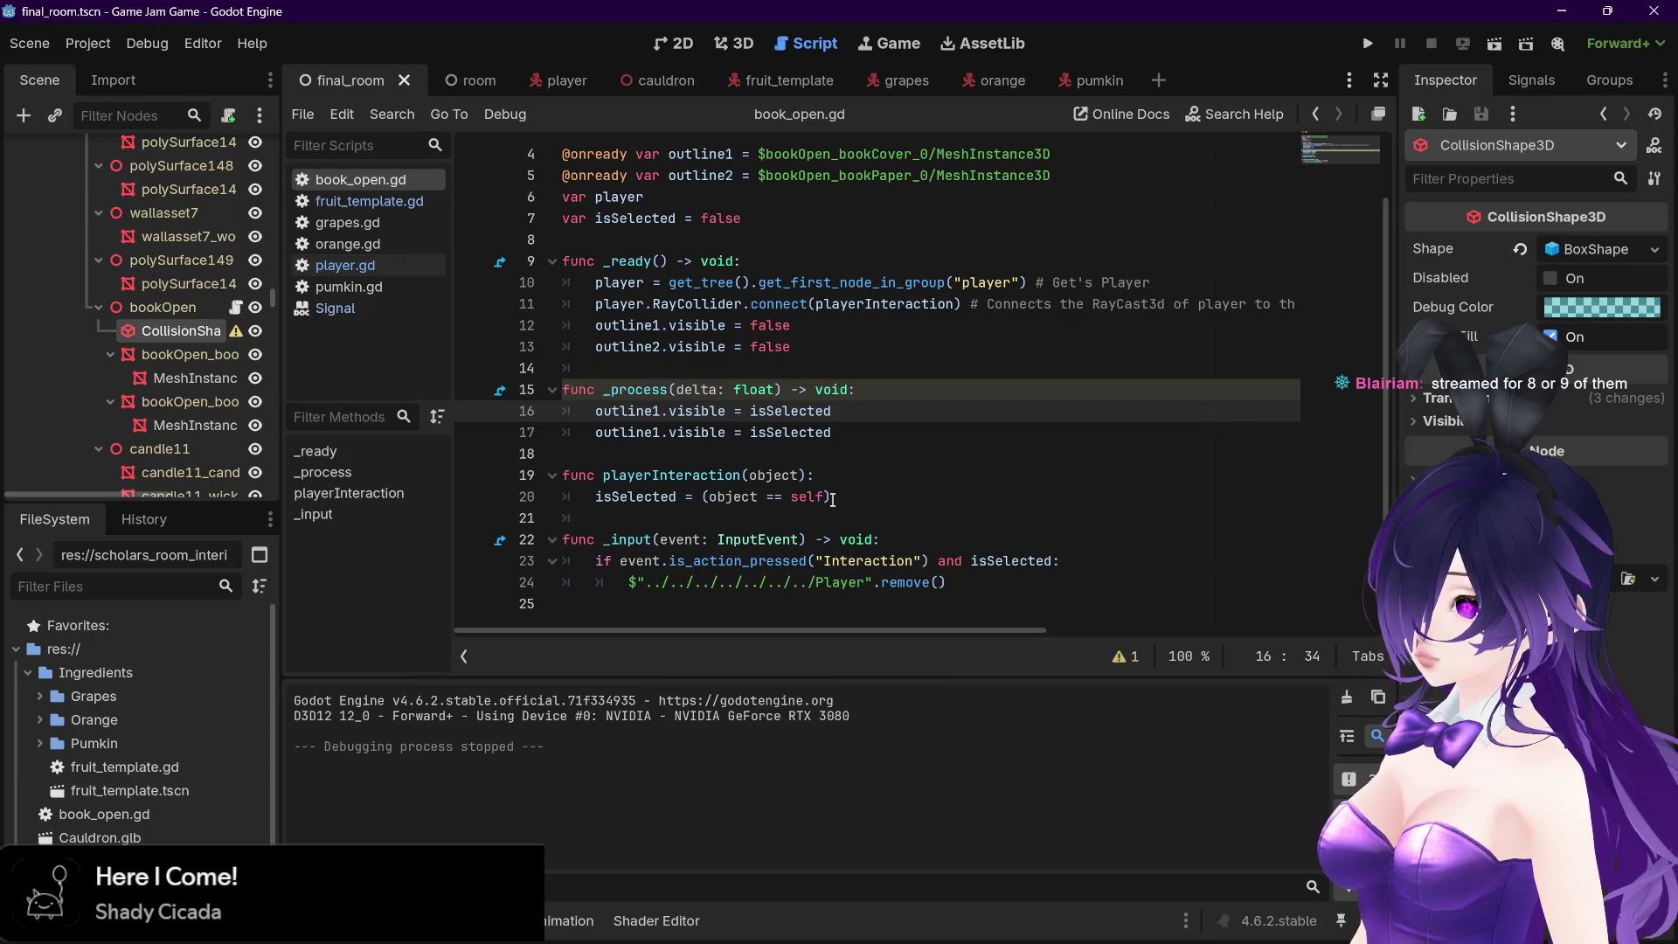
left_click(337, 273)
Add print("is colliding") after the RayCollider emit on line 58, then open the Project menu
scroll(844, 482, "down", 8)
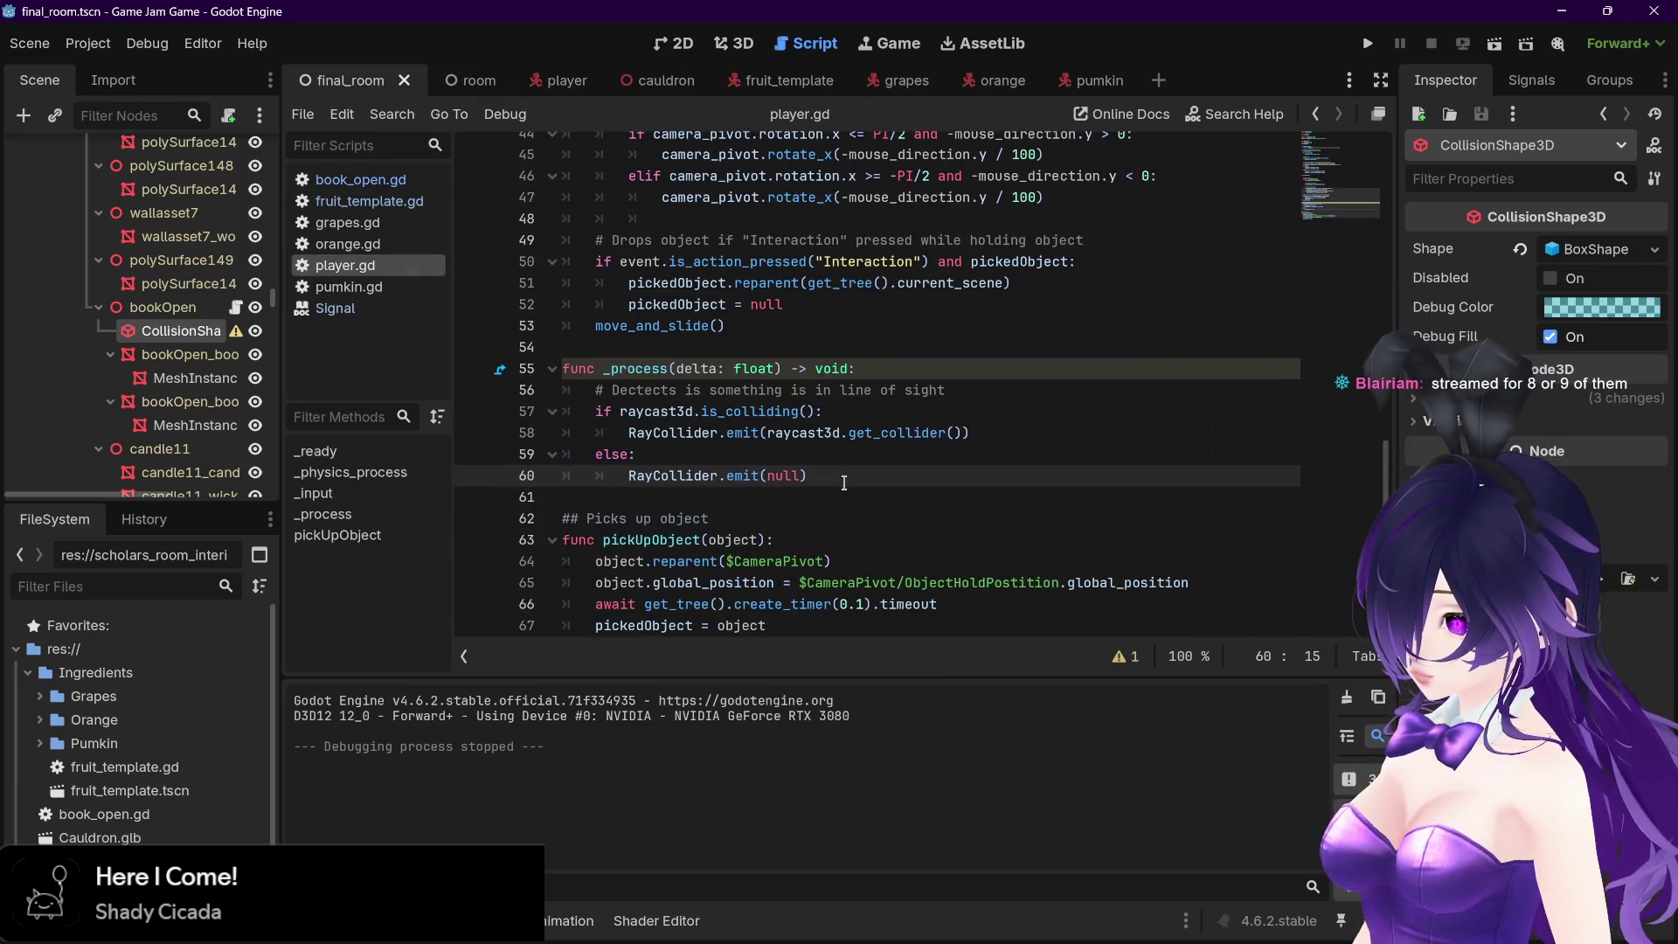
left_click(994, 434)
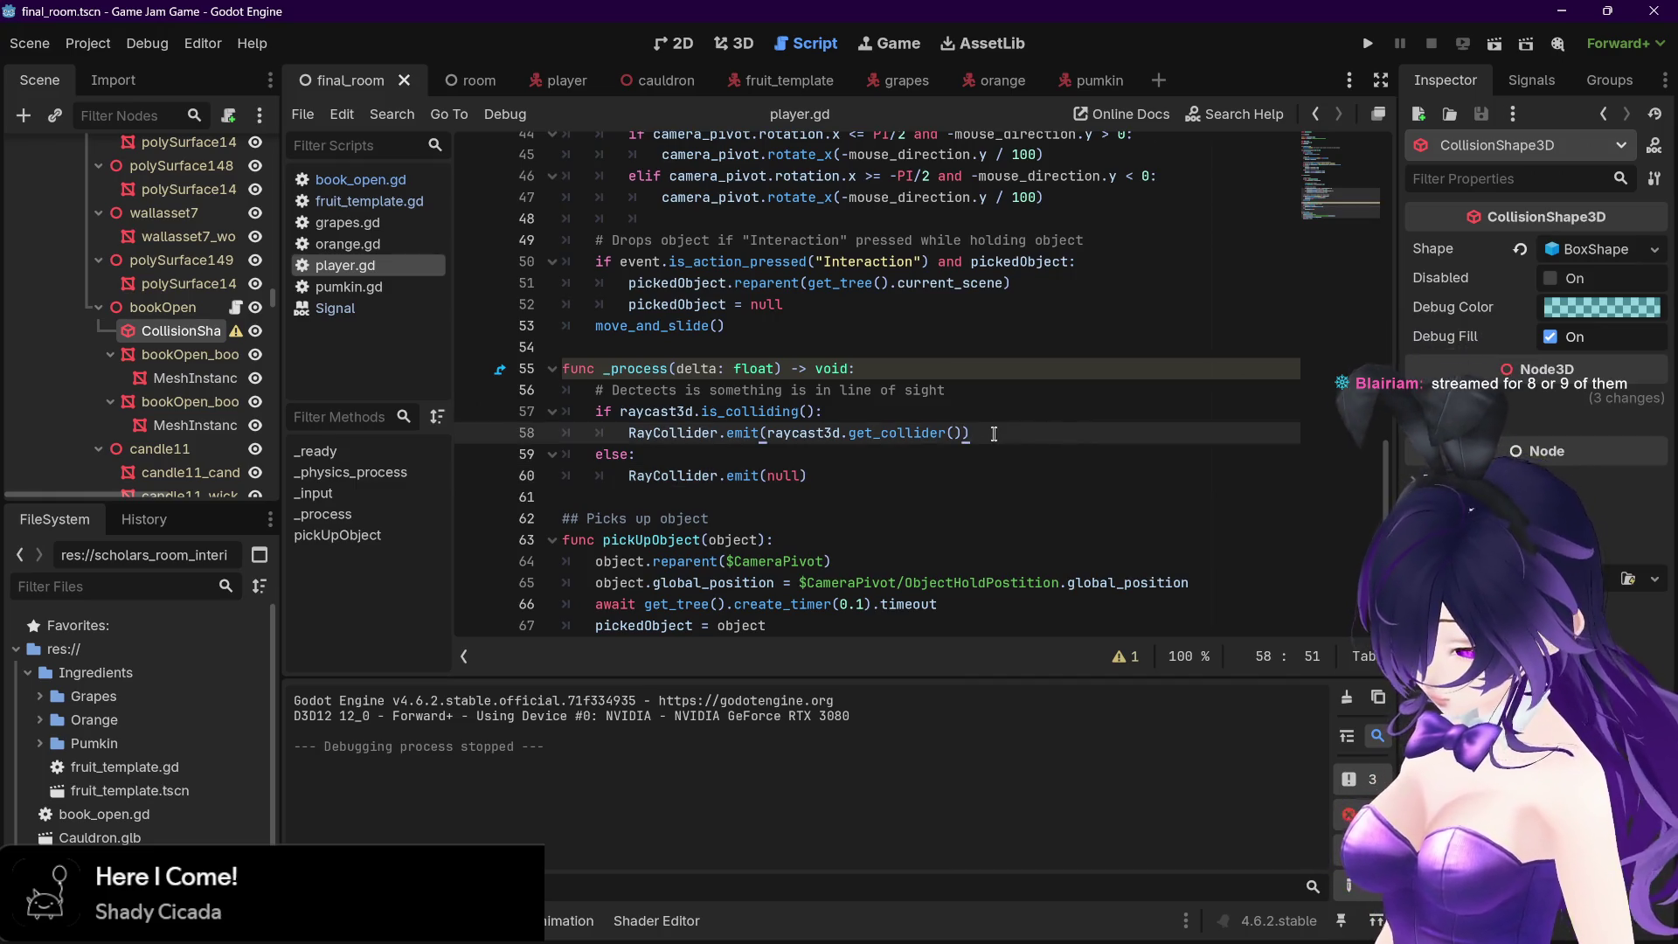
key("Return")
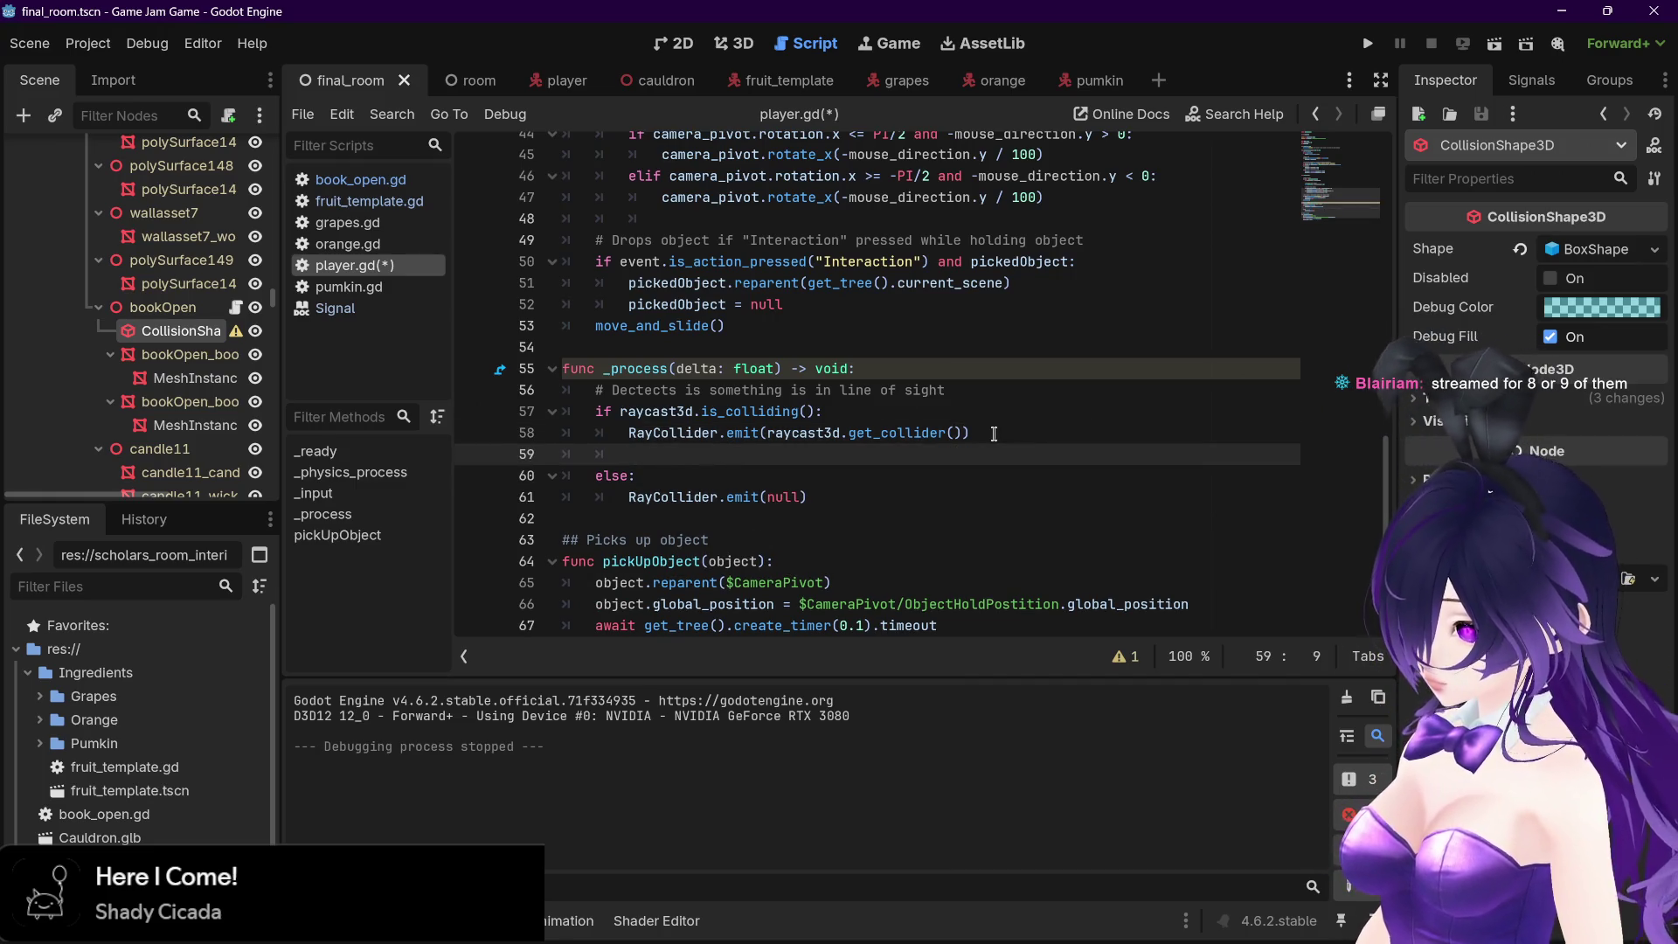
type("pri")
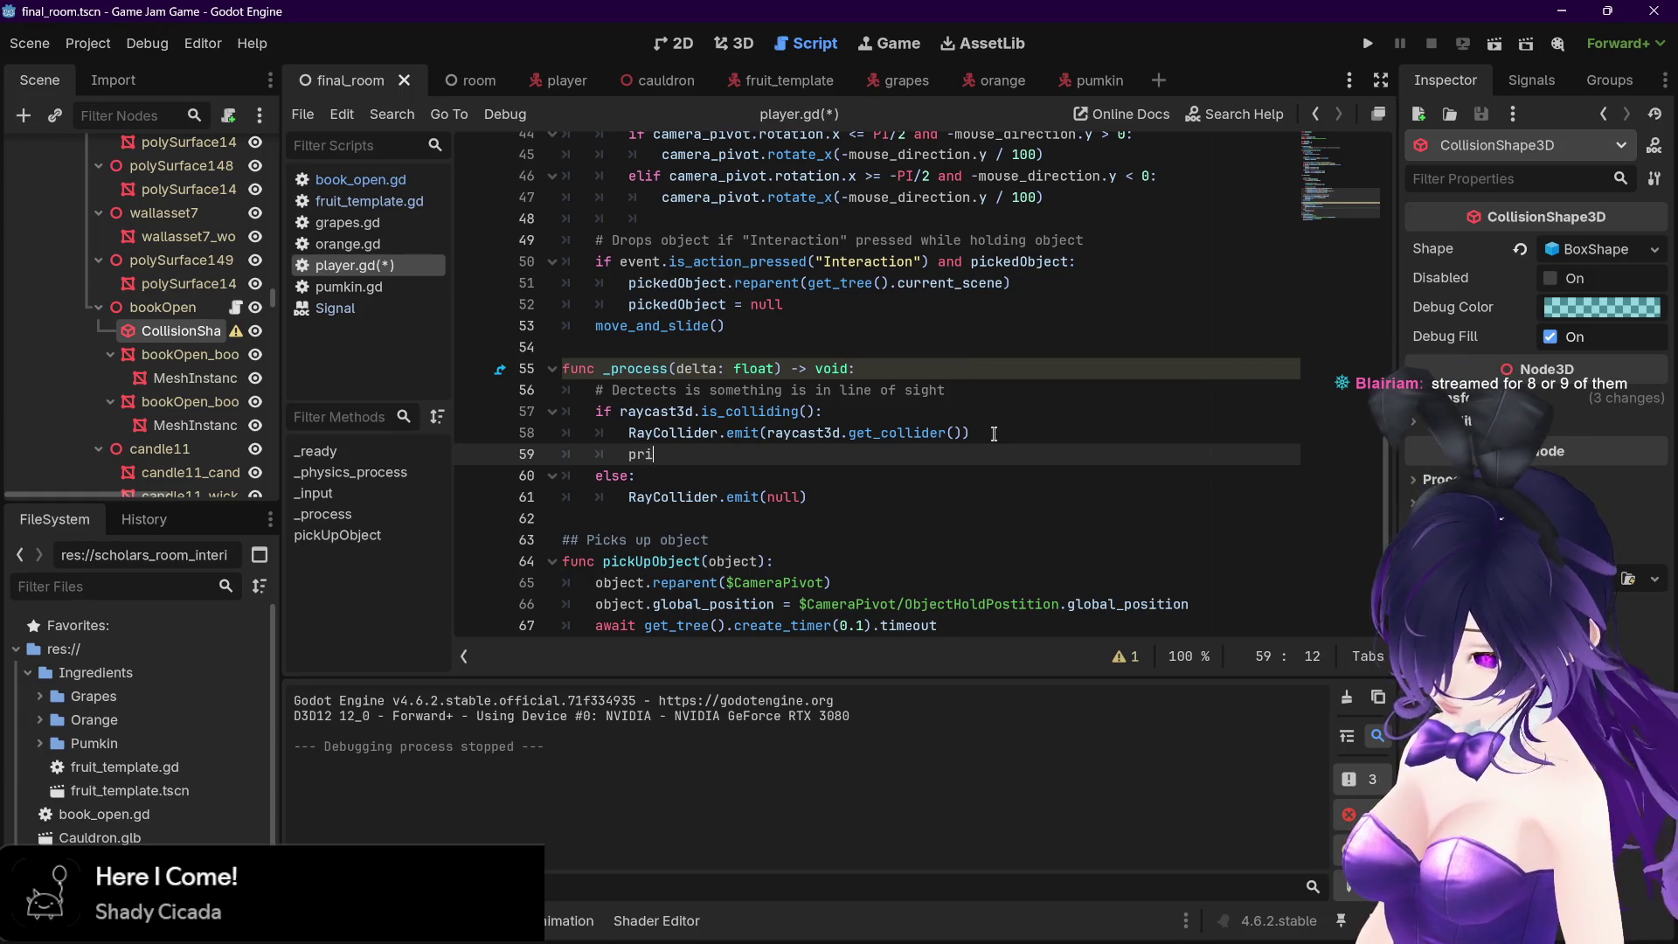
type("nt(")
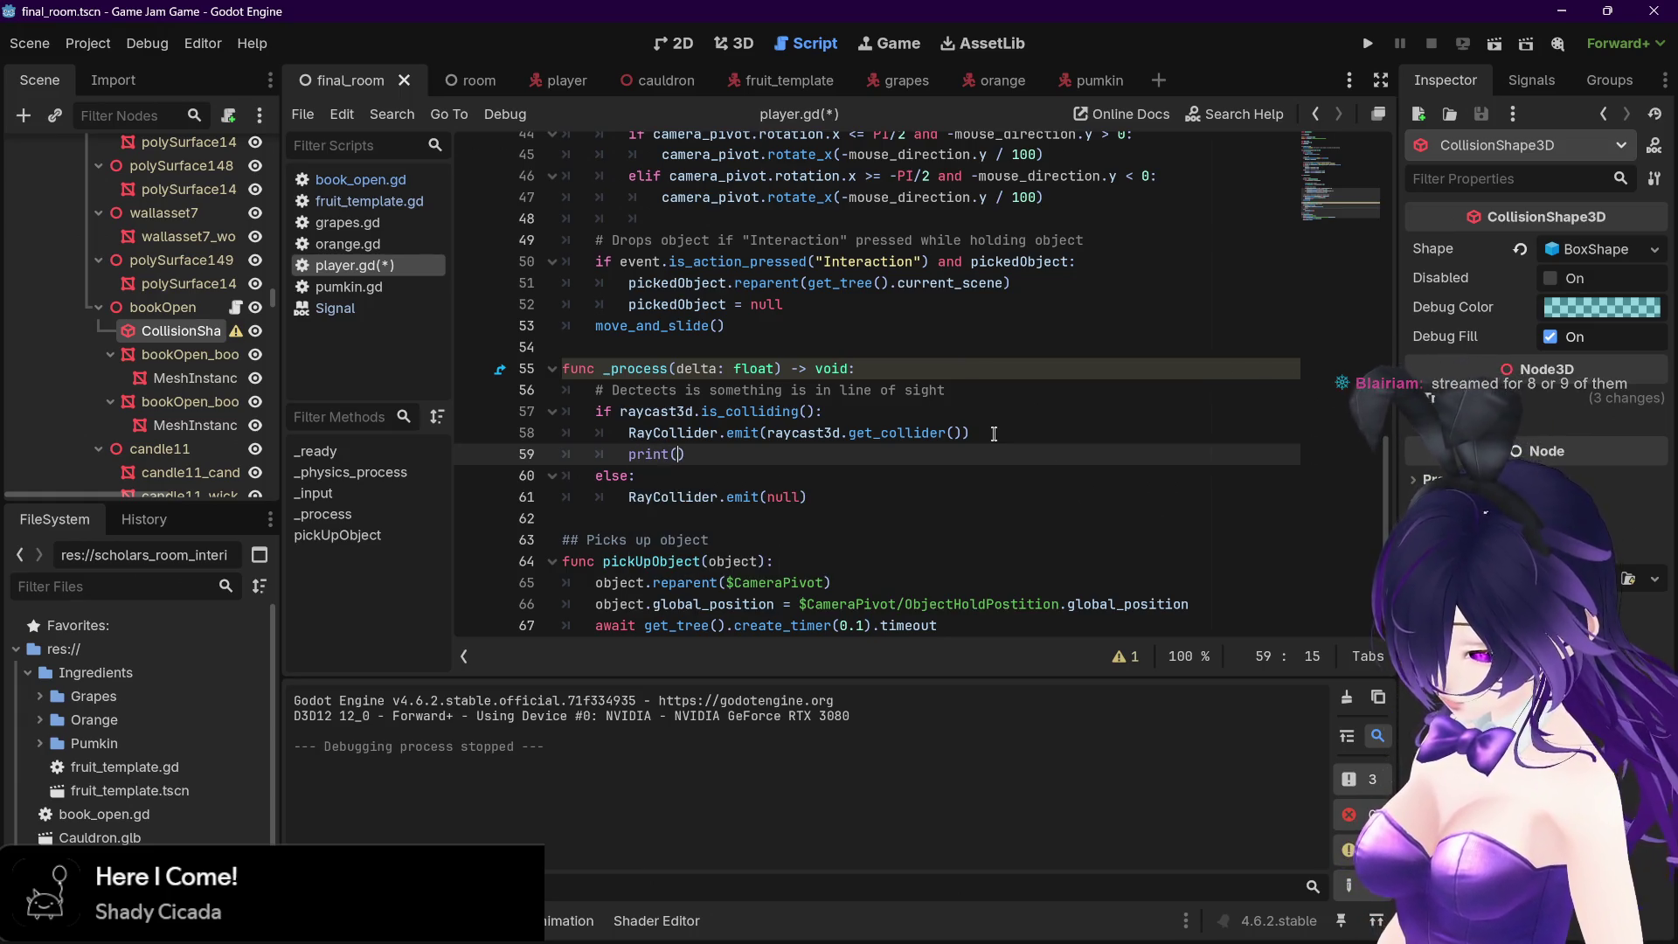
type("\"is colliding")
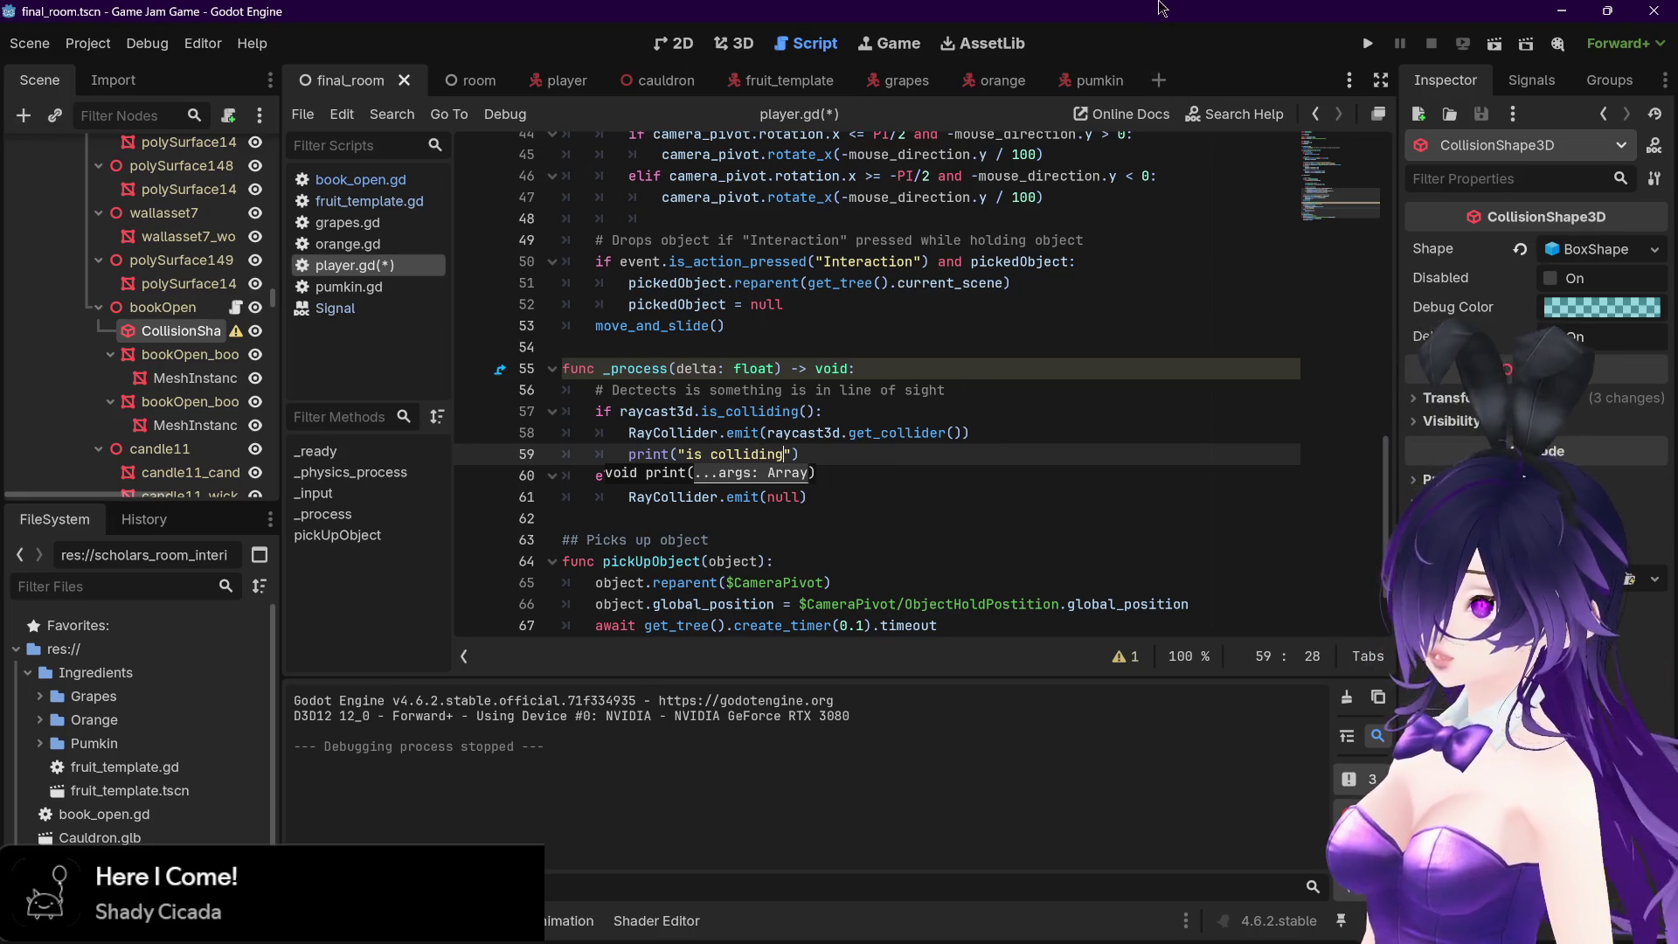
key("alt+Tab")
key("alt+Tab")
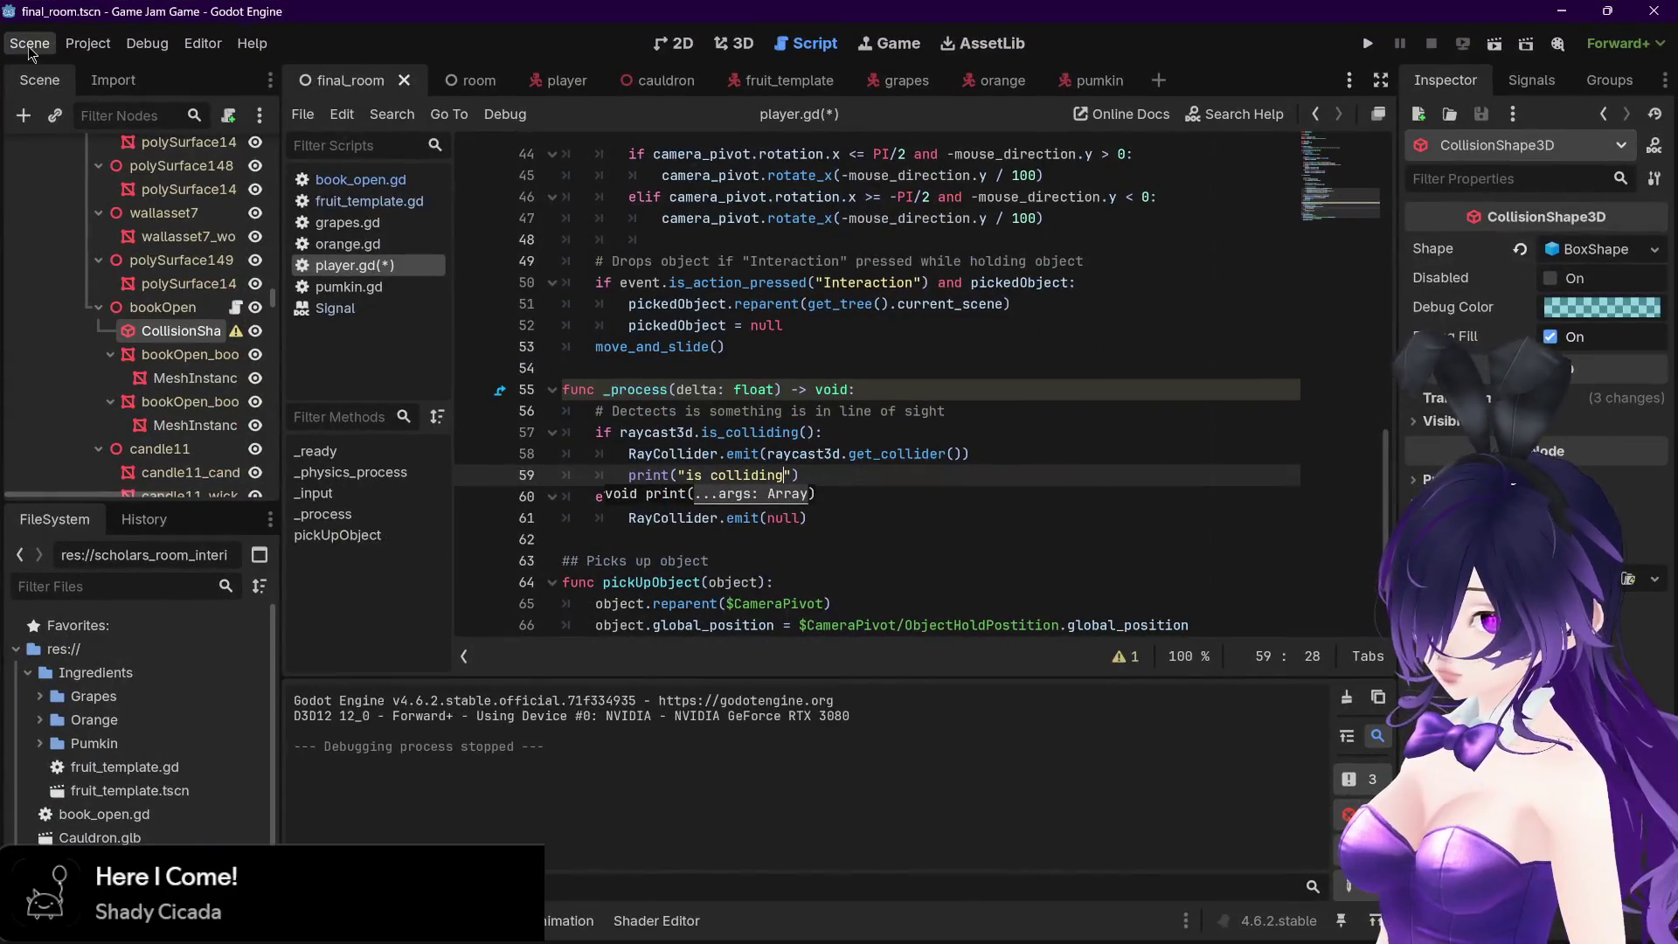
left_click(89, 43)
Revert viewport width, height and window mode to the default 1152×648 windowed settings
left_click(131, 68)
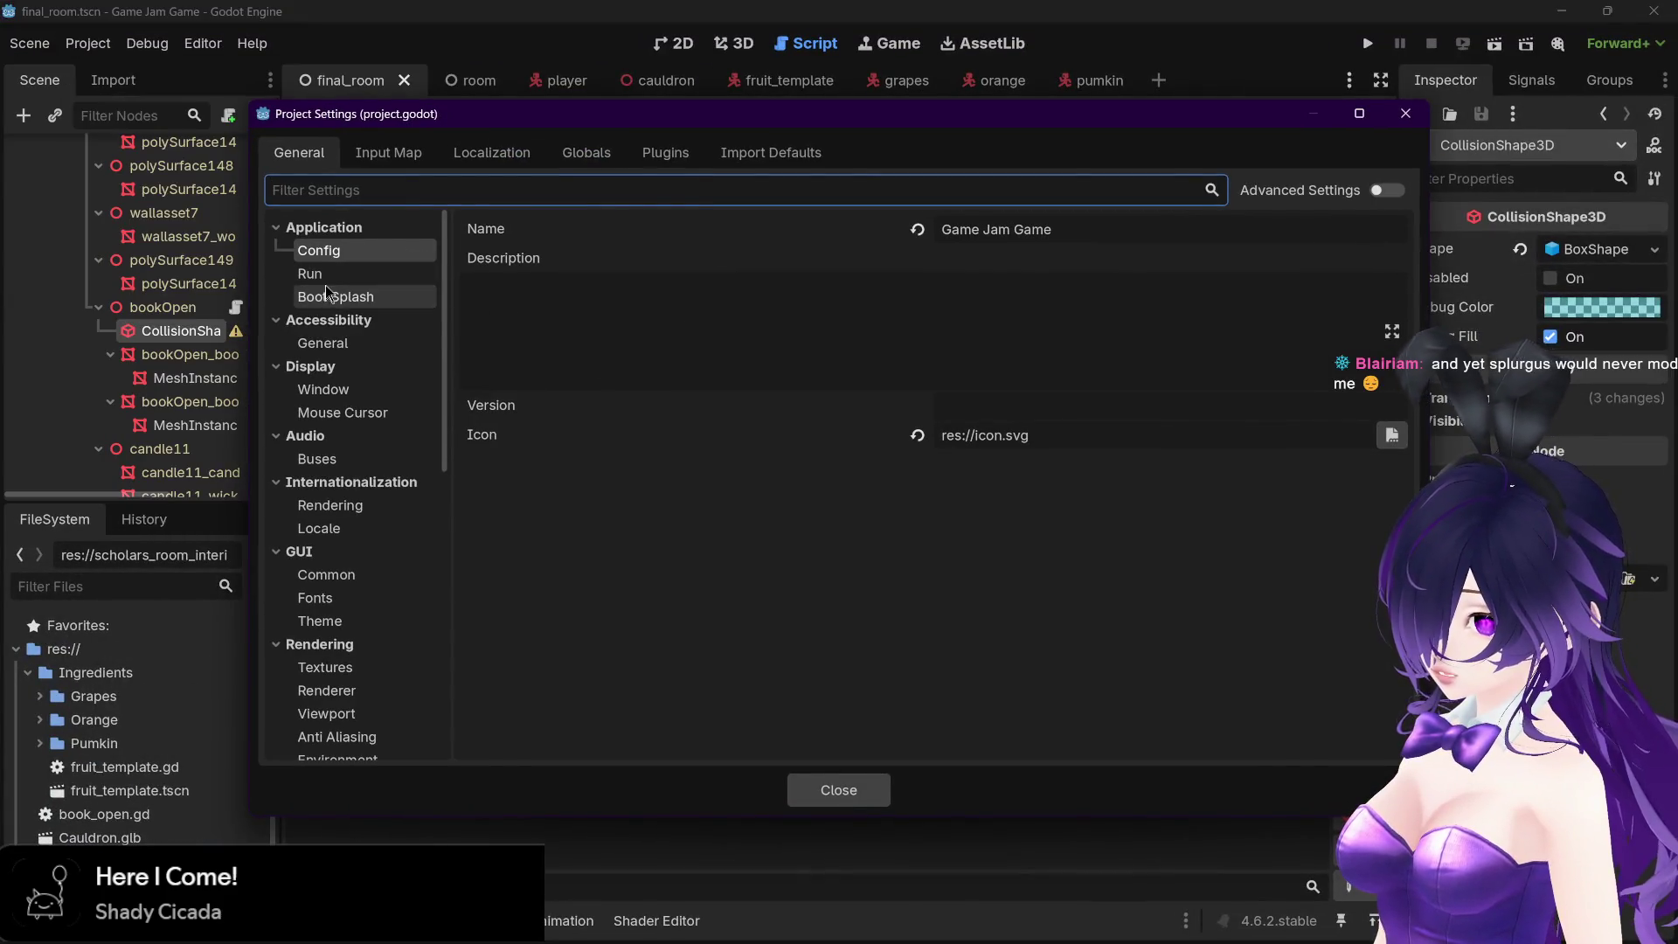
left_click(324, 389)
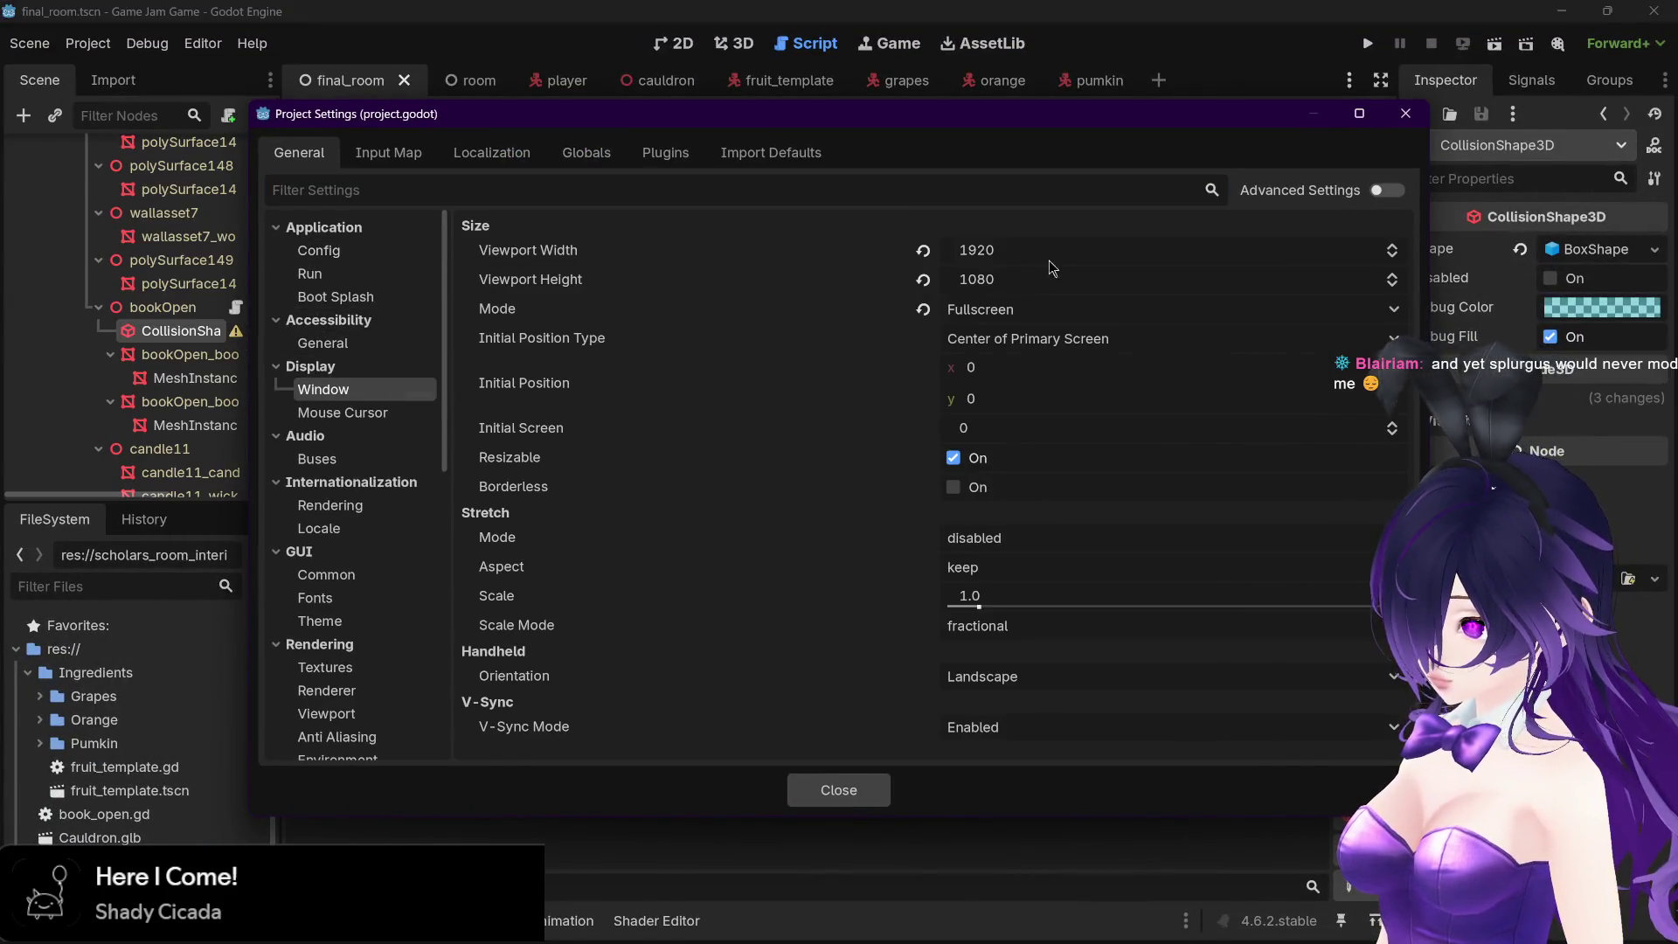
left_click(923, 250)
left_click(923, 280)
left_click(922, 310)
left_click(1402, 115)
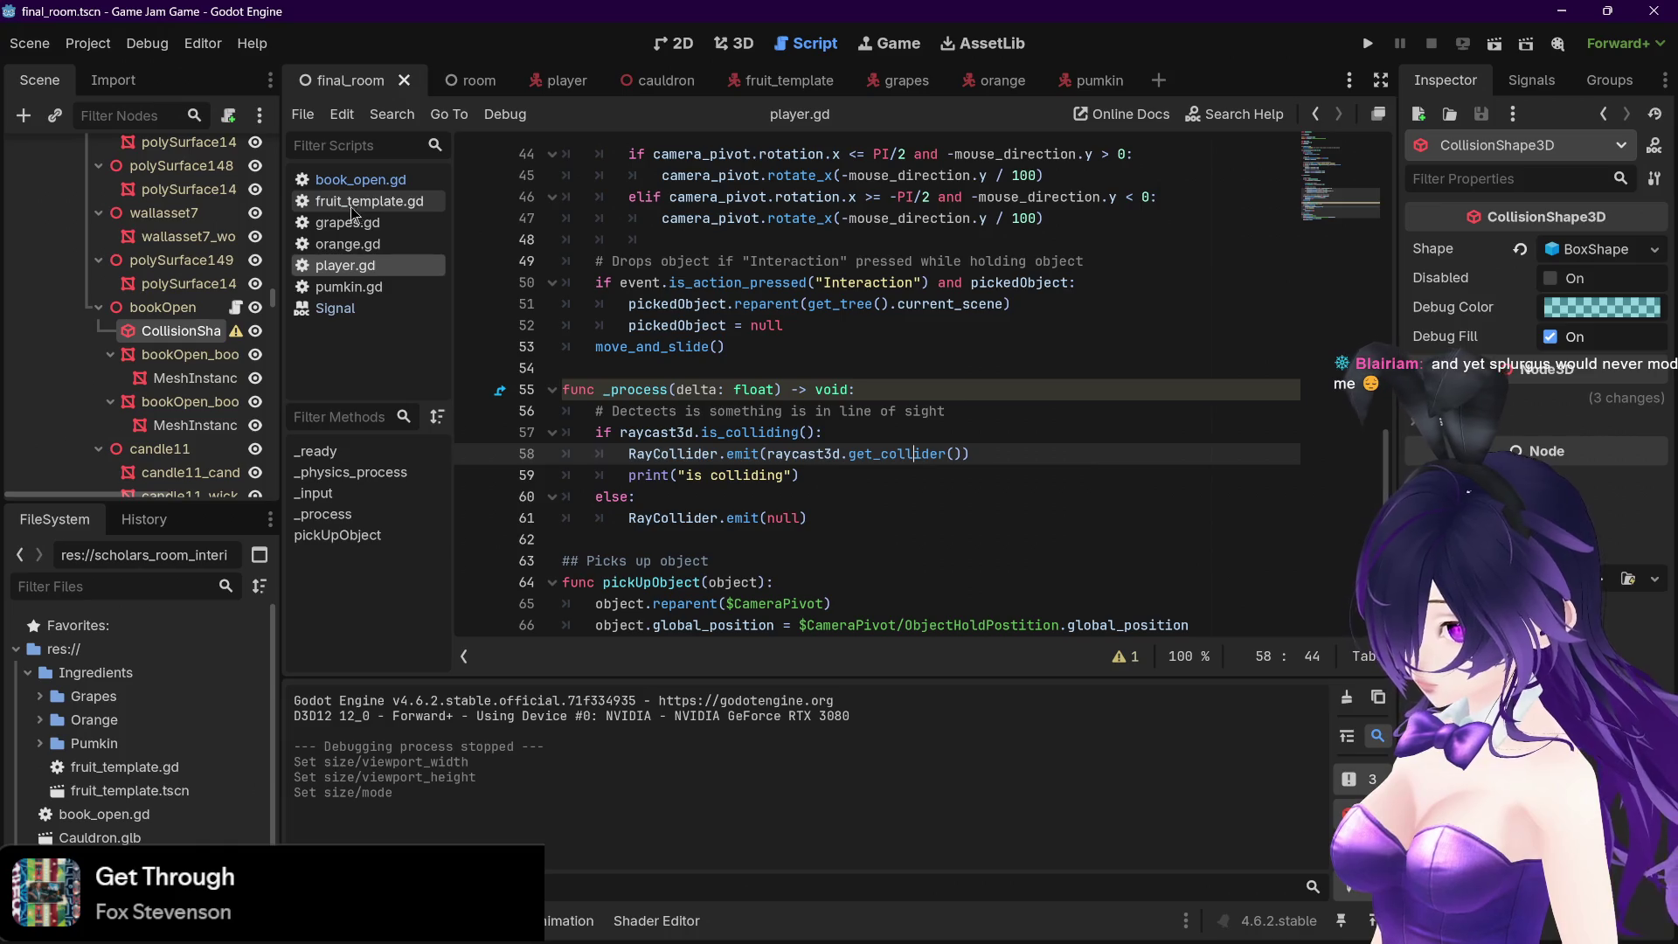
Run the game from book_open.gd, check the repeated 'is colliding' output, then stop it
left_click(355, 180)
left_click(1368, 43)
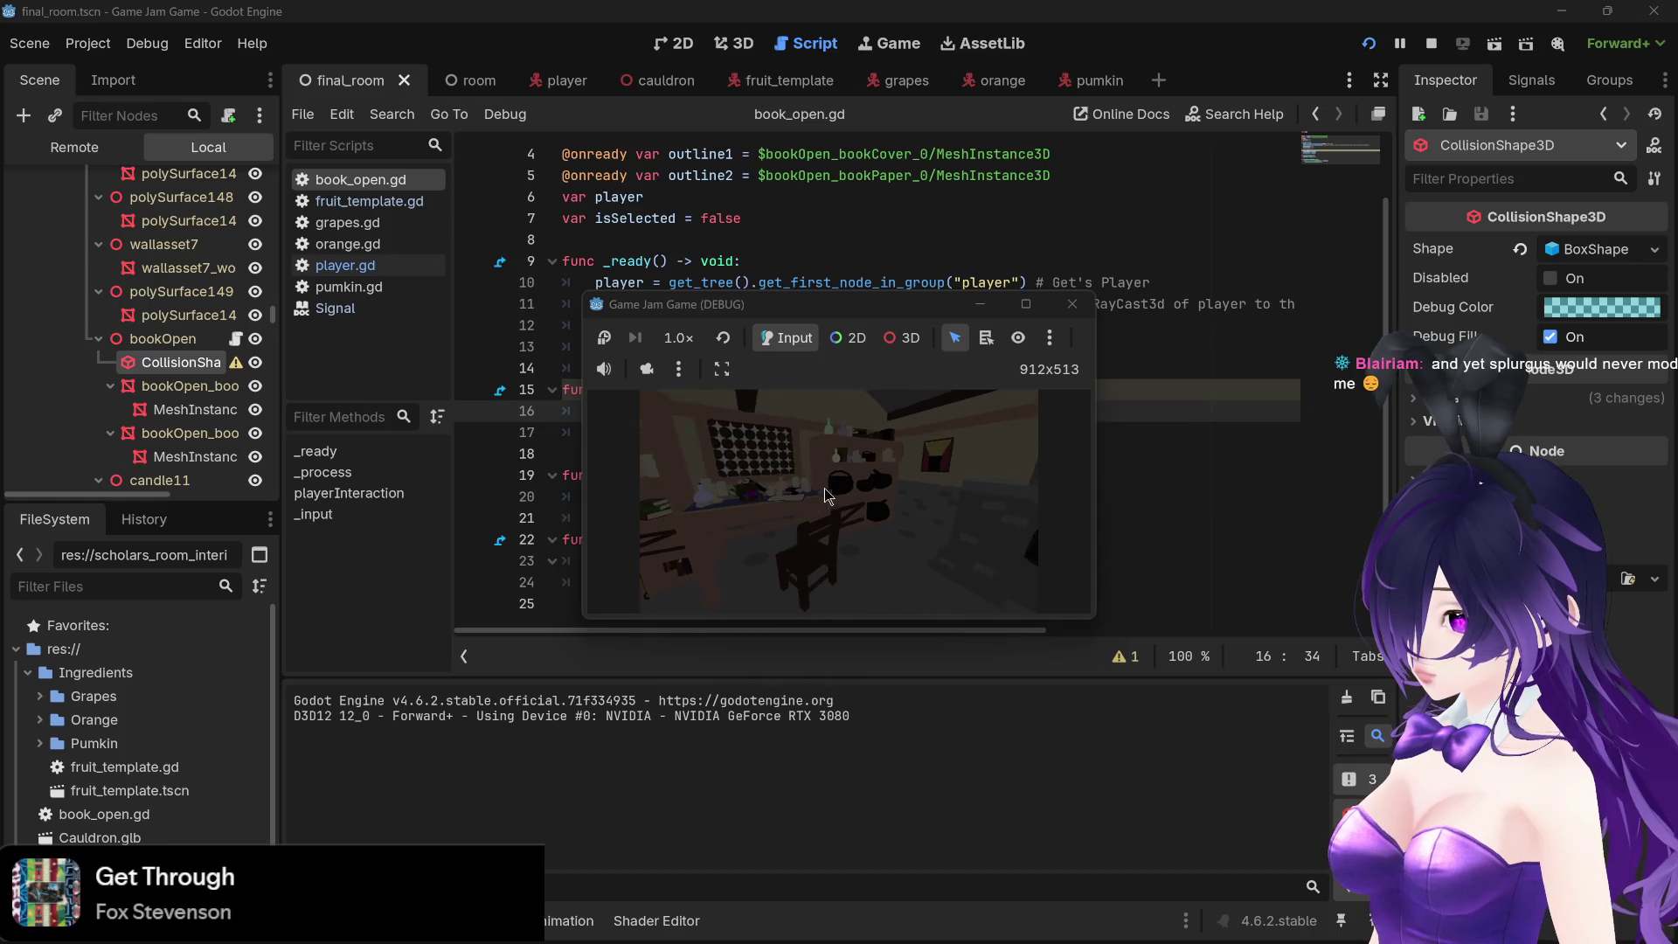
mouse_move(830, 510)
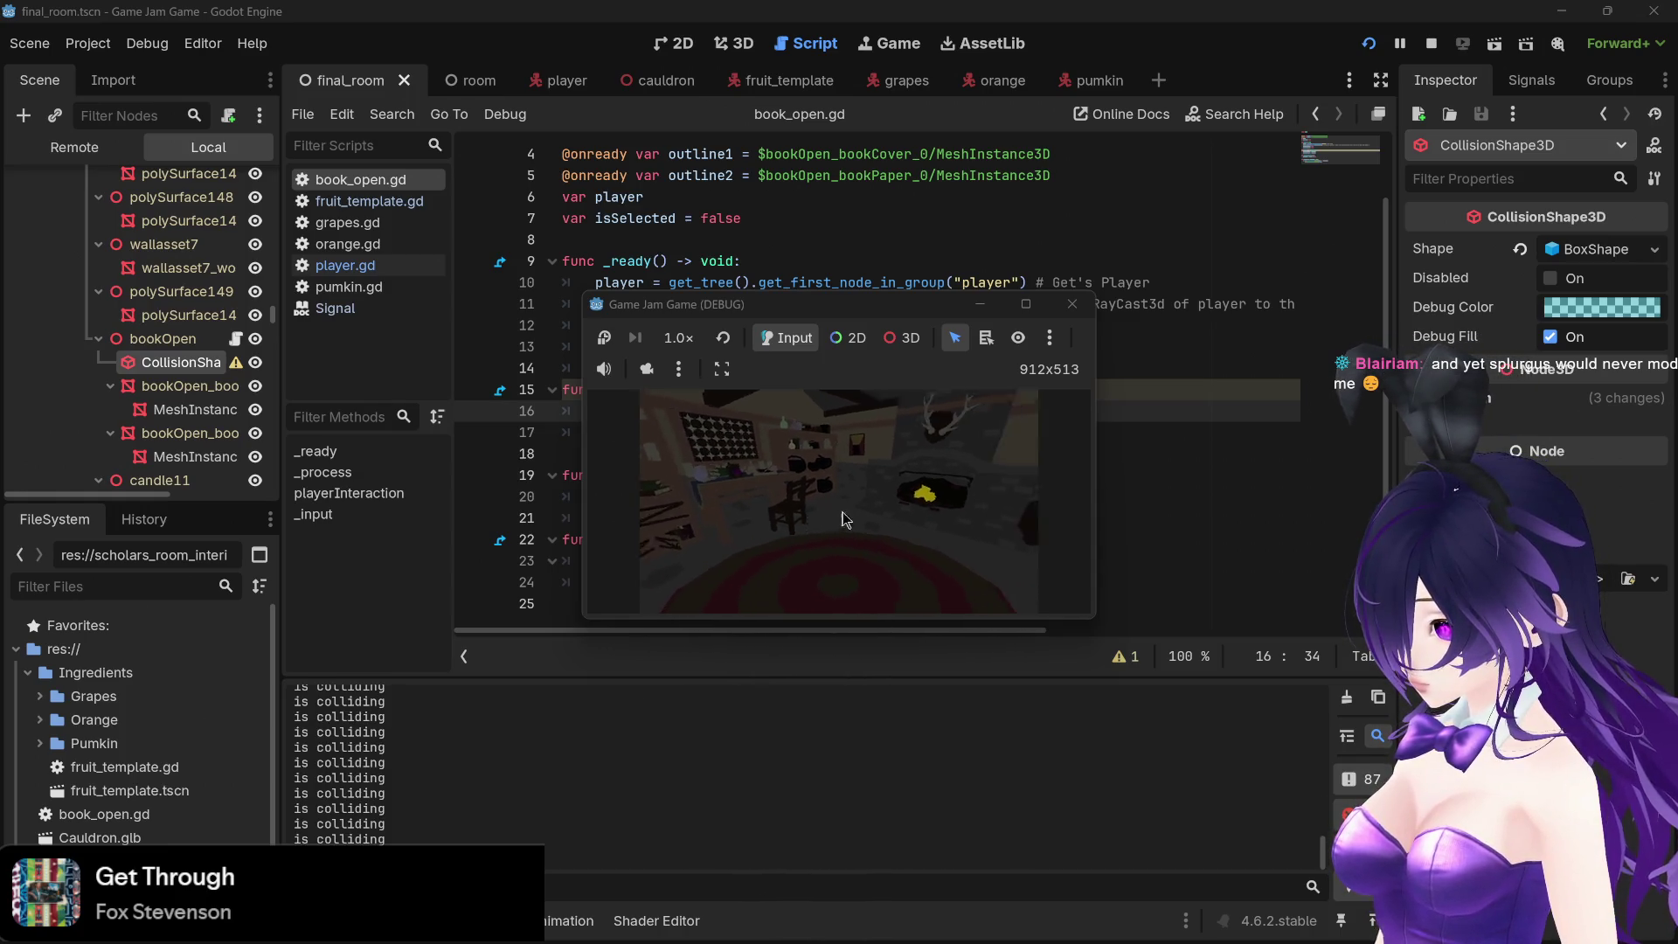
mouse_move(903, 519)
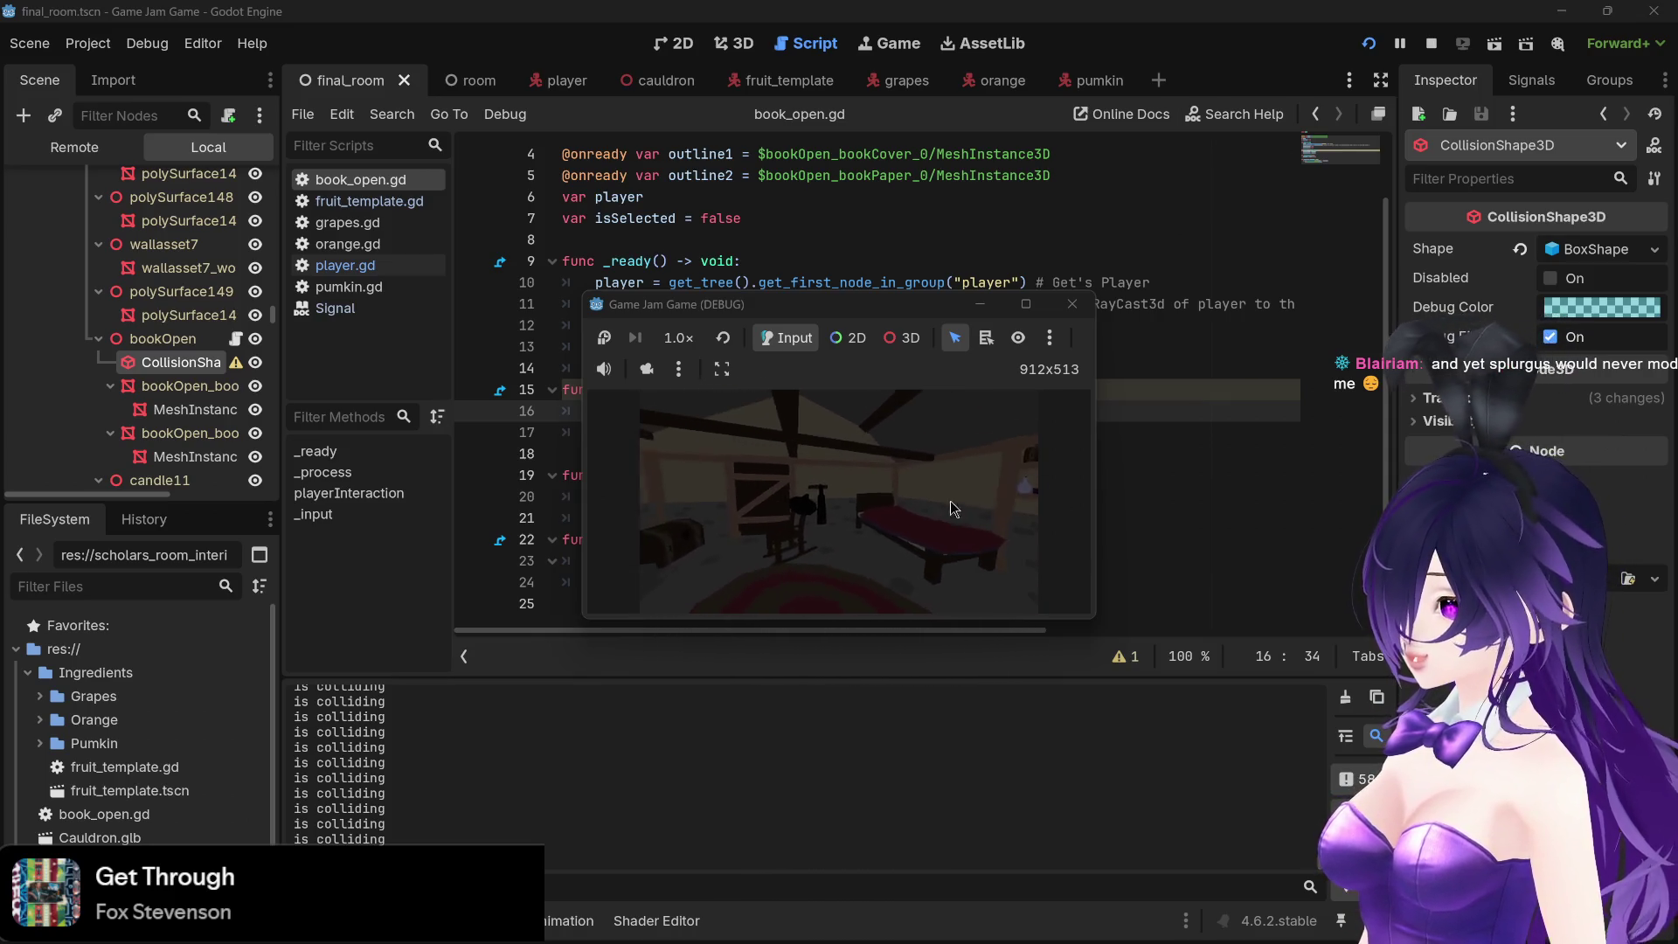
mouse_move(1021, 396)
key("Escape")
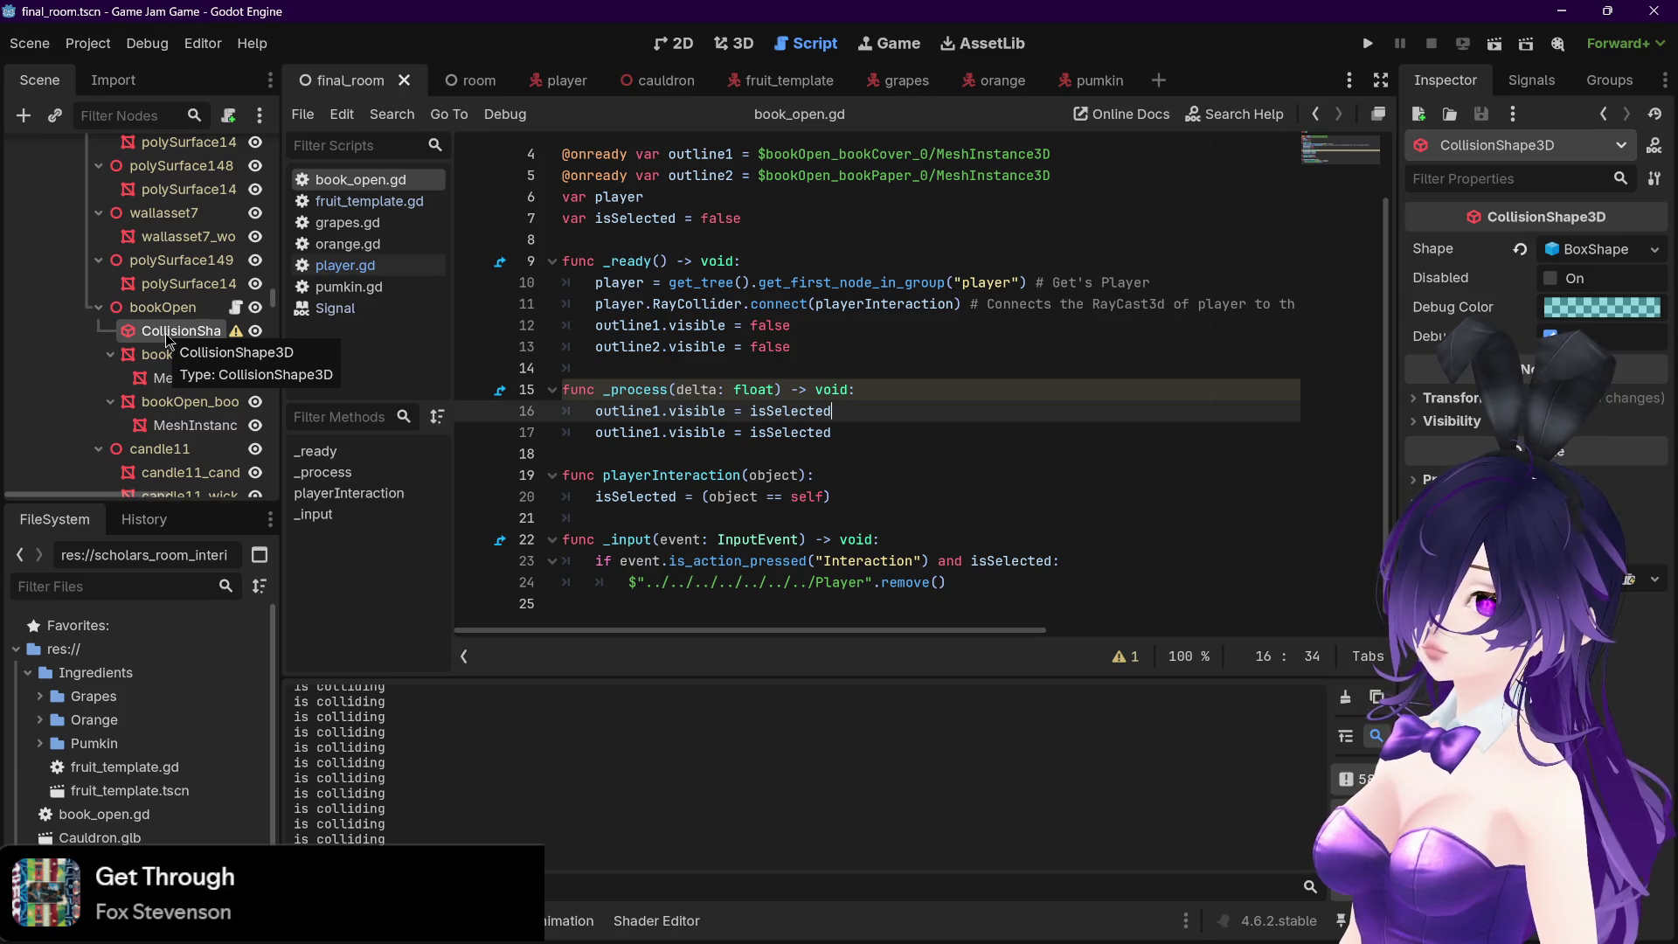
Reparent the book's CollisionShape3D under the room's StaticBody3D
scroll(154, 422, "up", 3)
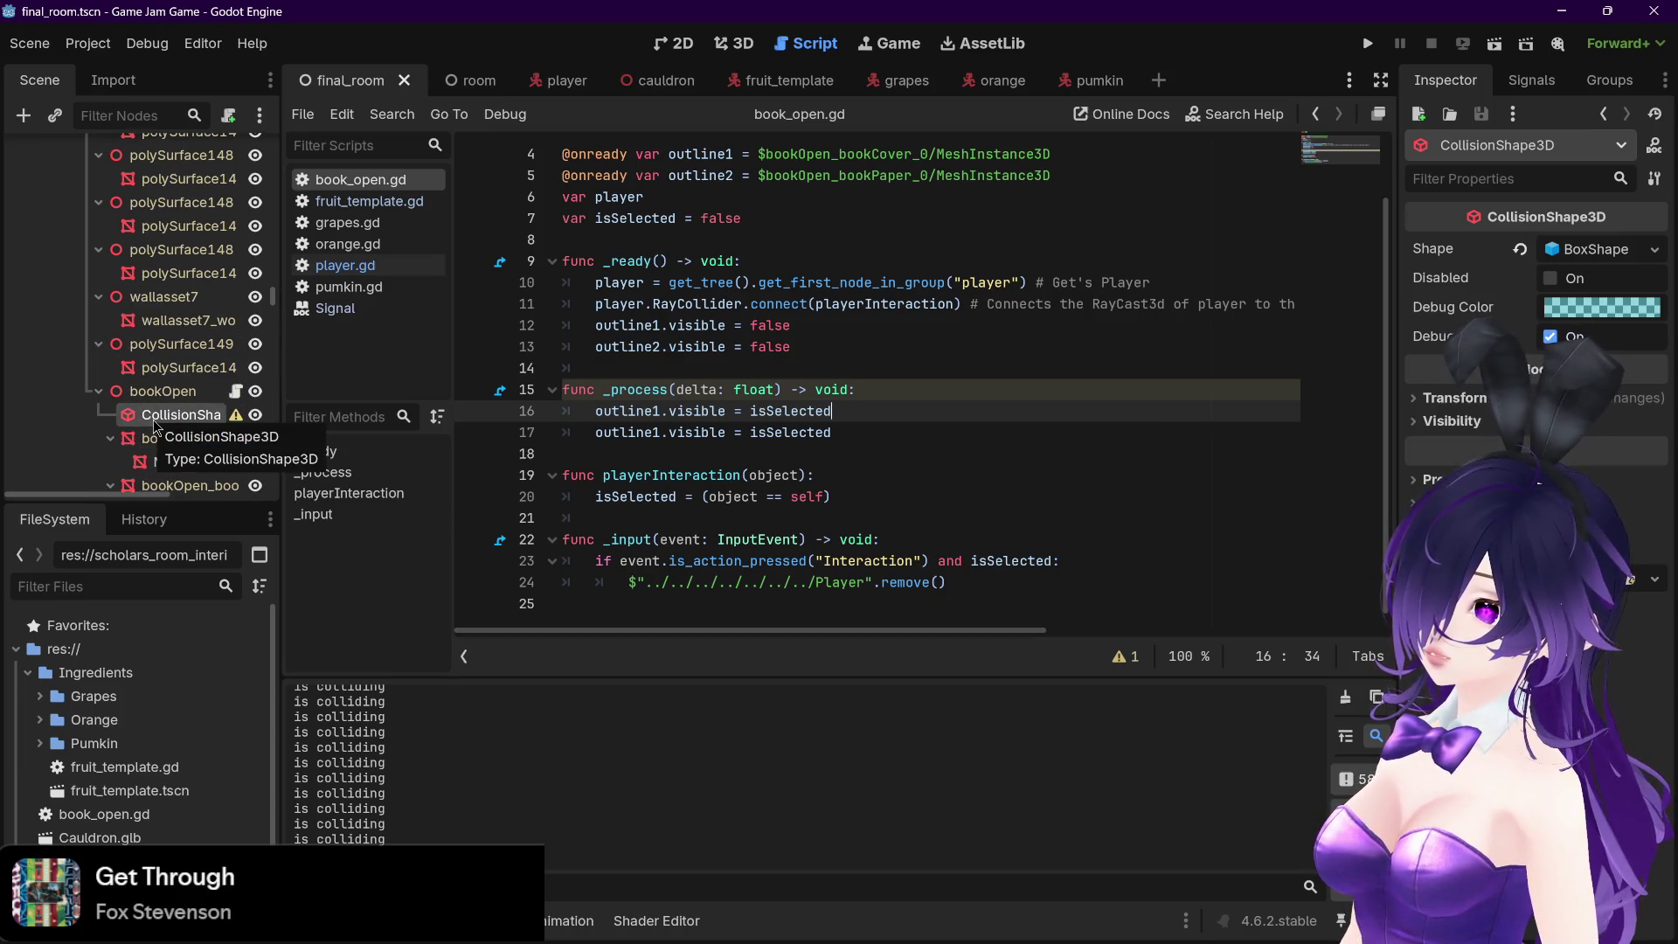
left_click_drag(154, 422, 194, 174)
left_click_drag(173, 318, 189, 231)
right_click(182, 243)
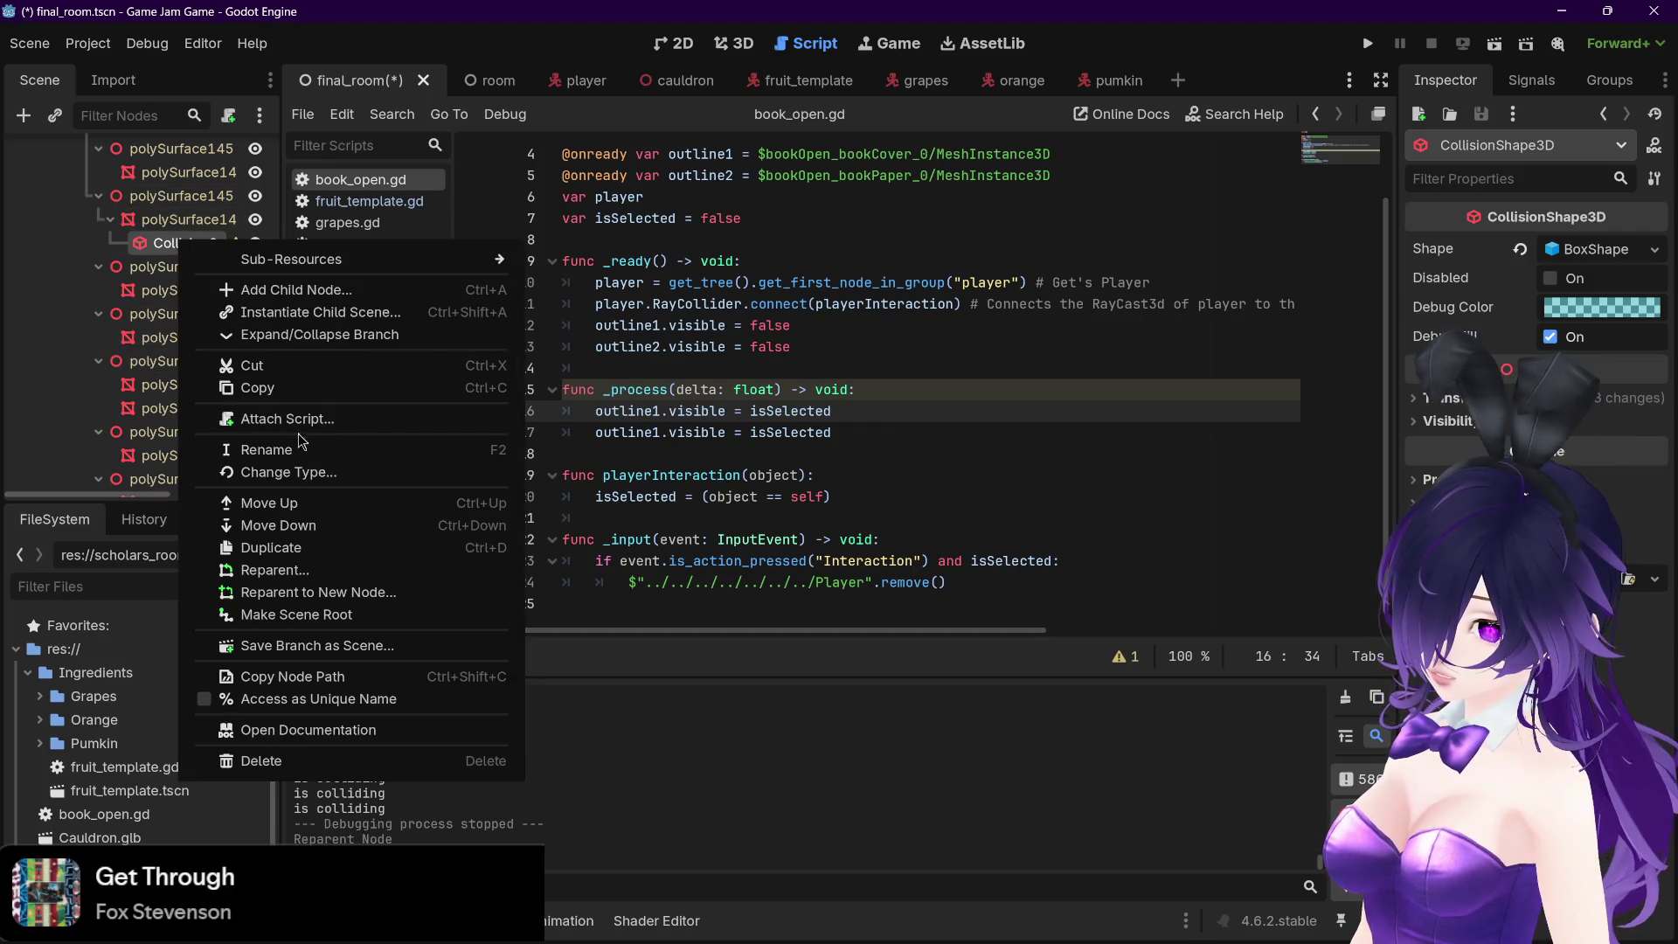
left_click(282, 570)
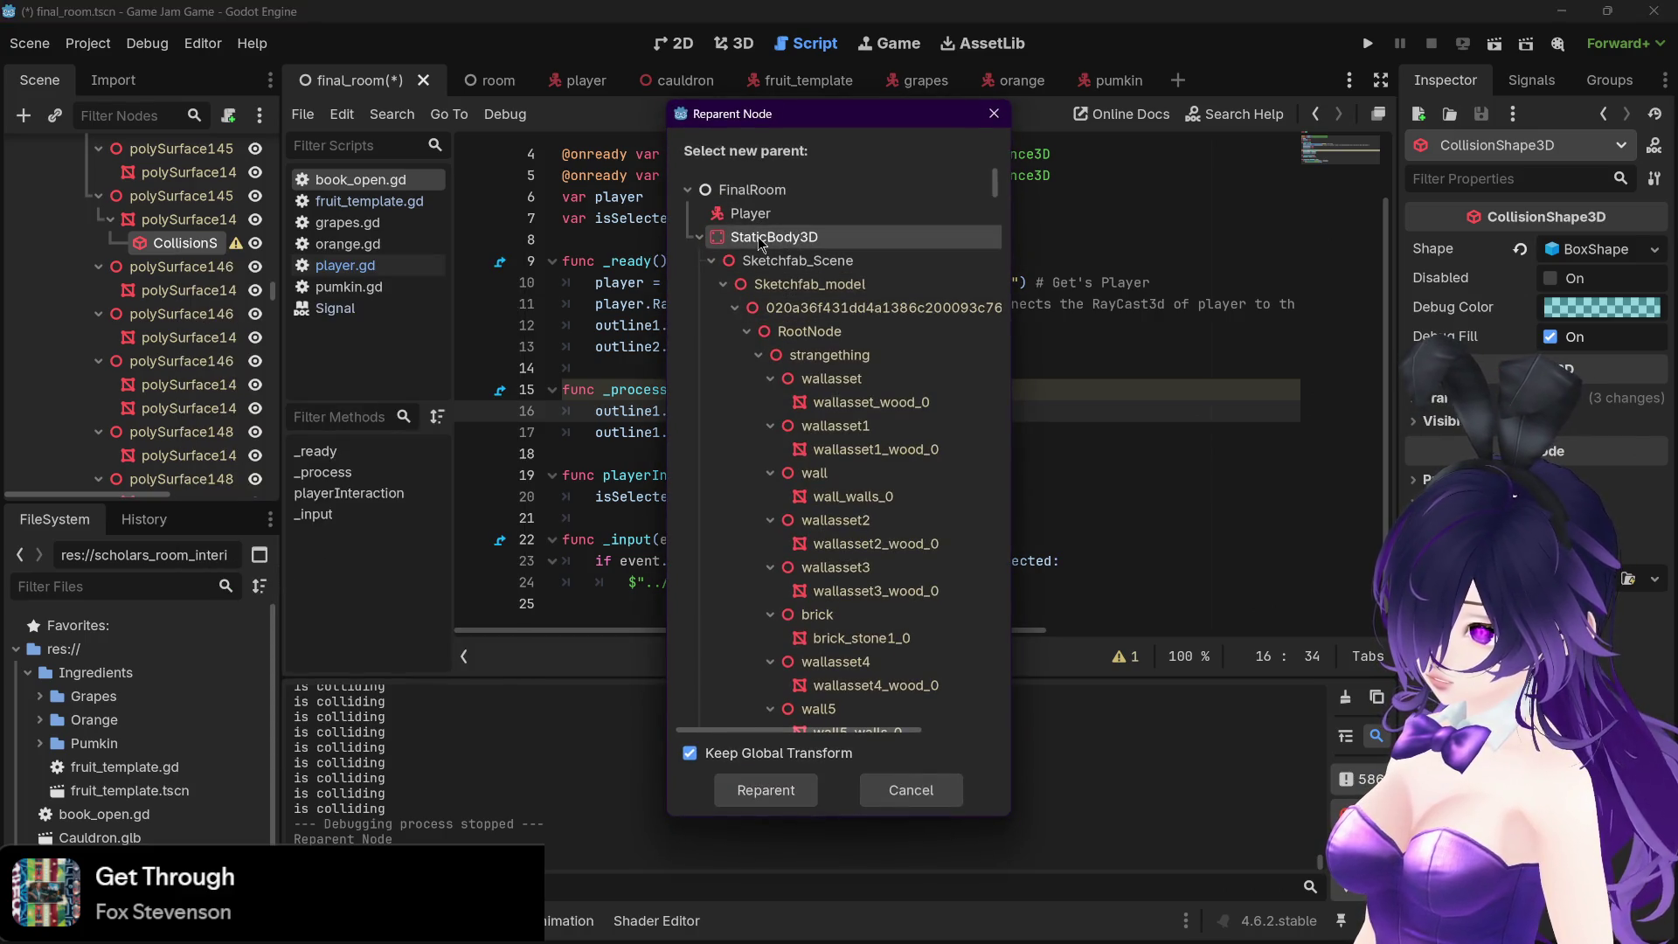
double_click(760, 238)
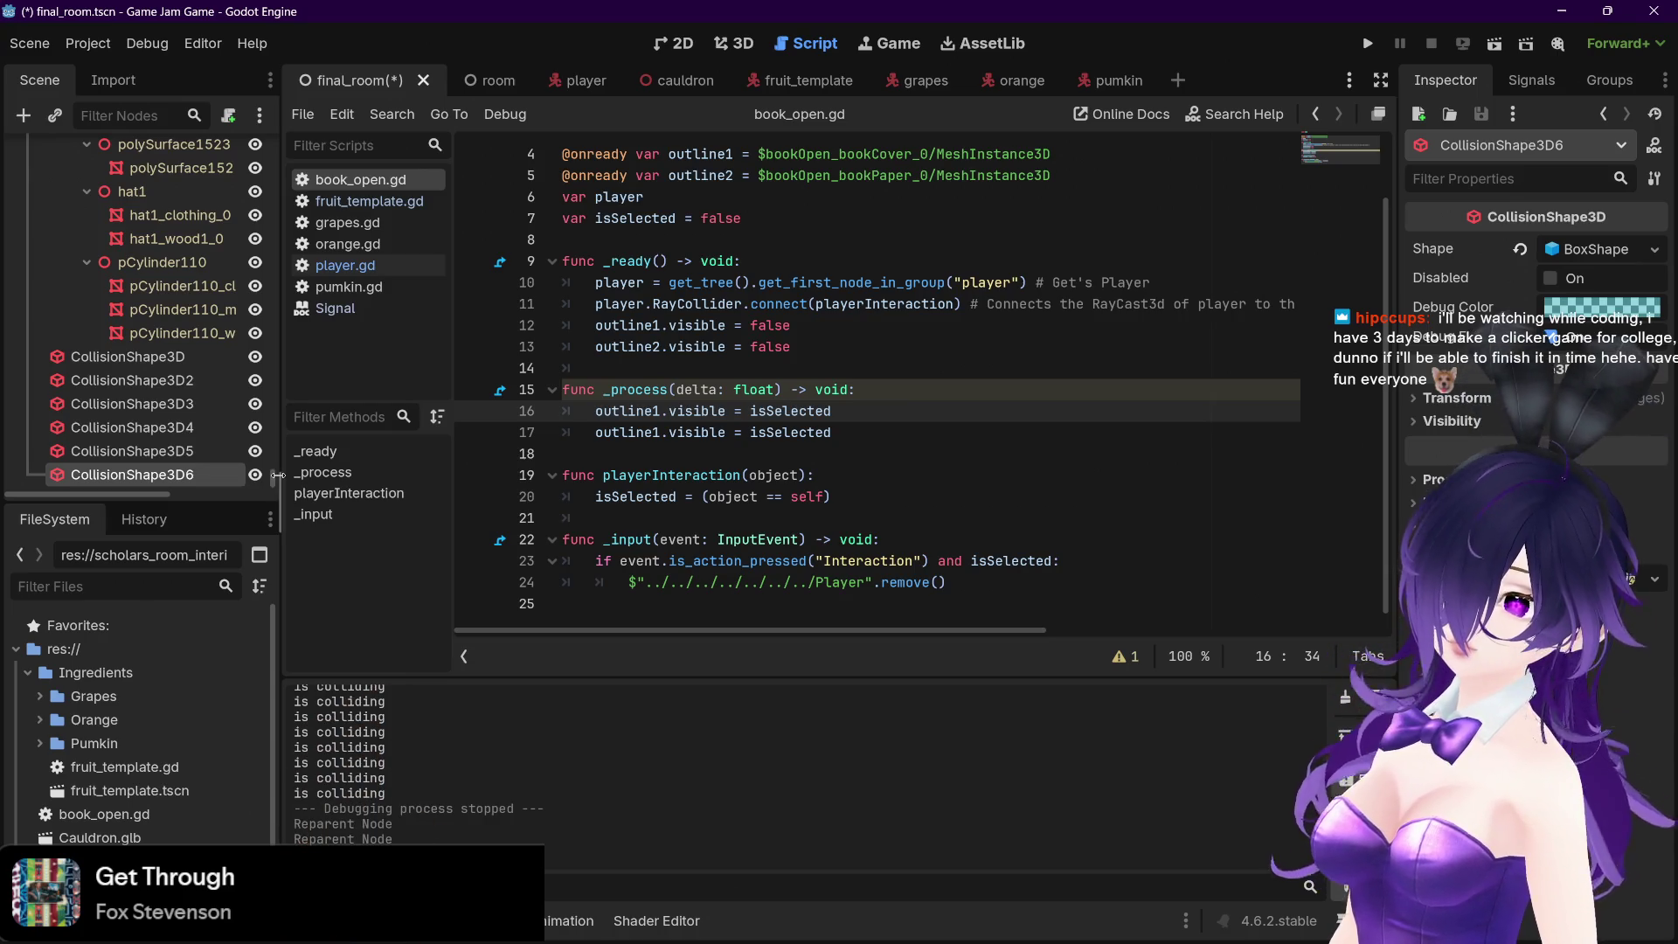
Save the final_room scene with Ctrl+S
scroll(273, 485, "down", 1)
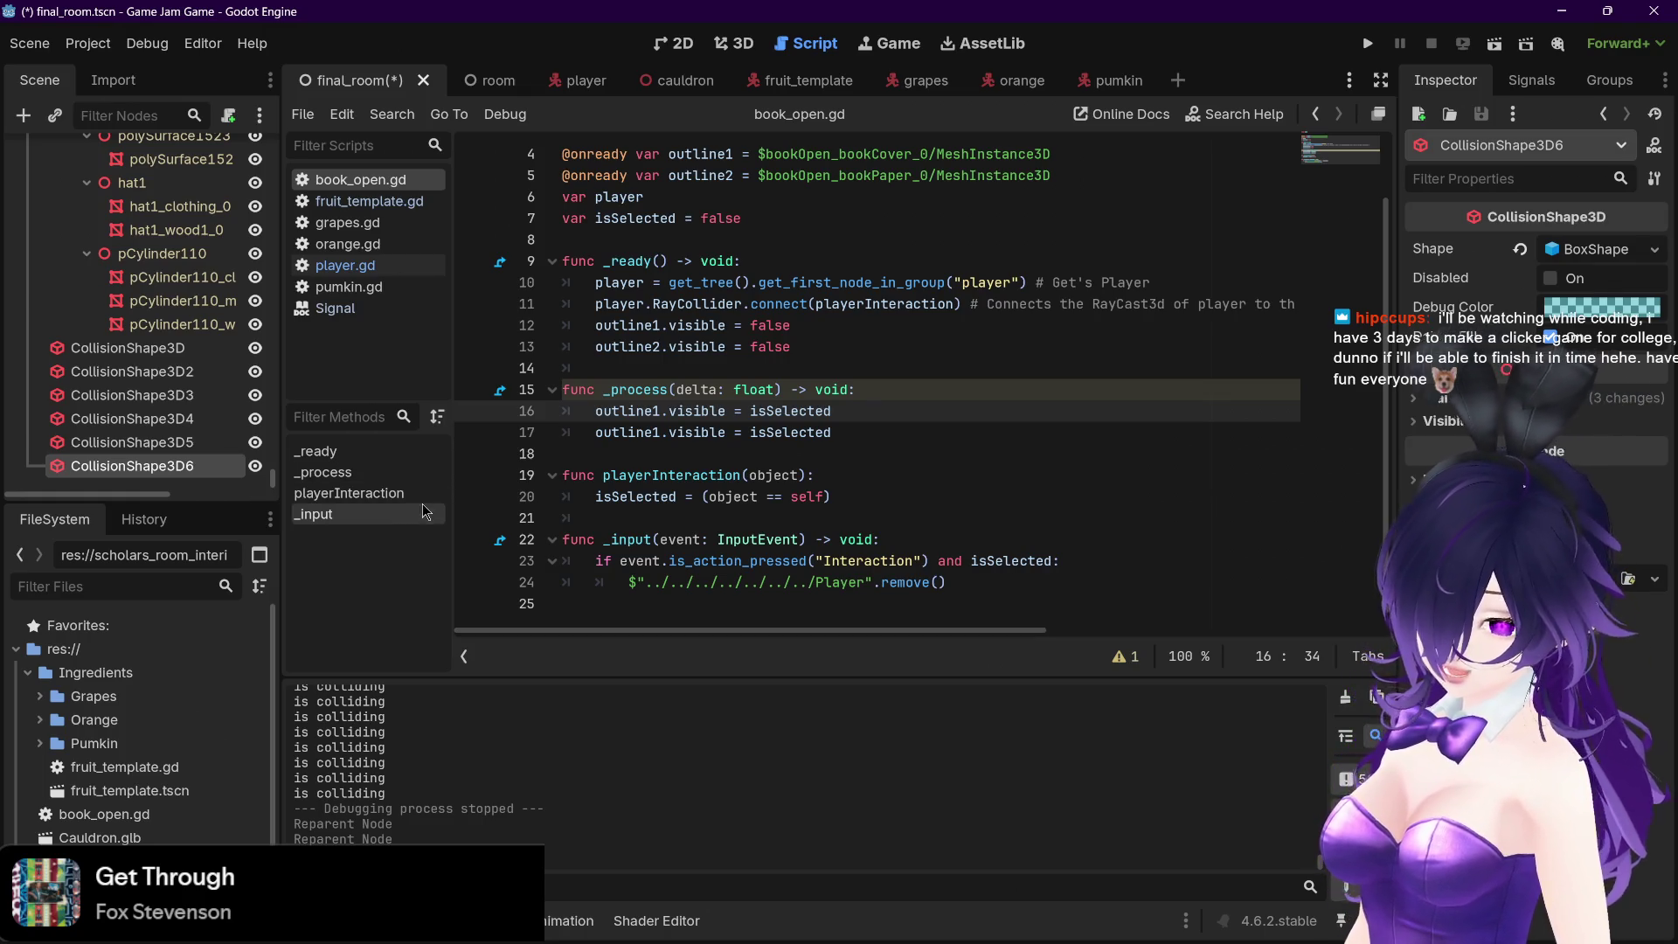
left_click(992, 514)
key("ctrl+s")
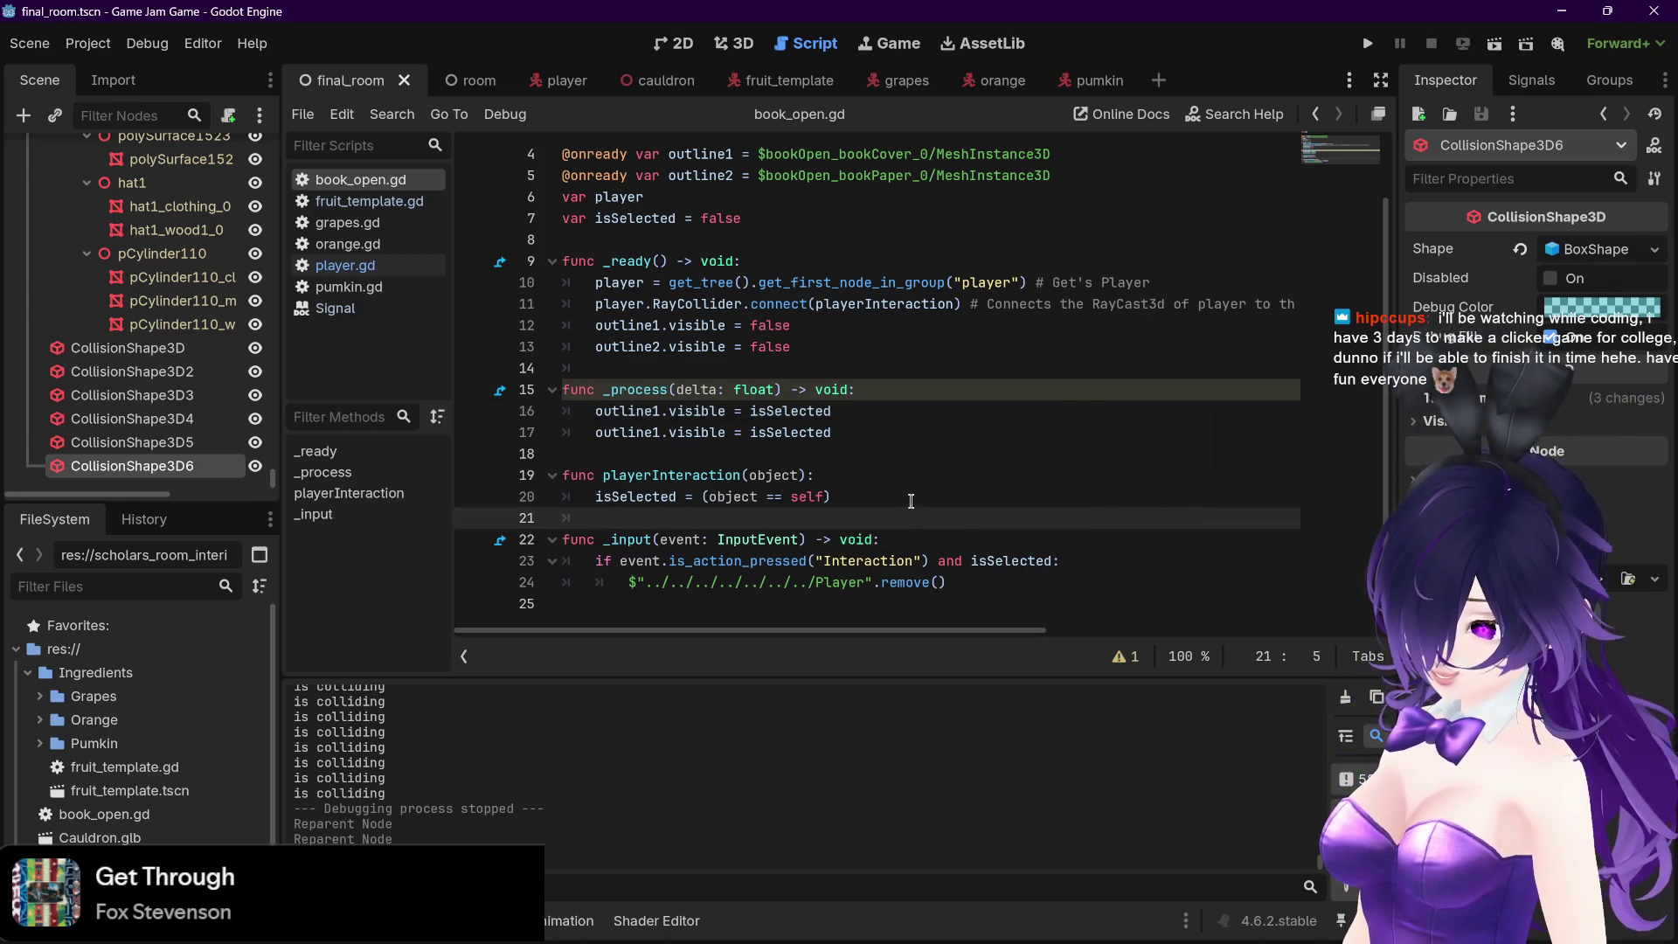
left_click(909, 499)
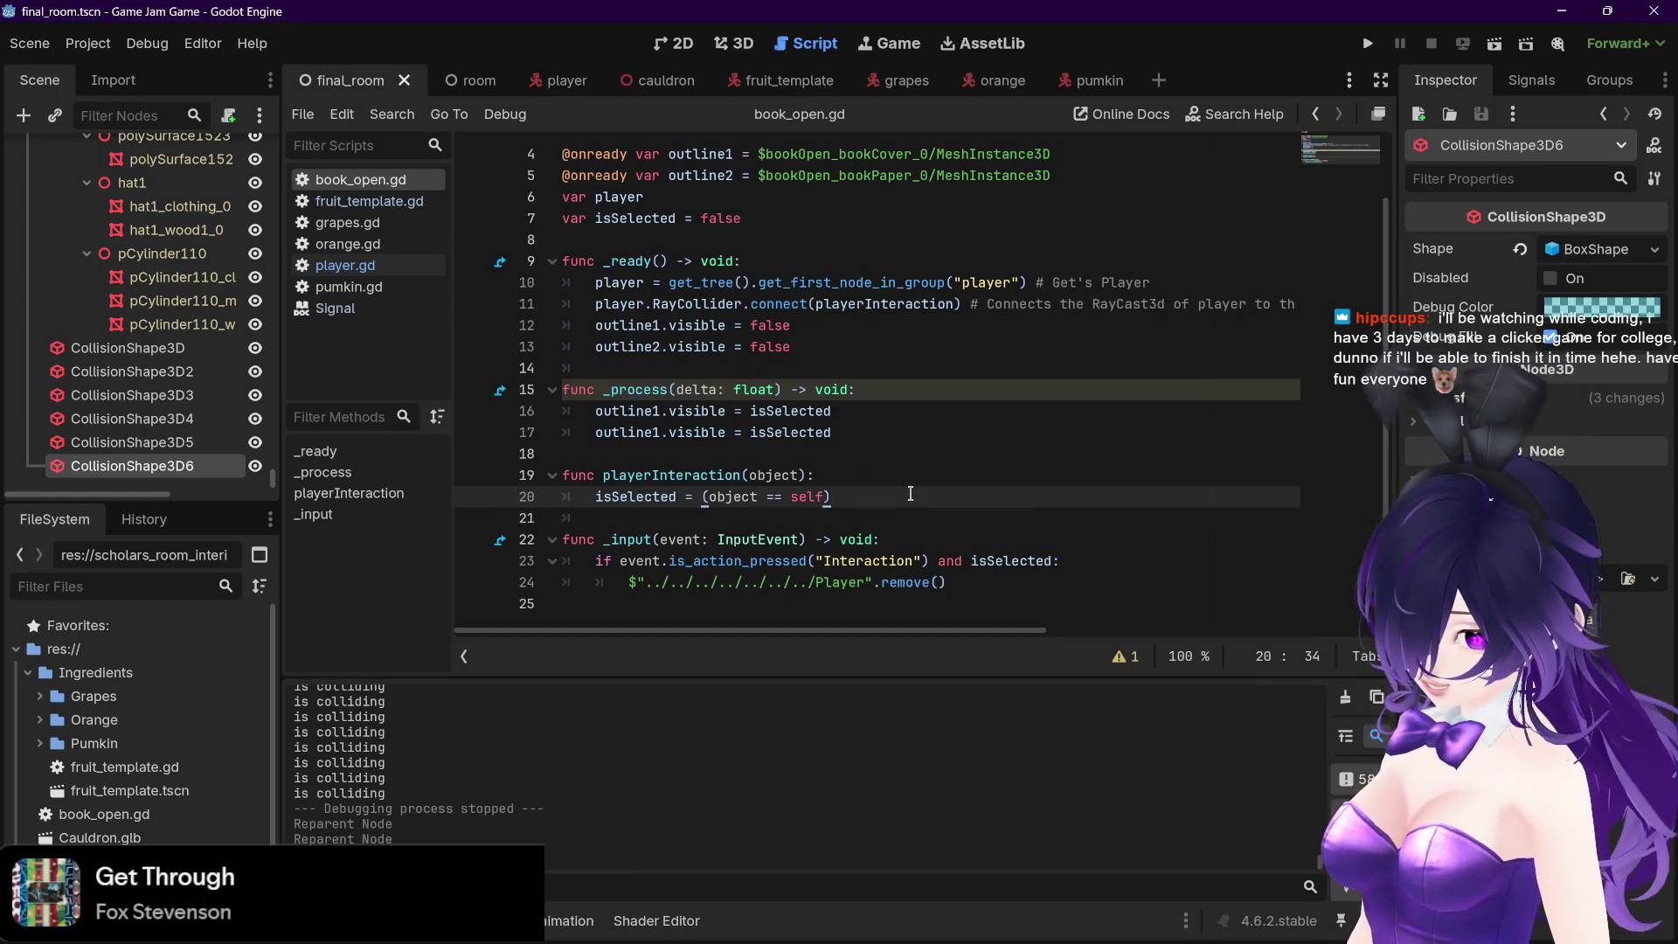